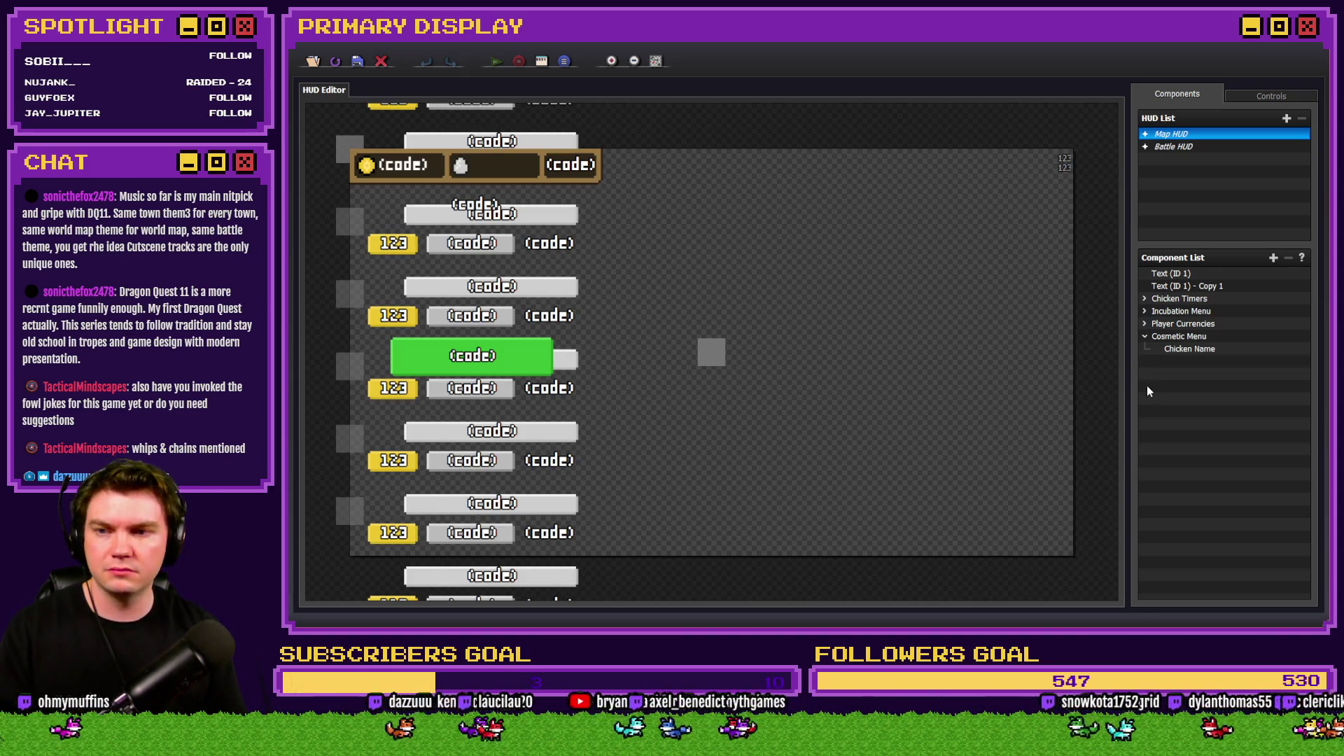
Review the Cosmetic Menu's Chicken Name text, then start a playtest in RPG Maker MZ.
left_click(1184, 338)
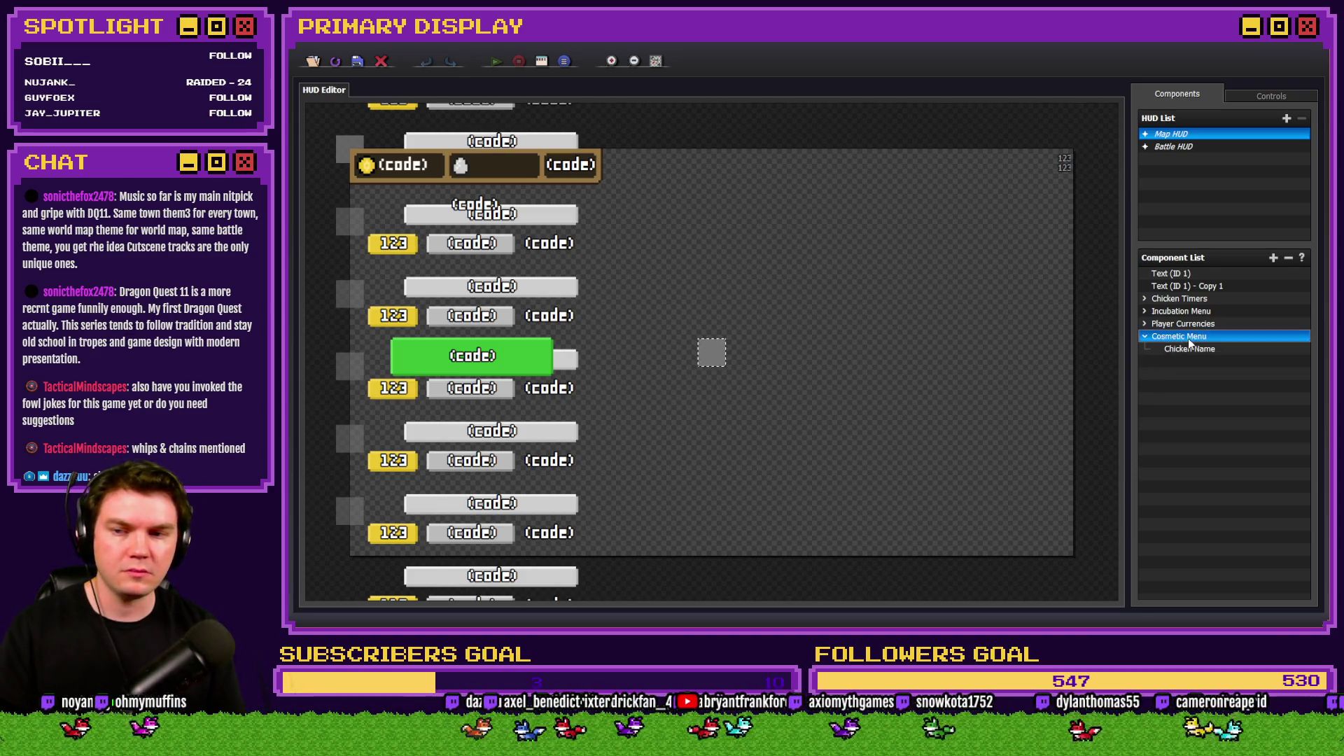
left_click(1189, 349)
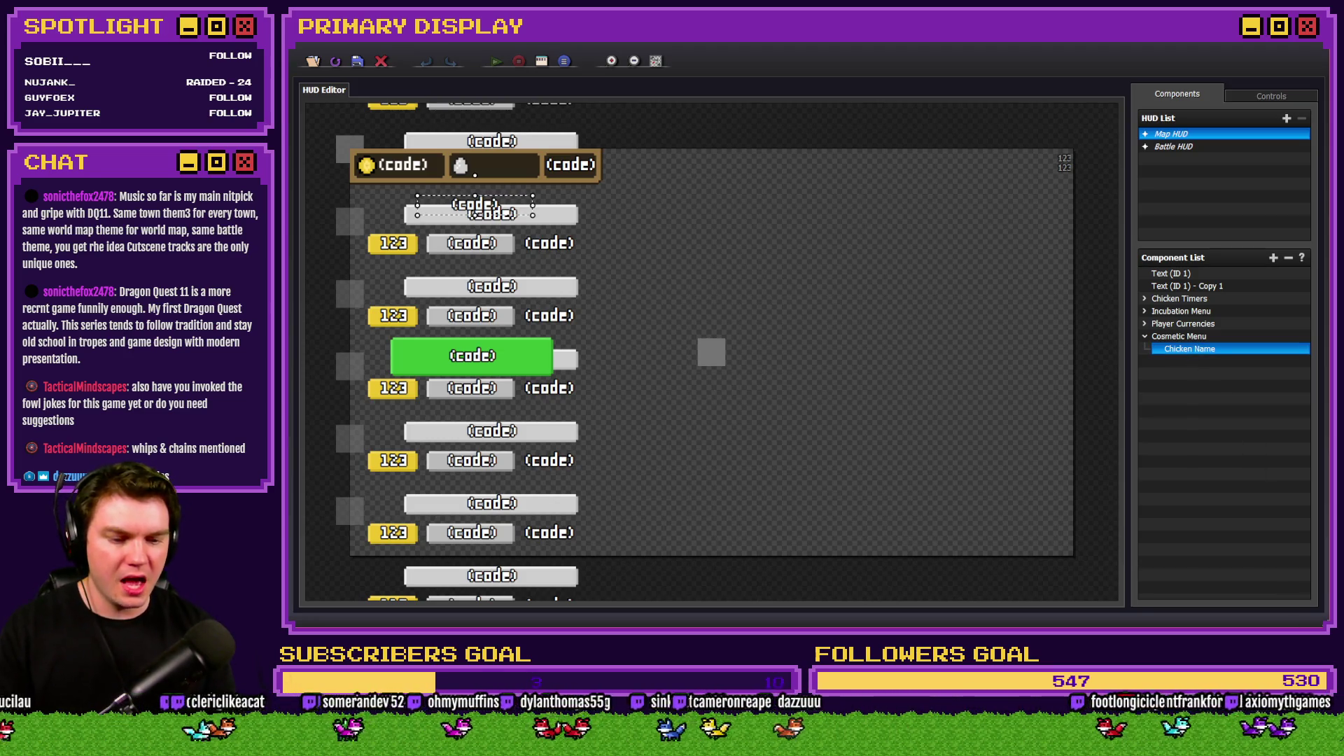
key("alt+Tab")
left_click(1057, 69)
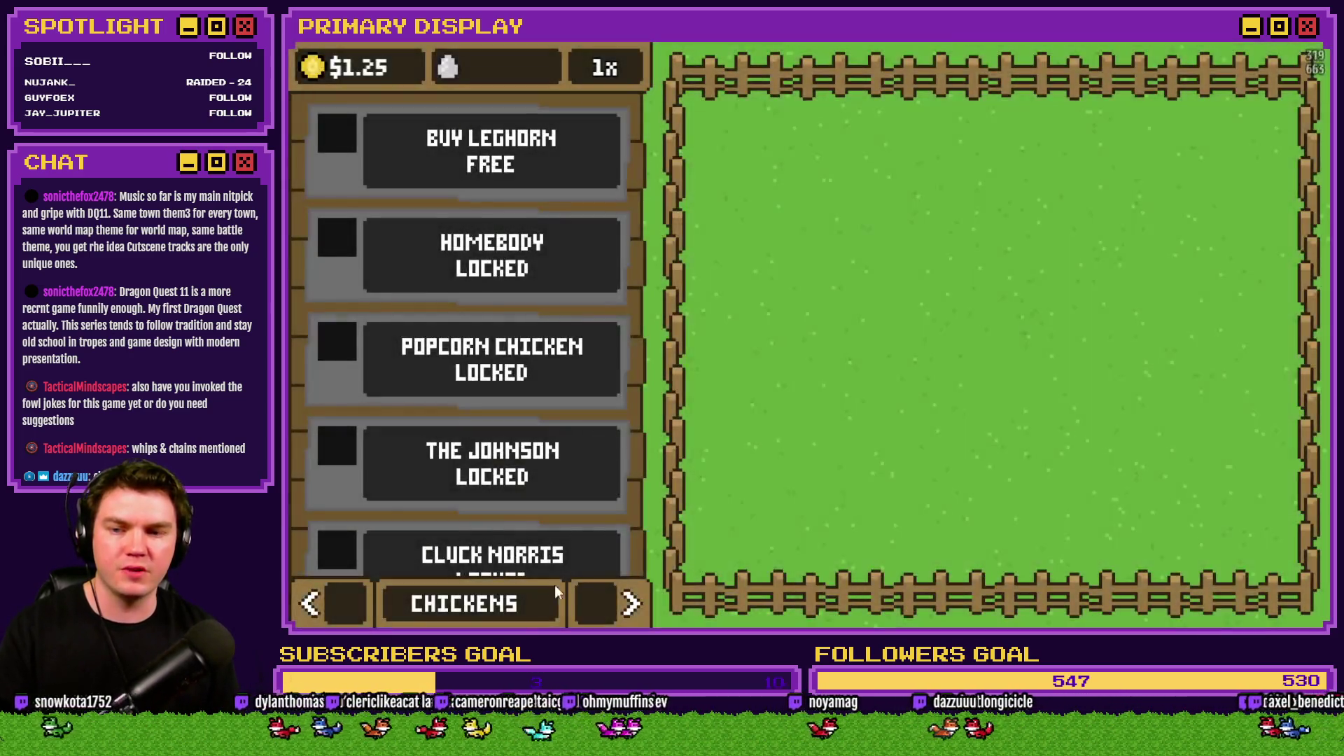
View the Leghorn outfits screen in the game, then close the playtest.
left_click(605, 597)
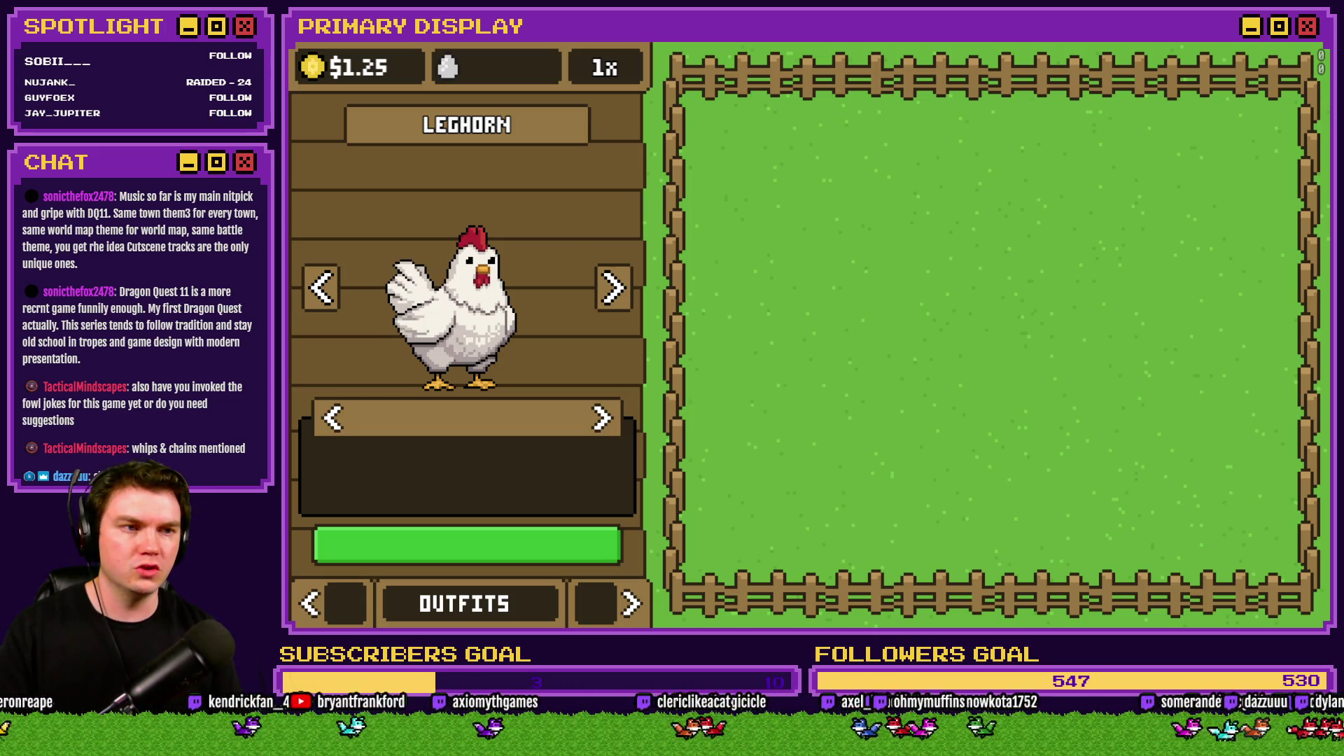
key("alt+F4")
key("alt+Tab")
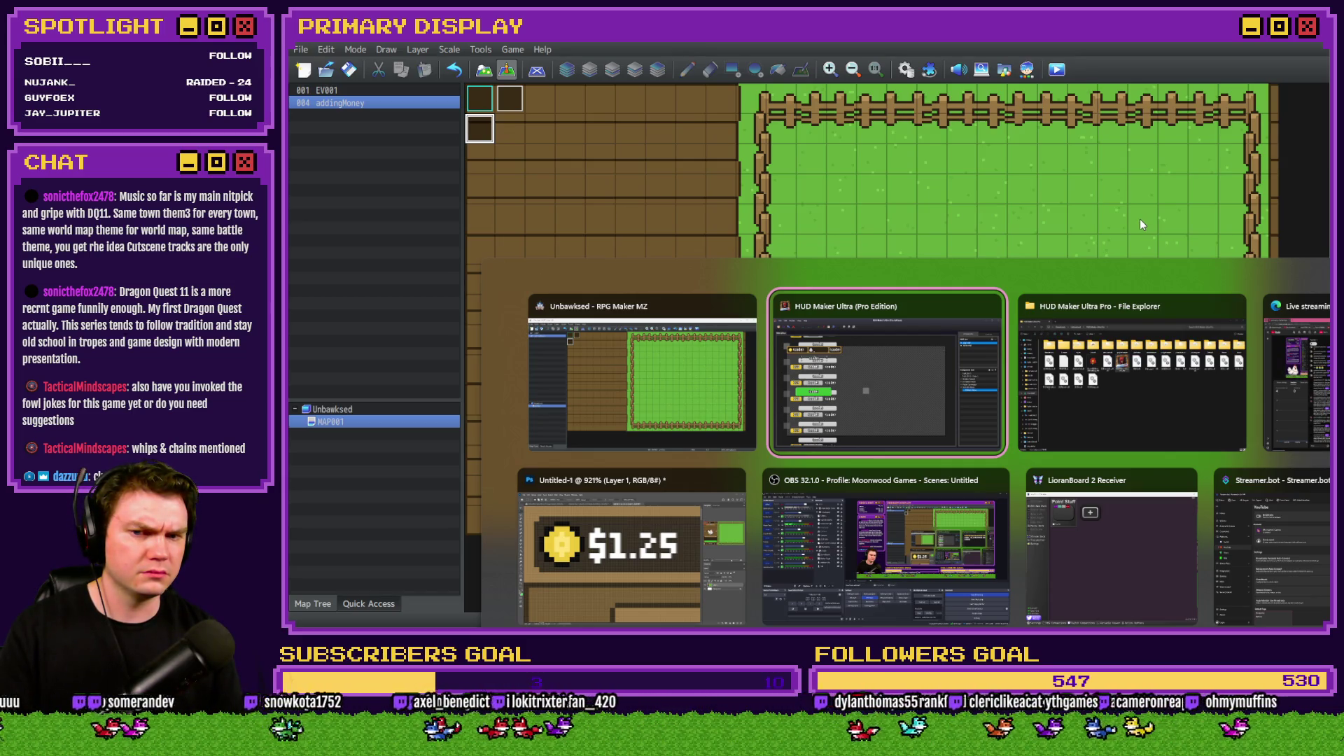
left_click(696, 349)
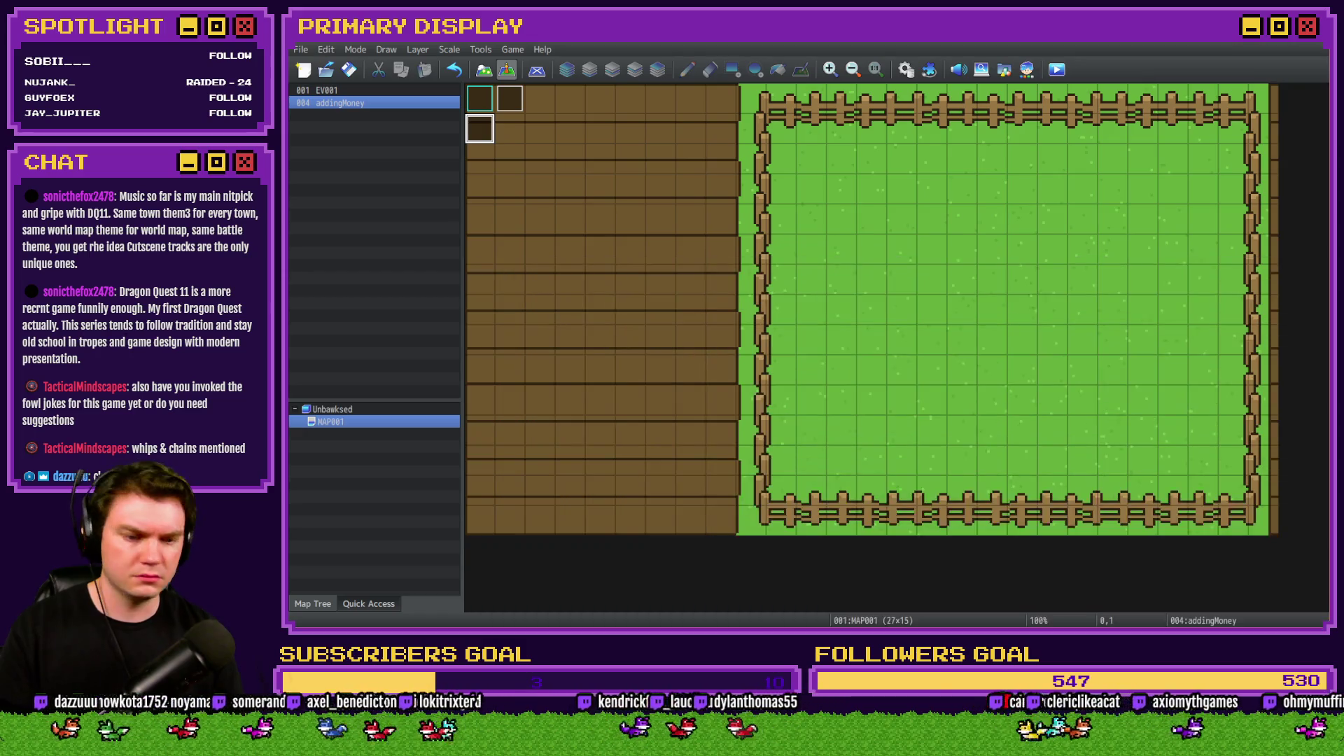
Fit the Photoshop menu mockup in view and browse the game's img/pictures folder.
key("alt+Tab")
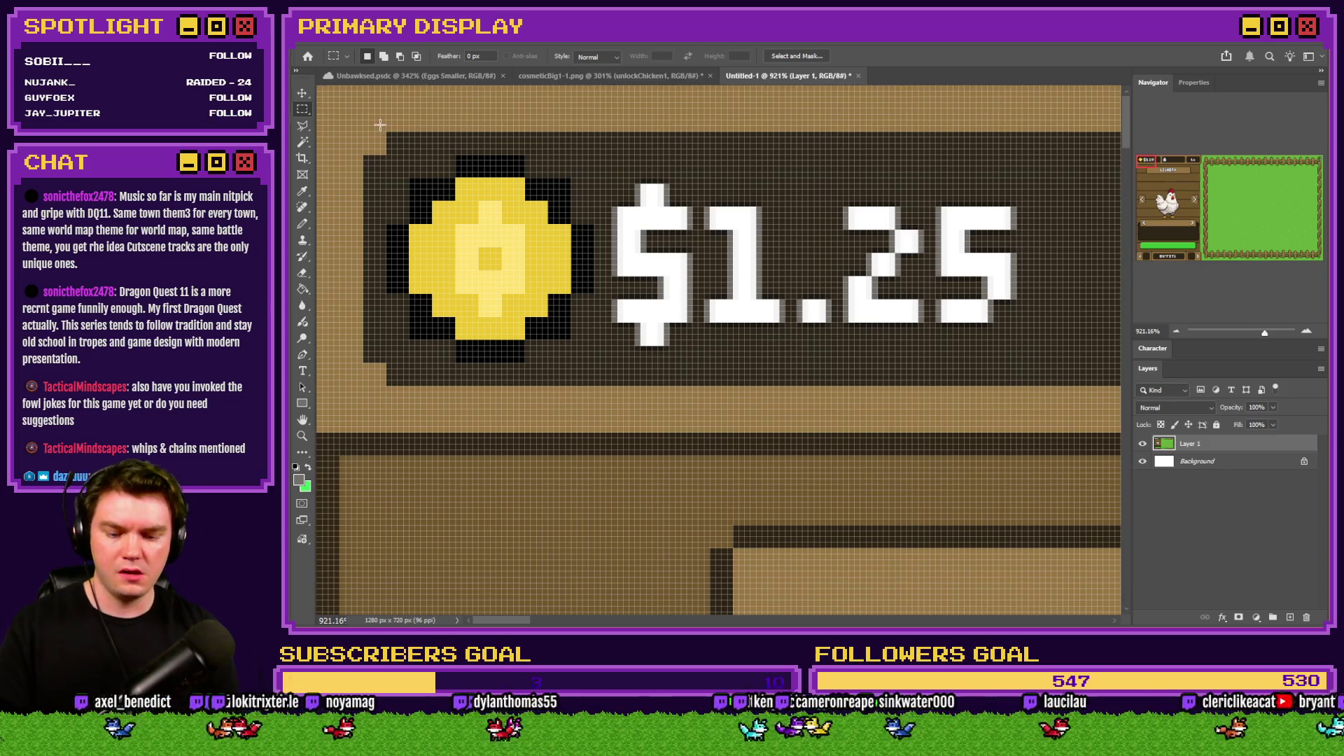
key("ctrl+0")
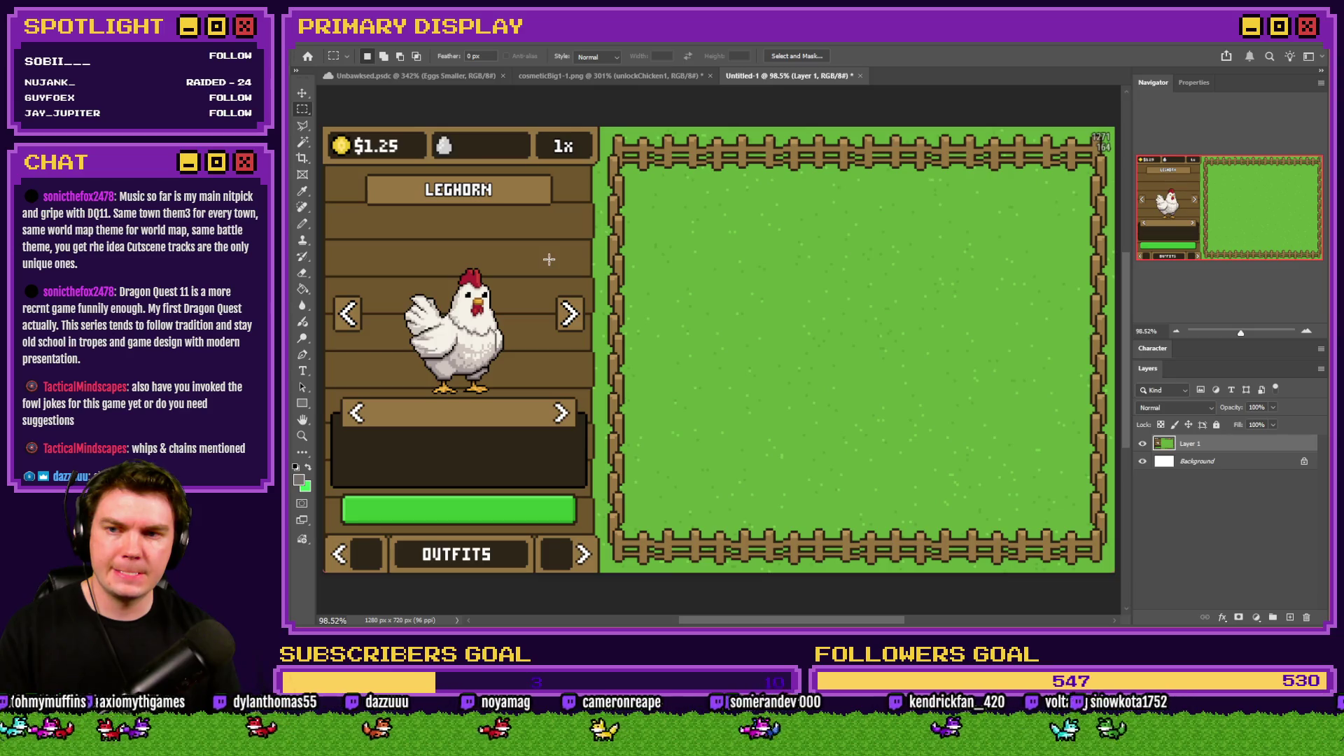
key("ctrl+shift+s")
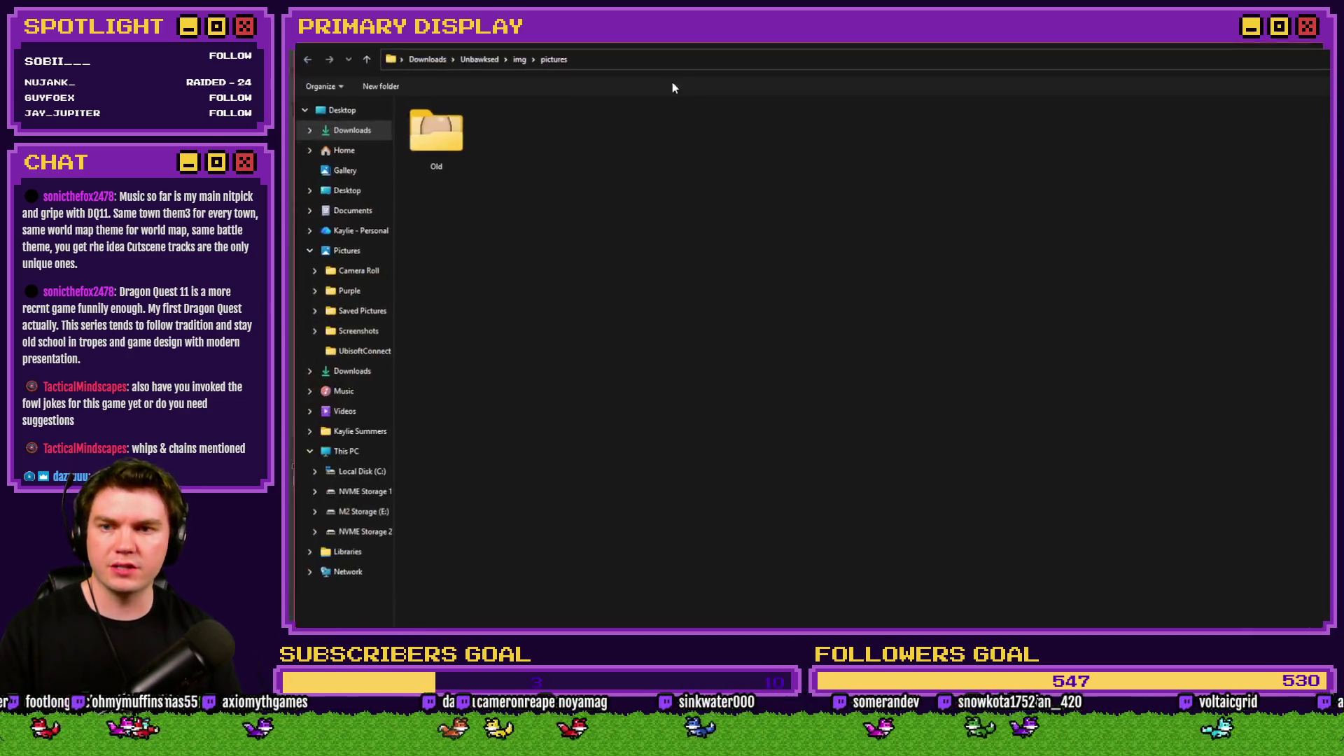
left_click(677, 626)
left_click(677, 562)
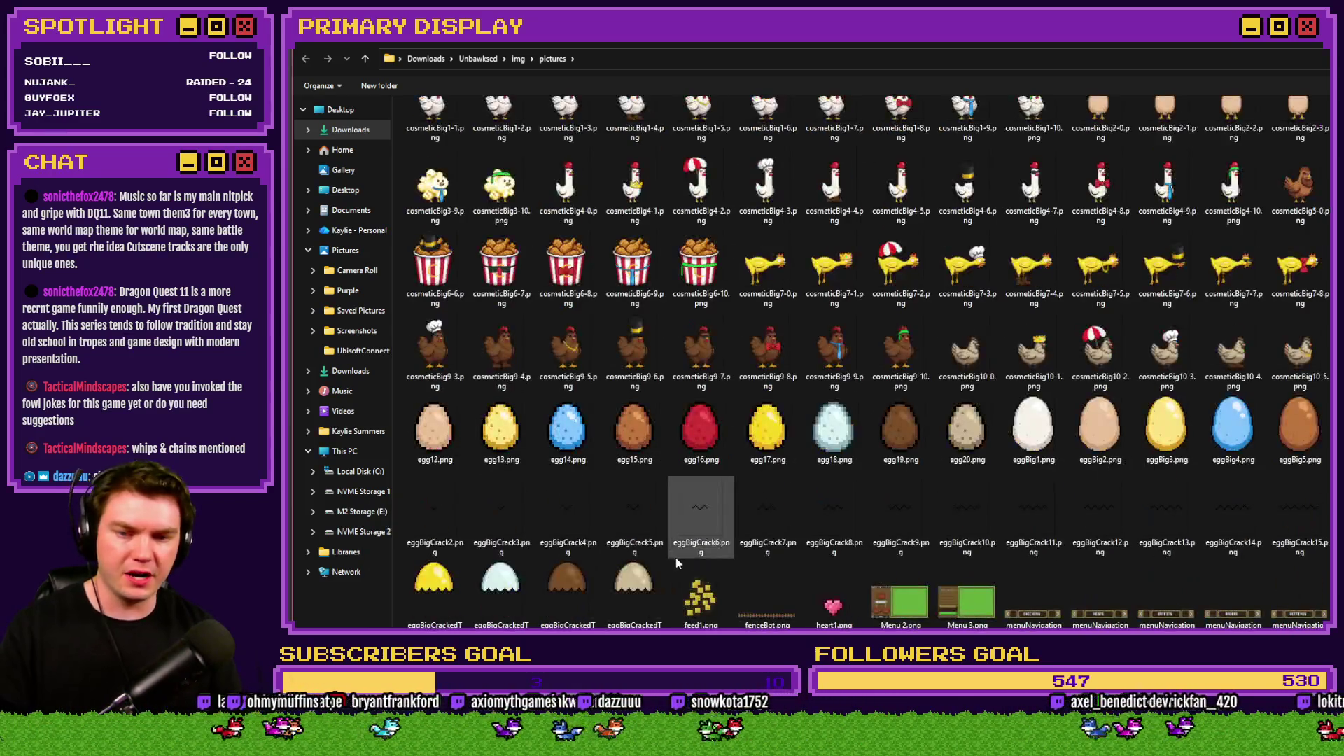
key("Escape")
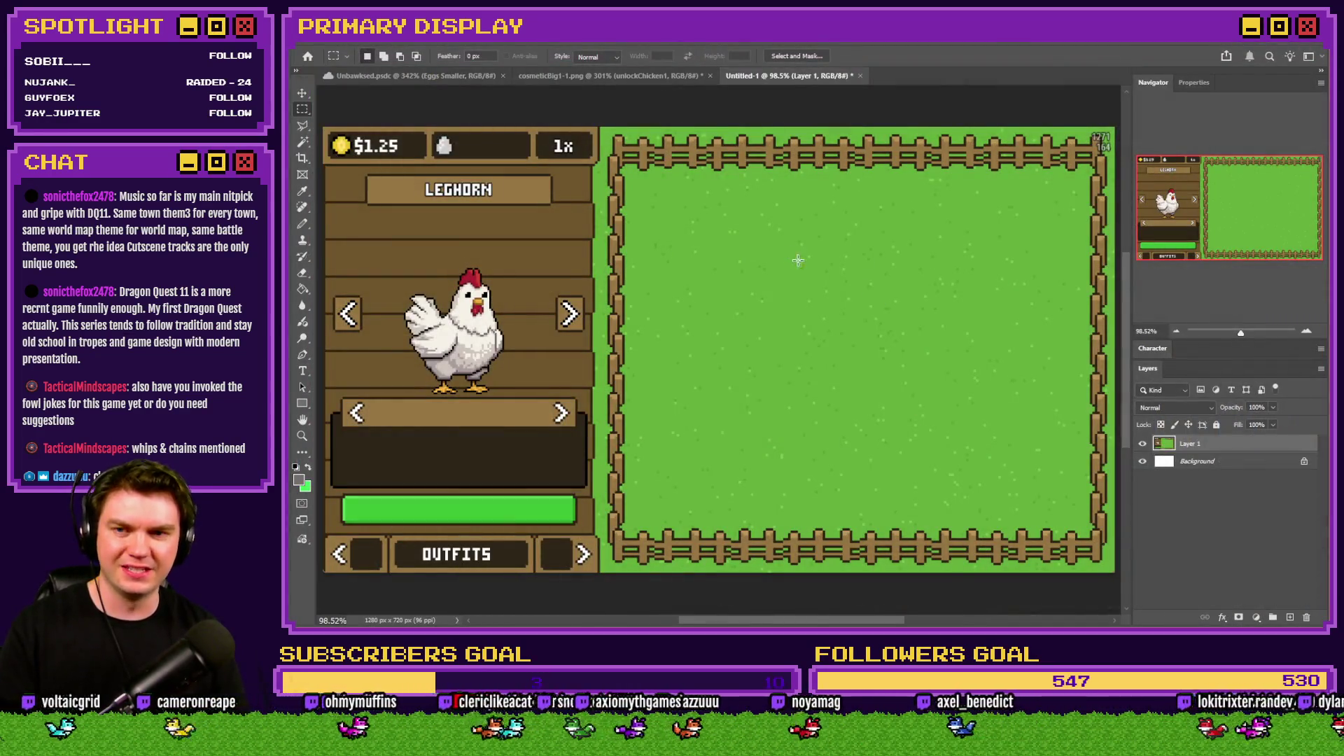
Return to the HUD Maker Ultra editor.
key("alt+Tab")
key("alt+Tab")
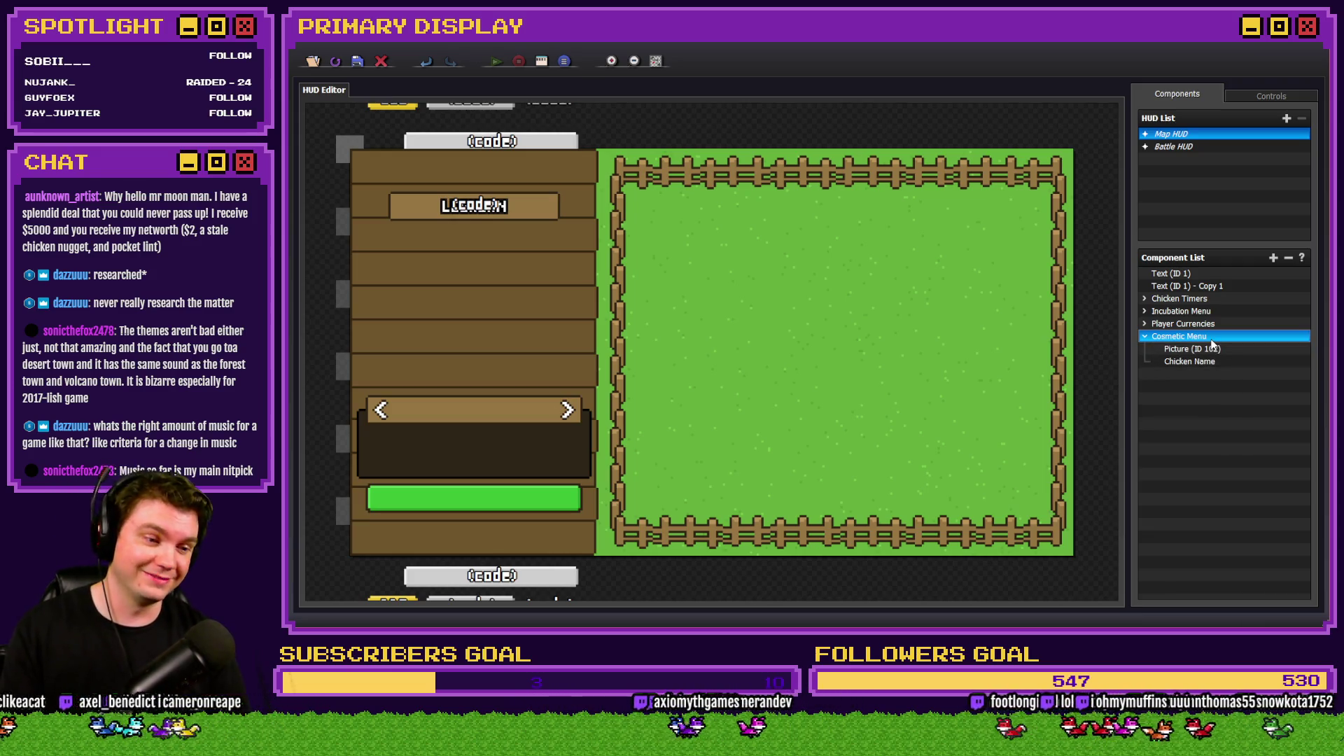
Add a new Text component to the Cosmetic Menu group.
right_click(1209, 374)
right_click(1193, 372)
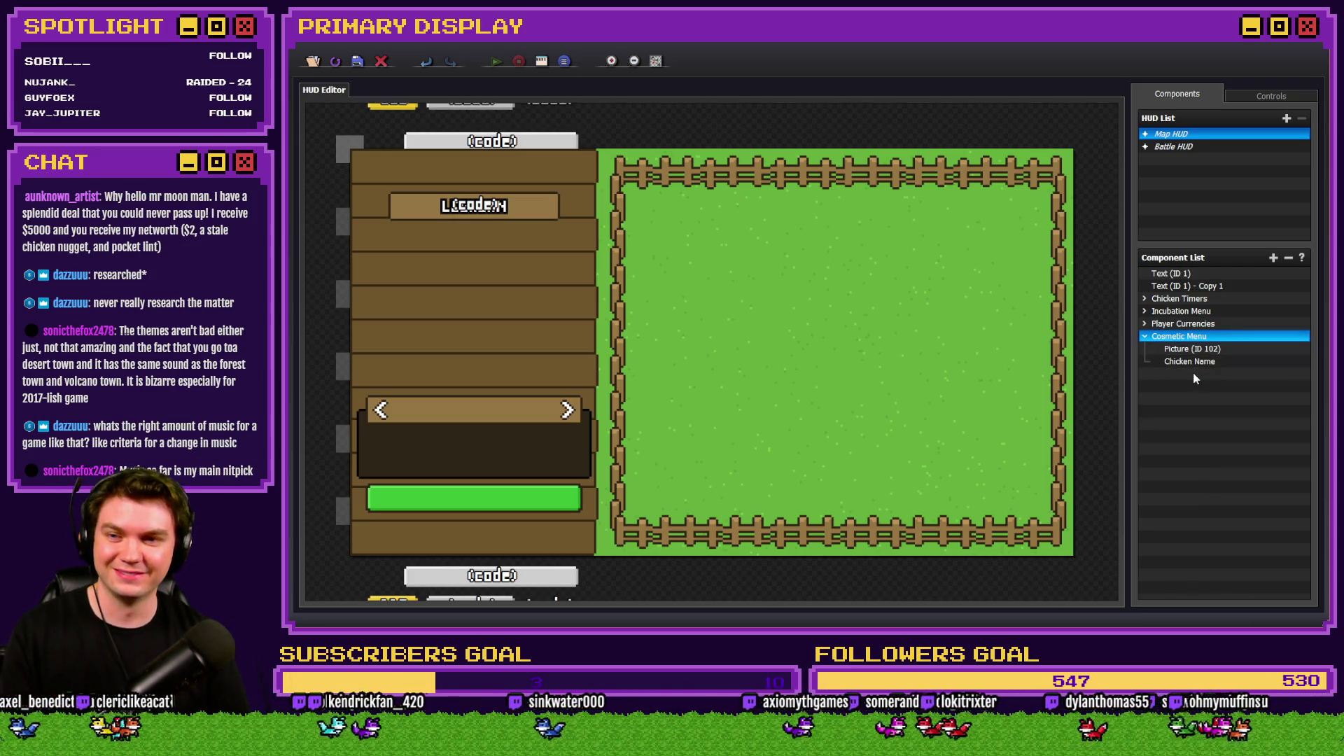
right_click(1195, 372)
left_click(1231, 383)
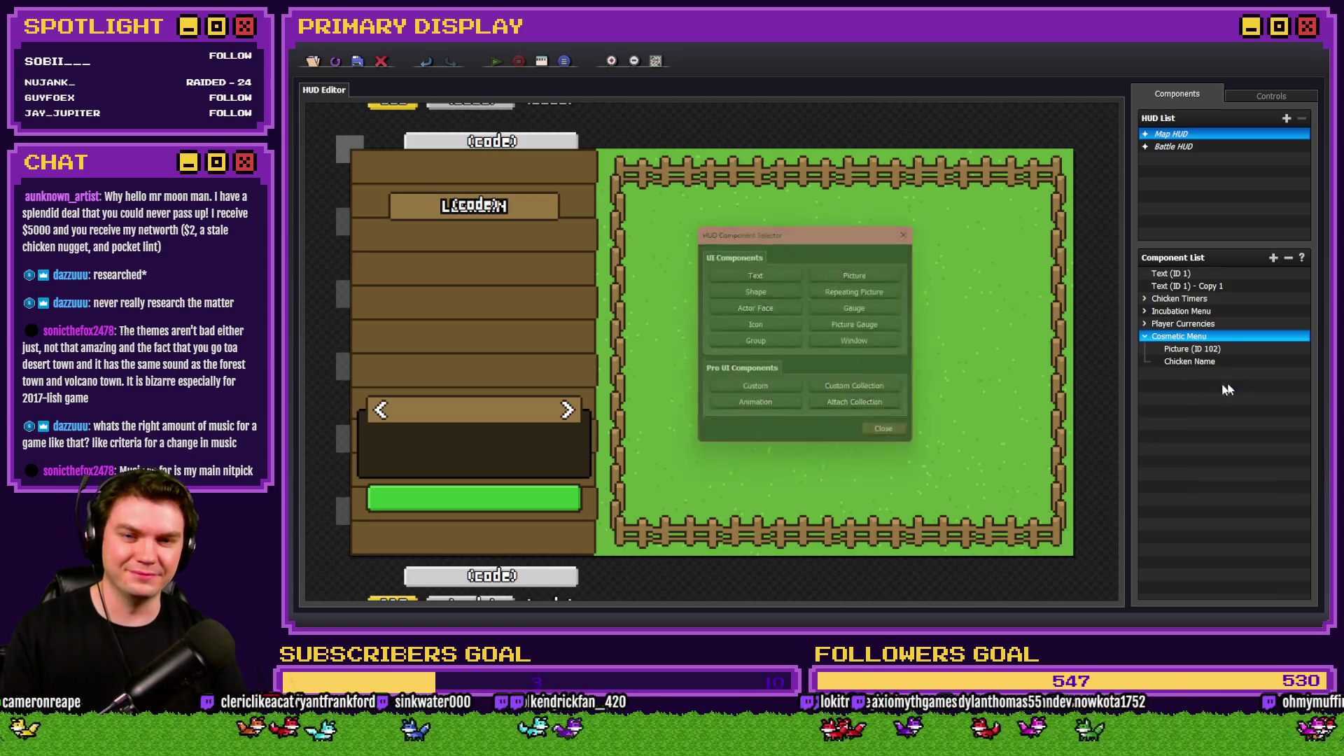
left_click(763, 272)
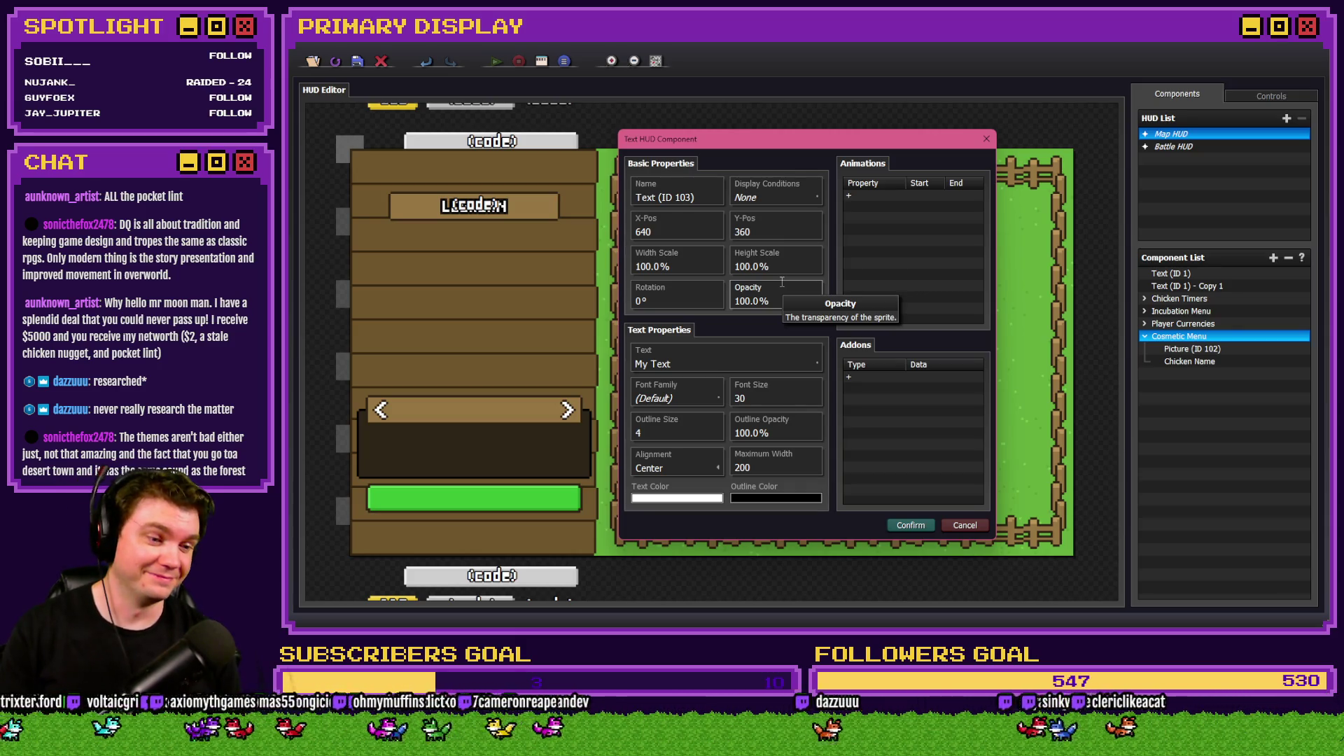
Name the new text 'Cosmetic Name', then cancel its text editor and discard the component.
triple_click(687, 195)
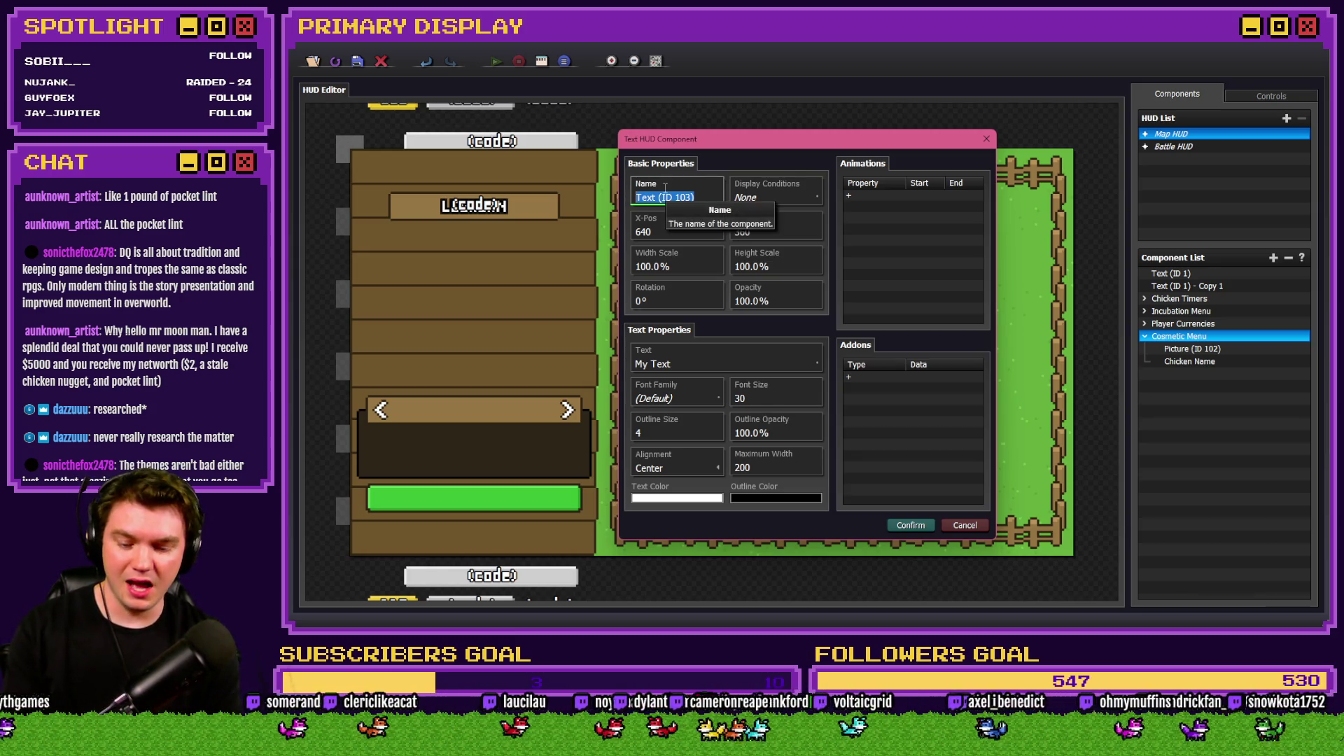
type("Cos")
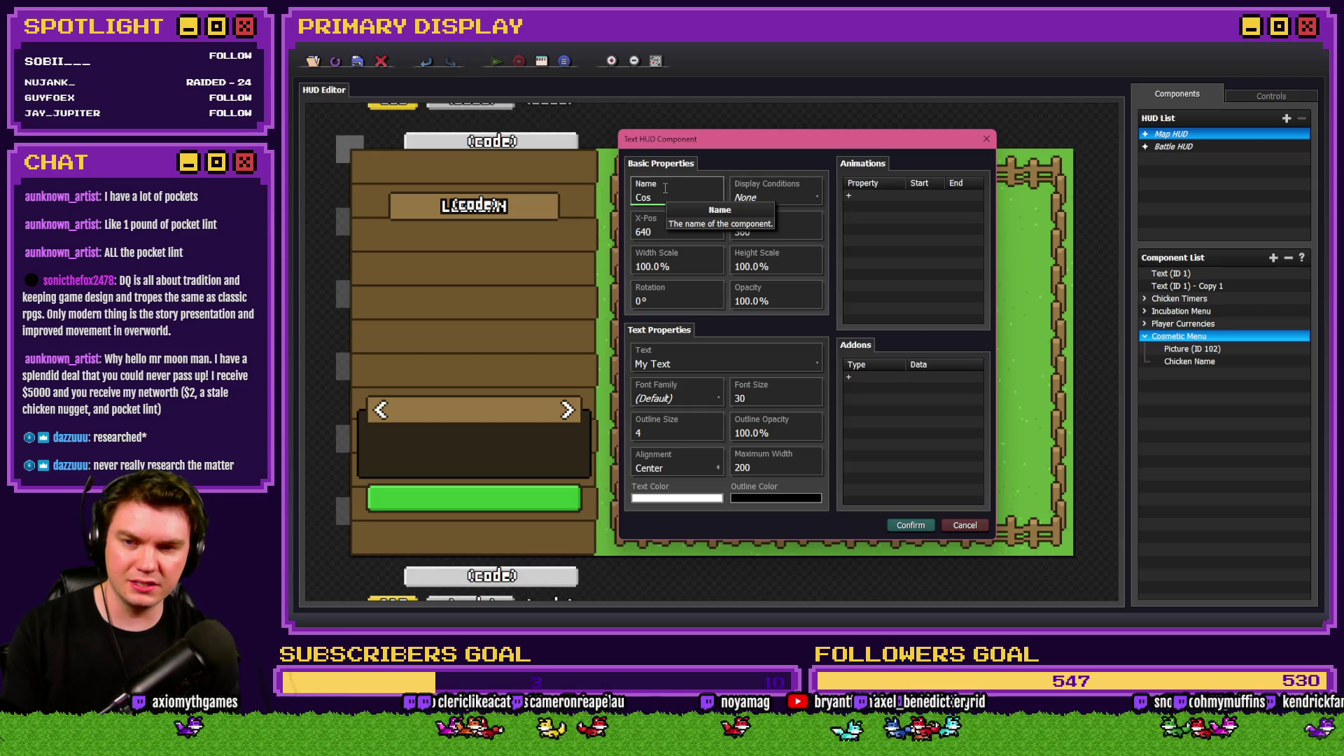
type("metic Name")
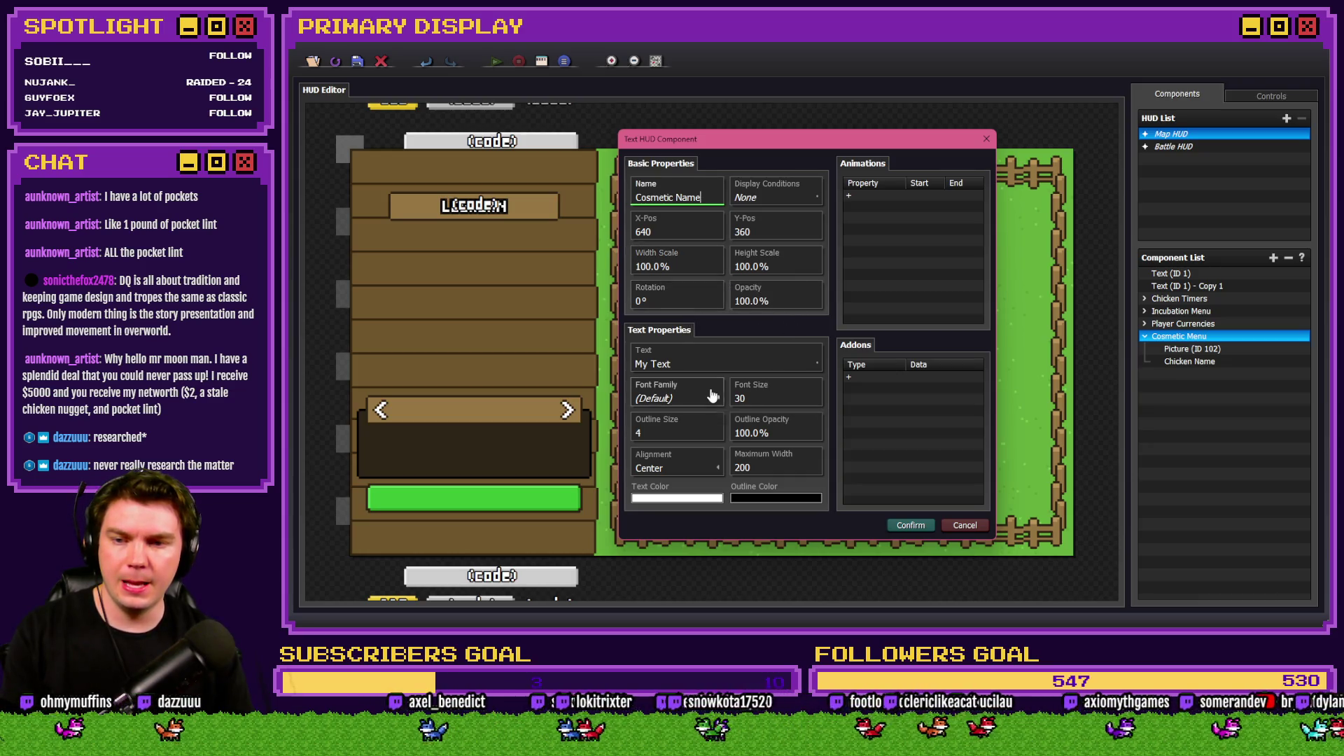
left_click(722, 363)
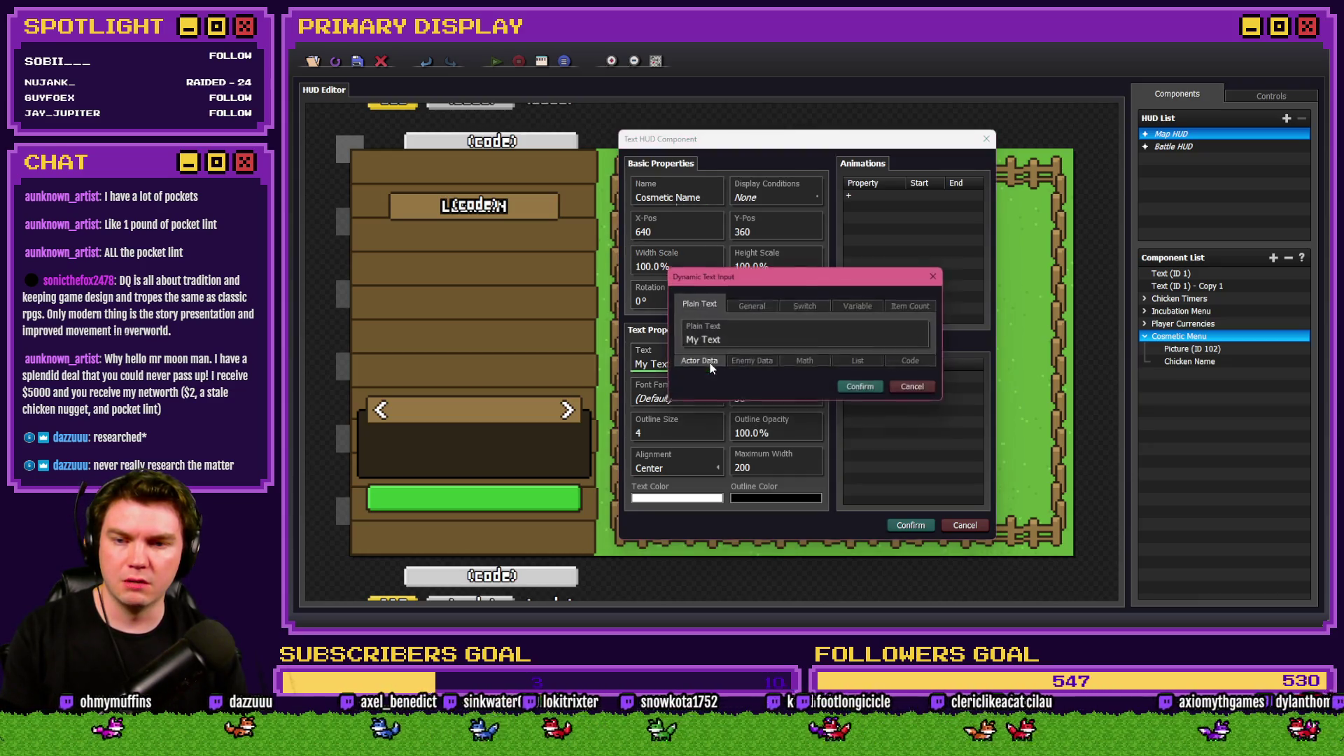
left_click(918, 389)
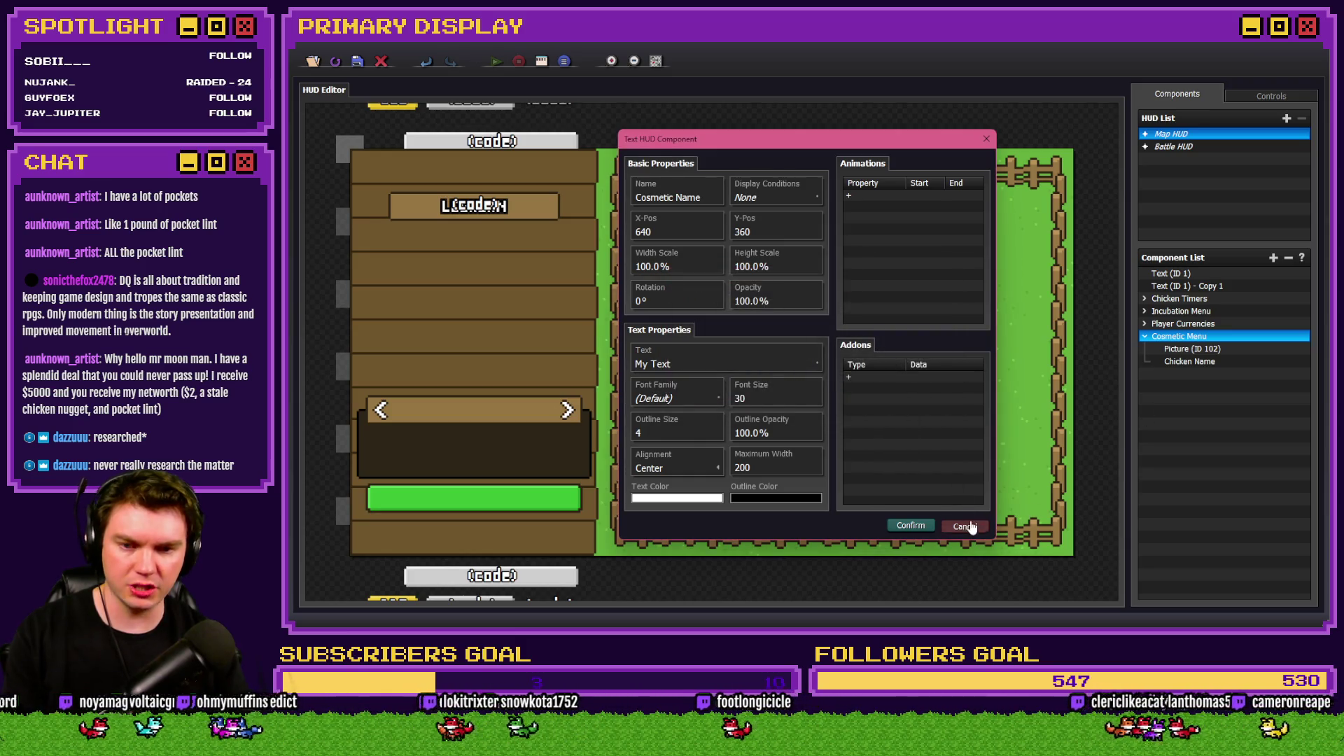
left_click(964, 525)
left_click(889, 442)
left_click(1178, 361)
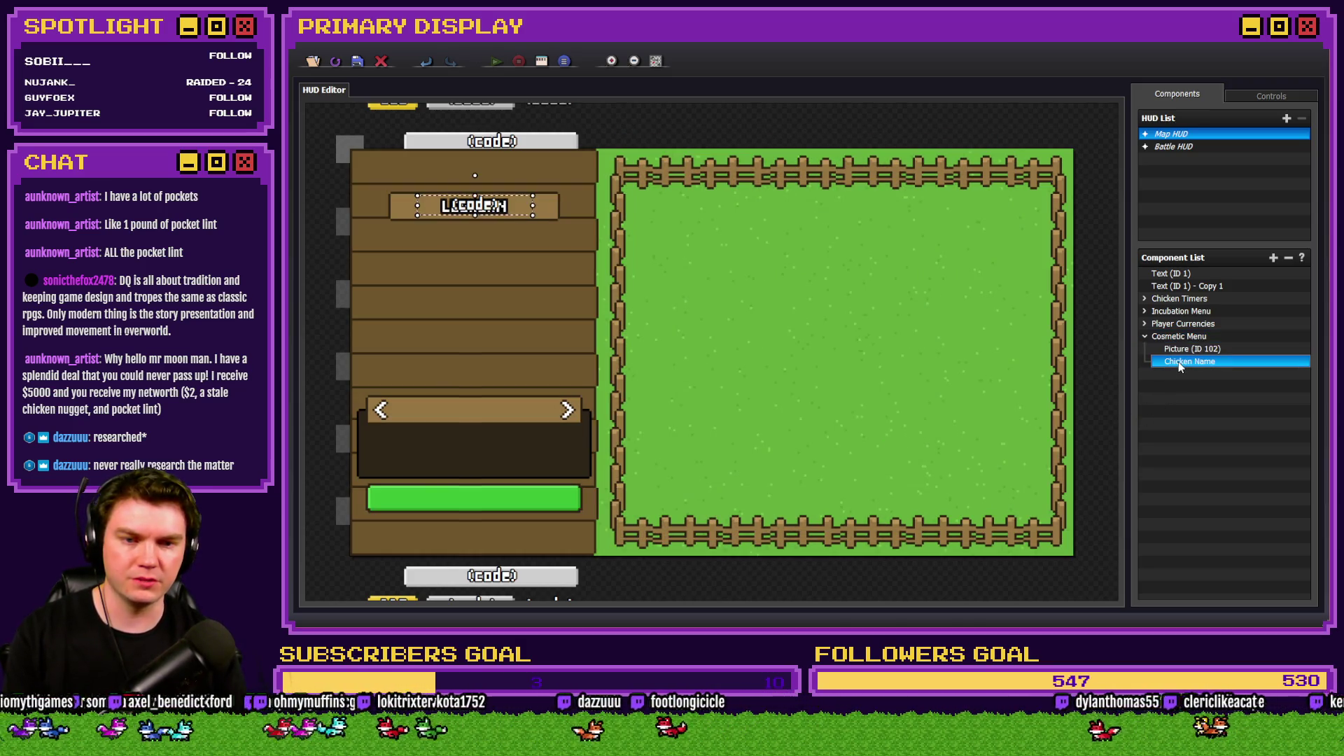
Copy and paste Chicken Name, moving the copy into the Cosmetic Menu group.
right_click(1179, 361)
left_click(1199, 408)
right_click(1199, 414)
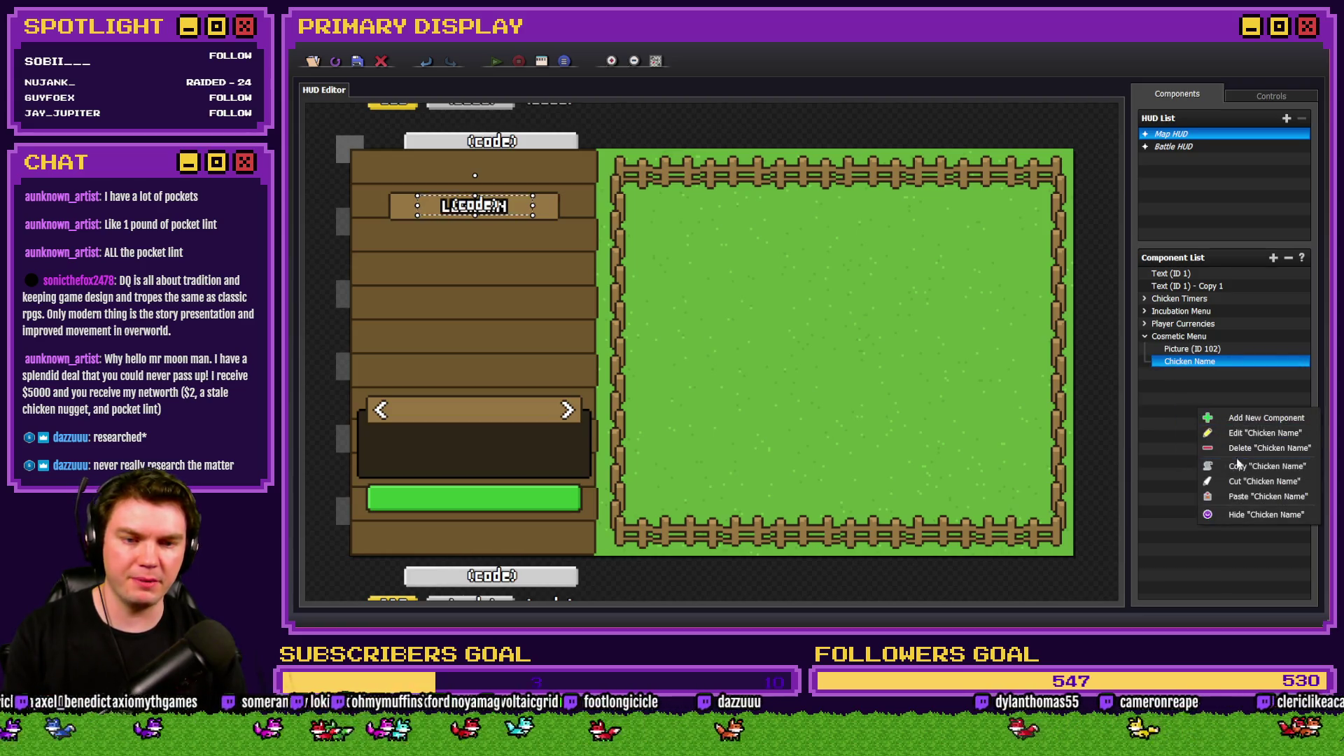
left_click(1222, 496)
left_click_drag(1195, 378, 1211, 368)
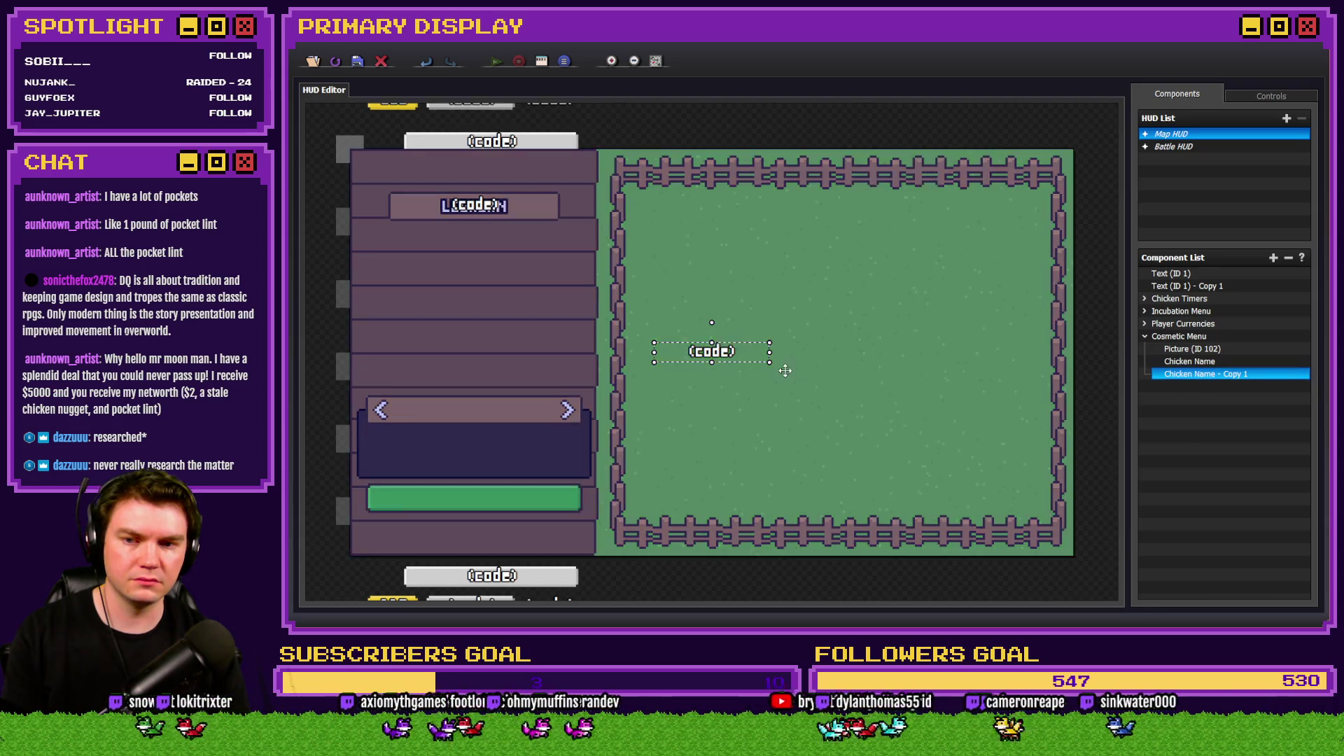
Set the copy's X position to -419, matching the original, and drag it lower.
double_click(1168, 362)
left_click(661, 237)
left_click(981, 529)
double_click(1206, 374)
left_click(680, 231)
type("-419")
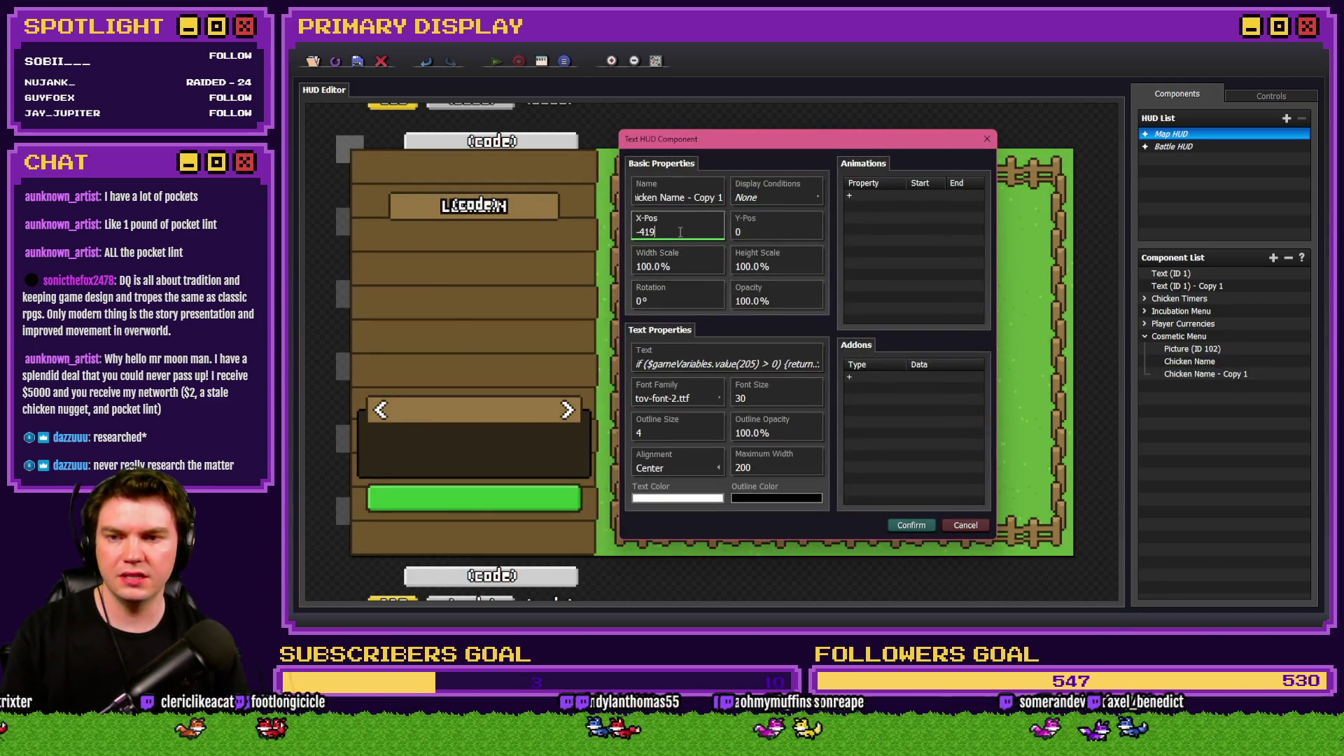
left_click(776, 197)
left_click(872, 453)
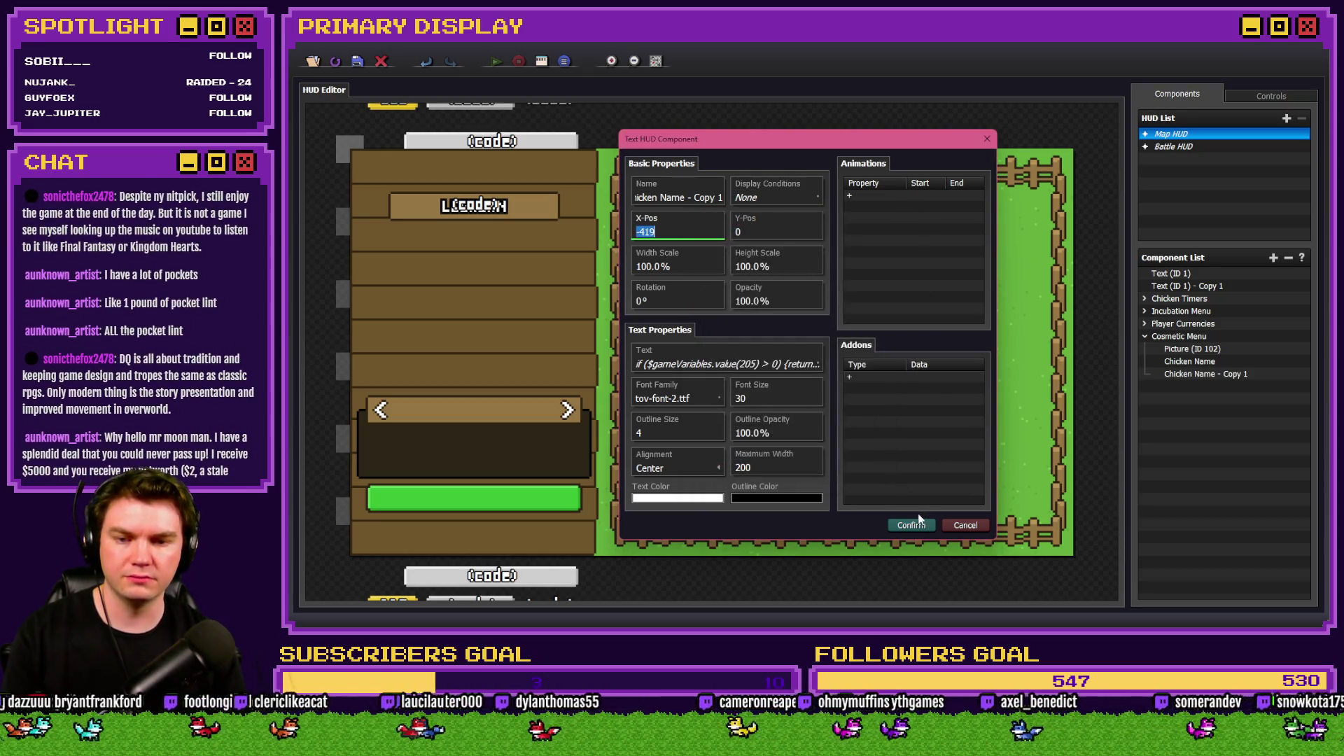
left_click(910, 525)
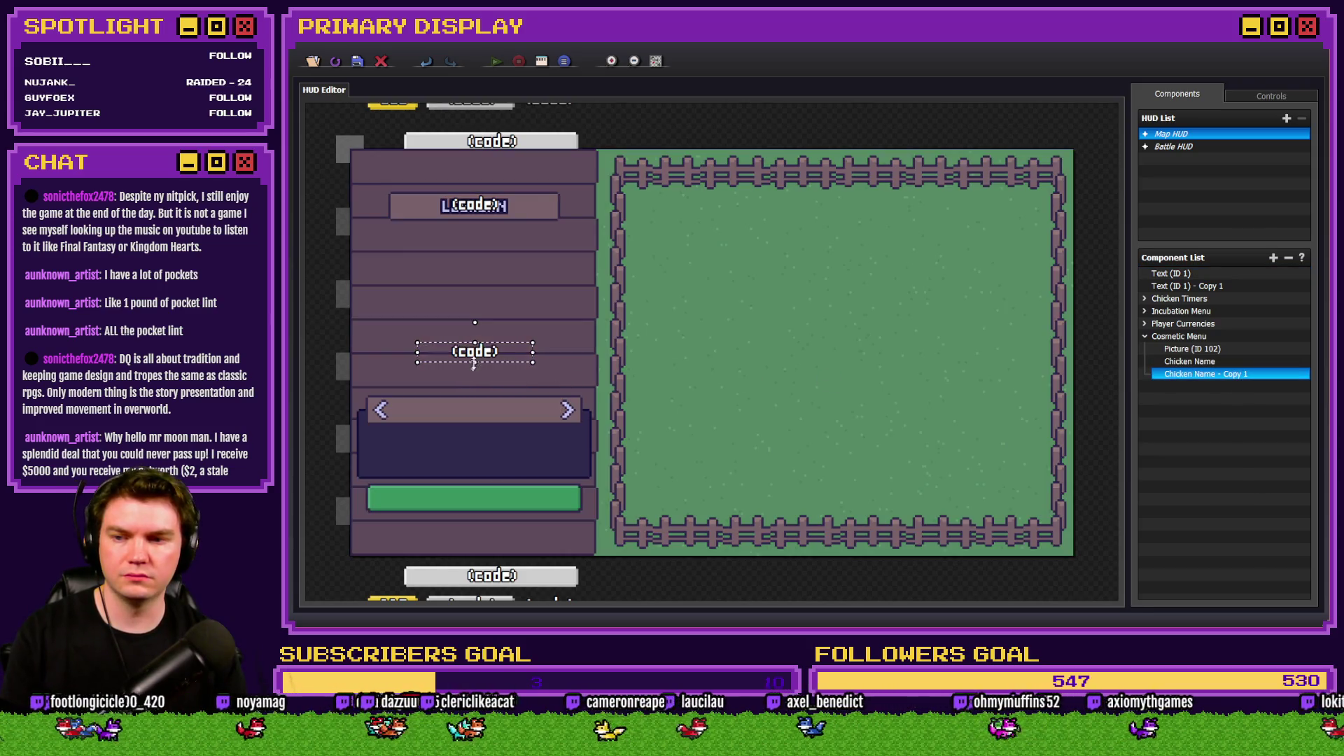
left_click_drag(474, 351, 480, 382)
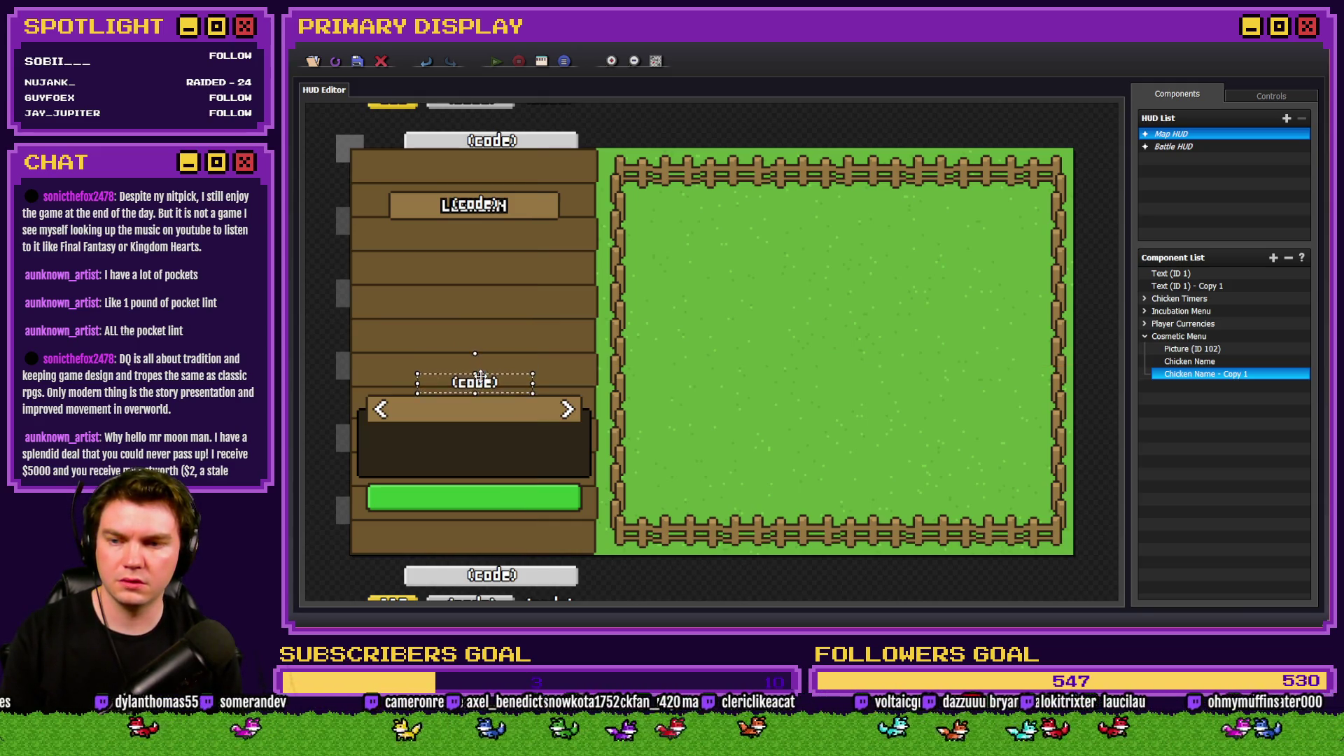
Nudge the copy down, rename it 'Cosmetic Name', and open its text code.
key("Down")
key("Down")
key("Down")
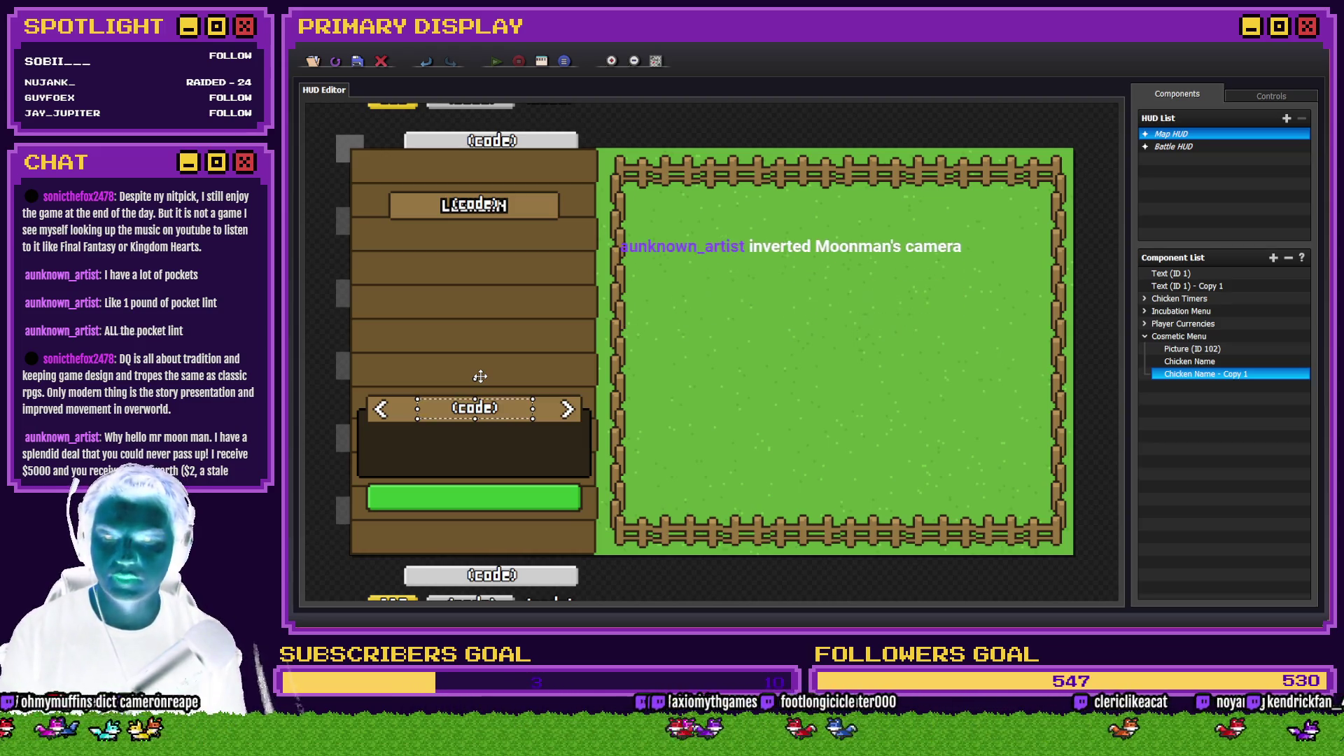
left_click_drag(660, 198, 792, 195)
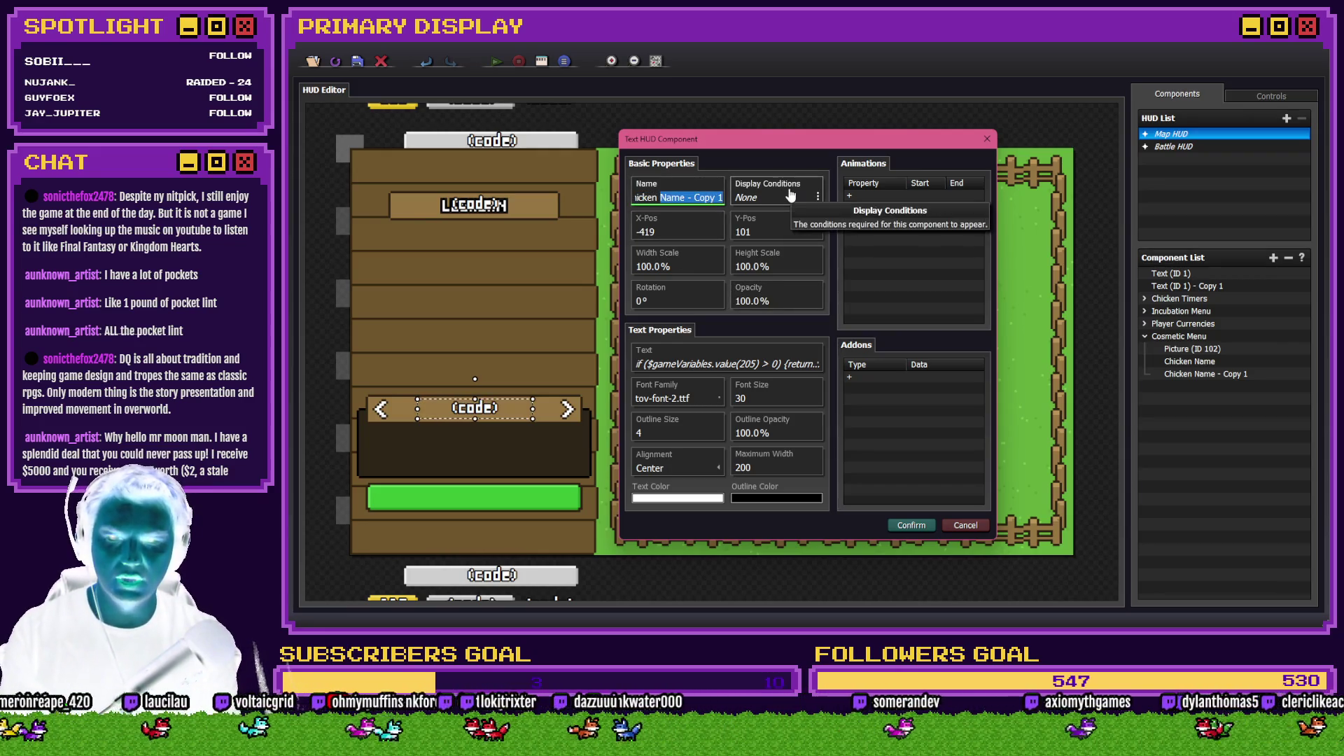
key("BackSpace")
key("BackSpace")
key("BackSpace")
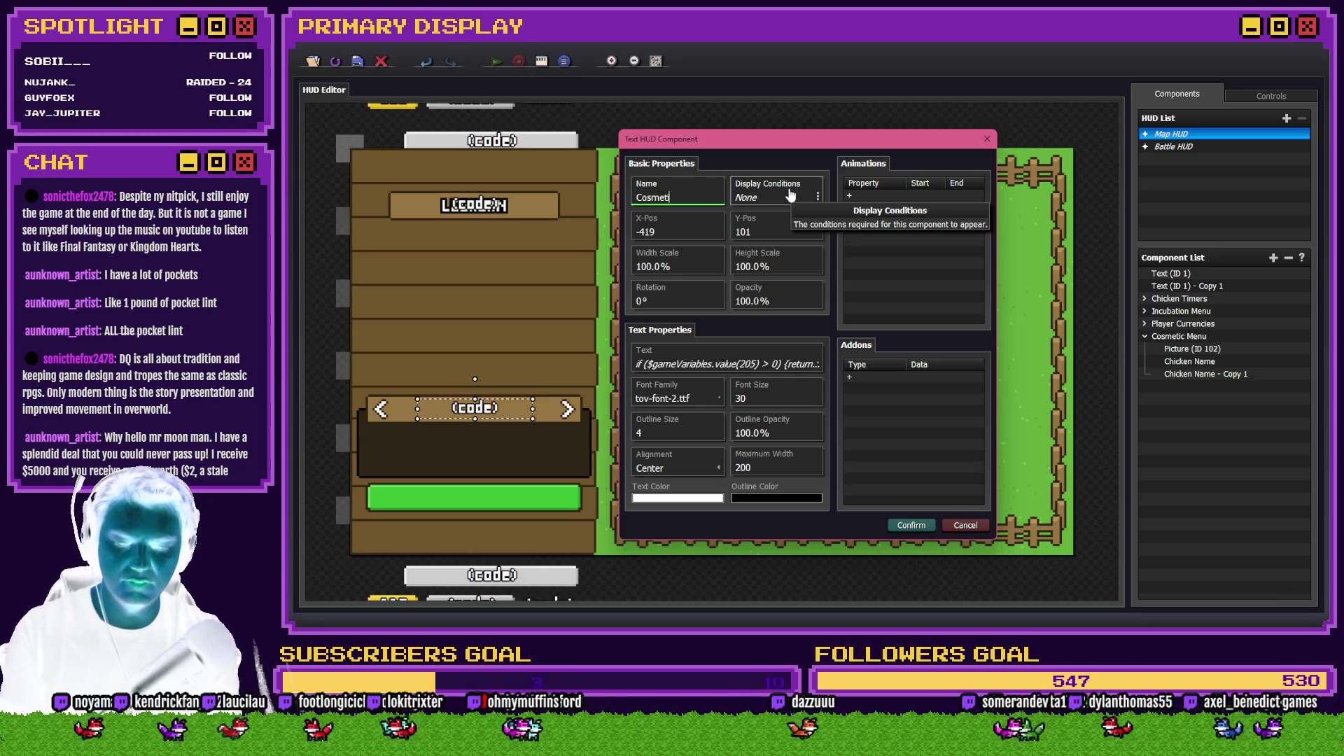
type("me")
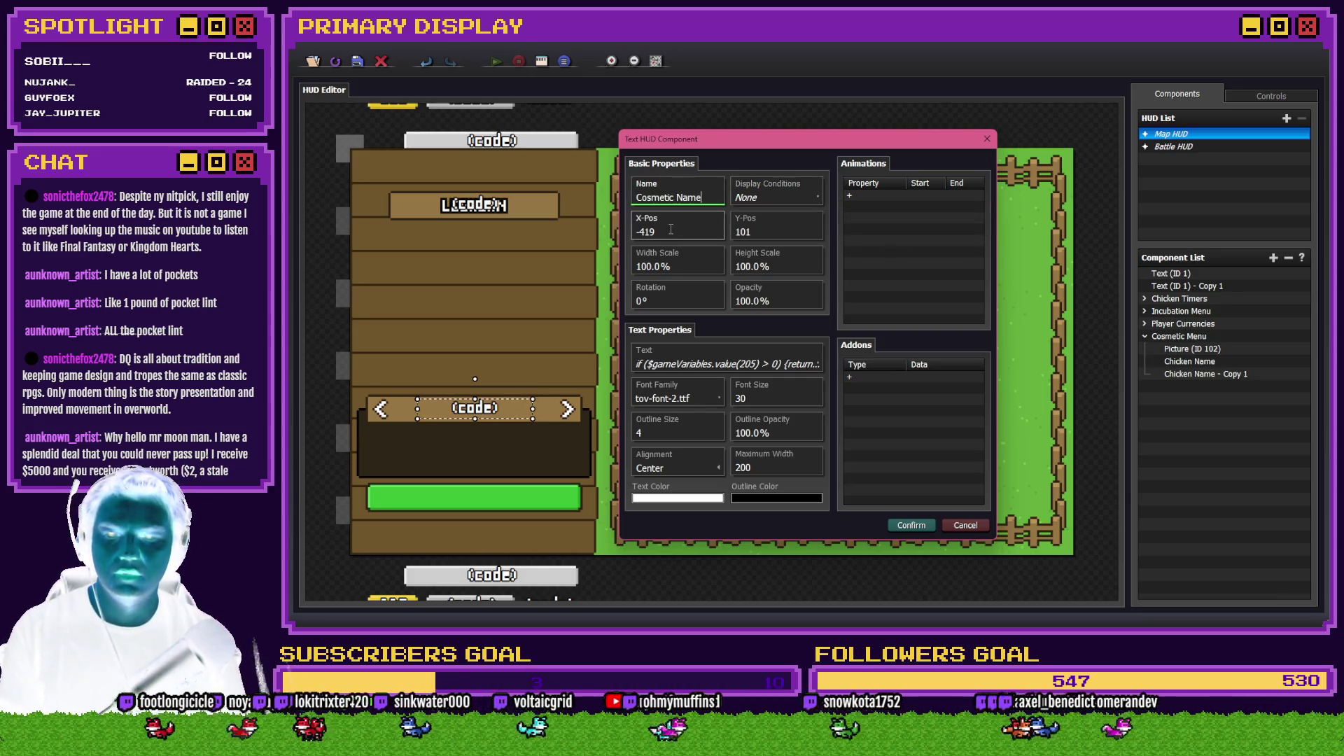
left_click(729, 362)
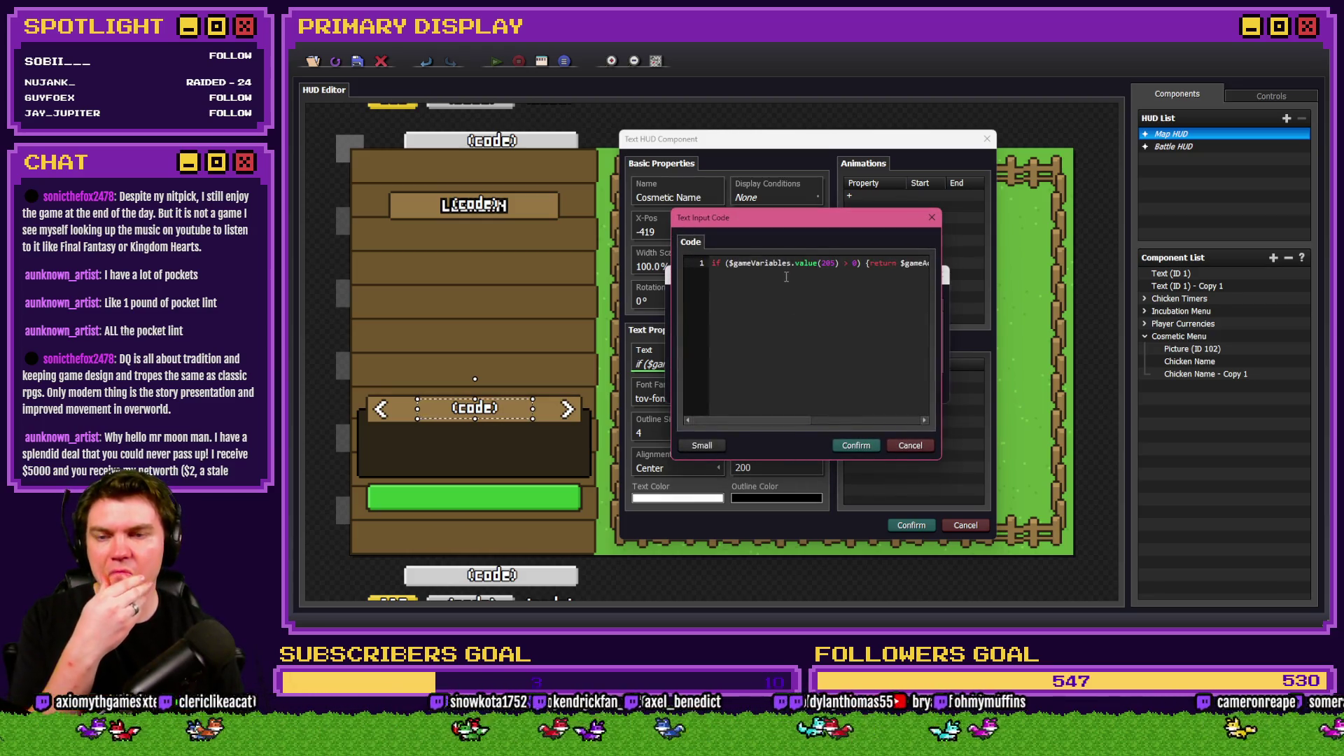
Insert '10 +' after actor( in the Cosmetic Name code.
double_click(825, 263)
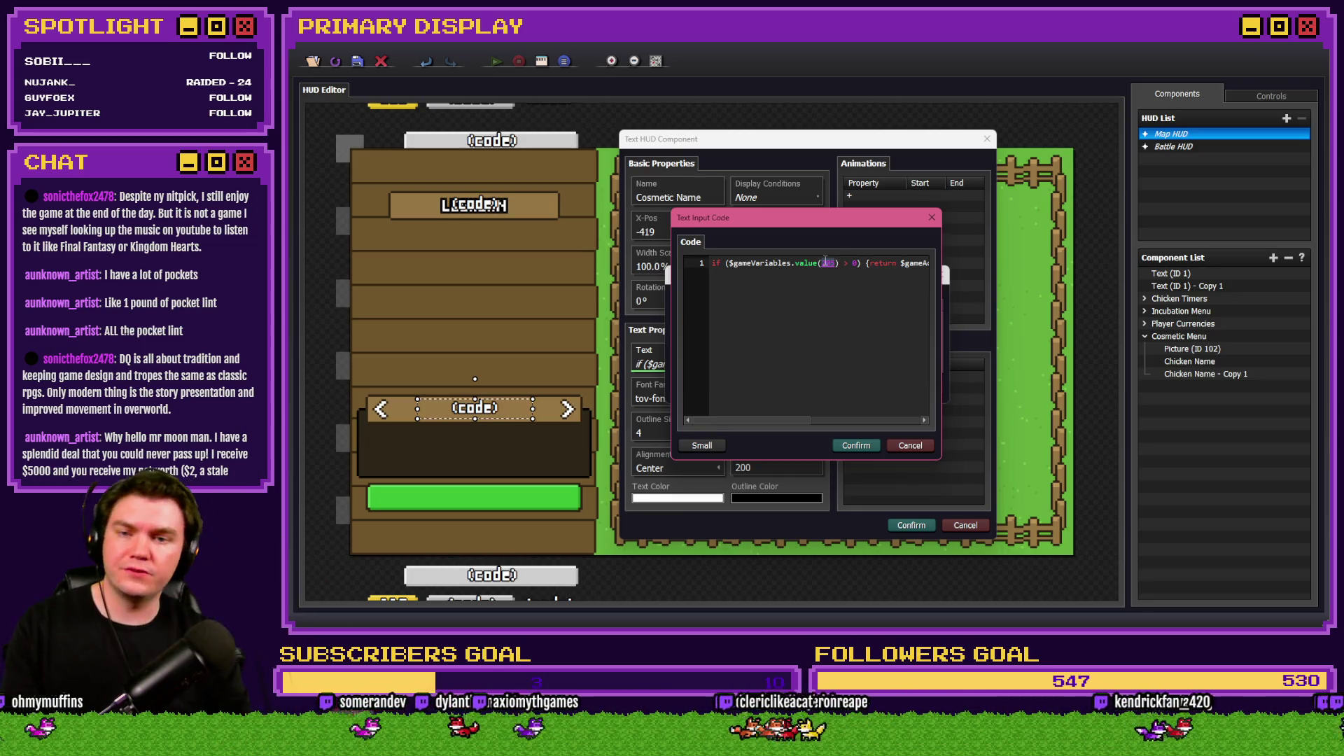
left_click(874, 315)
key("Right")
key("Right")
key("Right")
key("Right")
key("Right")
key("Right")
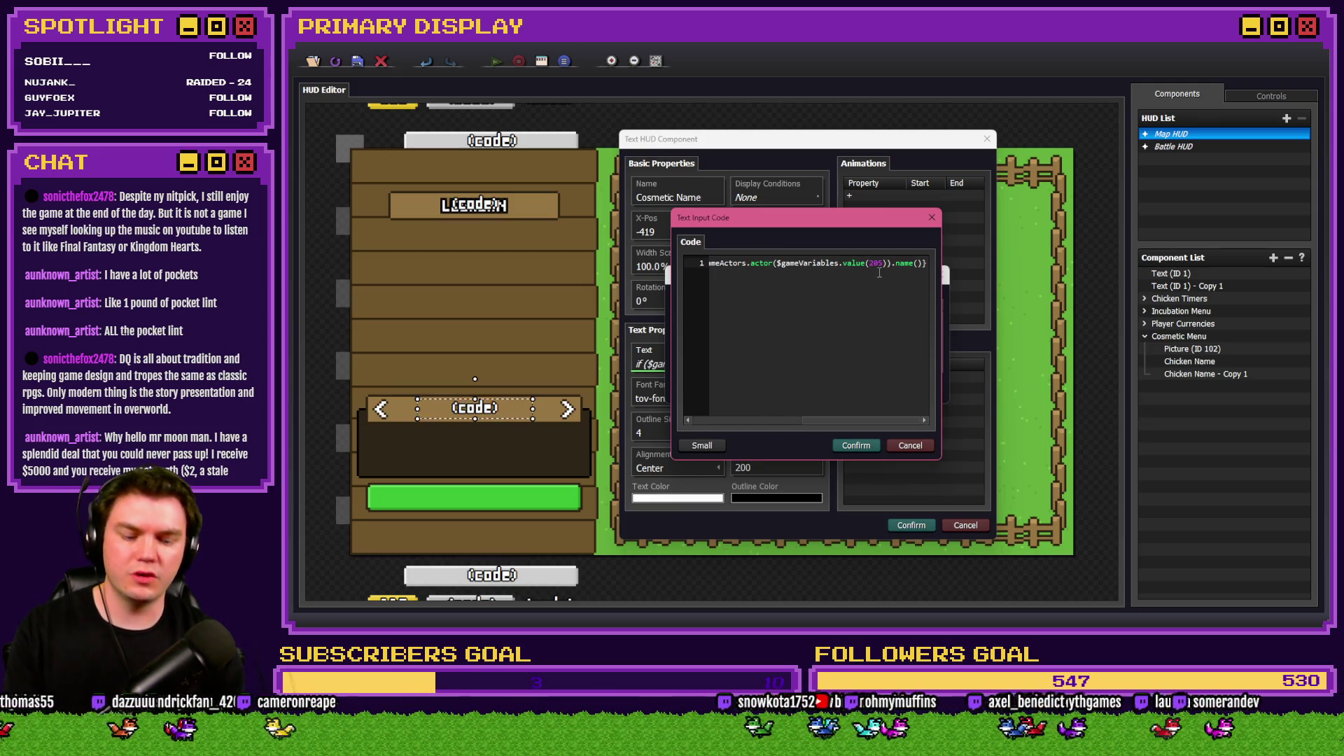
type("10 +")
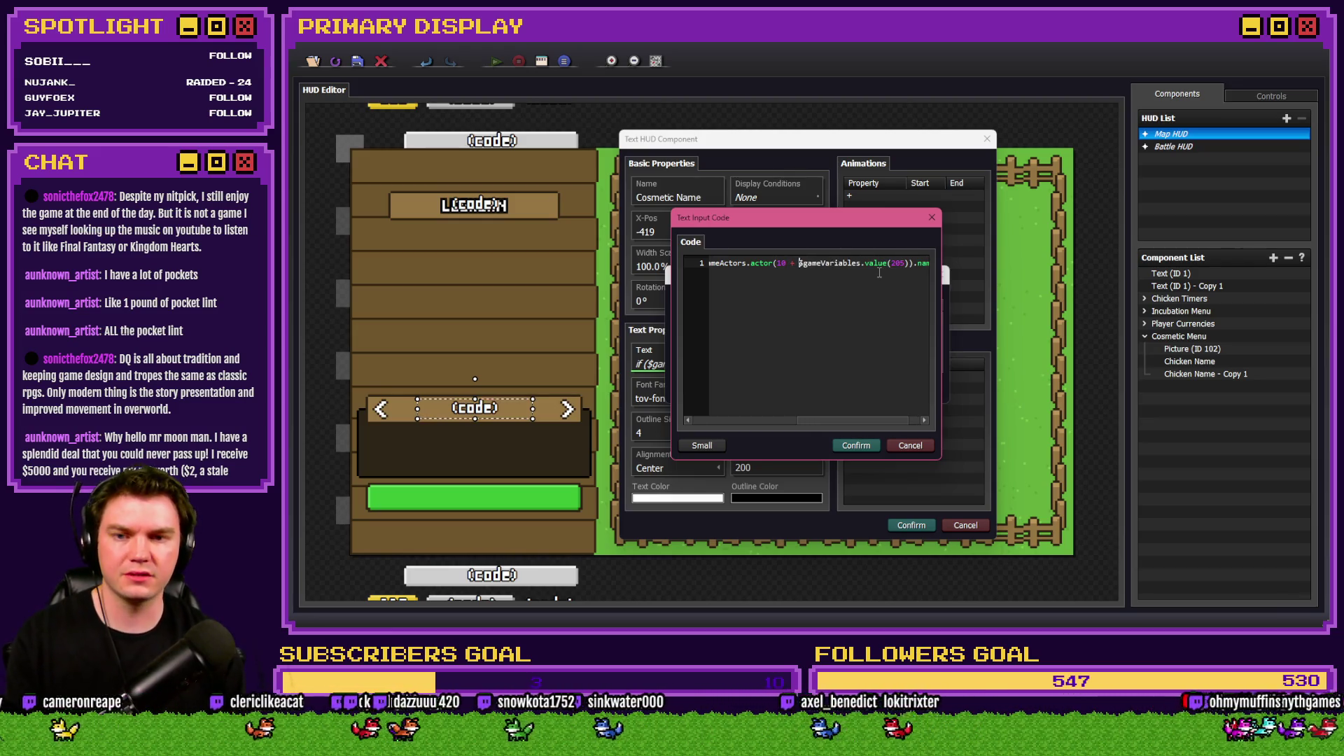
key("Home")
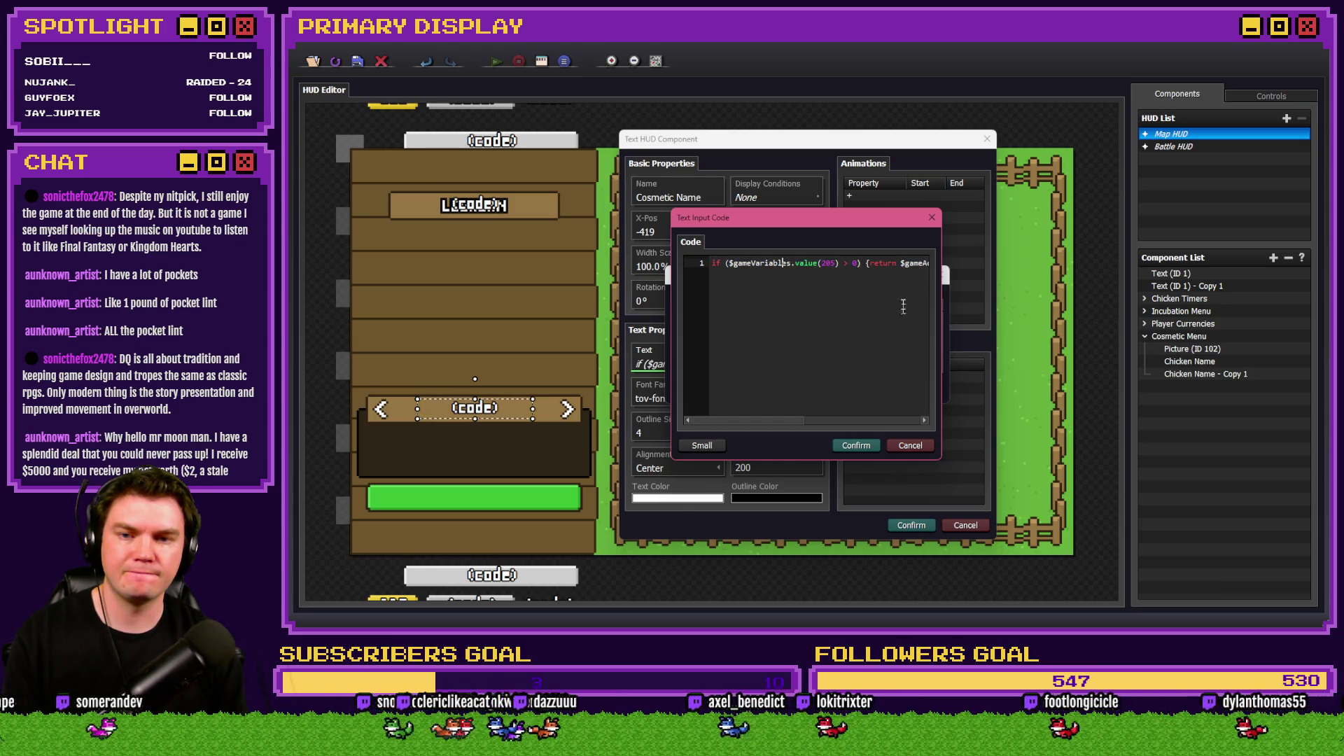
key("ctrl+a")
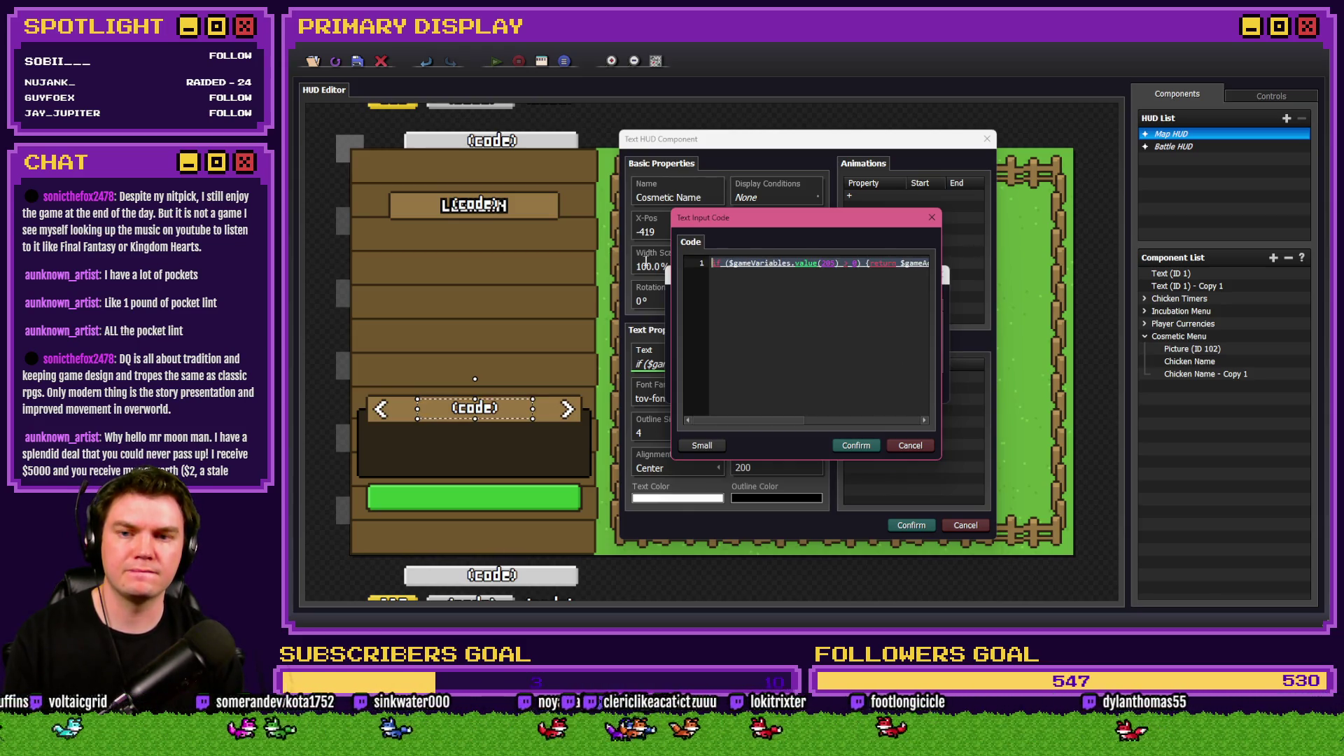
left_click(789, 263)
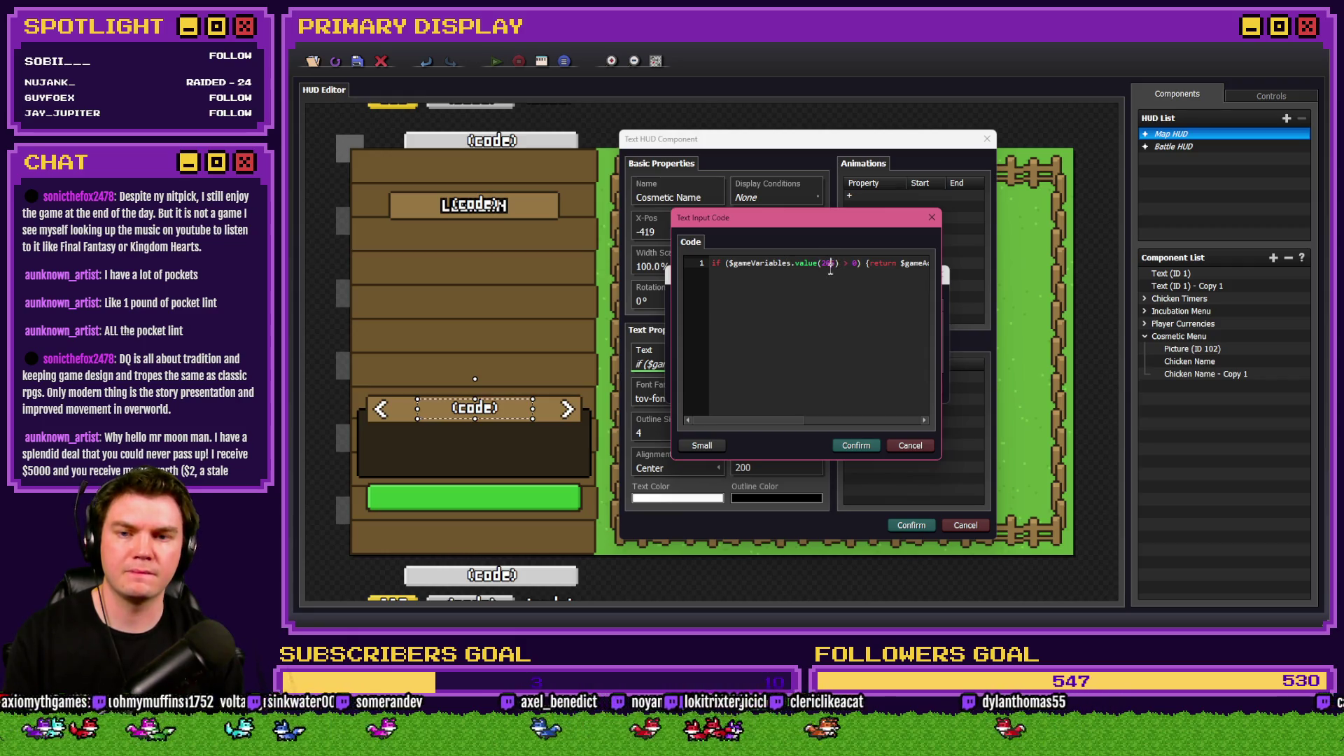
Delete the if condition at the start of the code line.
left_click_drag(884, 267, 941, 266)
left_click(869, 263)
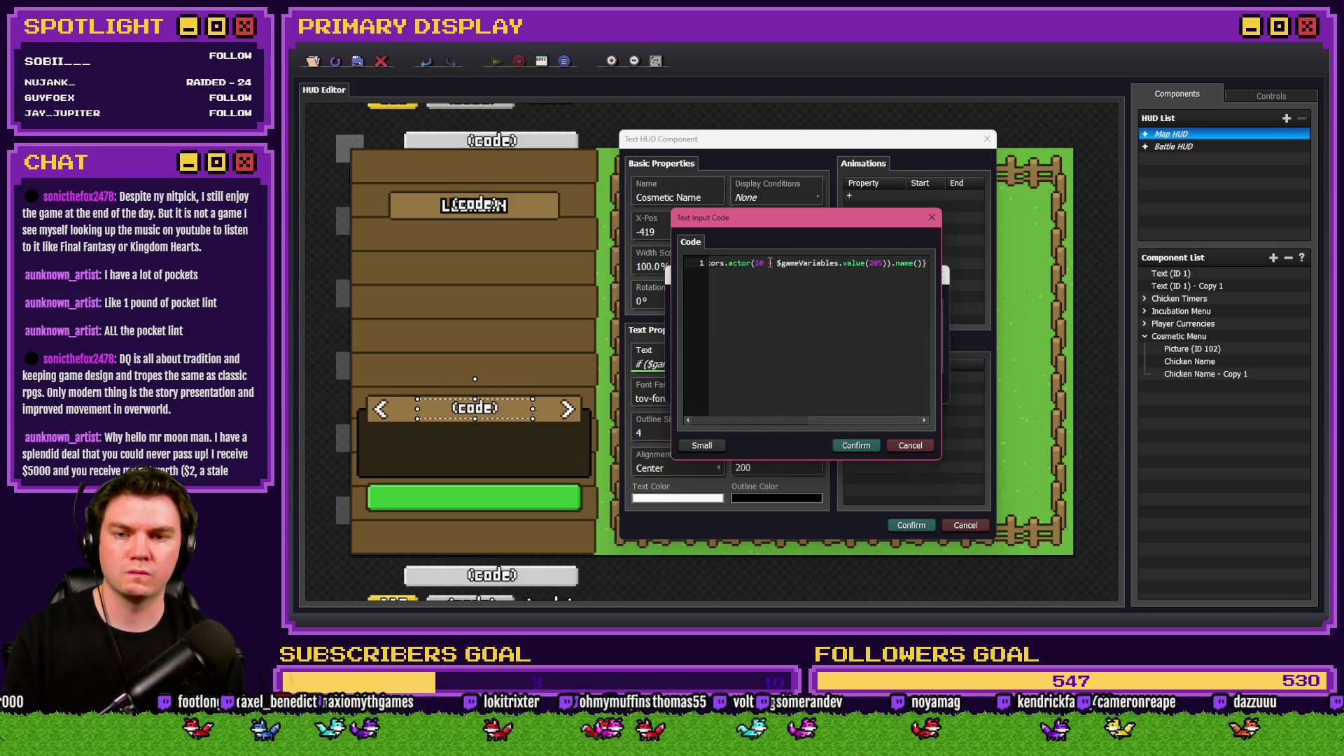
left_click_drag(758, 263, 645, 262)
left_click(824, 264)
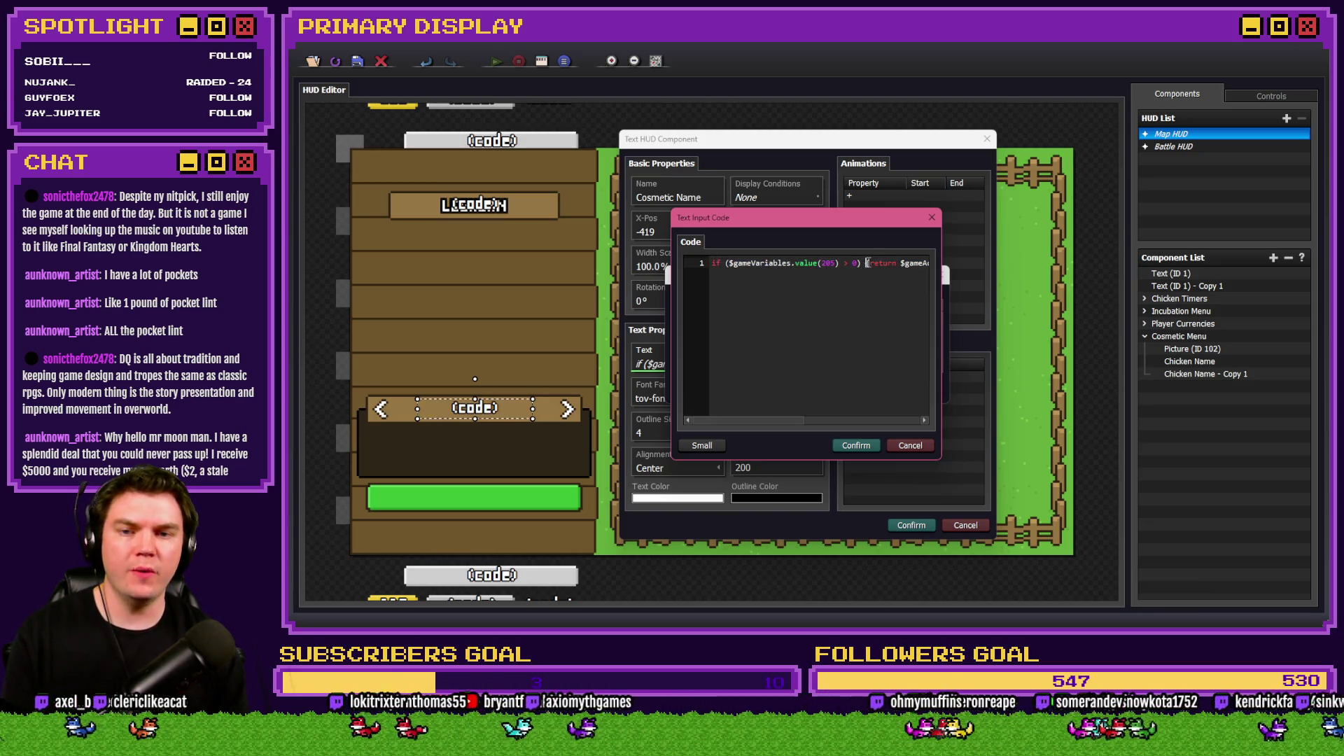
left_click_drag(868, 264, 697, 262)
key("BackSpace")
Remove both braces around the return statement, leaving variable 205 selected.
left_click(848, 264)
key("End")
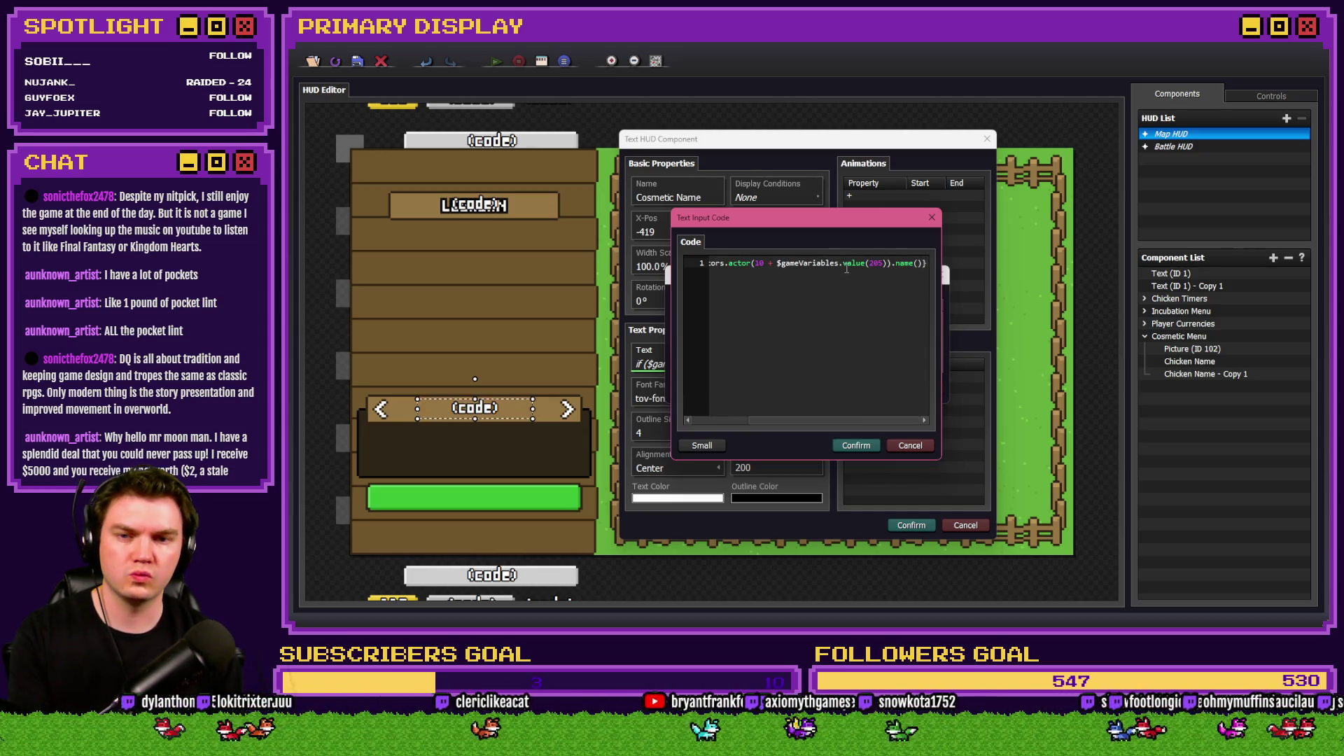
key("BackSpace")
key("shift+Home")
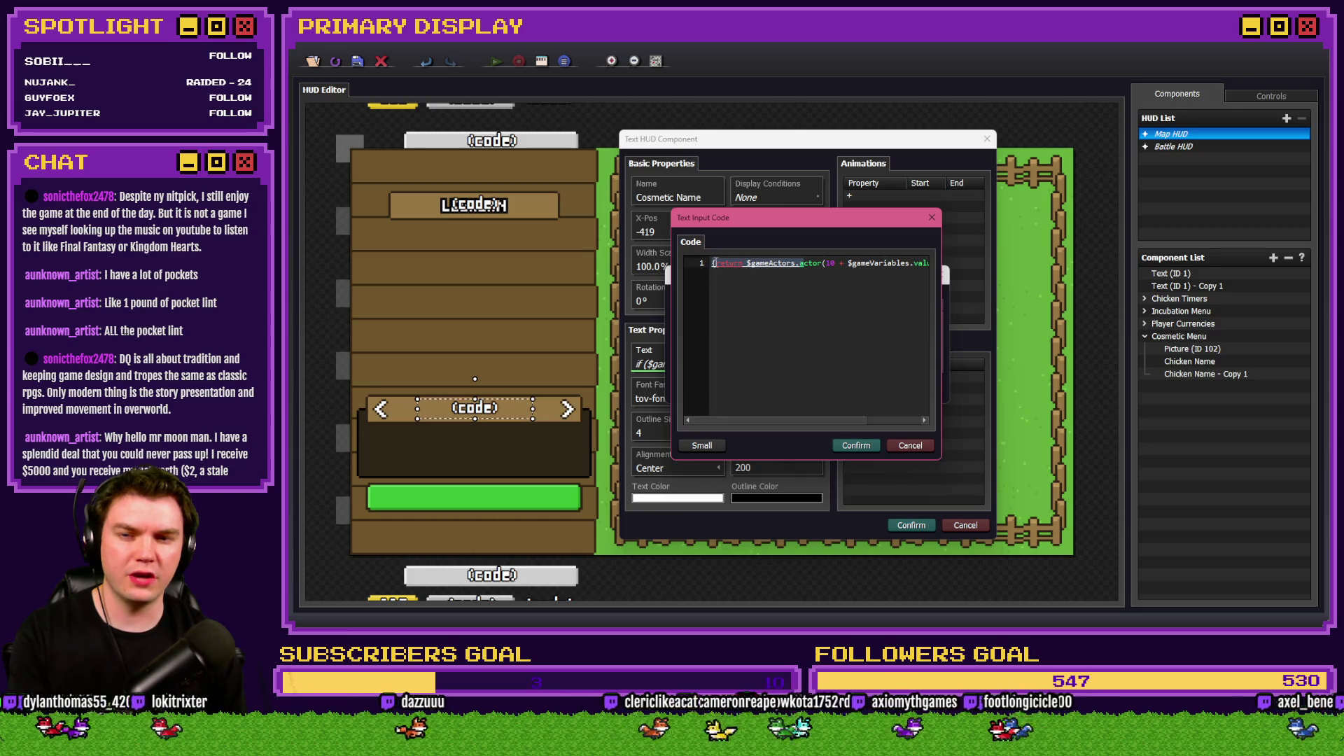
key("Left")
key("Delete")
key("End")
key("BackSpace")
double_click(880, 263)
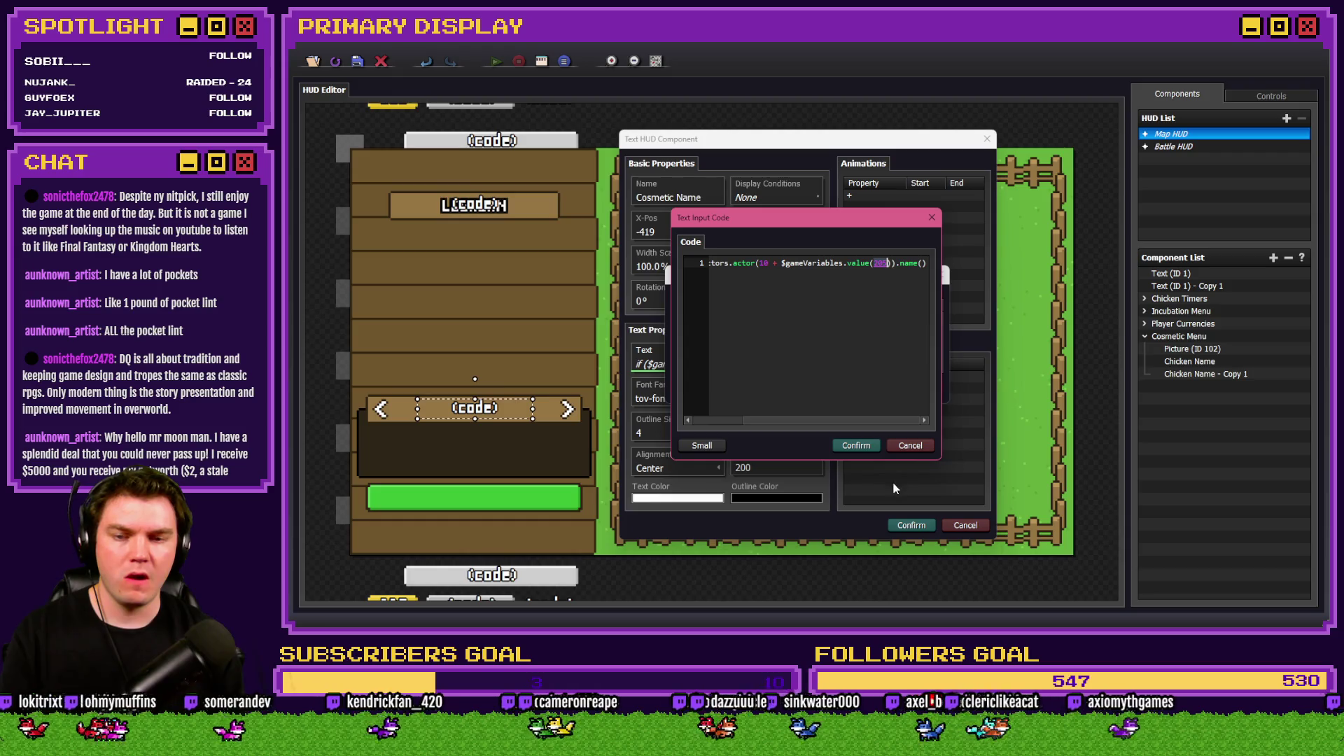
key("alt+Tab")
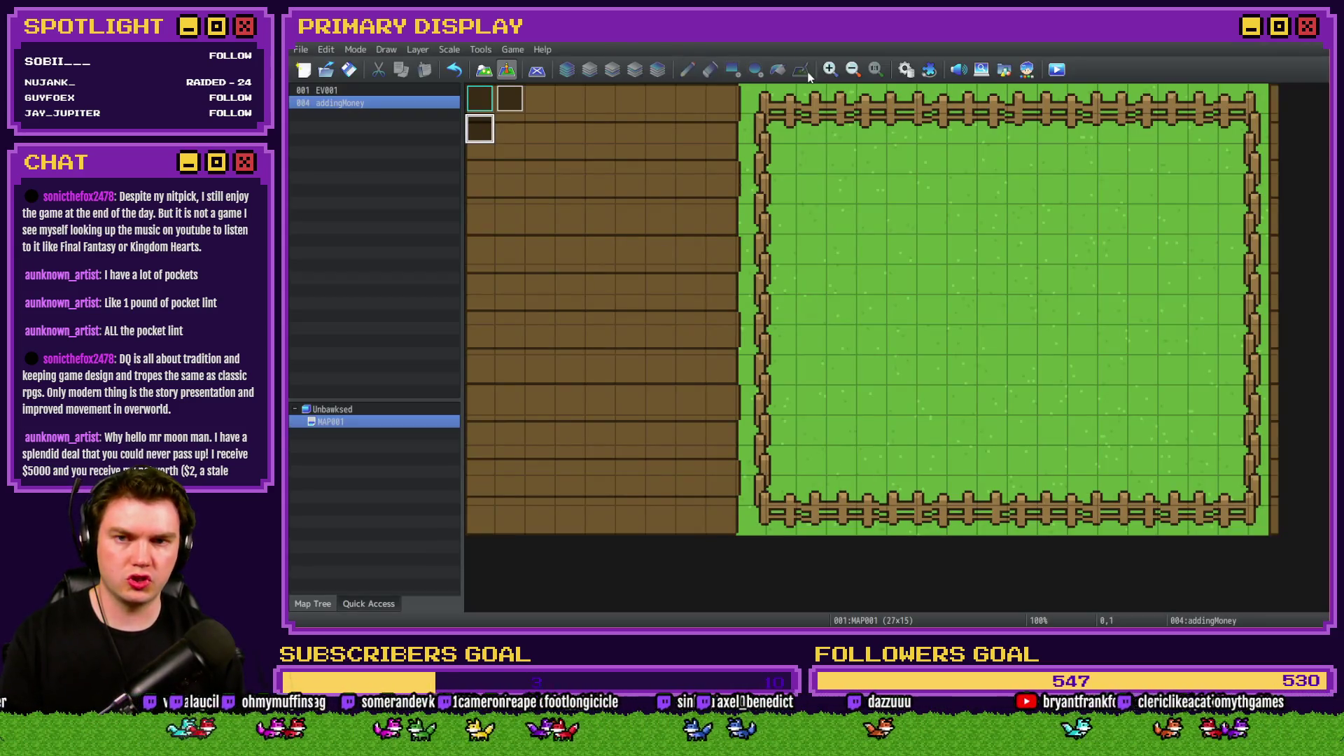
Copy the $gameVariables.value(320 + variable 205) expression from the CosmeticMenuInteractions common event script.
left_click(906, 69)
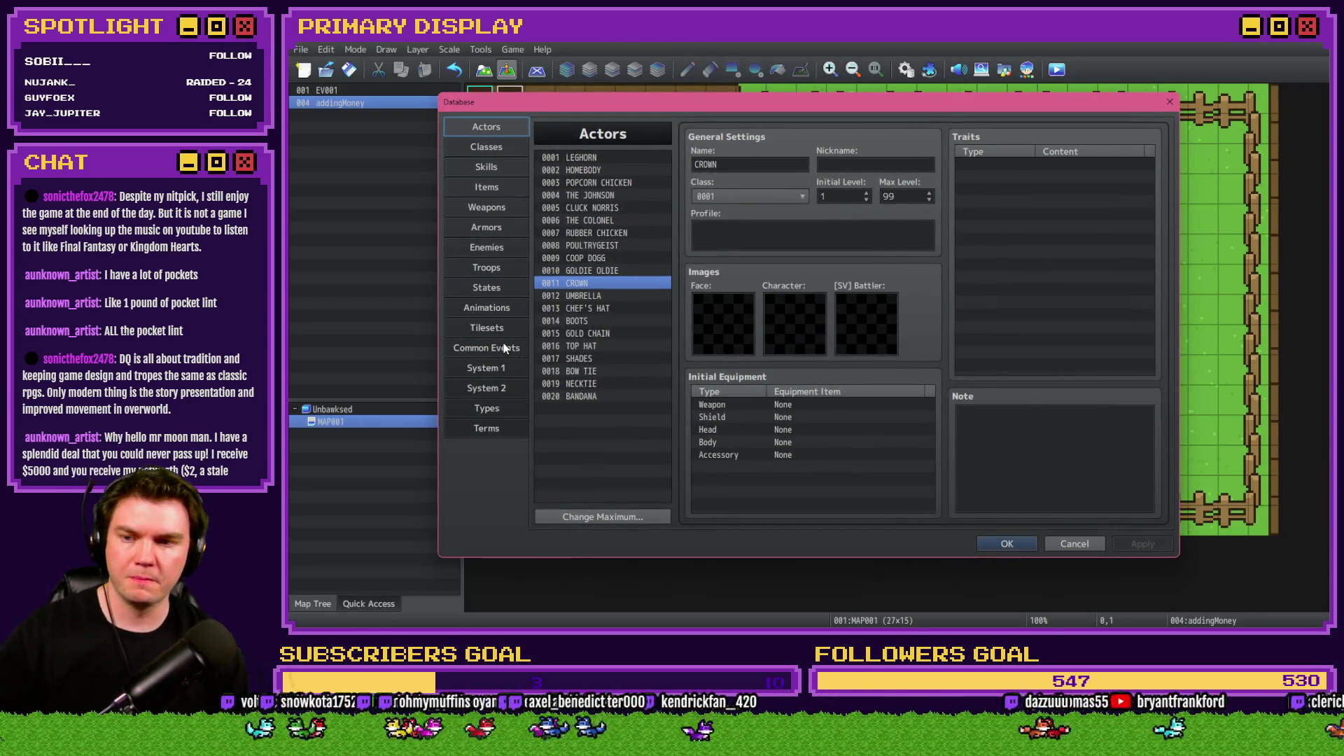
left_click(504, 348)
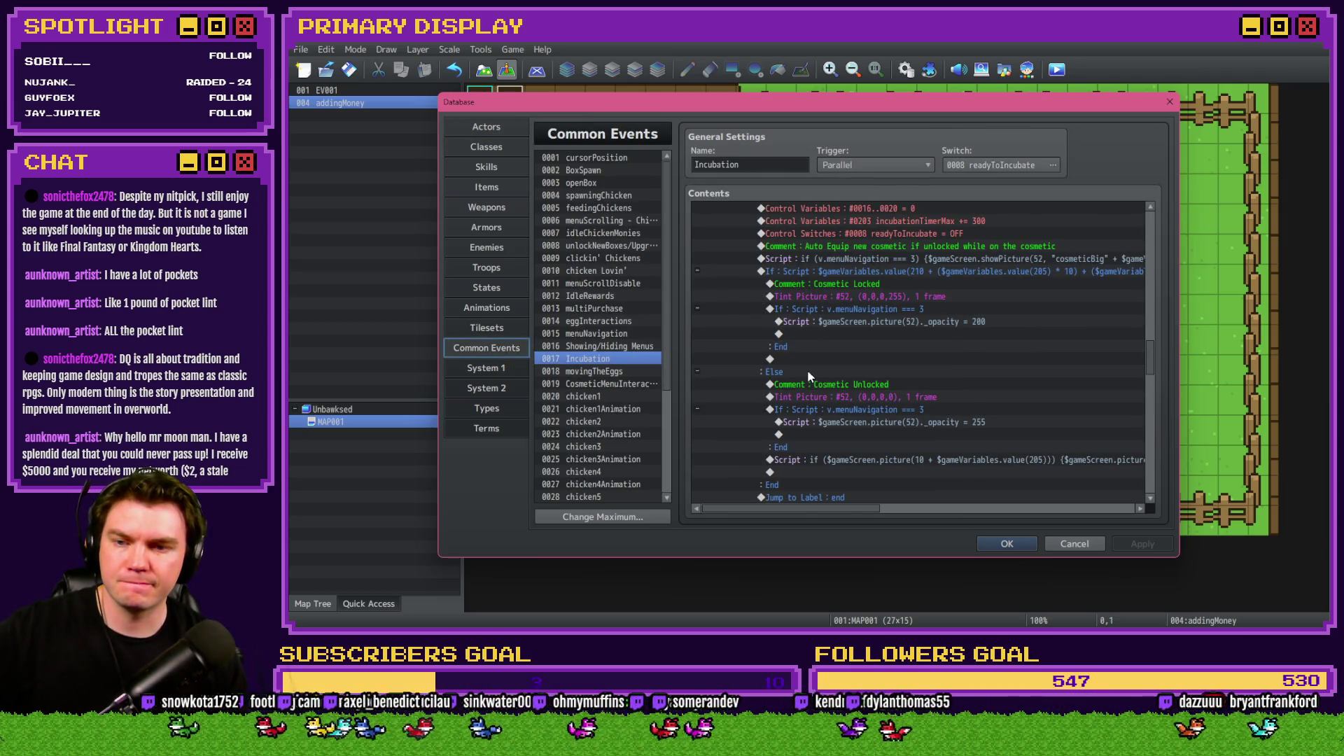
left_click(602, 385)
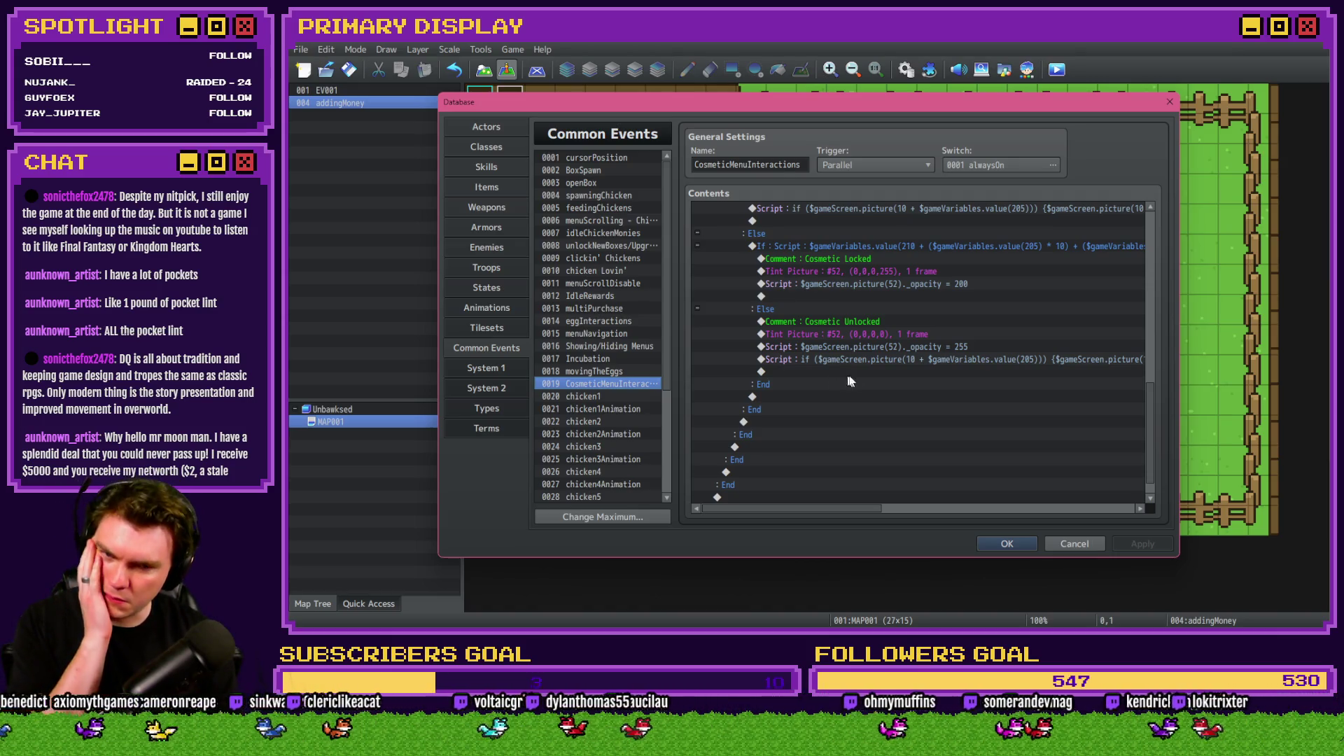
left_click(864, 362)
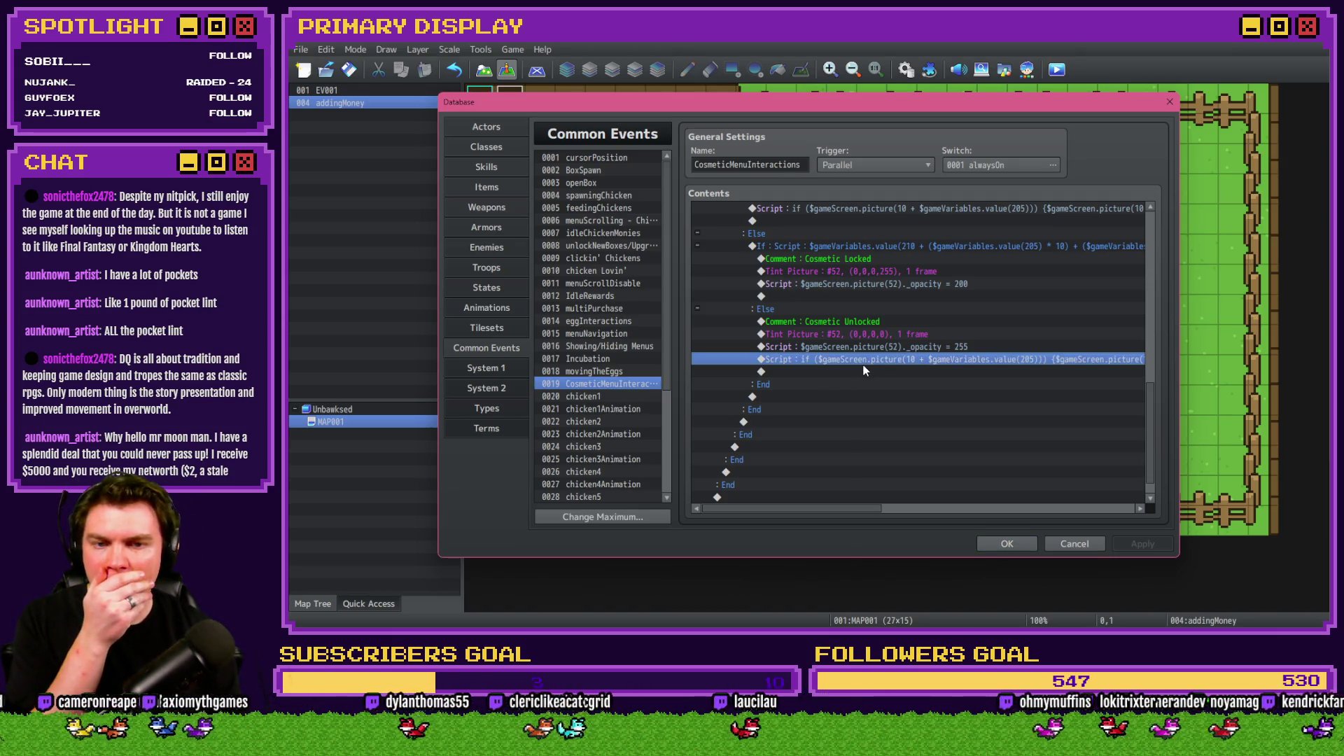
scroll(862, 363, "up", 2)
scroll(863, 372, "up", 1)
scroll(889, 508, "right", 4)
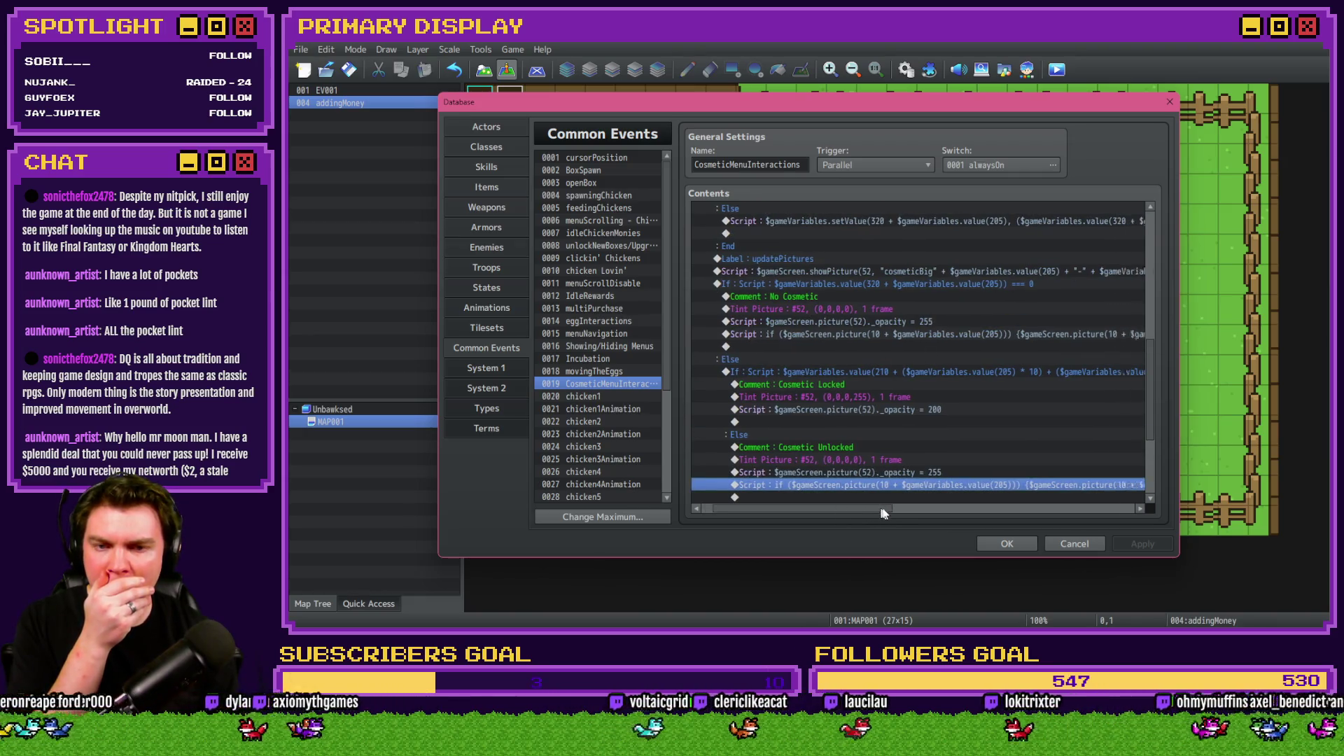
left_click_drag(895, 513, 972, 511)
double_click(975, 270)
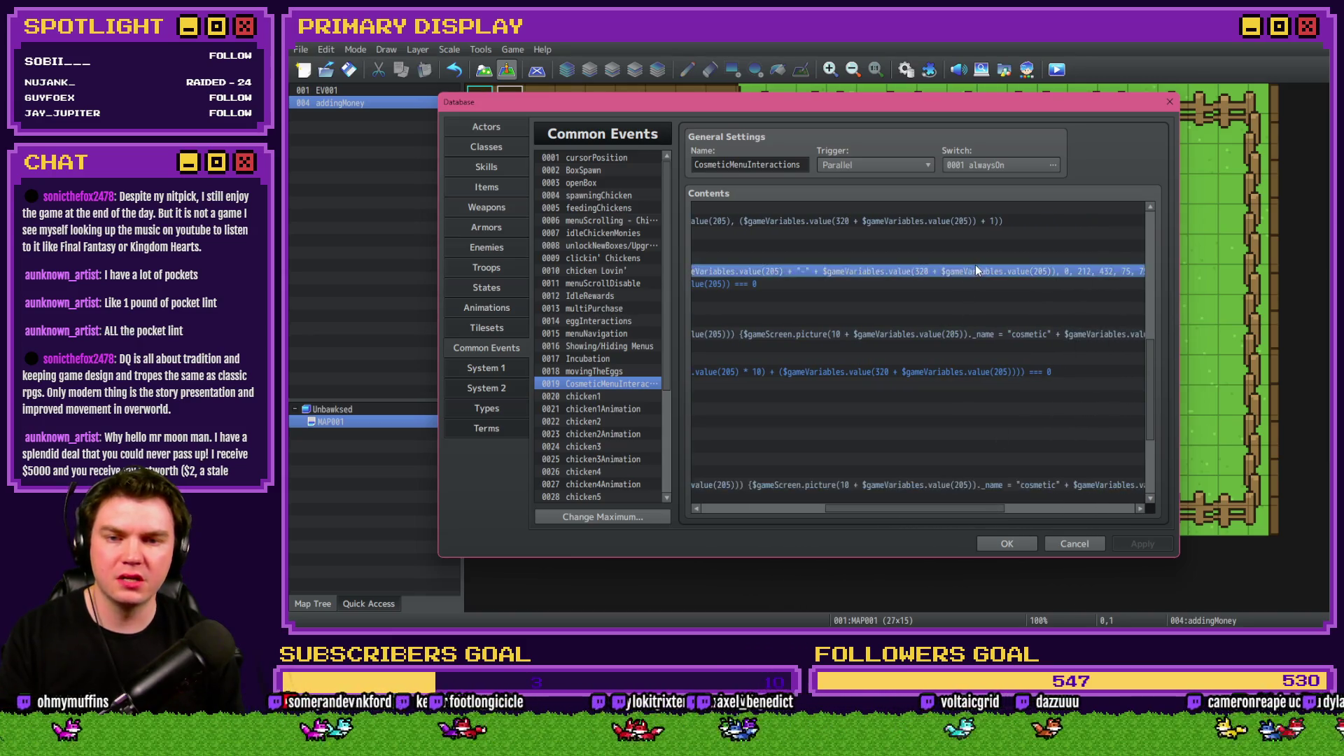
mouse_move(942, 247)
left_mouse_down()
mouse_move(760, 245)
mouse_move(849, 247)
left_mouse_up()
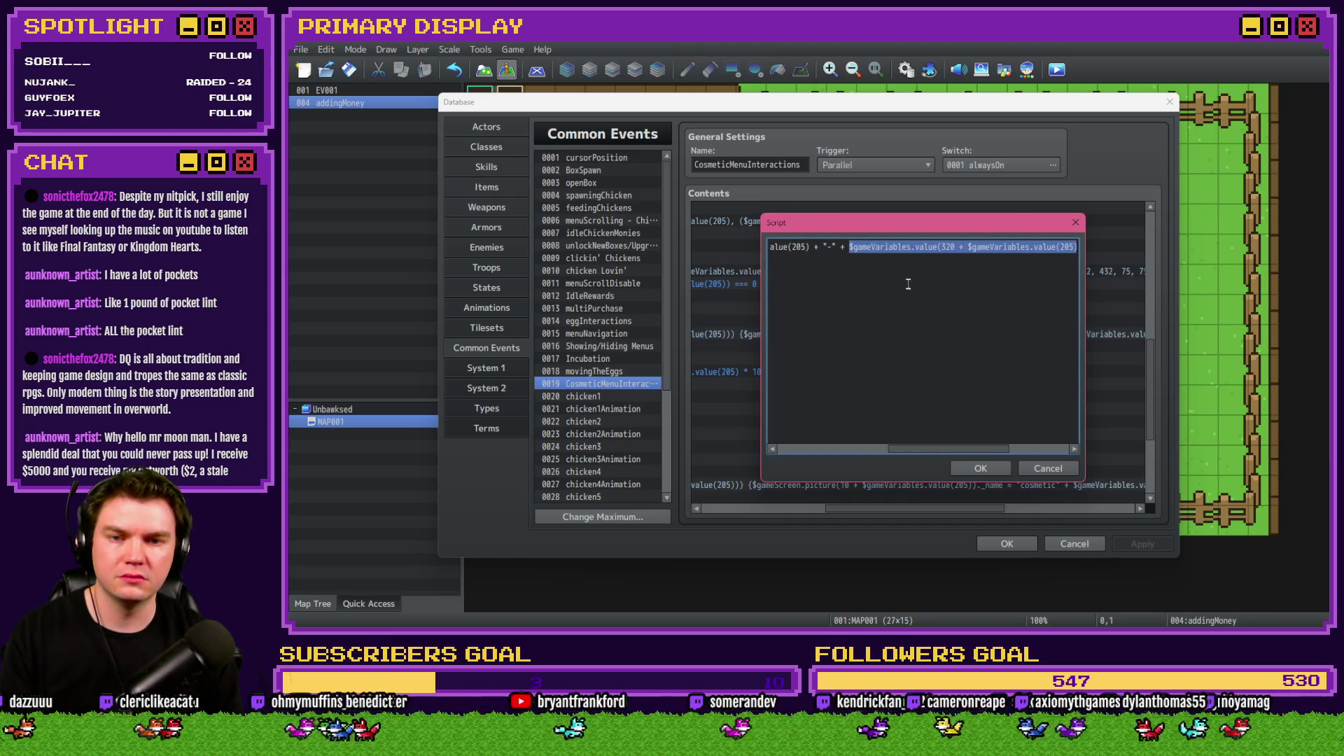
left_click(1037, 469)
Replace $gameVariables.value(205) with the pasted 320 + 205 lookup, removing the extra parenthesis.
left_click(1067, 545)
key("alt+Tab")
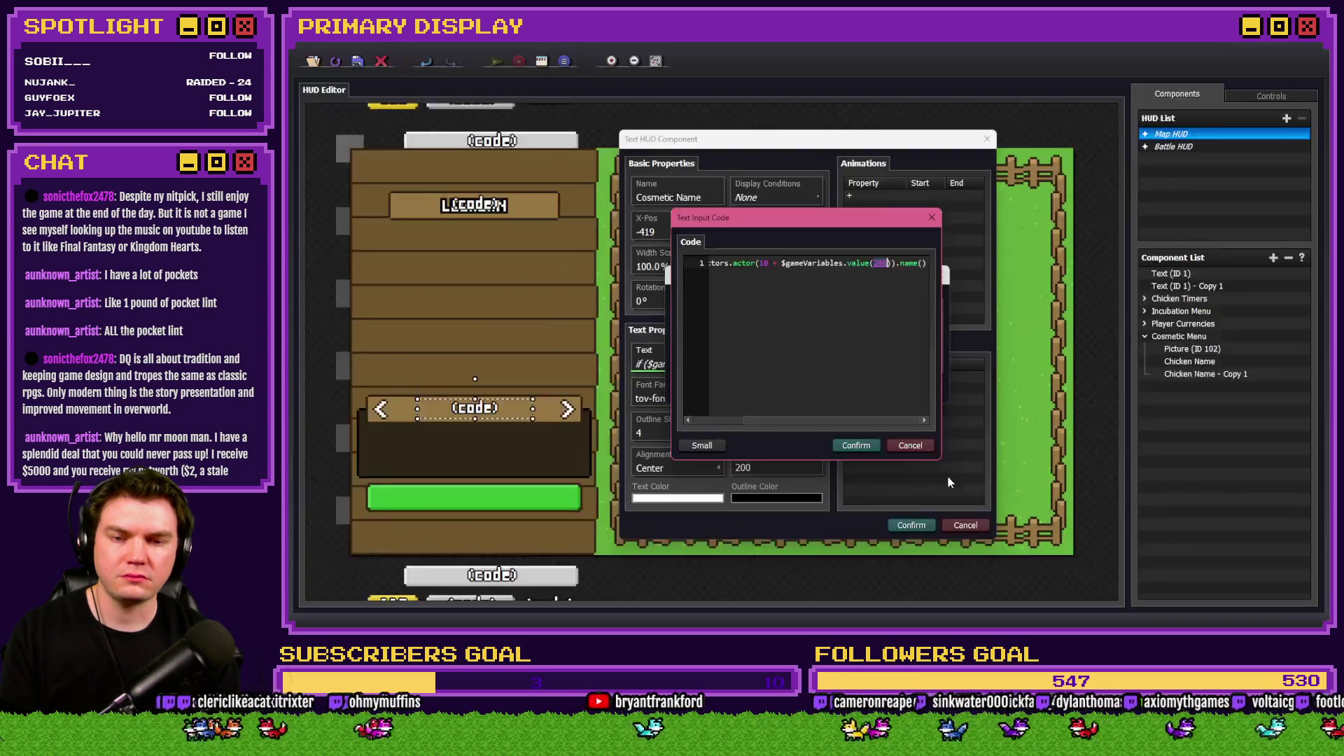
scroll(797, 270, "left", 2)
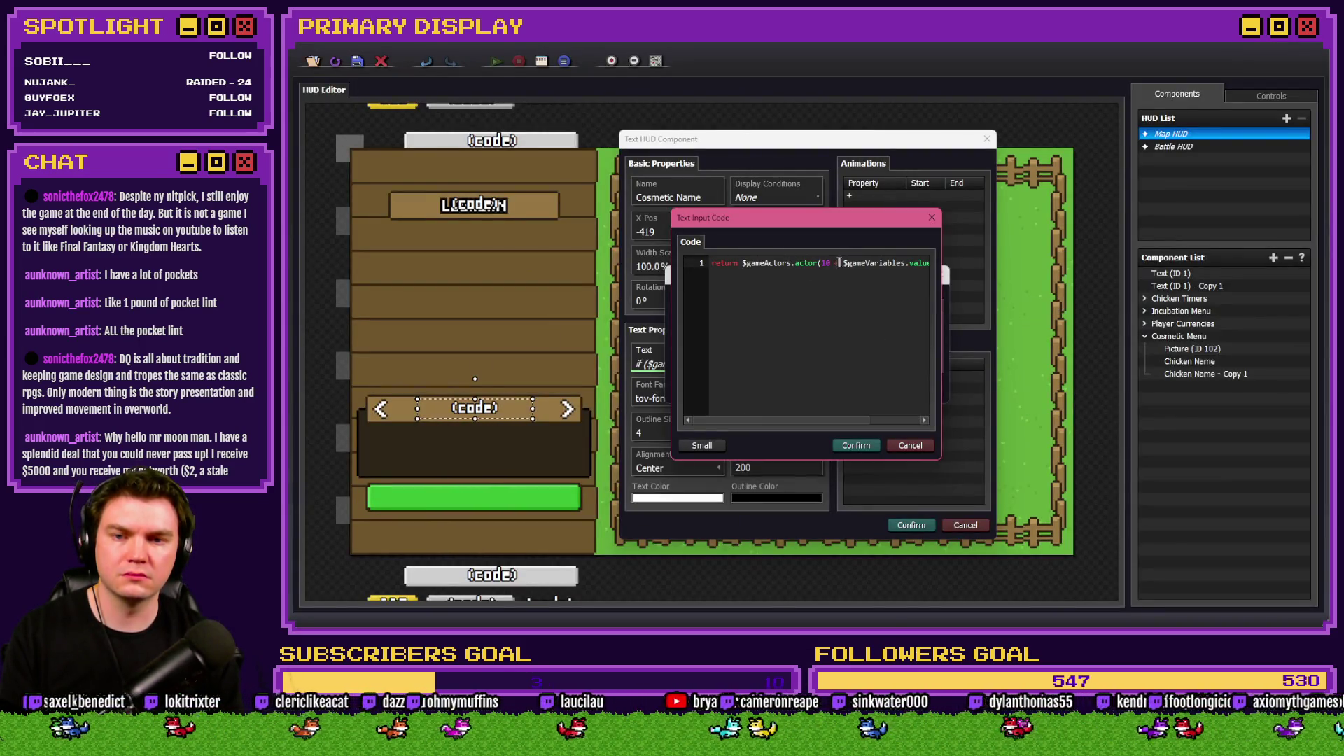
mouse_move(844, 264)
left_mouse_down()
mouse_move(932, 263)
mouse_move(892, 264)
left_mouse_up()
key("ctrl+v")
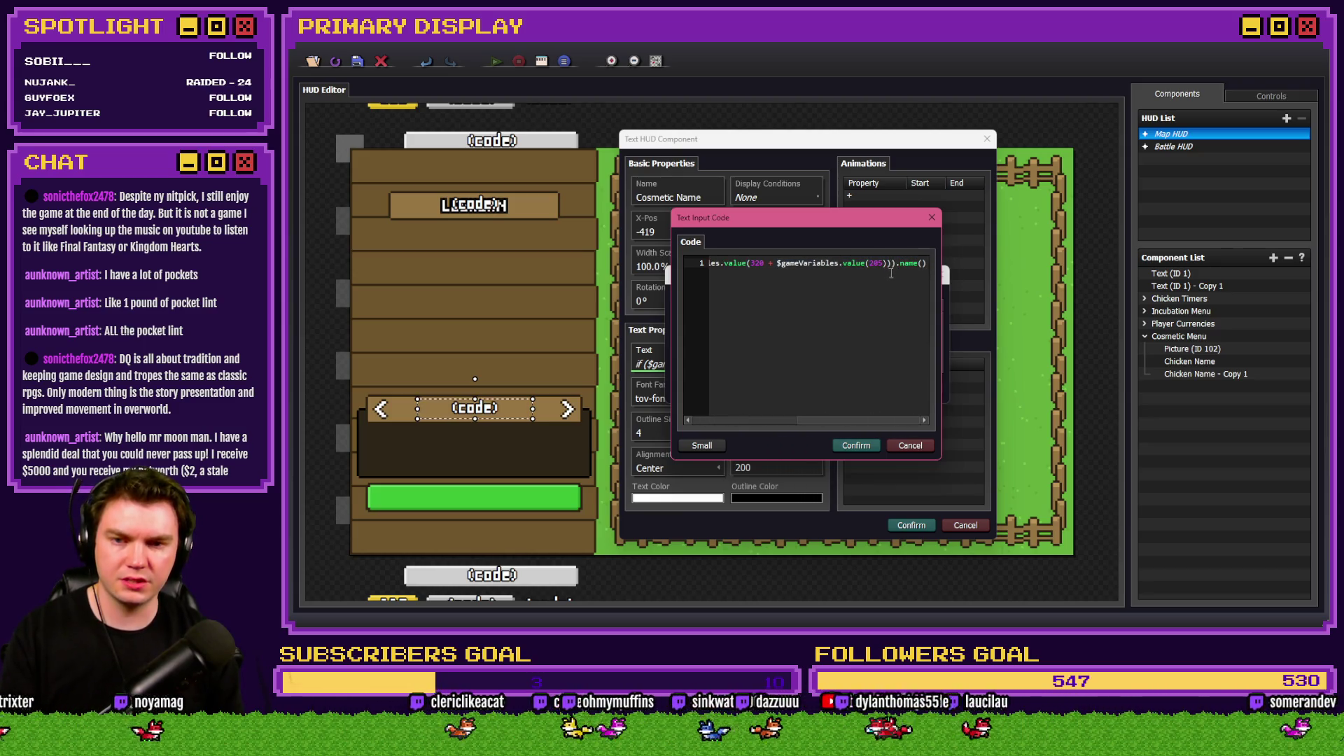
key("Delete")
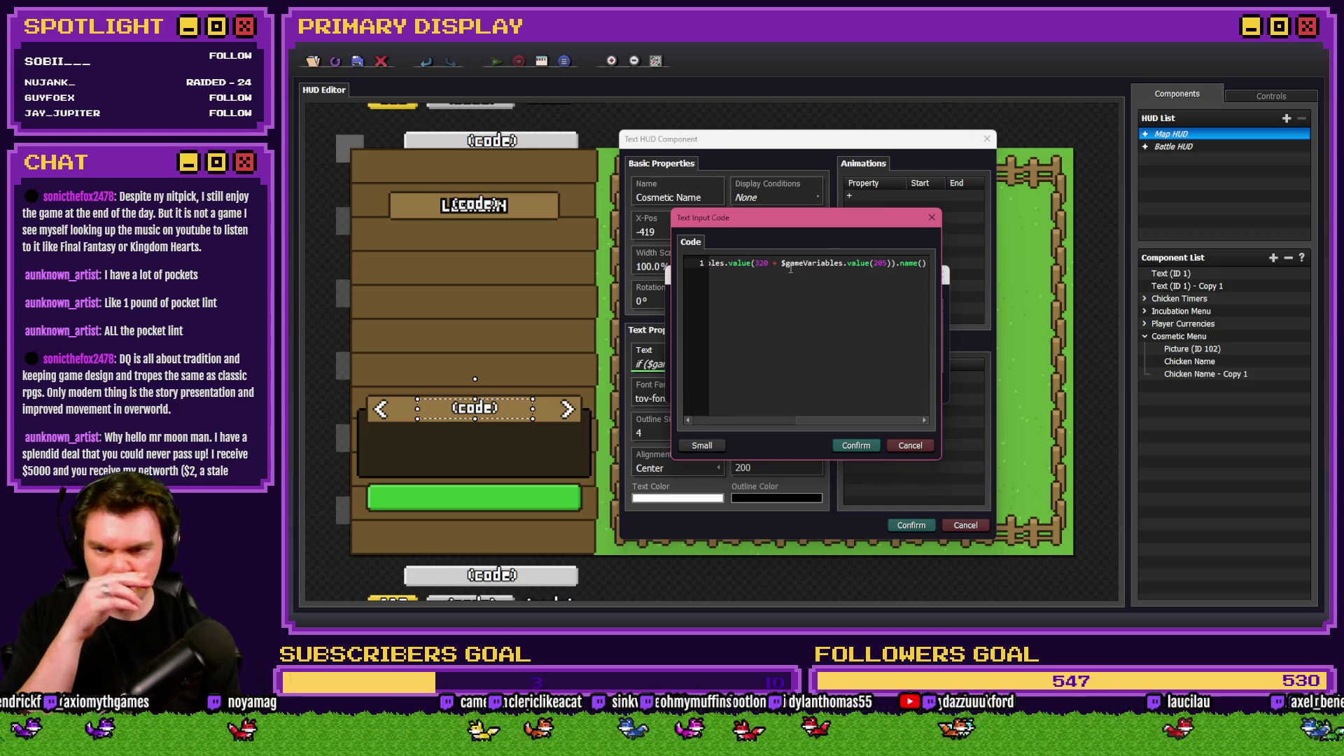
Confirm the code, the text input and the Cosmetic Name component.
scroll(830, 406, "left", 5)
left_click(855, 446)
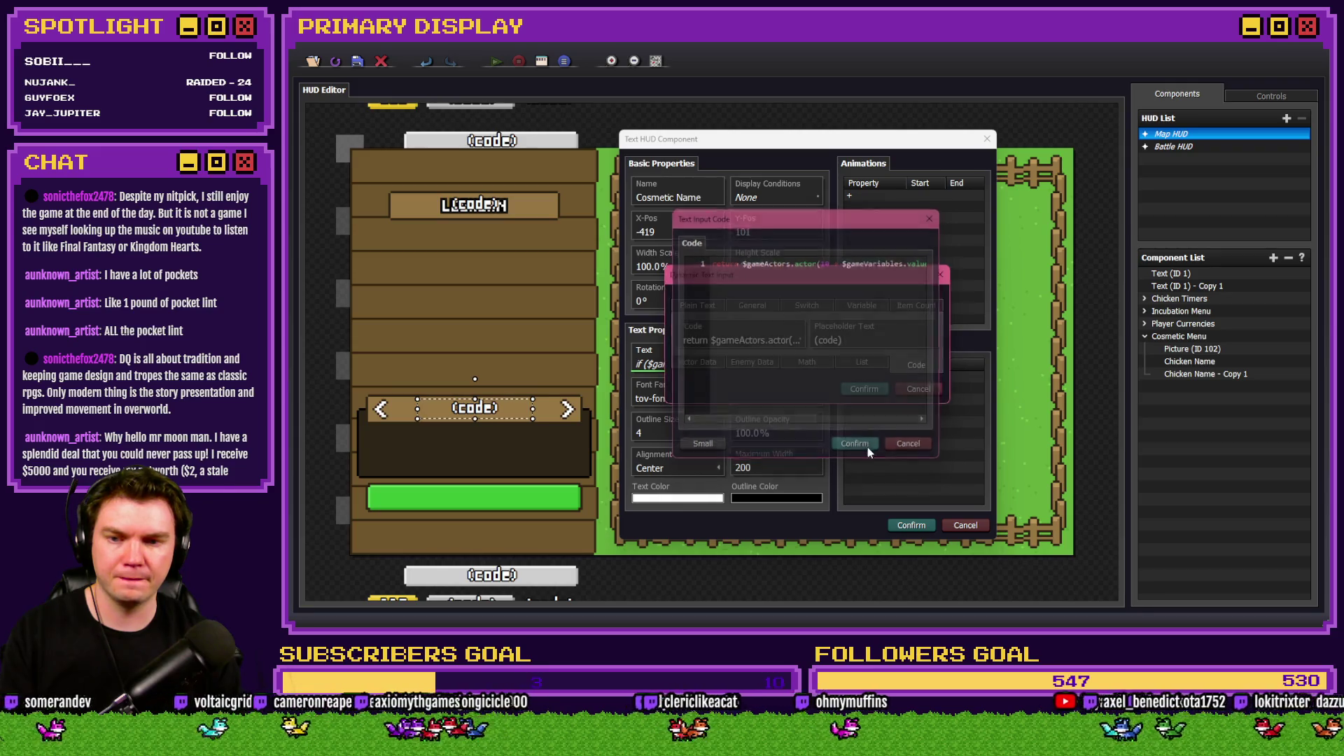
left_click(863, 387)
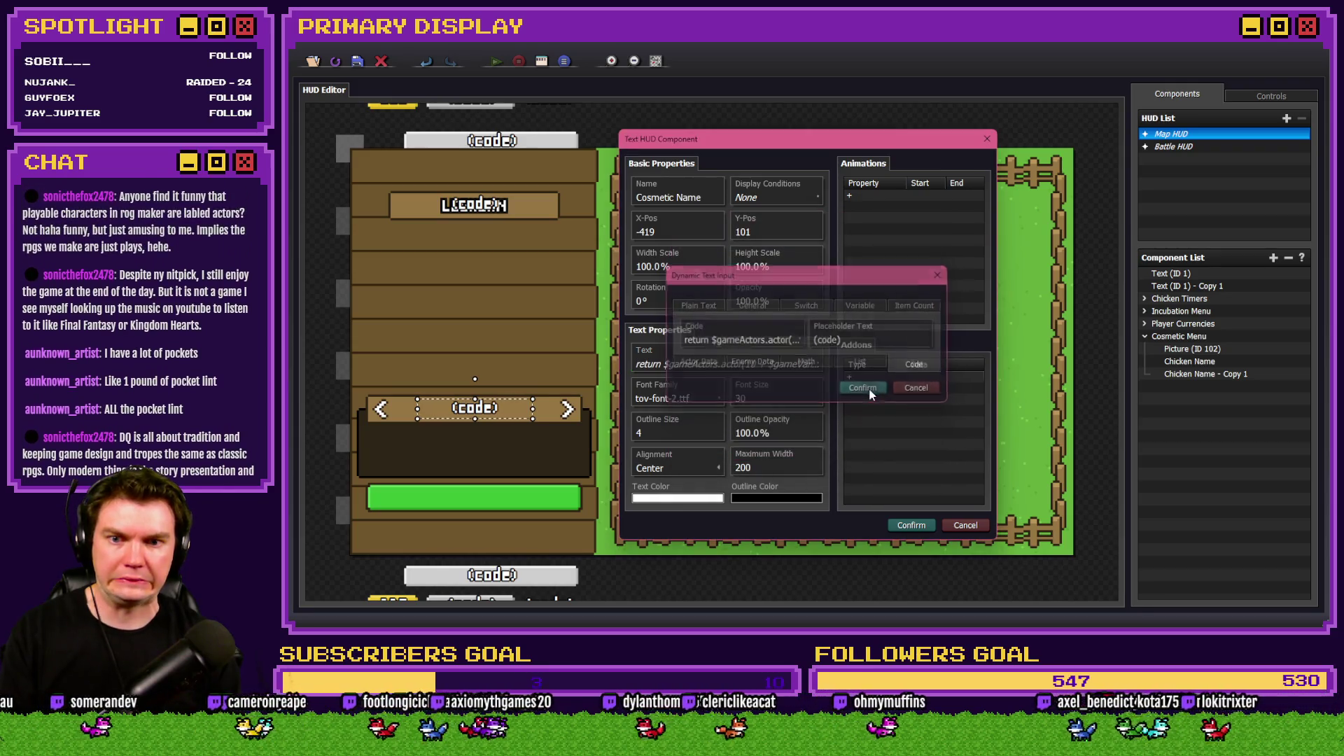
left_click(910, 527)
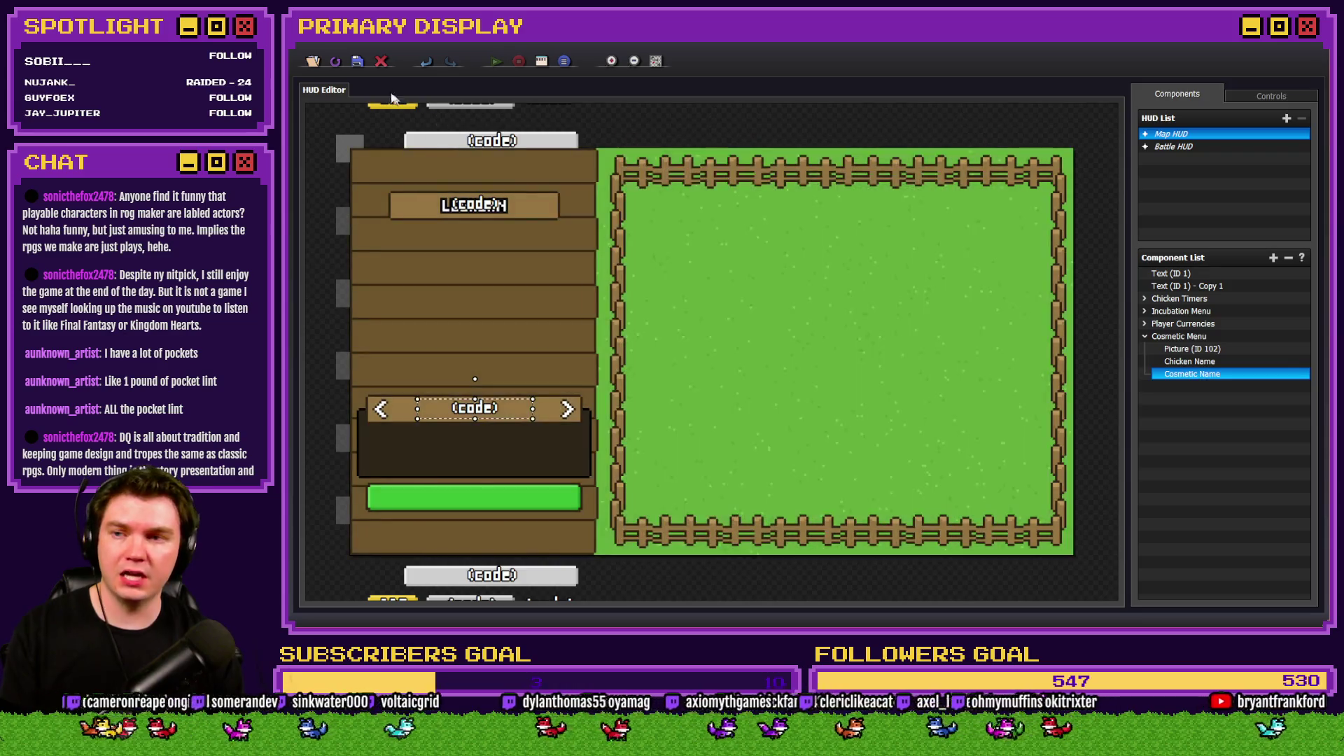
Playtest the game and cycle the Leghorn through its outfits in the OUTFITS category, then close it.
left_click(356, 62)
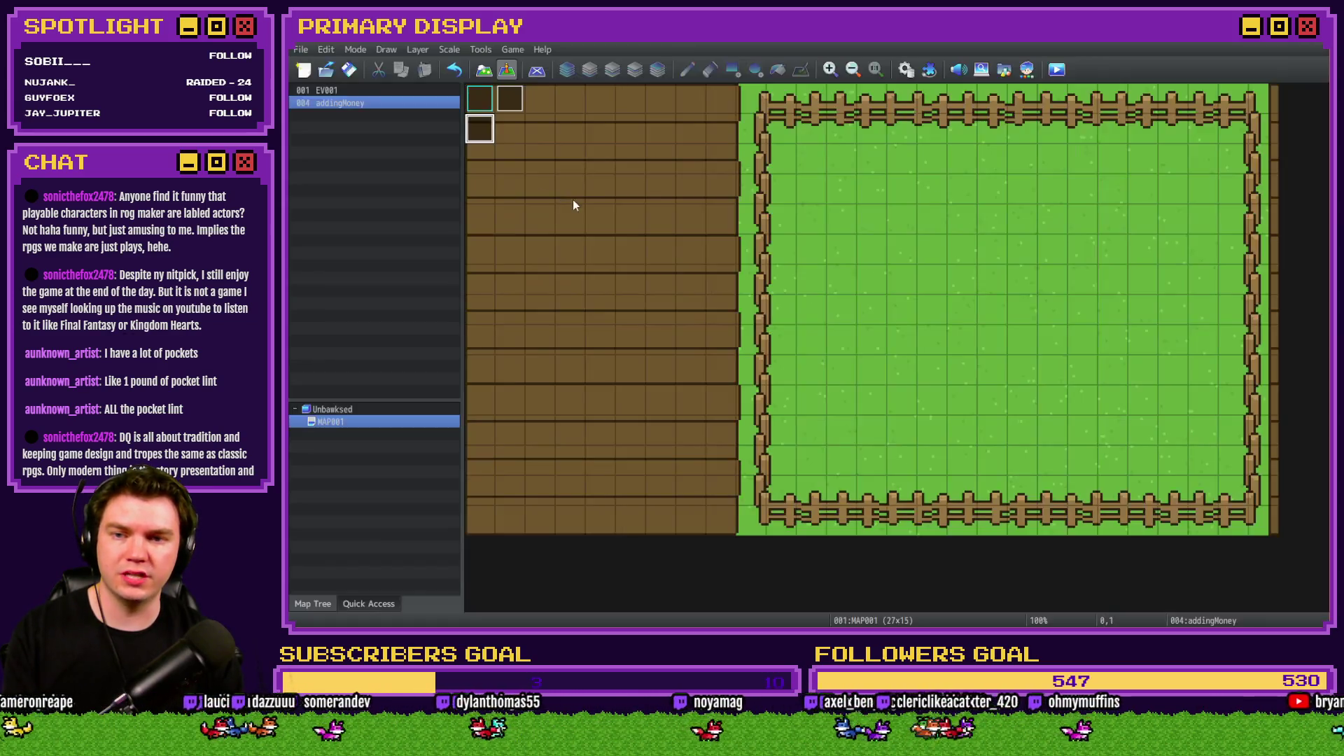
left_click(1061, 75)
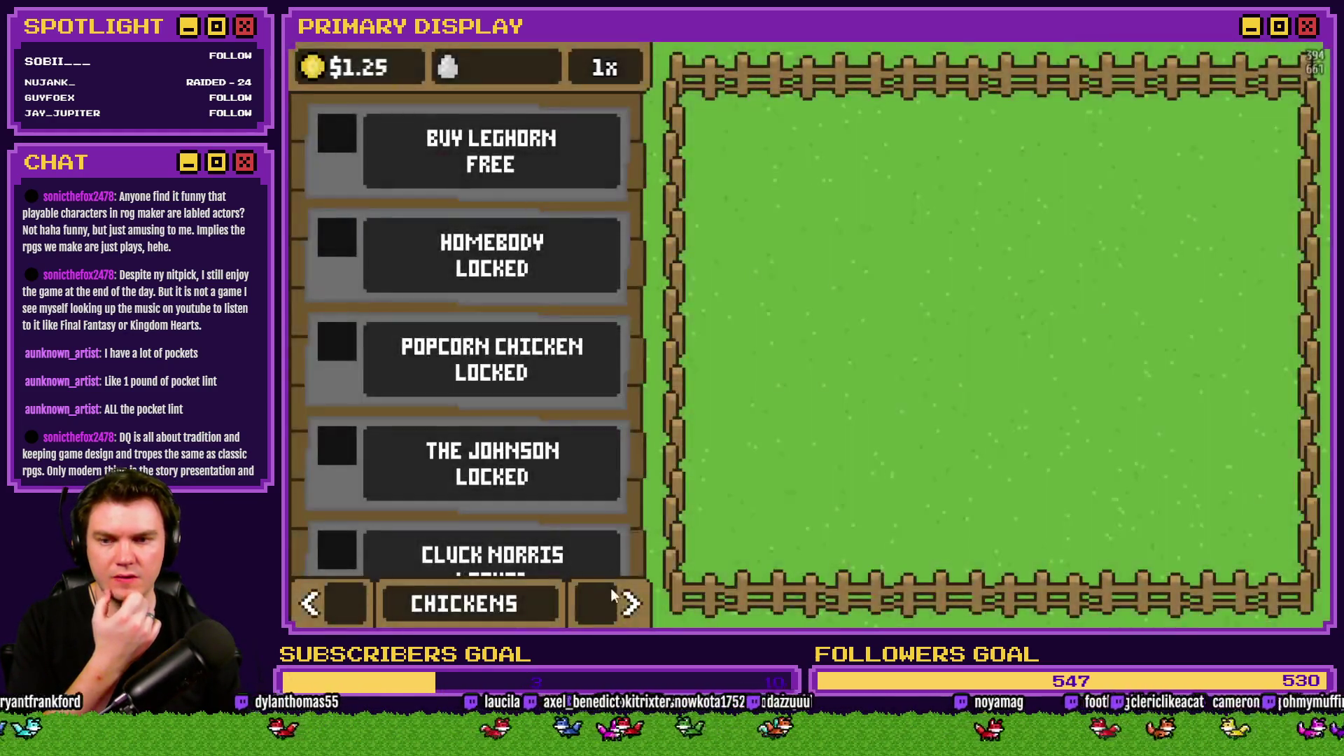
left_click(612, 609)
left_click(613, 610)
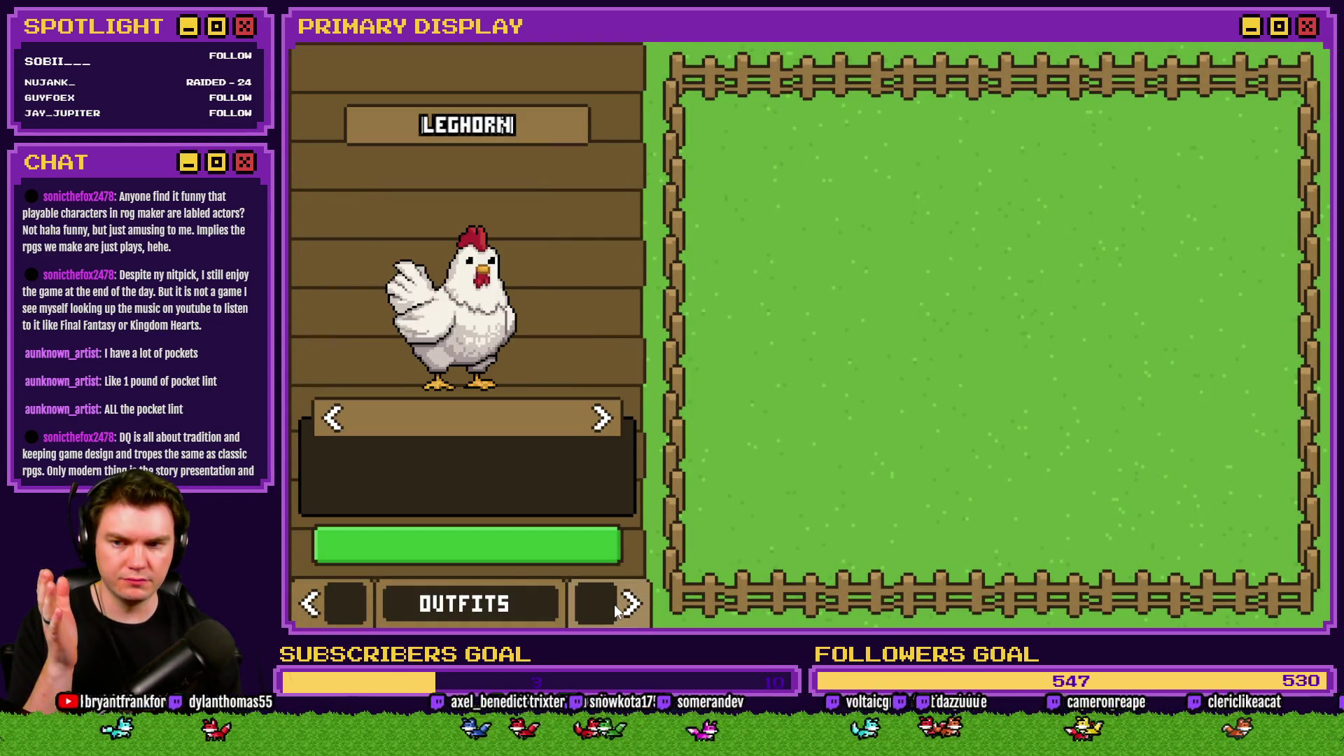
left_click(600, 422)
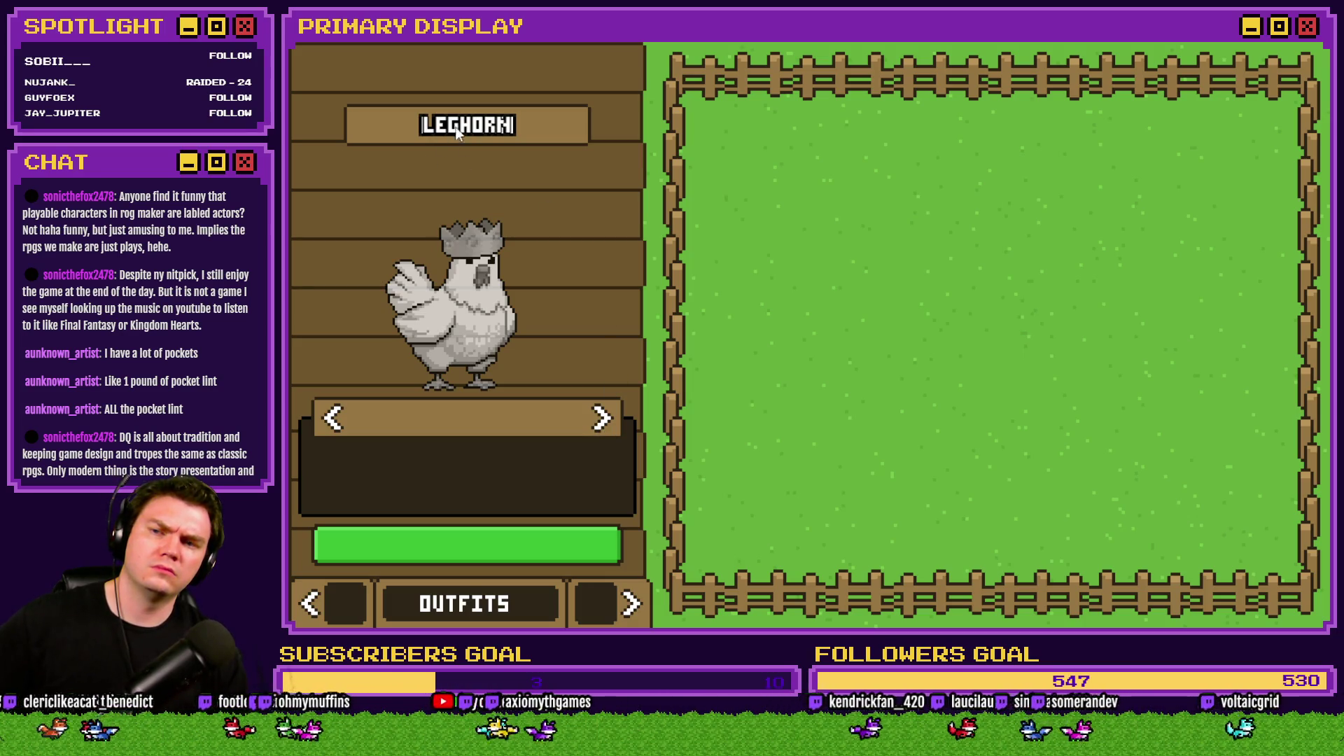
left_click(601, 420)
left_click(600, 419)
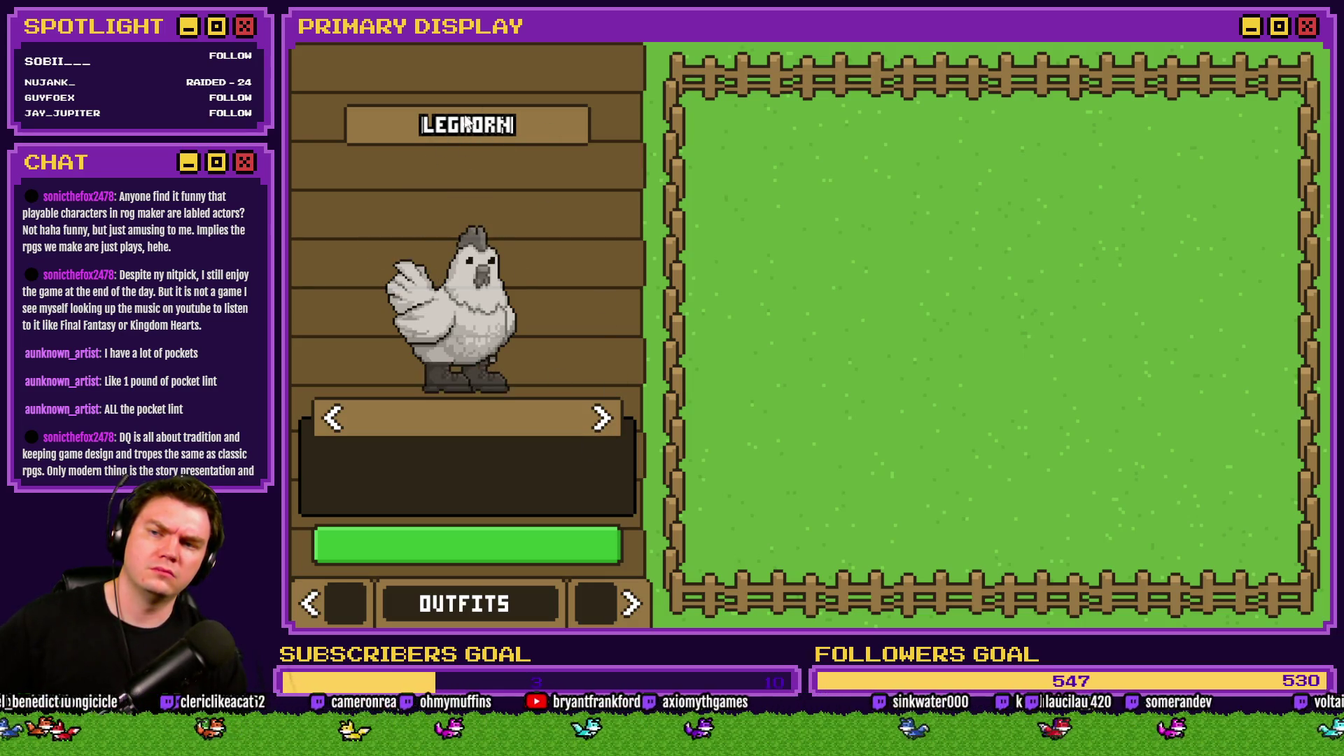
left_click(1301, 43)
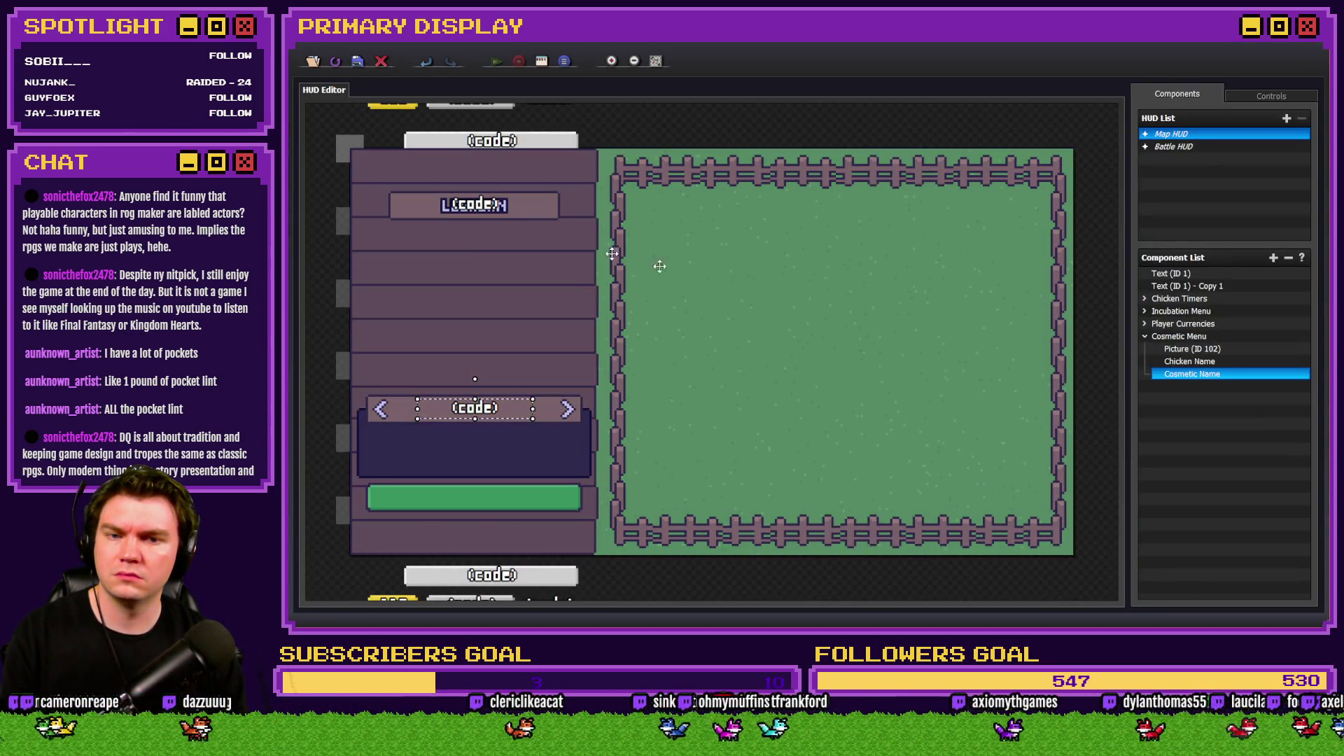
Delete the Picture (ID 102) component and start a fresh playtest.
left_click(1218, 355)
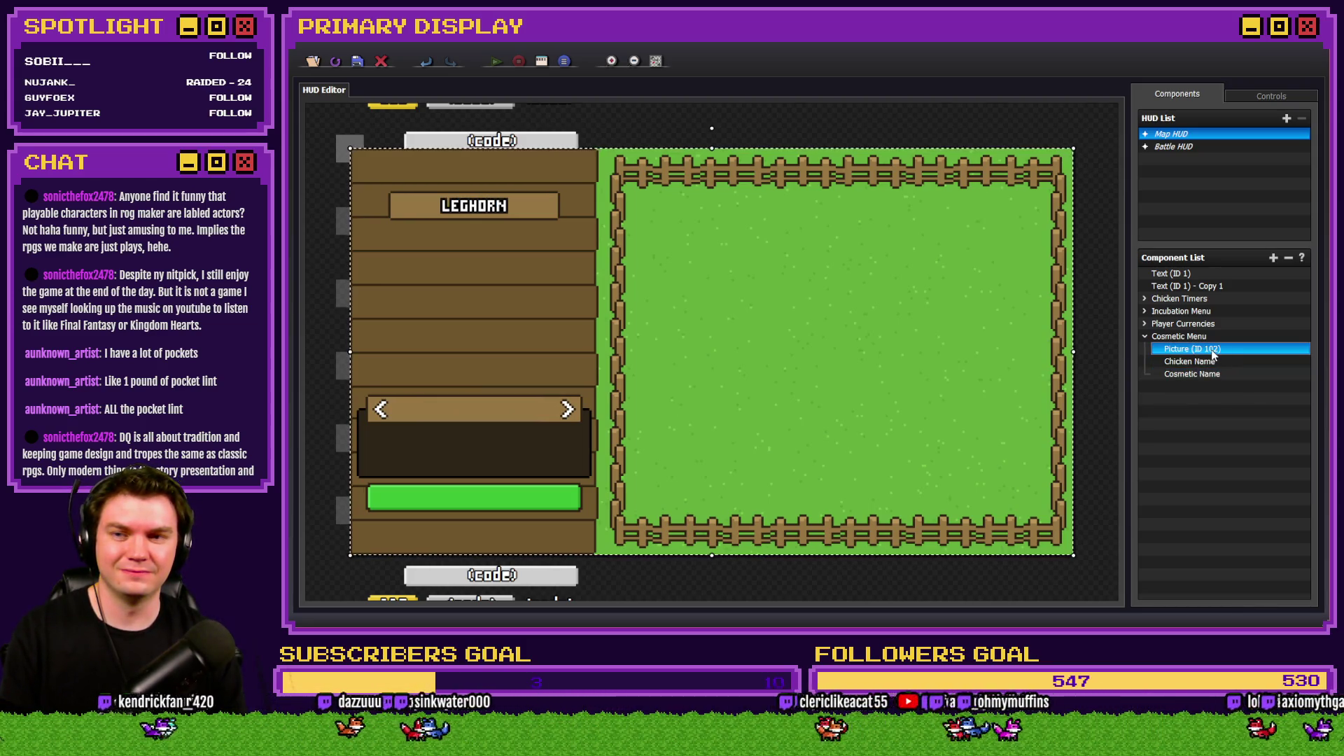
key("Delete")
left_click(357, 60)
left_click(1057, 70)
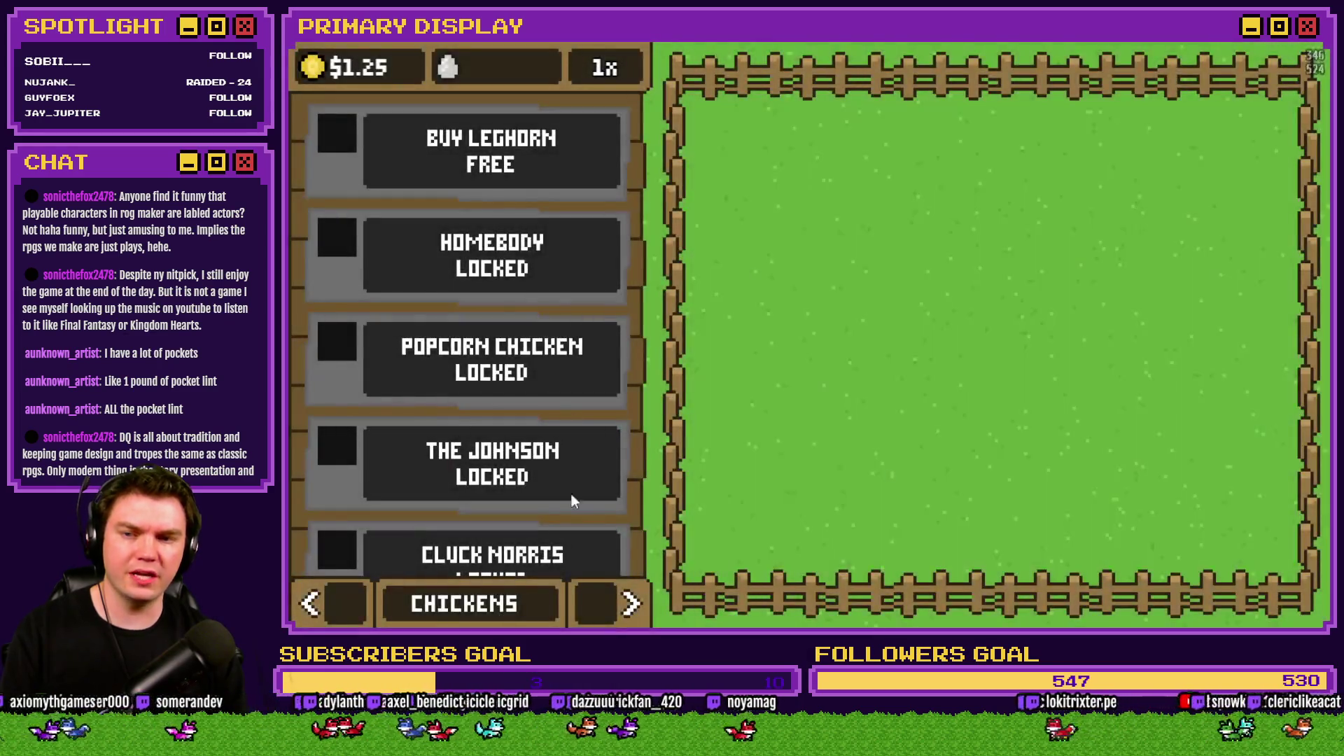
Switch to OUTFITS, step the Leghorn through its outfits several times, then close the game with Alt+F4.
left_click(630, 603)
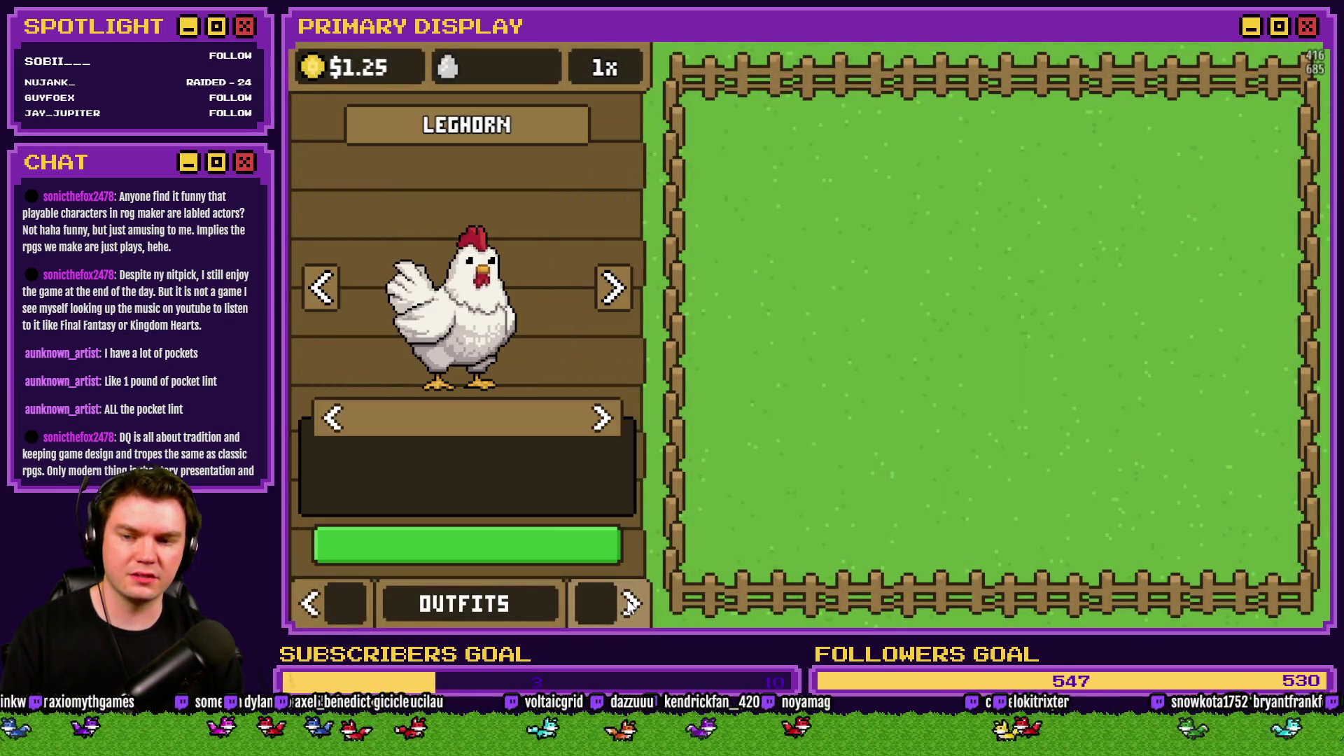
left_click(601, 418)
left_click(601, 418)
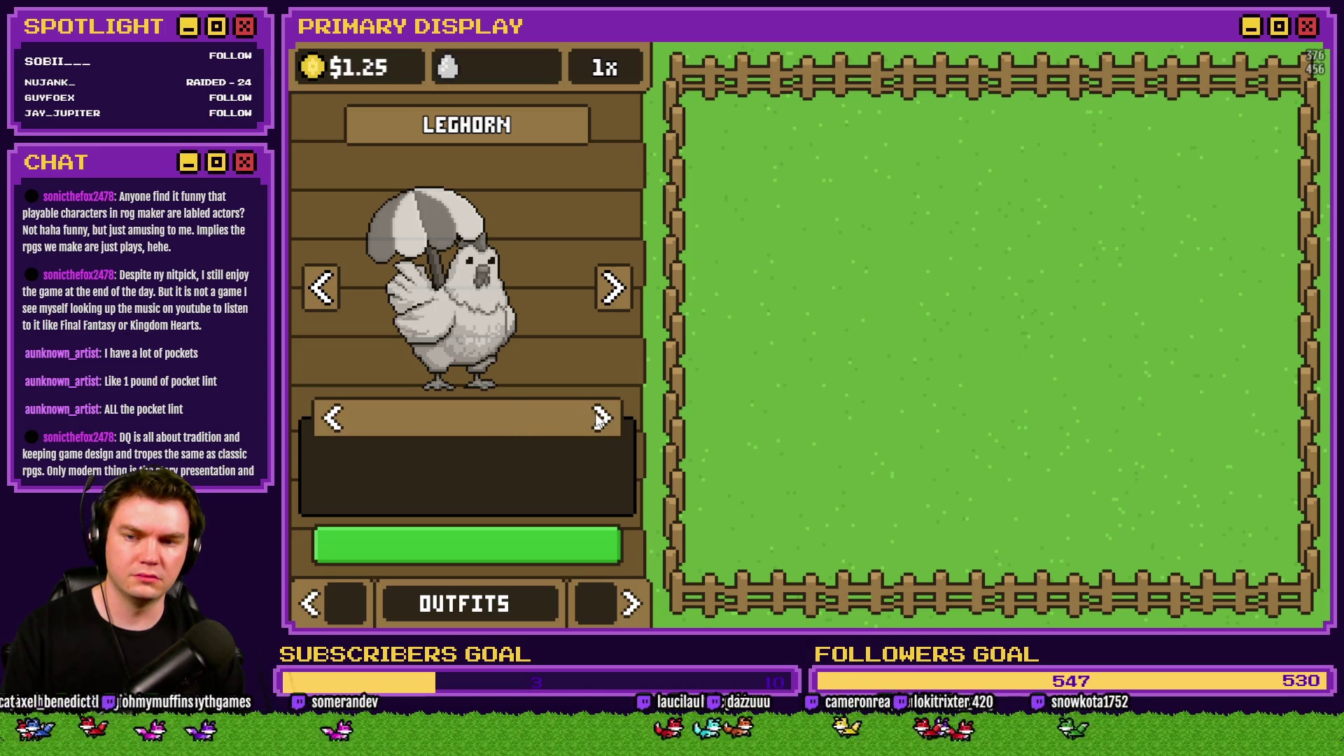
left_click(603, 418)
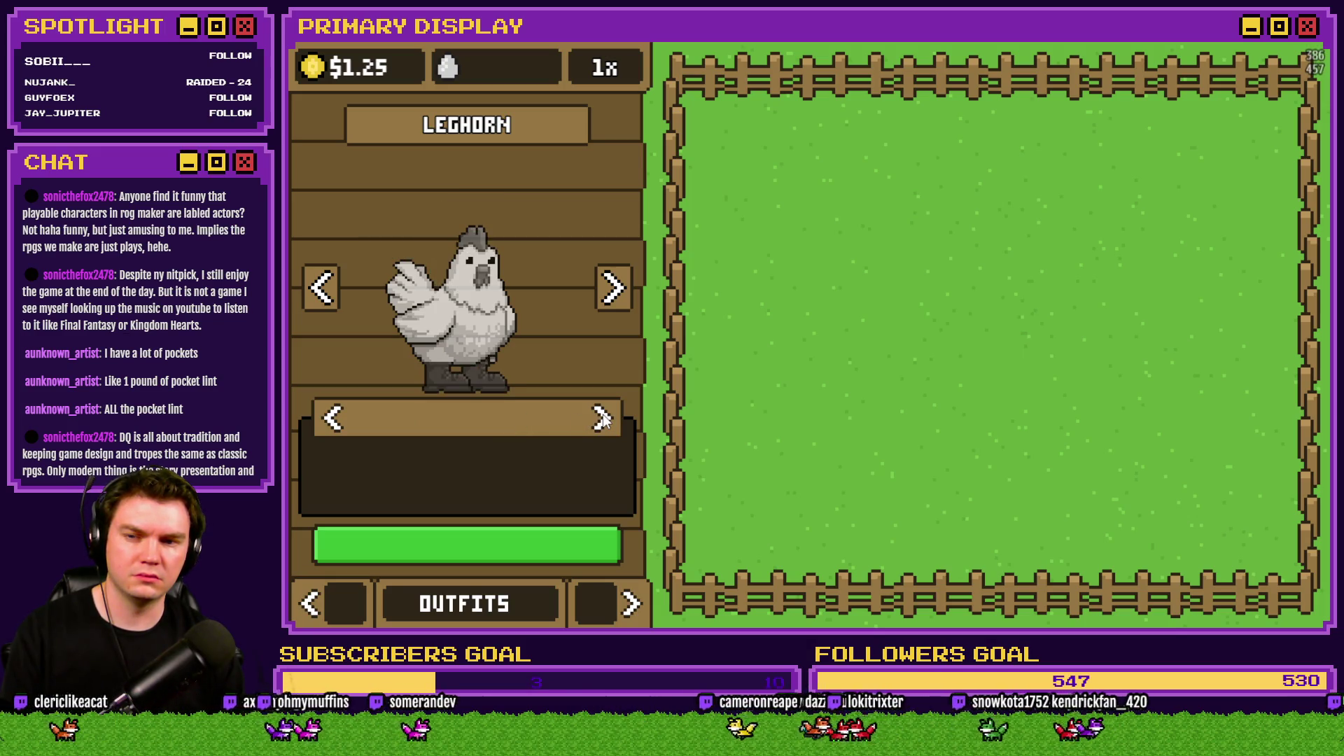
left_click(603, 418)
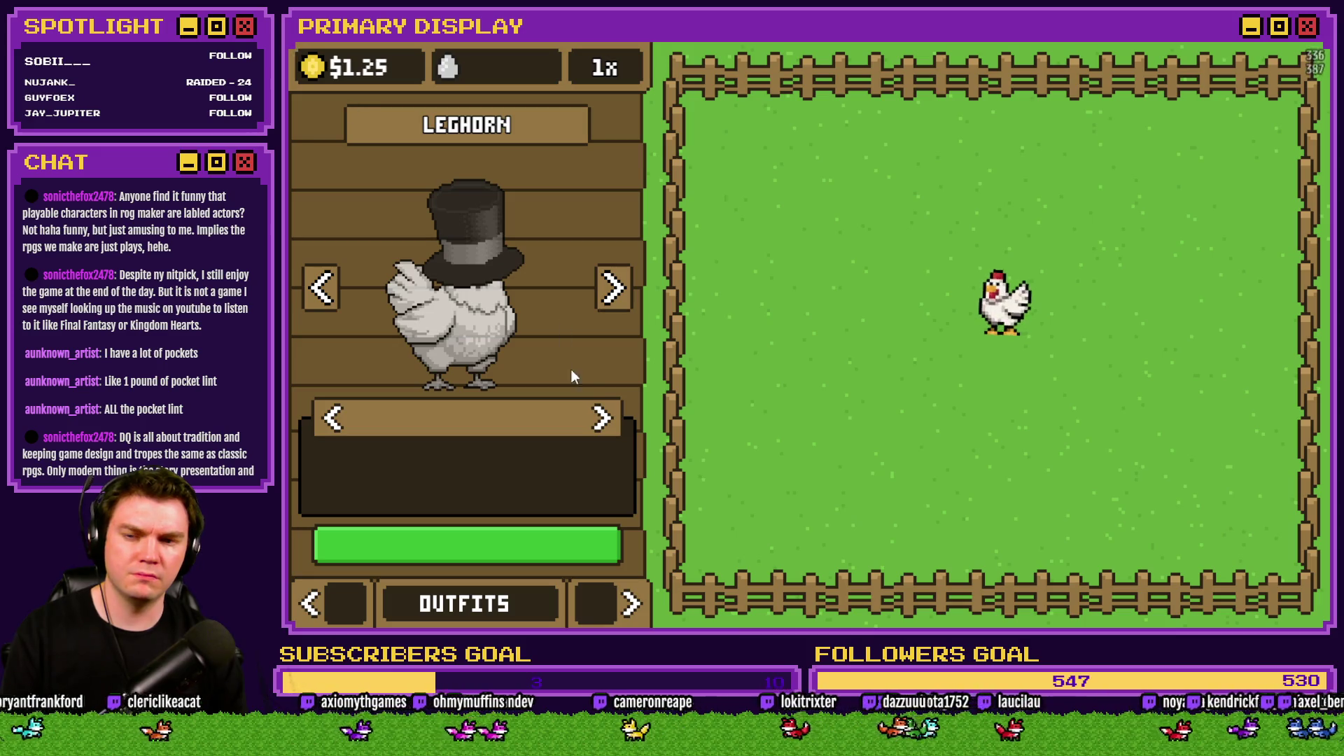
left_click(609, 419)
left_click(610, 419)
left_click(609, 419)
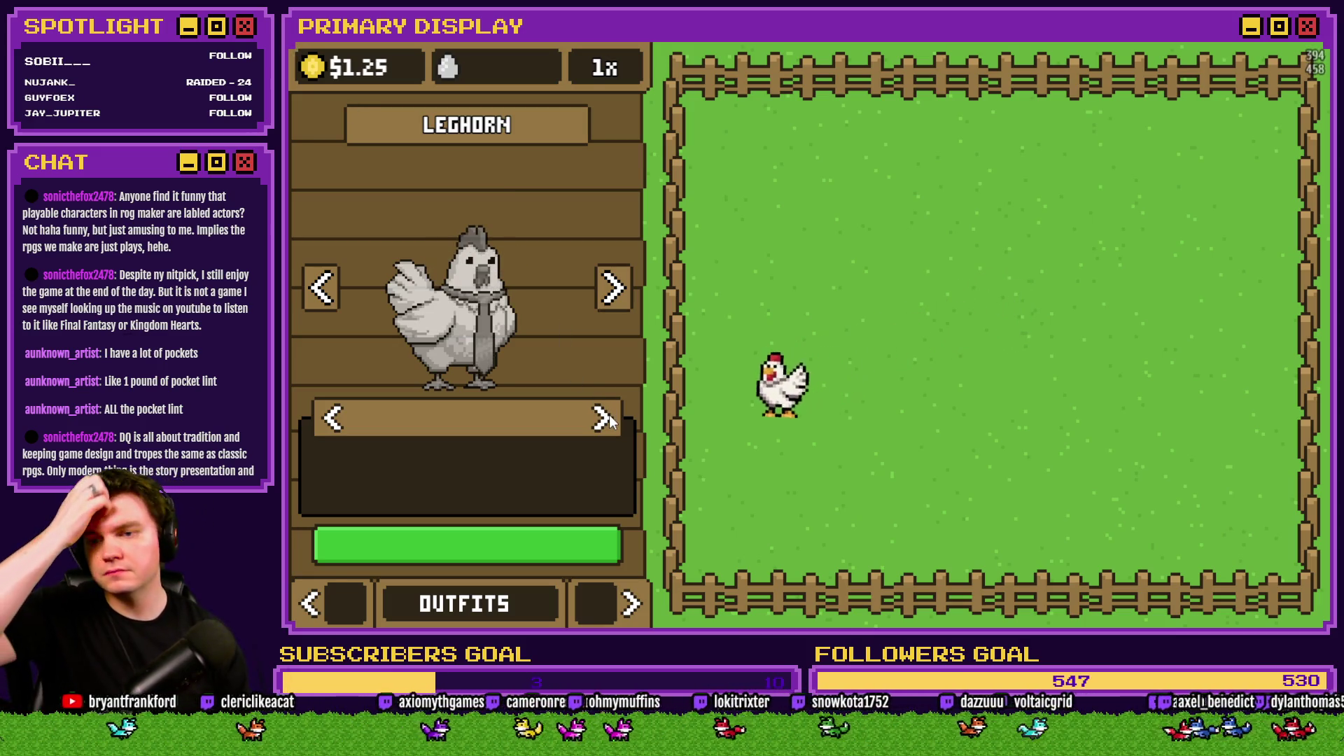
key("alt+F4")
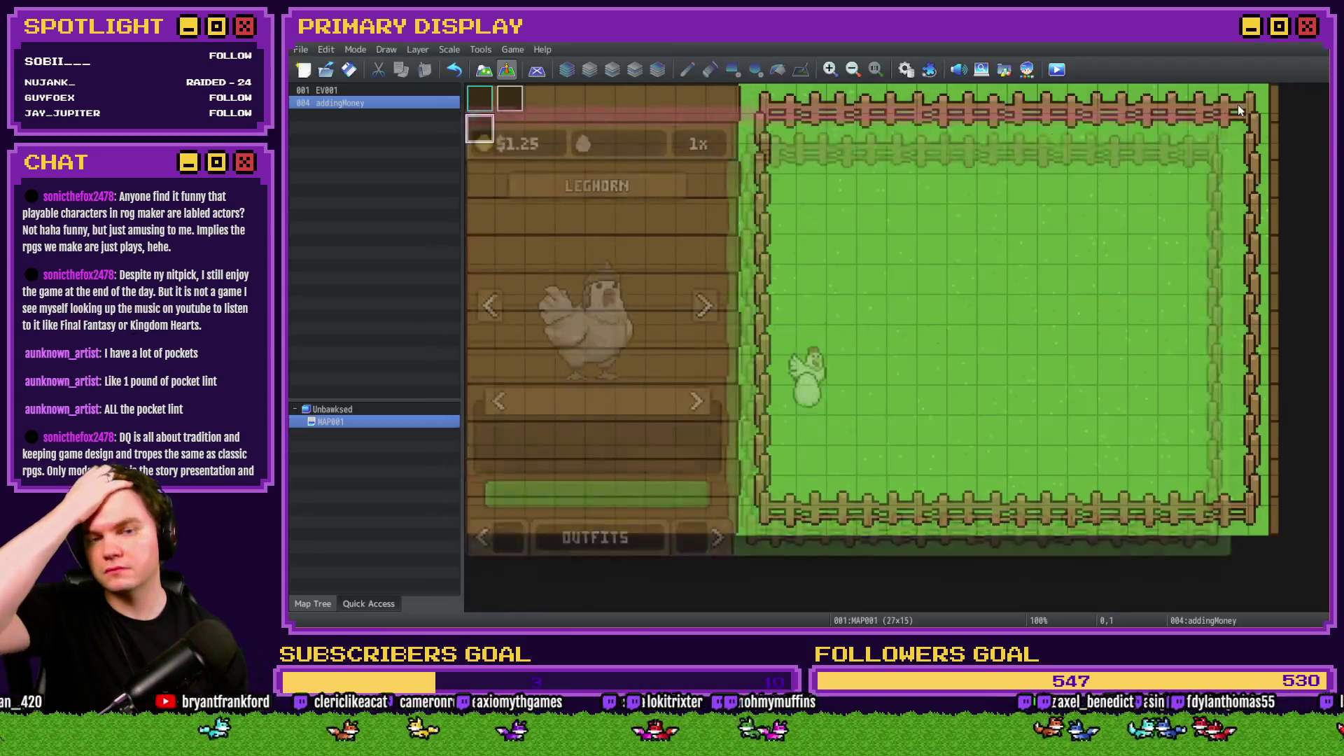
Open the Cosmetic Name text code and insert an empty line above the return line.
key("alt+Tab")
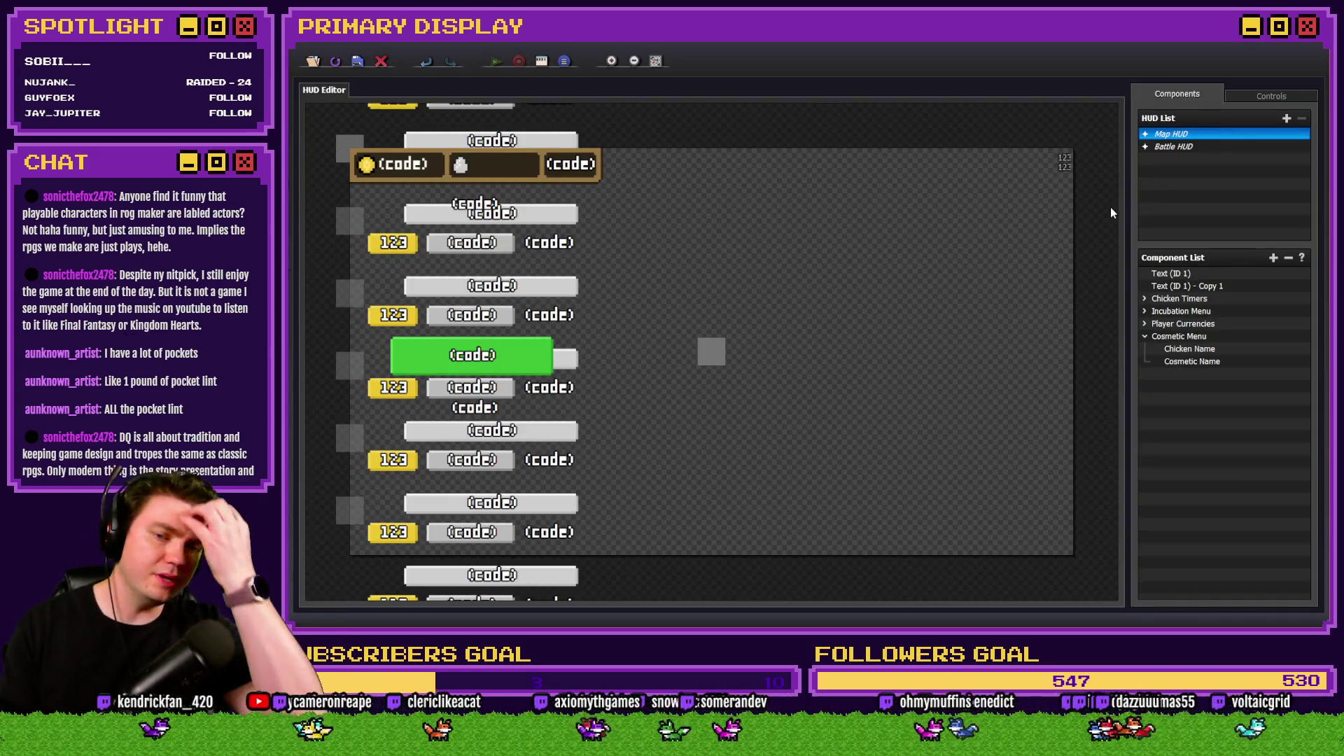
left_click(1219, 362)
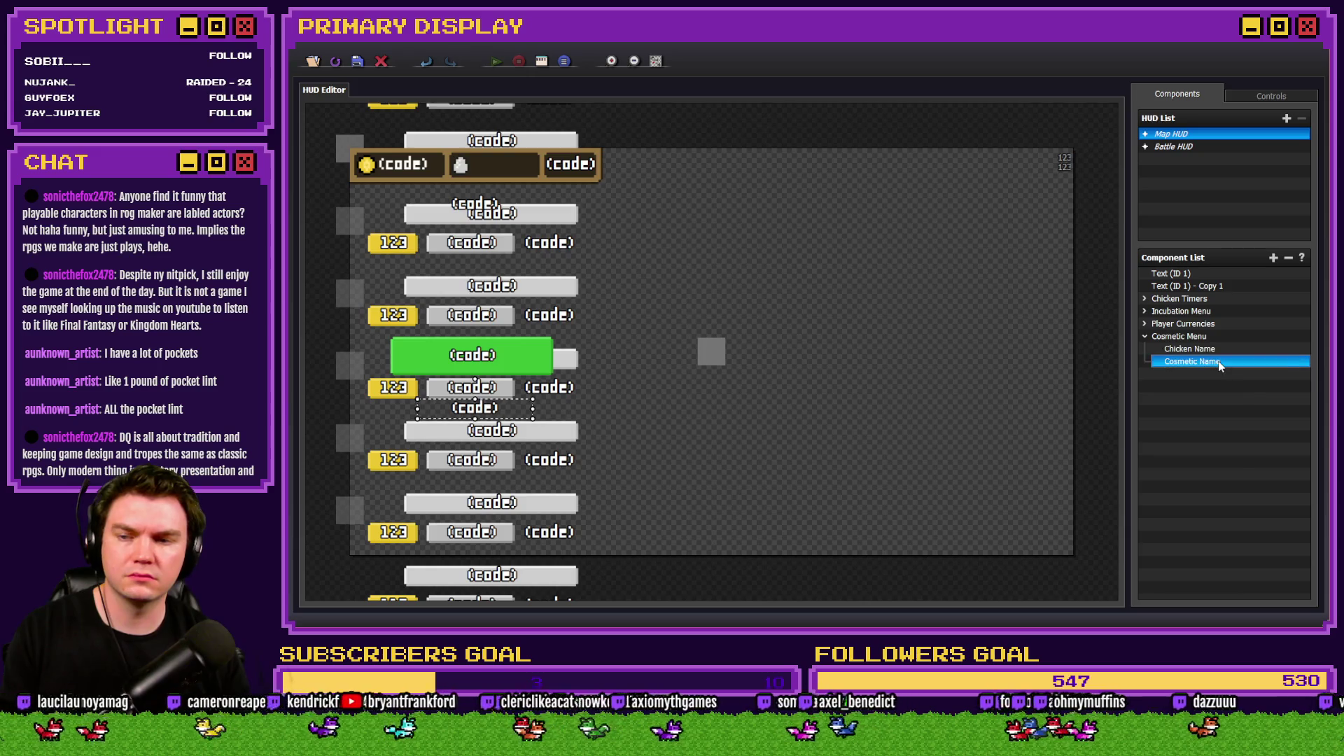
double_click(1220, 363)
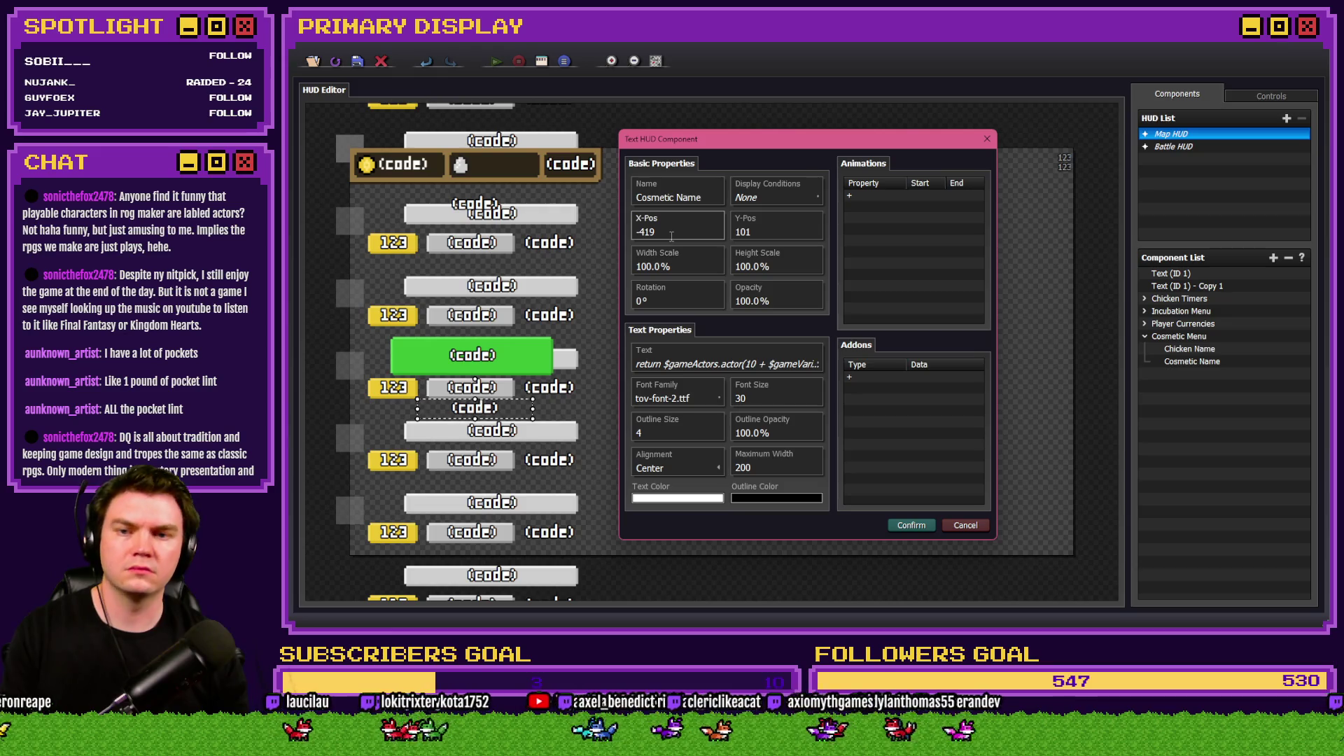
left_click(701, 364)
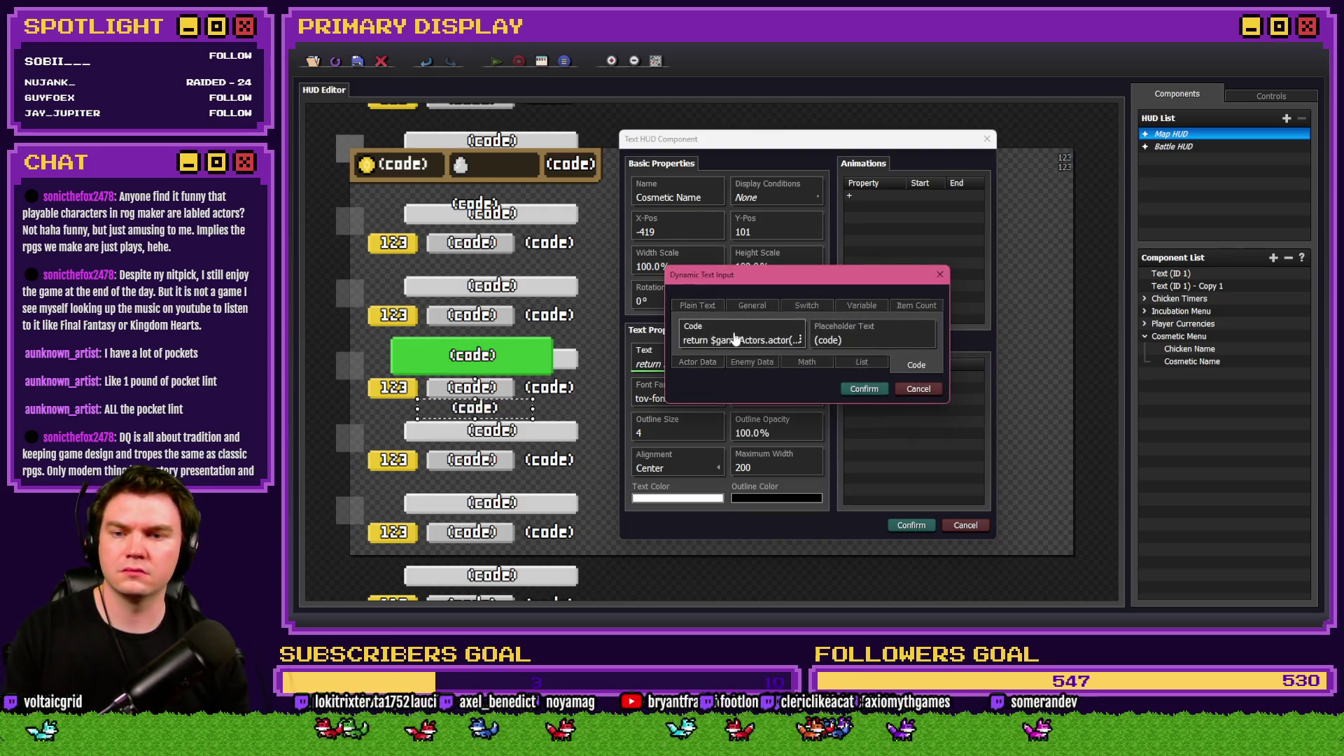
key("Return")
key("Up")
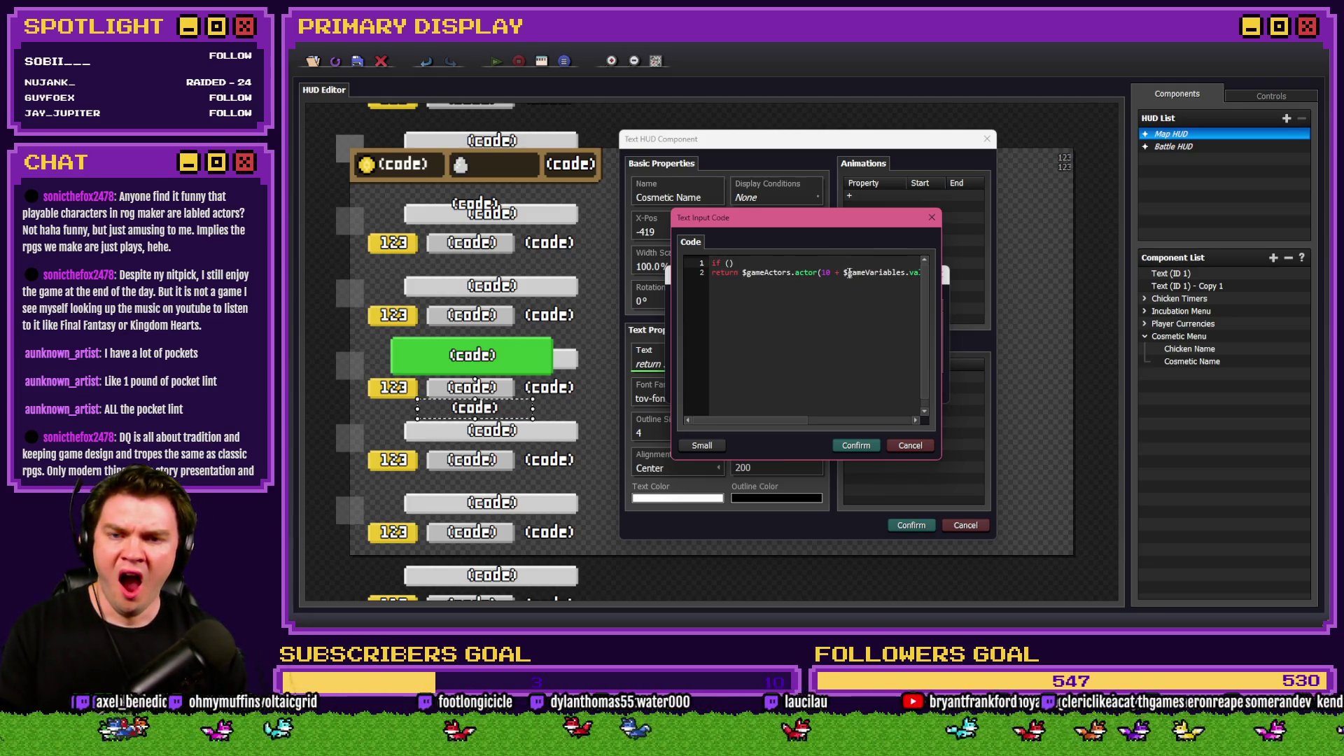
Start line 1 with 'if (' plus the copied $gameVariables.value(320 + $gameVariables.value(205)) expression.
mouse_move(845, 272)
left_mouse_down()
mouse_move(917, 273)
mouse_move(882, 272)
left_mouse_up()
key("Up")
type("if (")
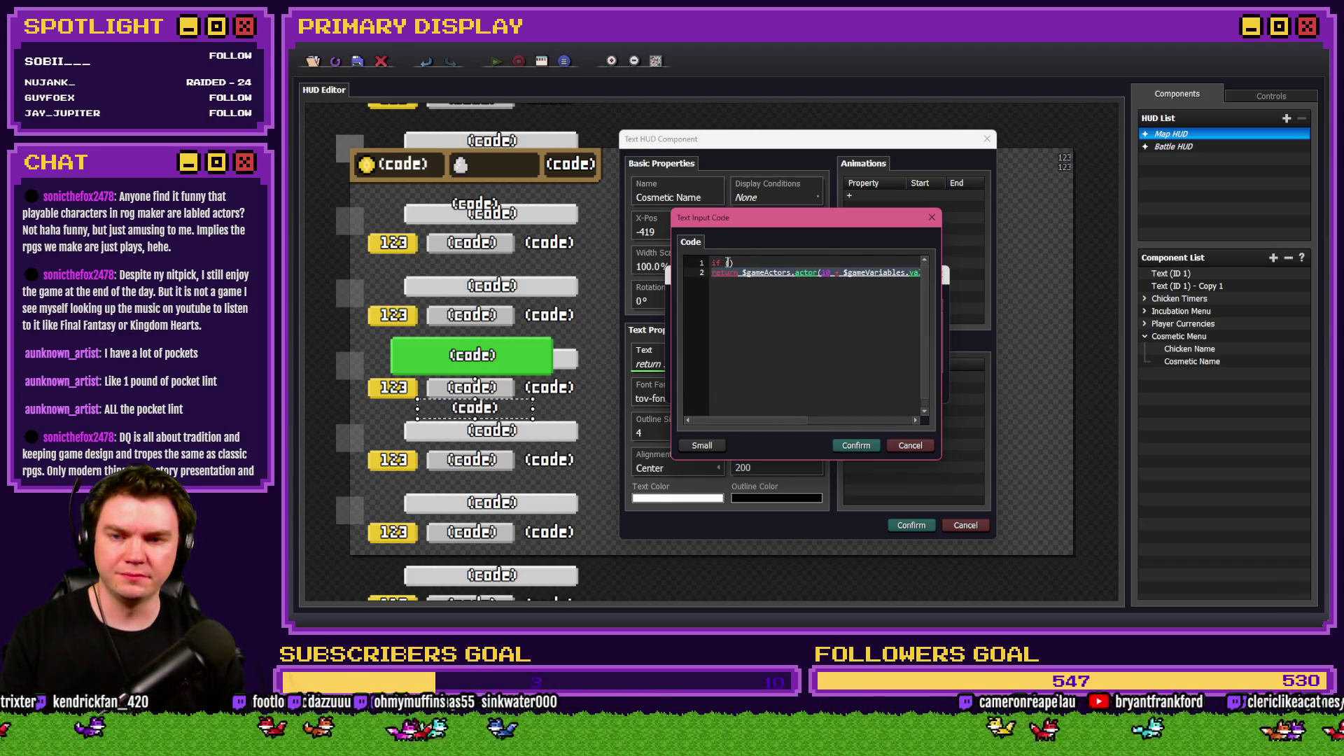
key("ctrl+v")
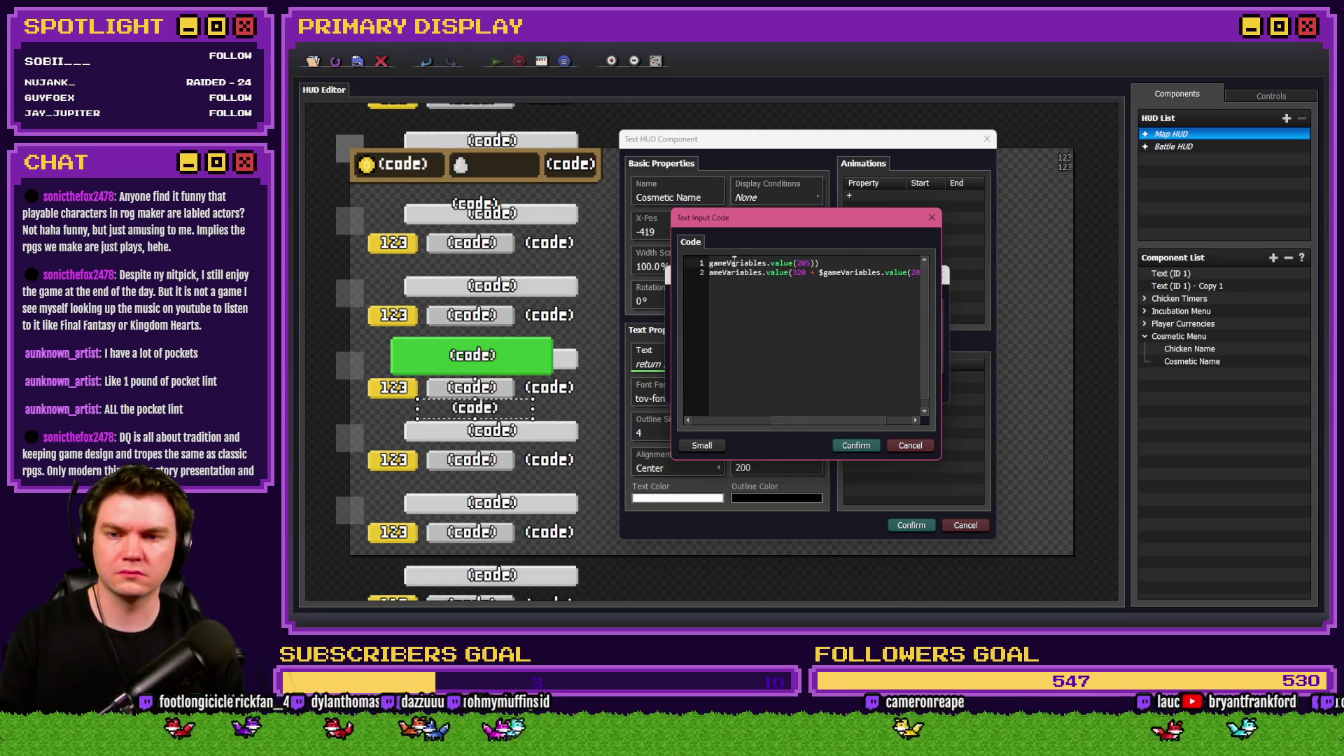
key("Home")
left_click(761, 262)
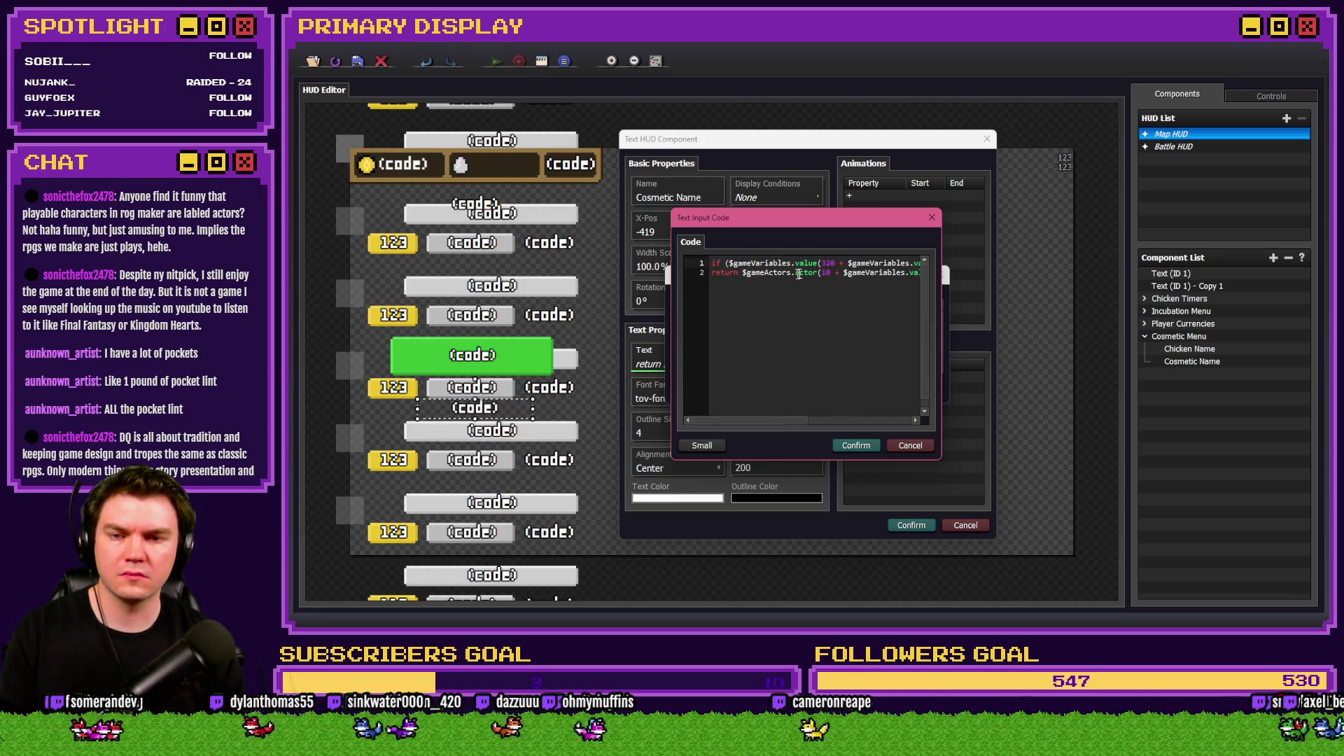
key("End")
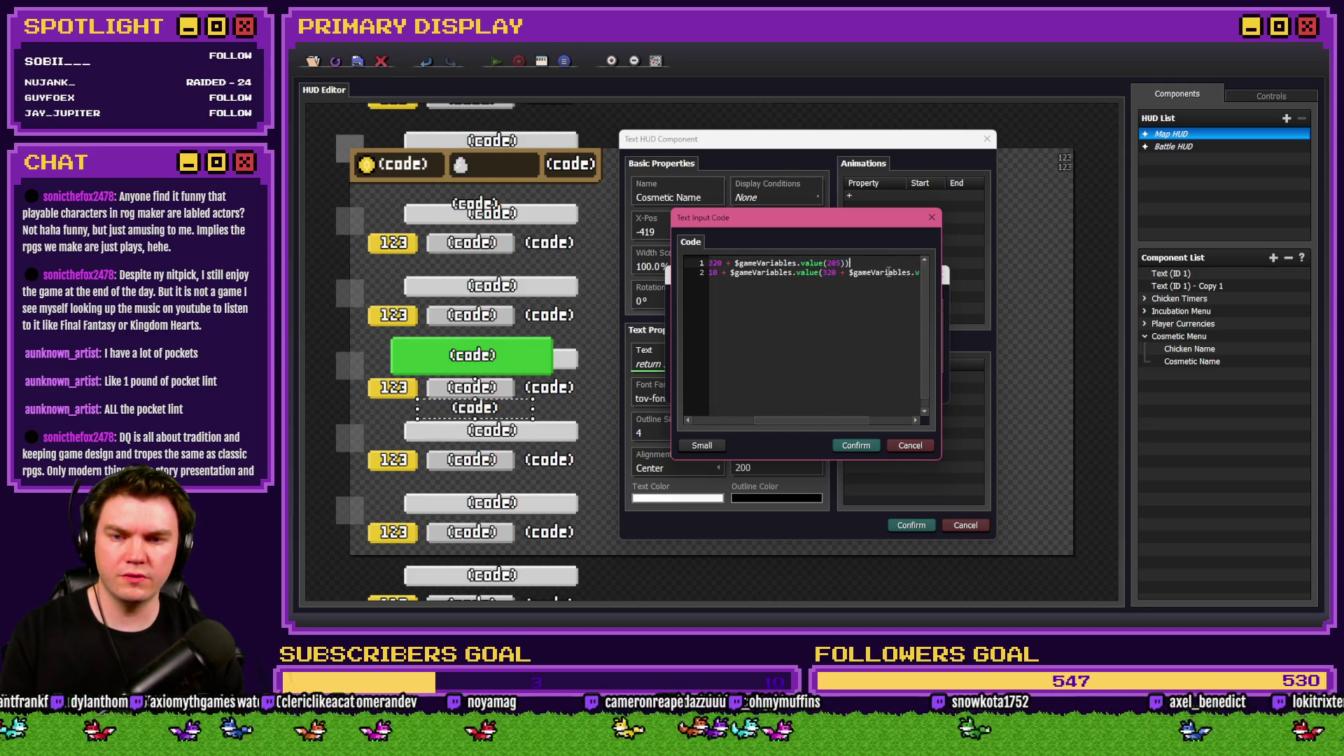
key("Home")
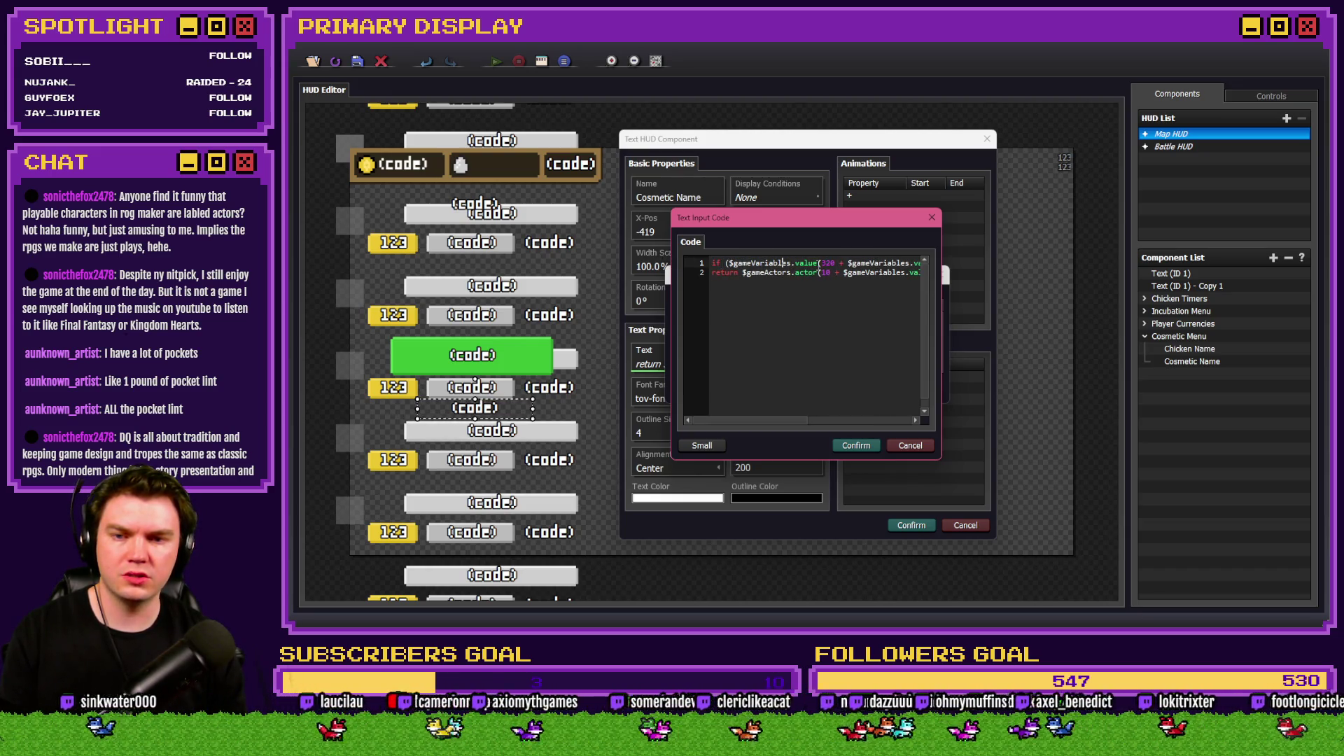
key("End")
left_click(749, 263)
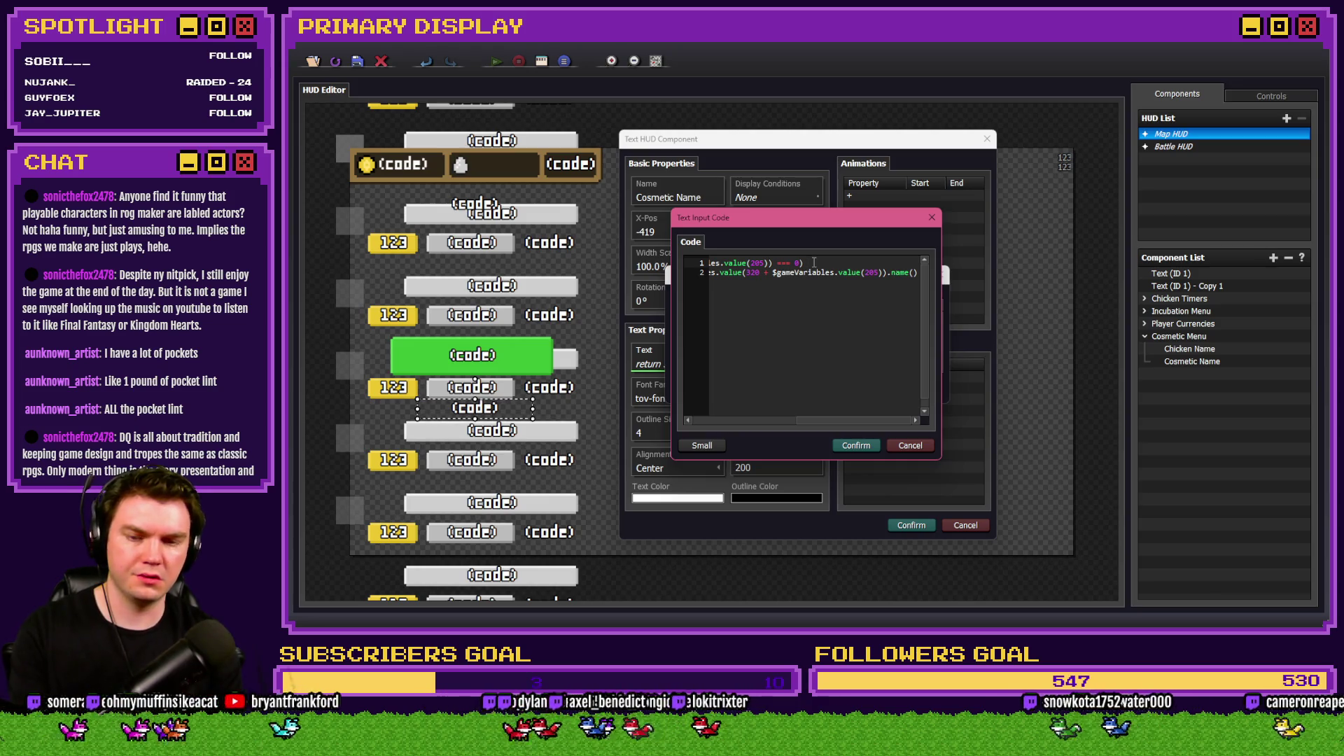
Make the if branch return "No Cosmetic" inside its braces.
type("re")
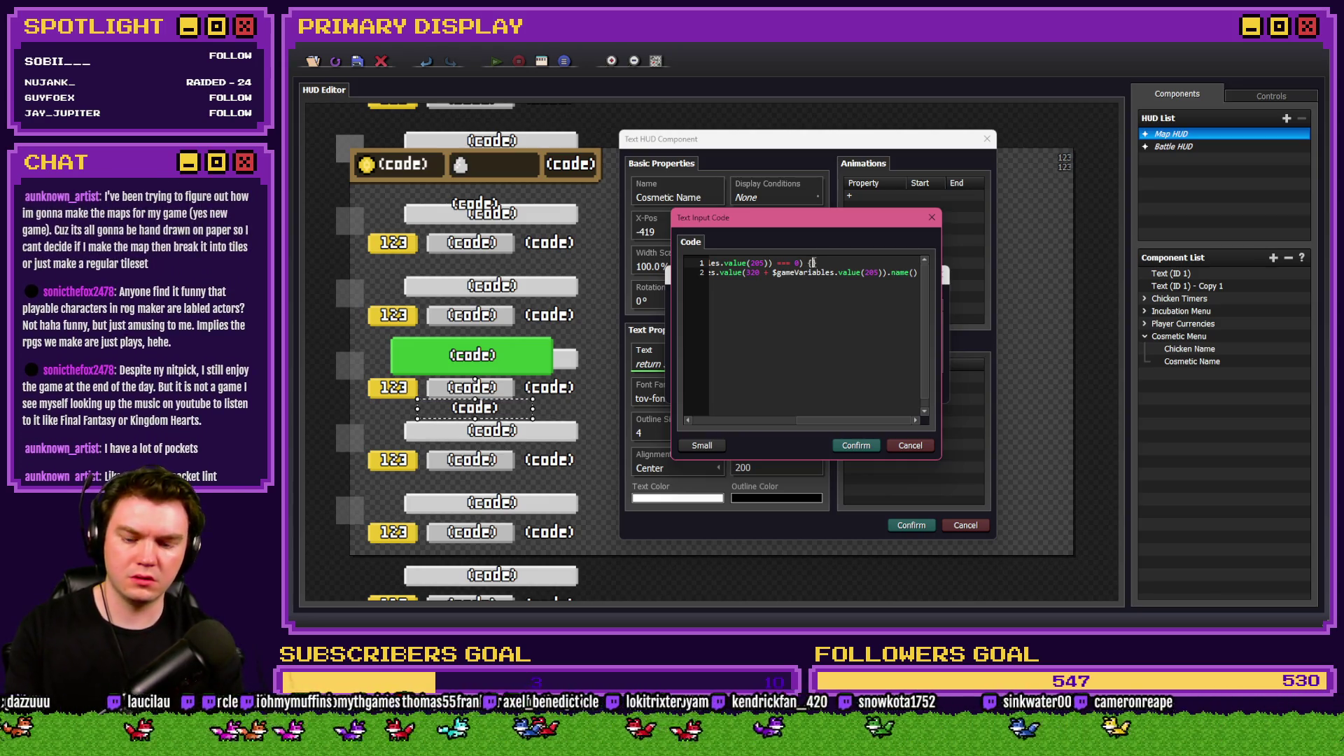
type("turn")
left_click_drag(785, 272, 690, 273)
left_click(764, 272)
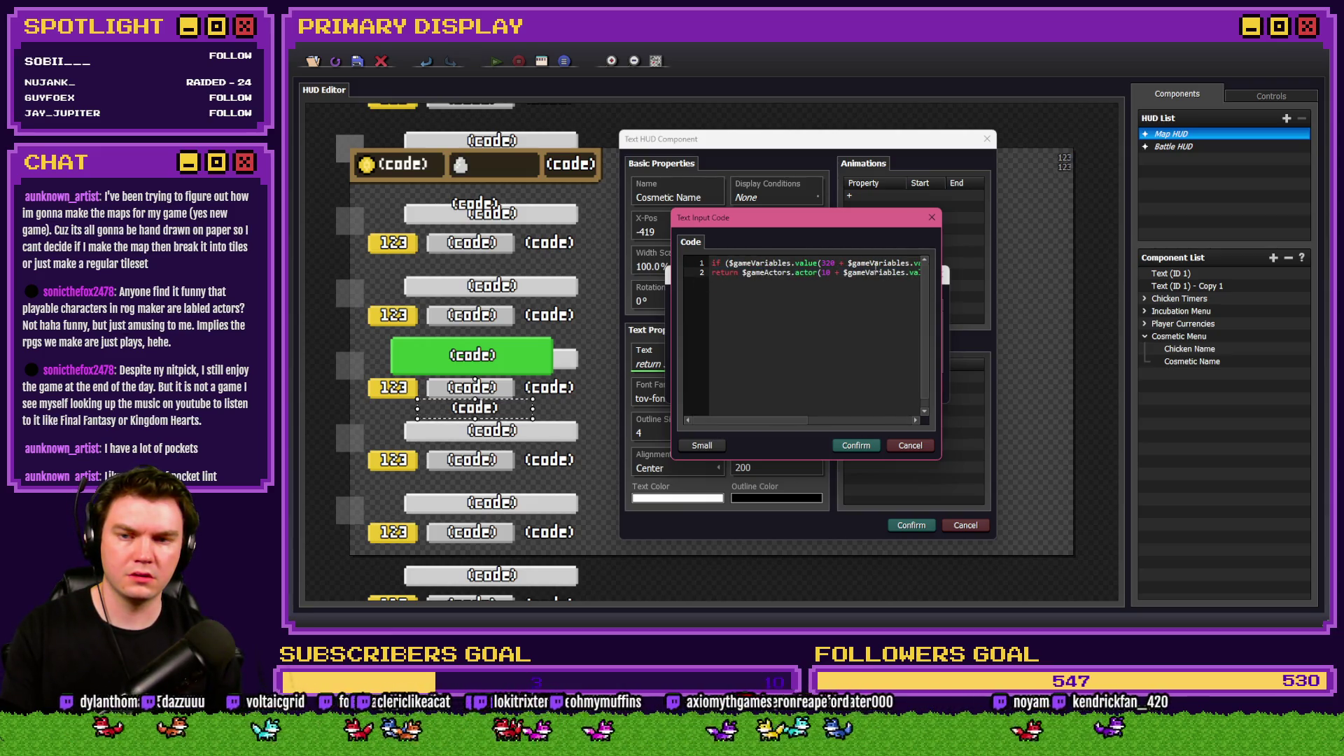
mouse_move(875, 265)
left_mouse_down()
mouse_move(918, 264)
mouse_move(845, 265)
left_mouse_up()
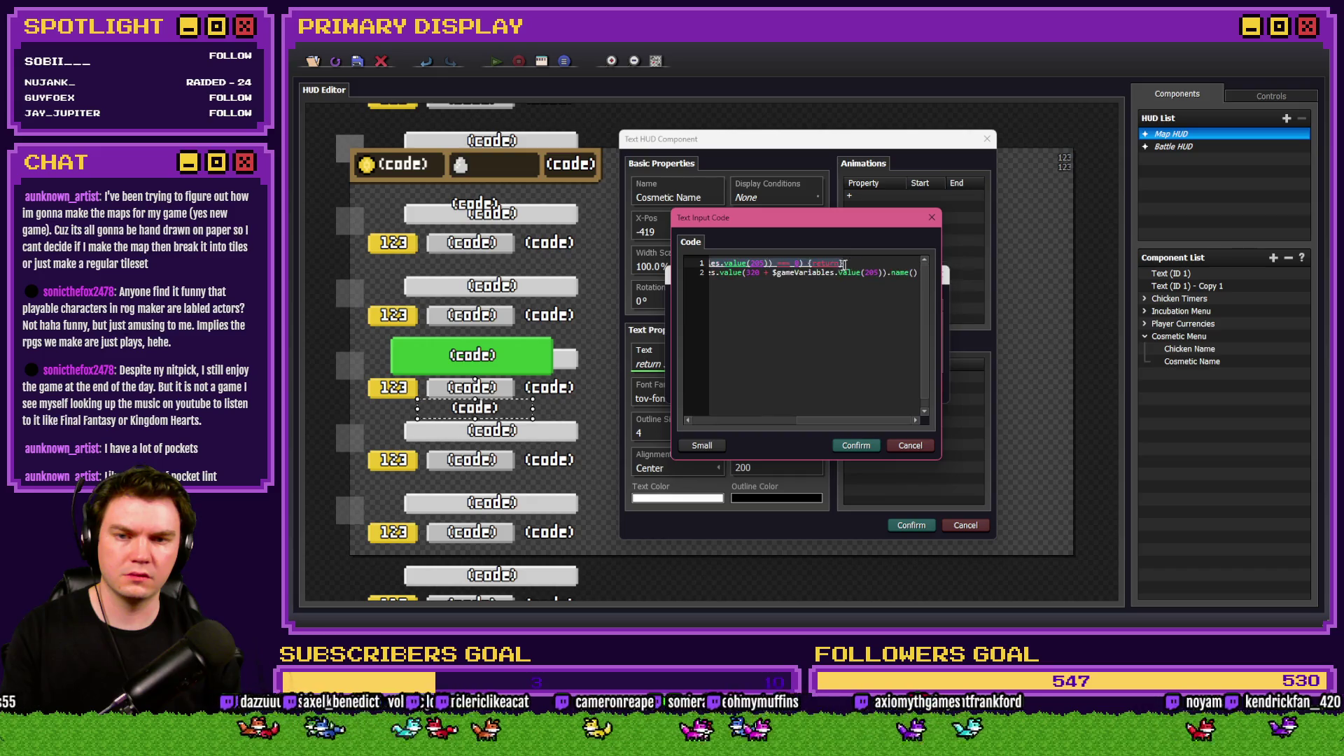
left_click(843, 263)
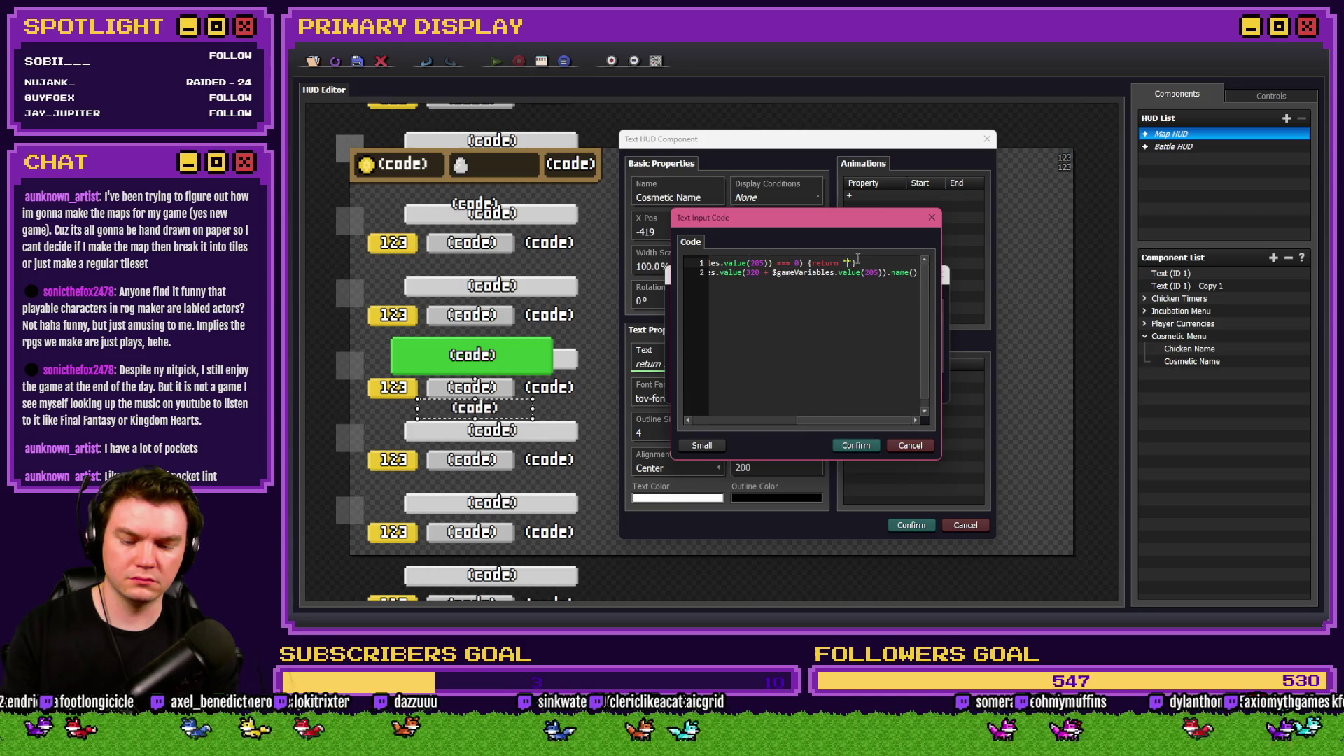
type("No Cosmetic")
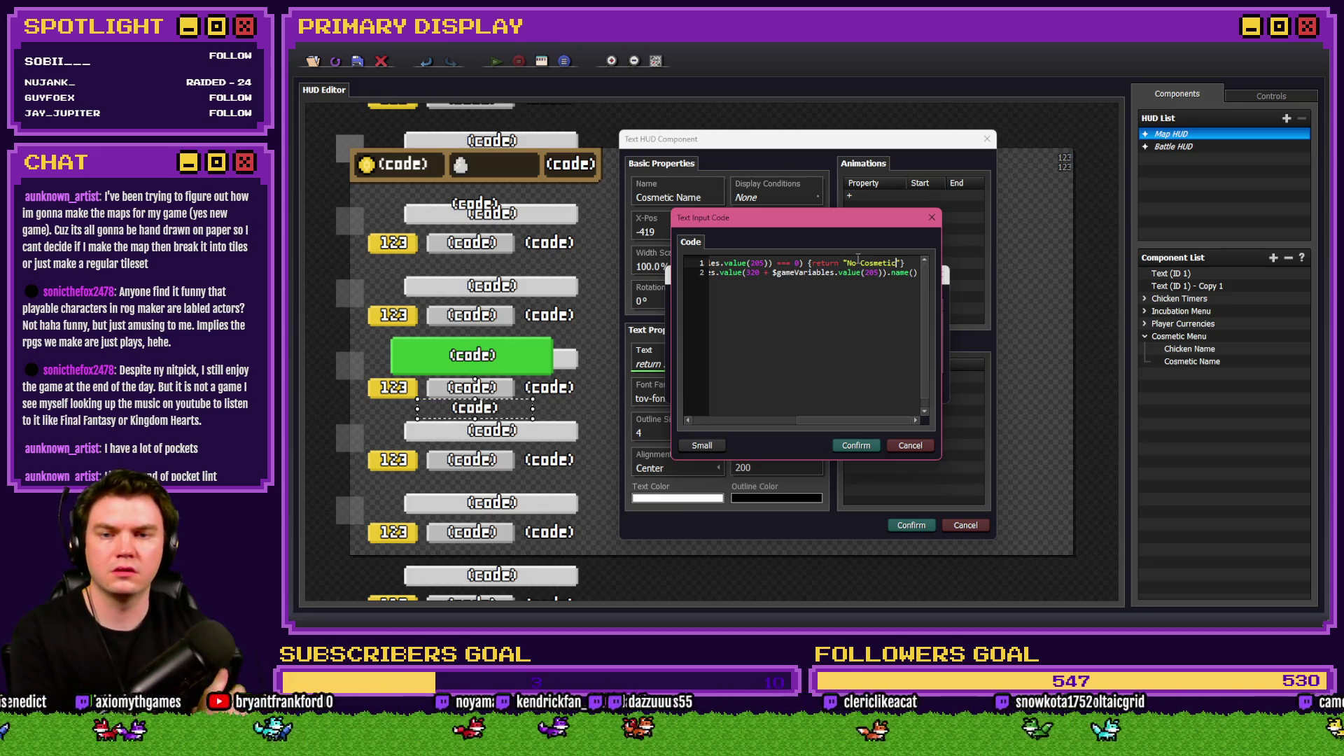
Wrap the actor-name return in an else block, confirm code and component, and close HUD Maker.
key("Home")
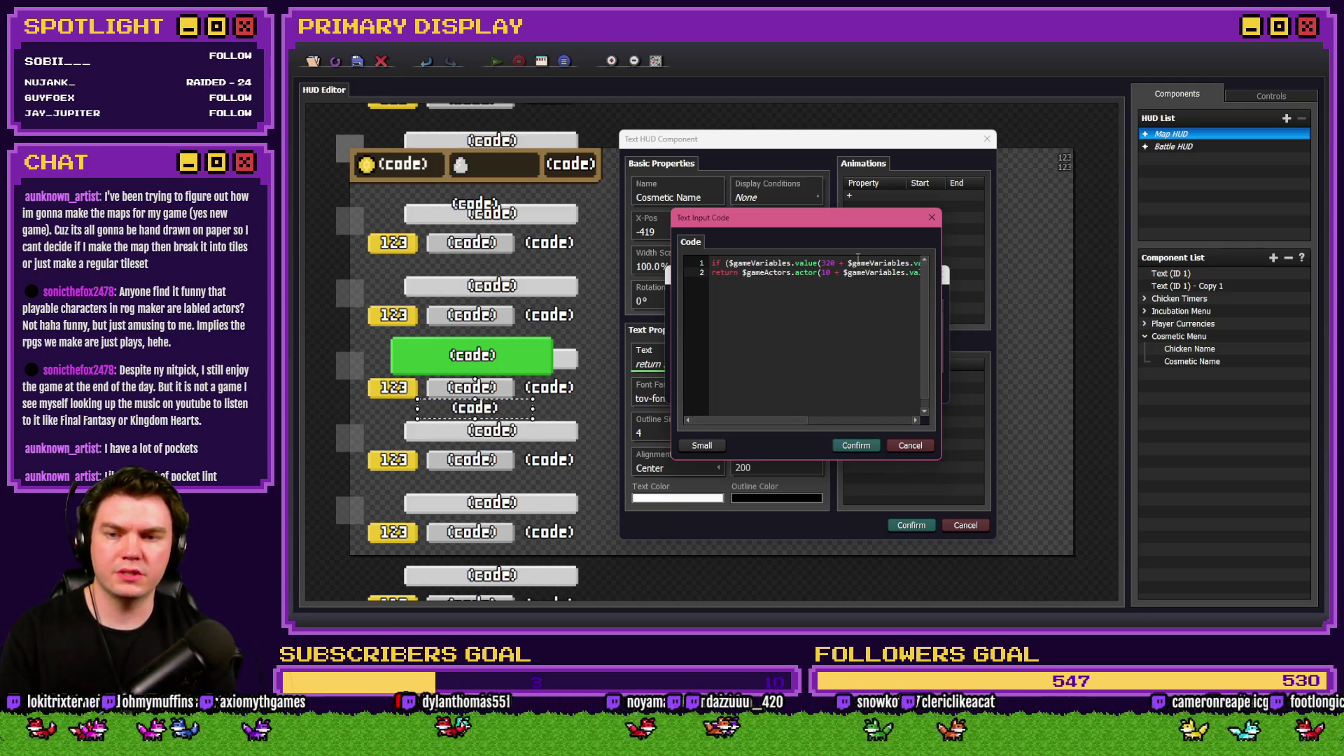
type("else ")
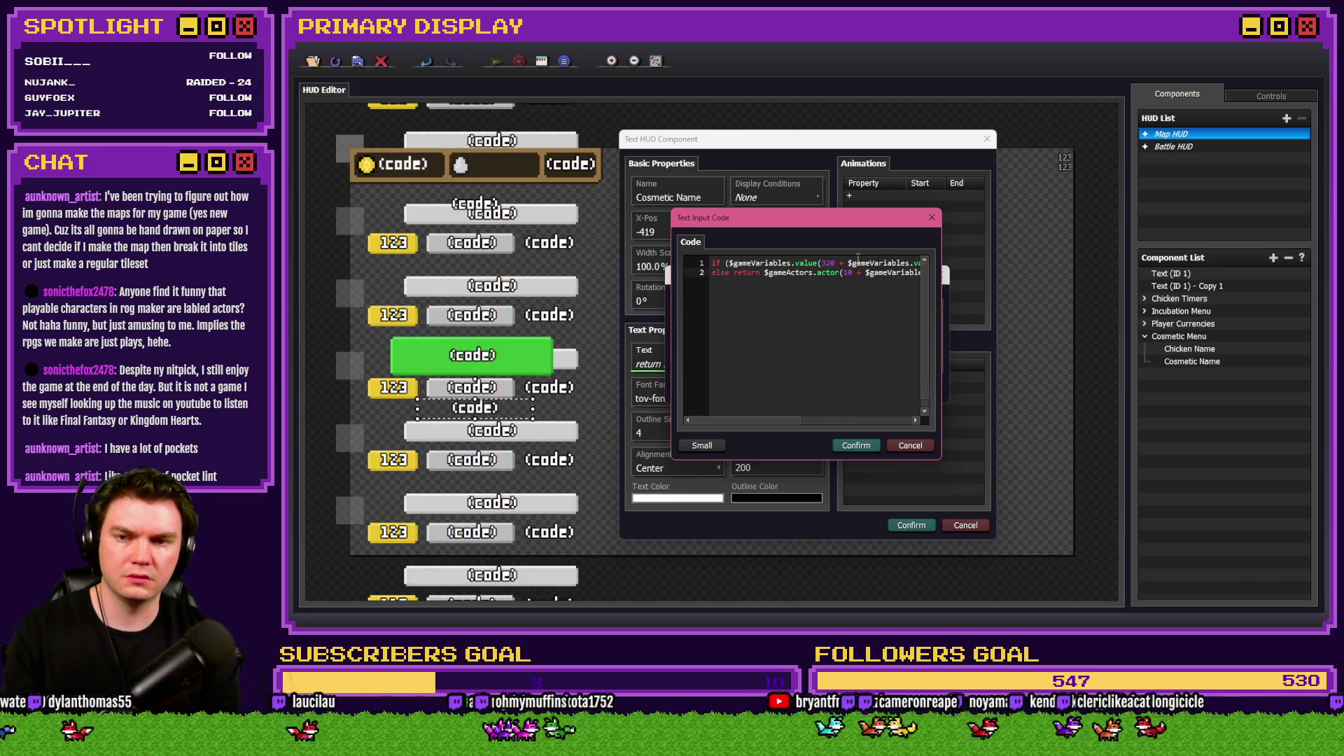
type("{}")
key("Delete")
key("End")
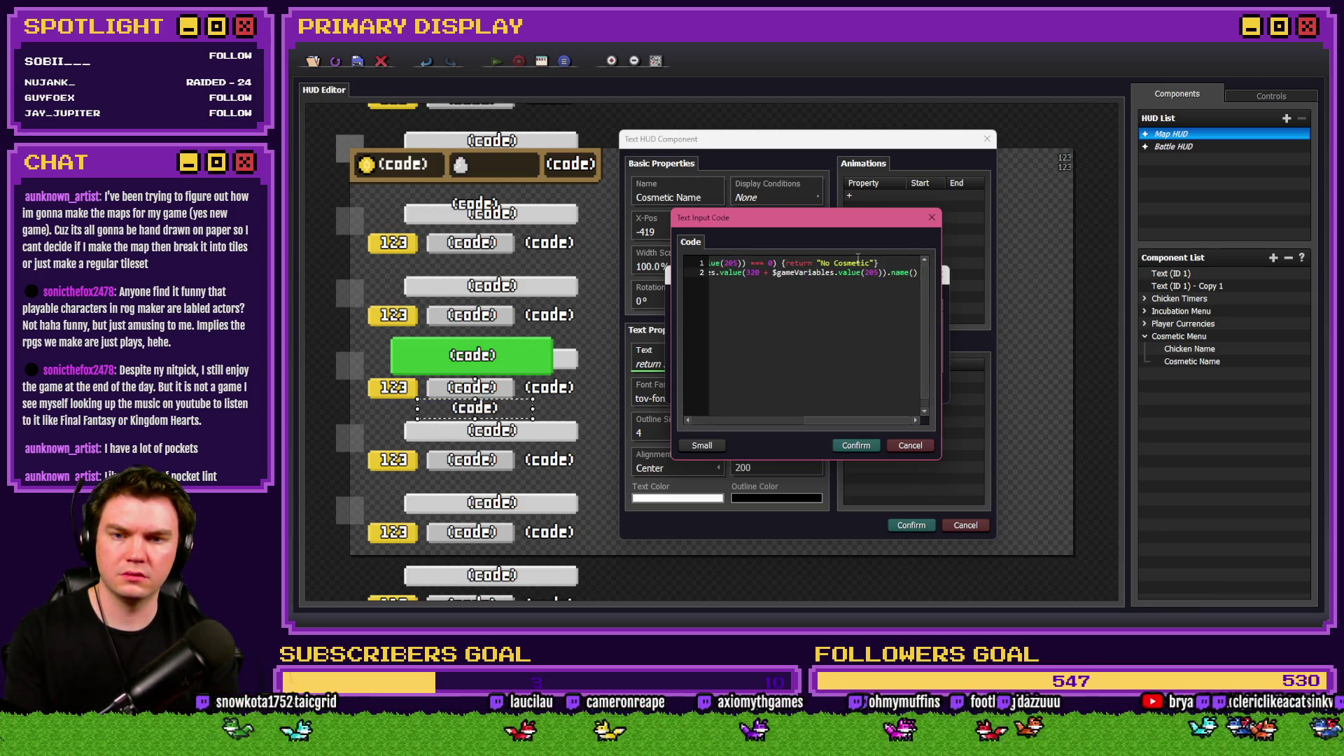
type("}")
left_click(860, 449)
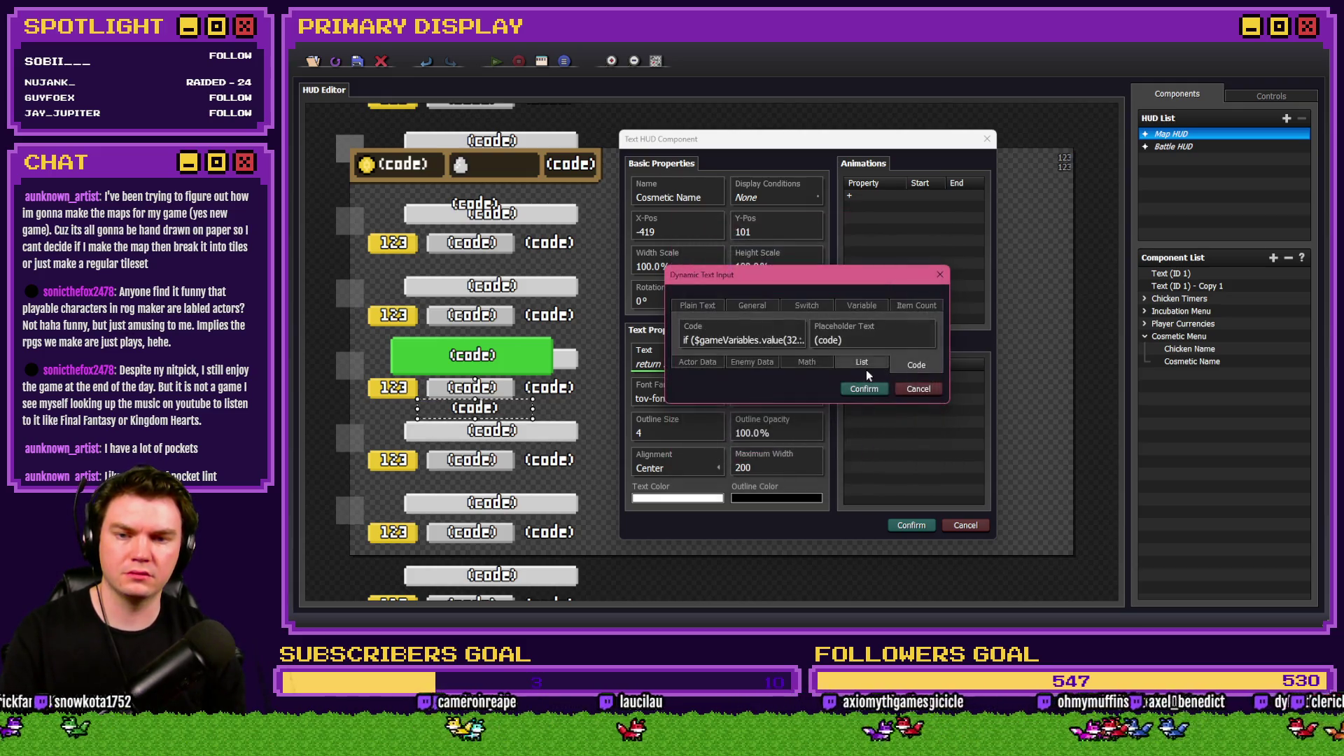
left_click(921, 526)
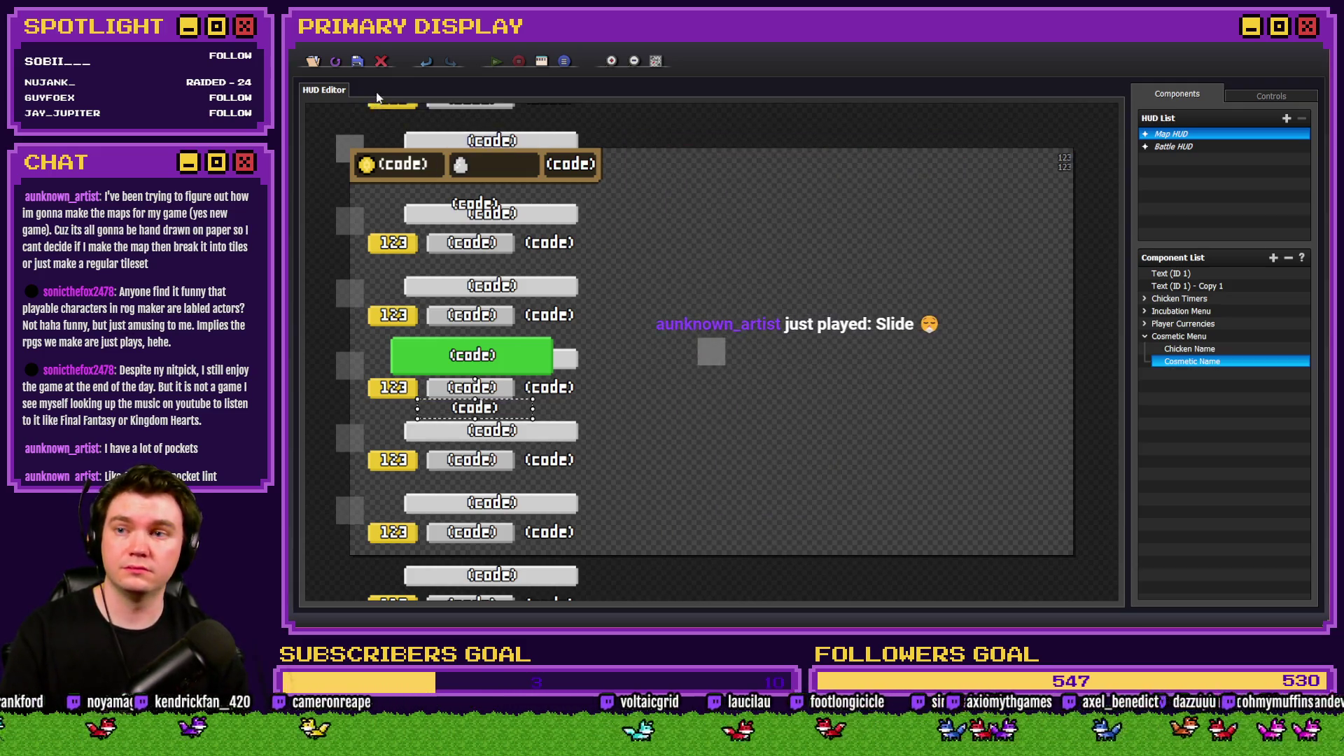
left_click(357, 61)
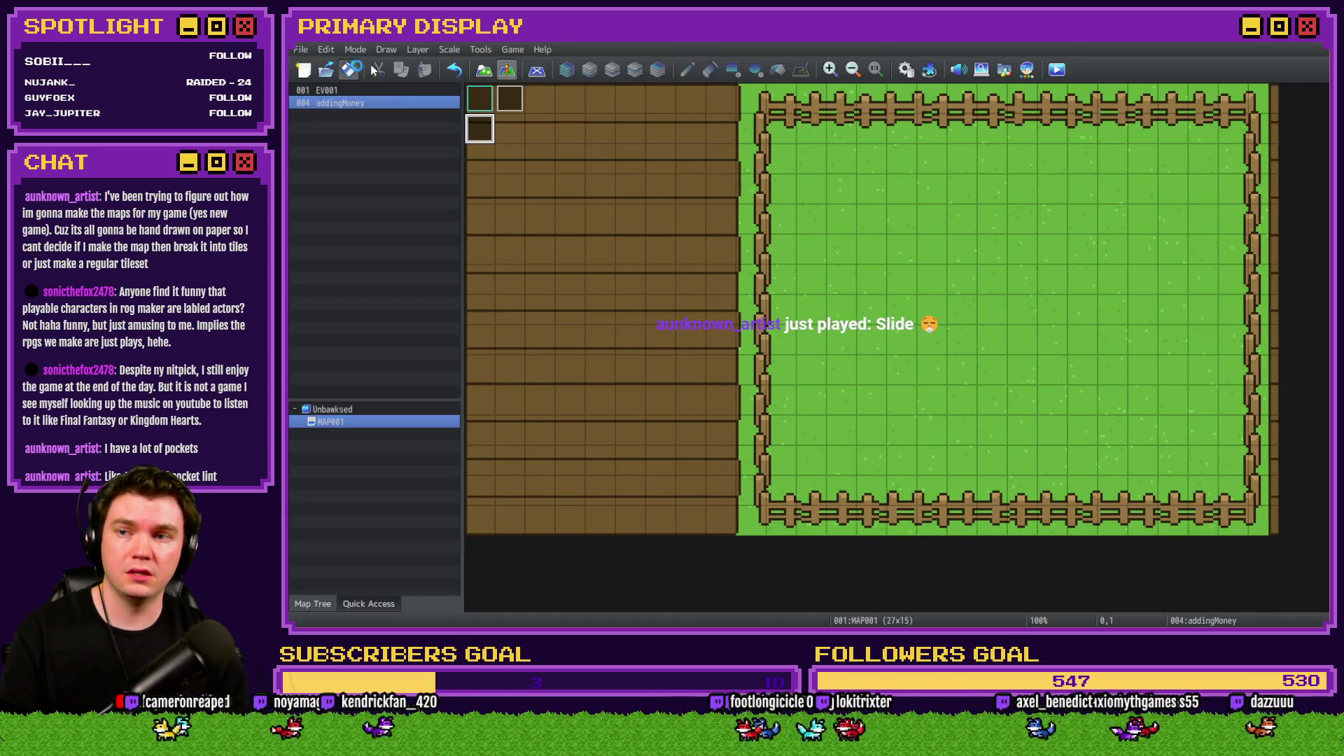
left_click(1055, 69)
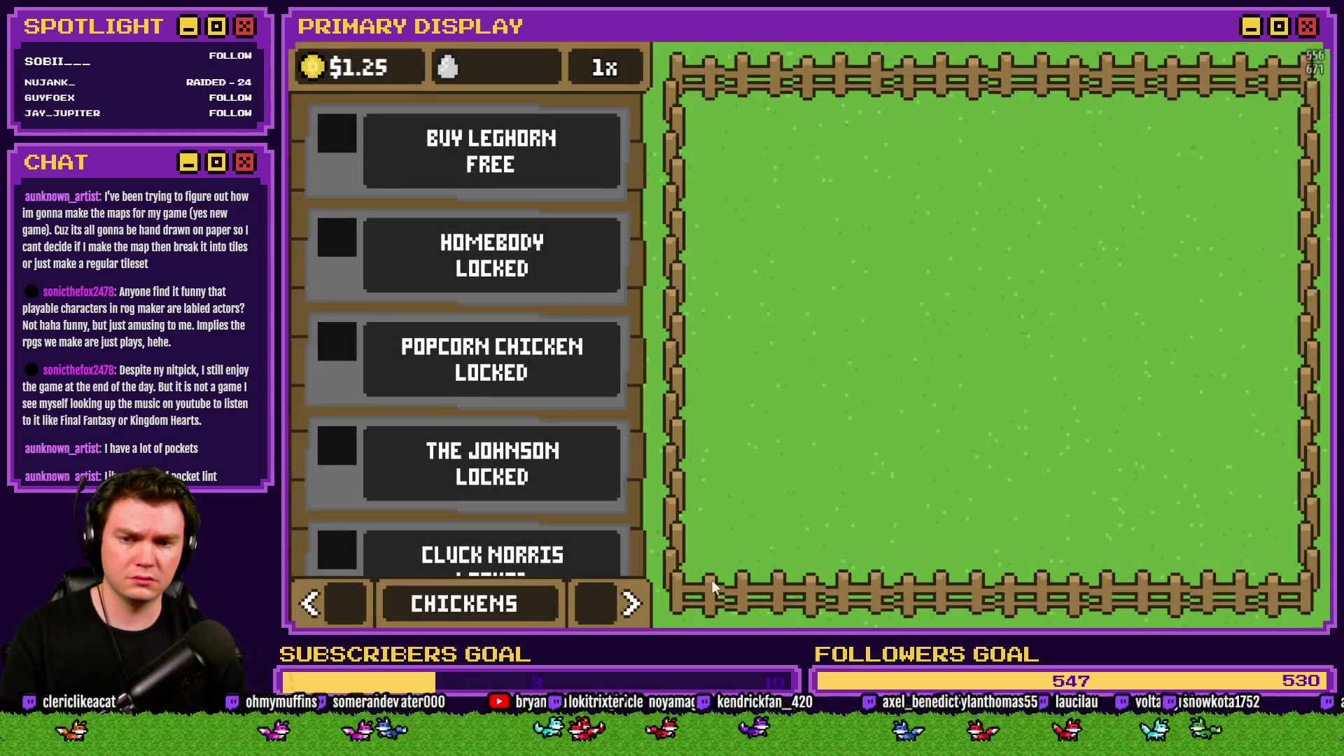
left_click(600, 598)
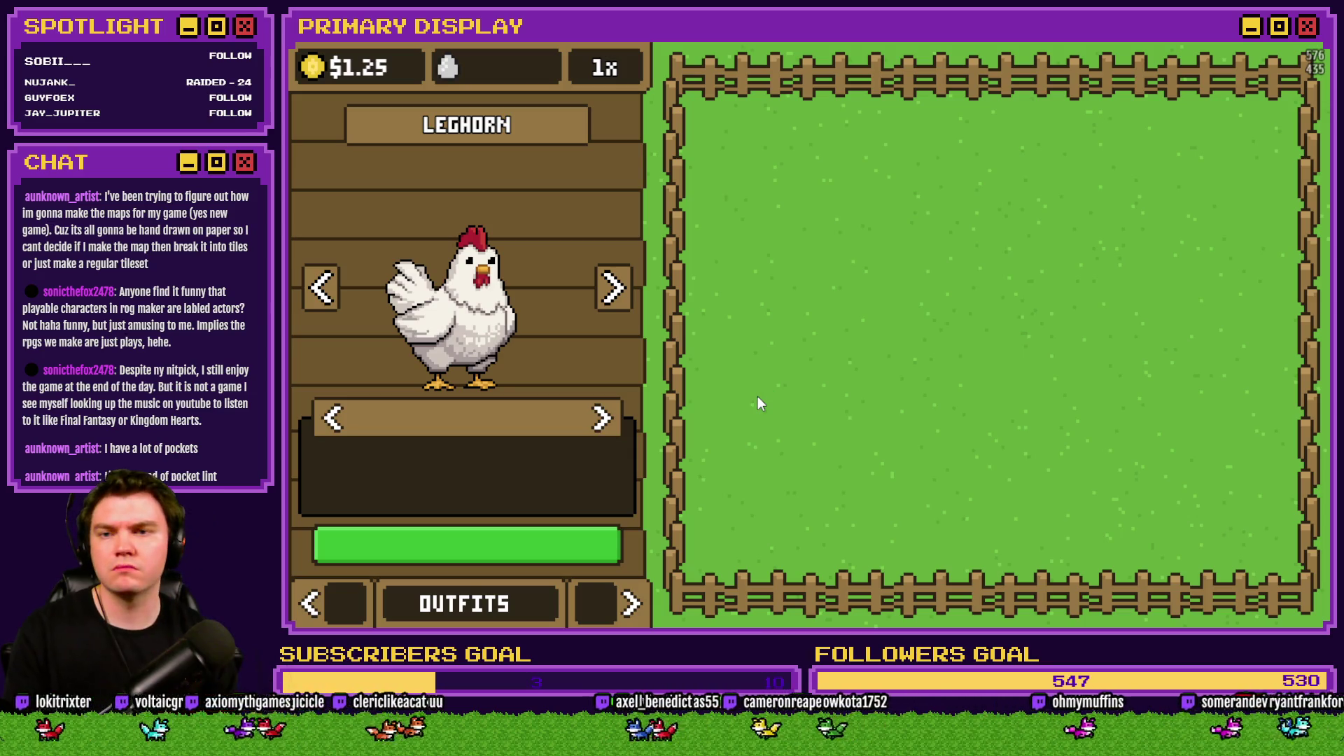
key("F4")
left_click(1220, 82)
left_click(1189, 361)
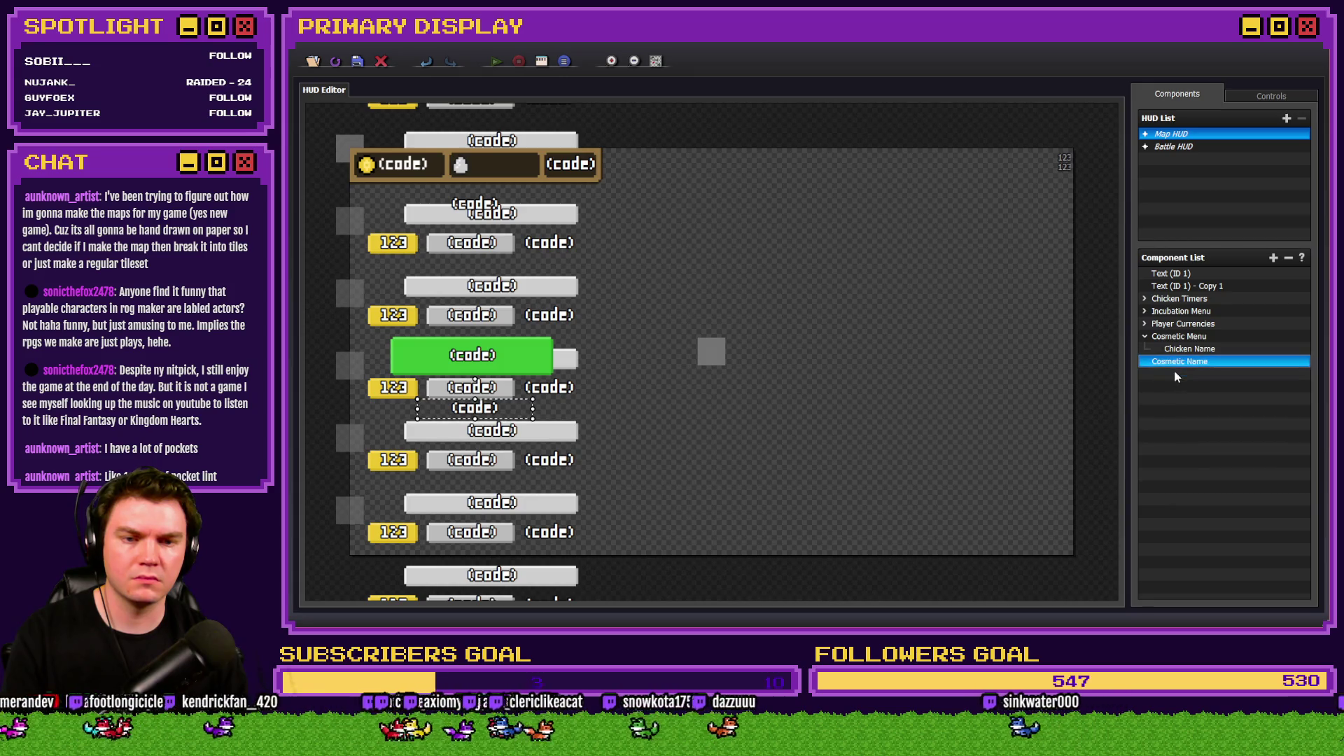
left_click(1189, 349)
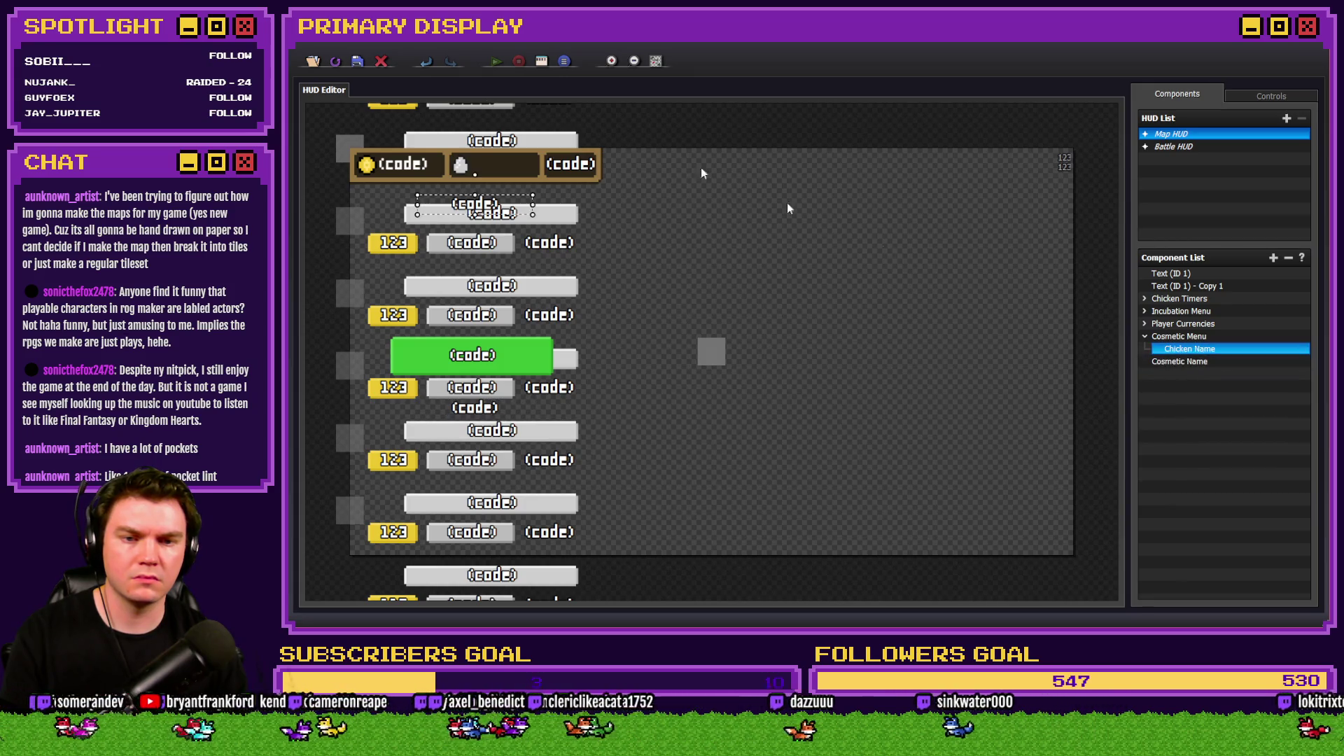
left_click(1183, 362)
left_click(358, 61)
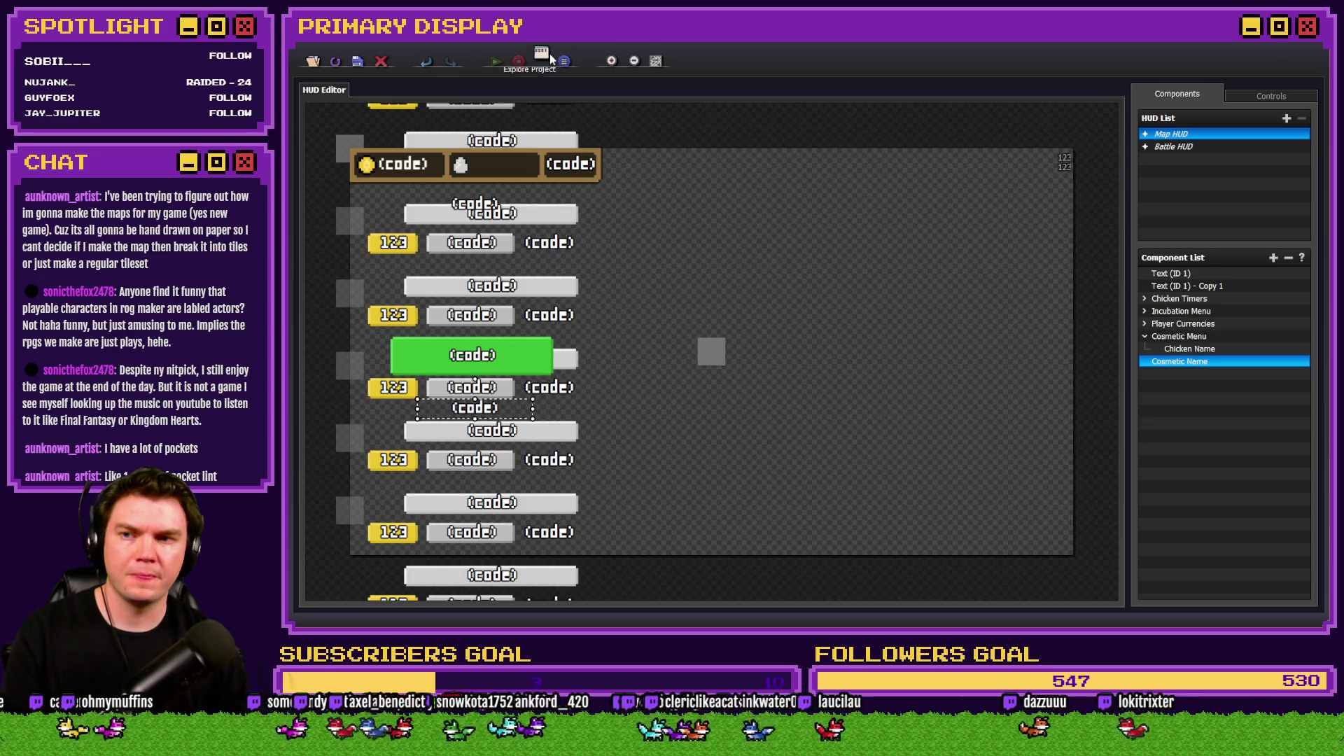
left_click(1059, 70)
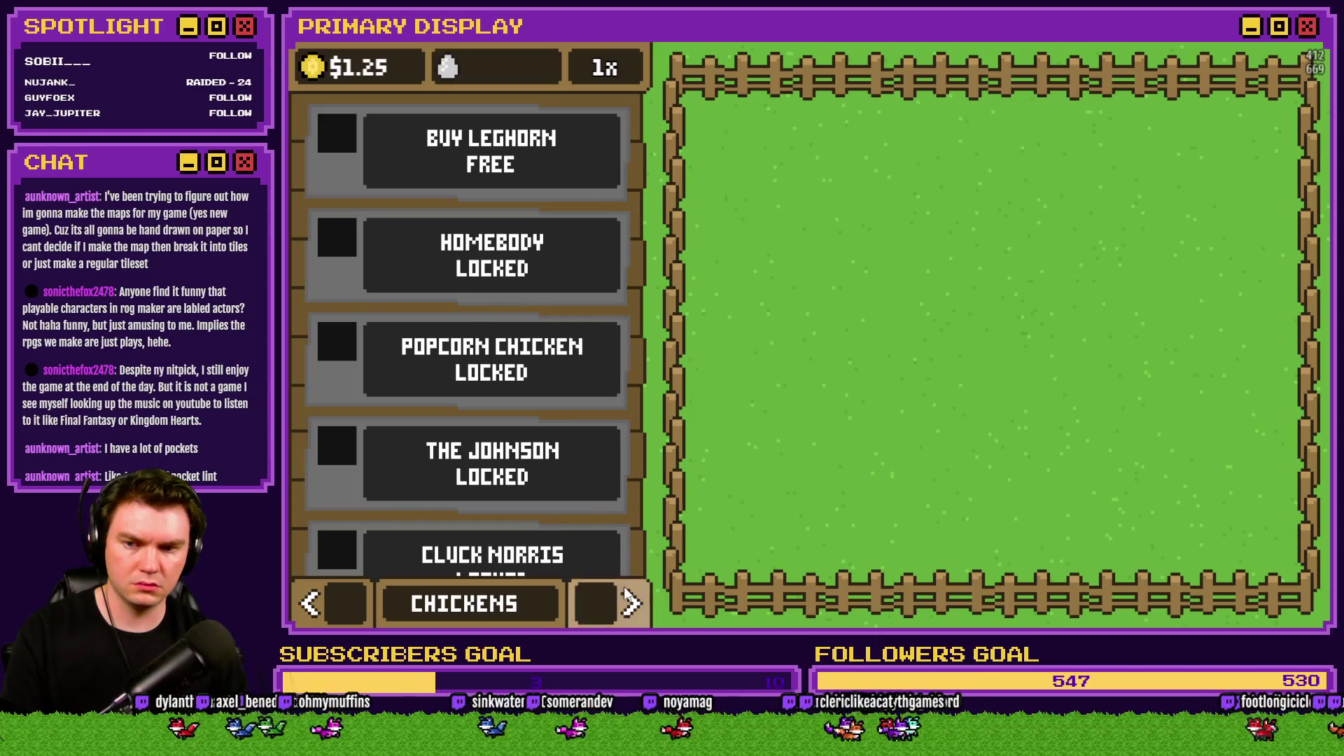
left_click(630, 604)
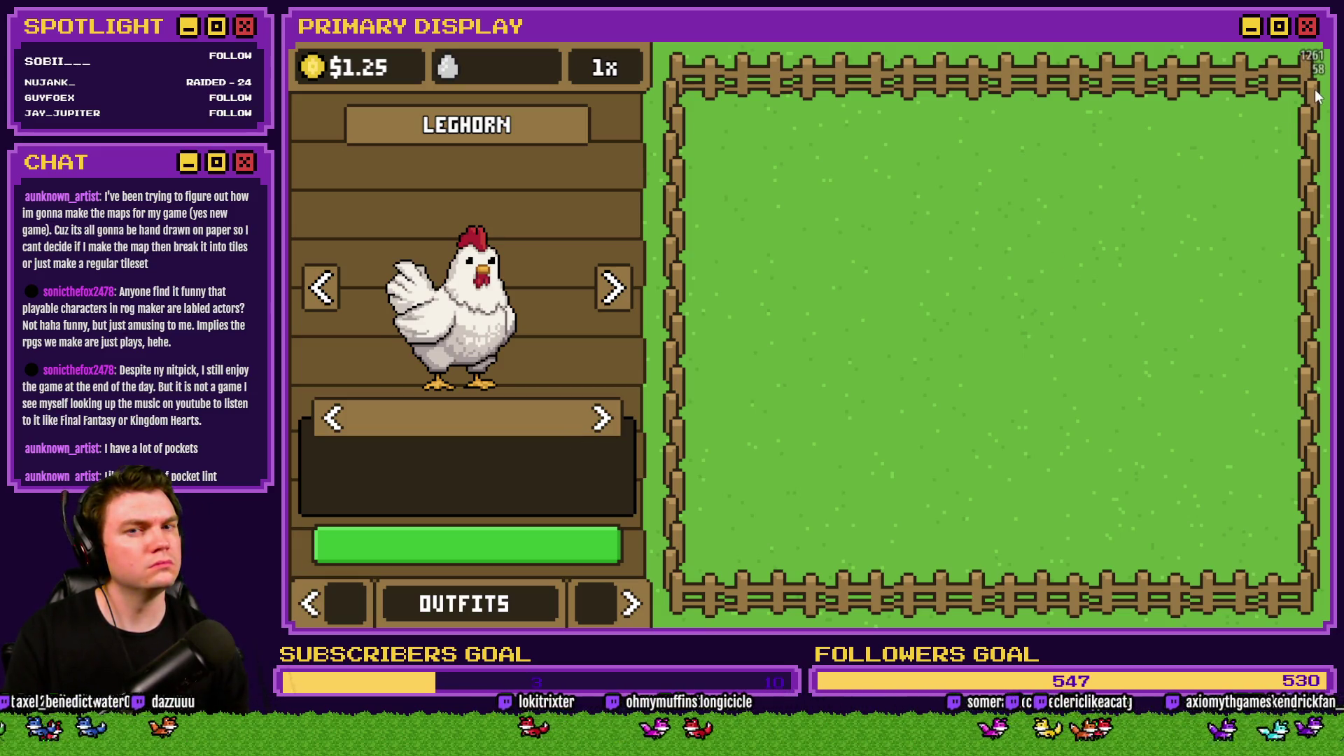
left_click(1318, 43)
left_click(509, 102)
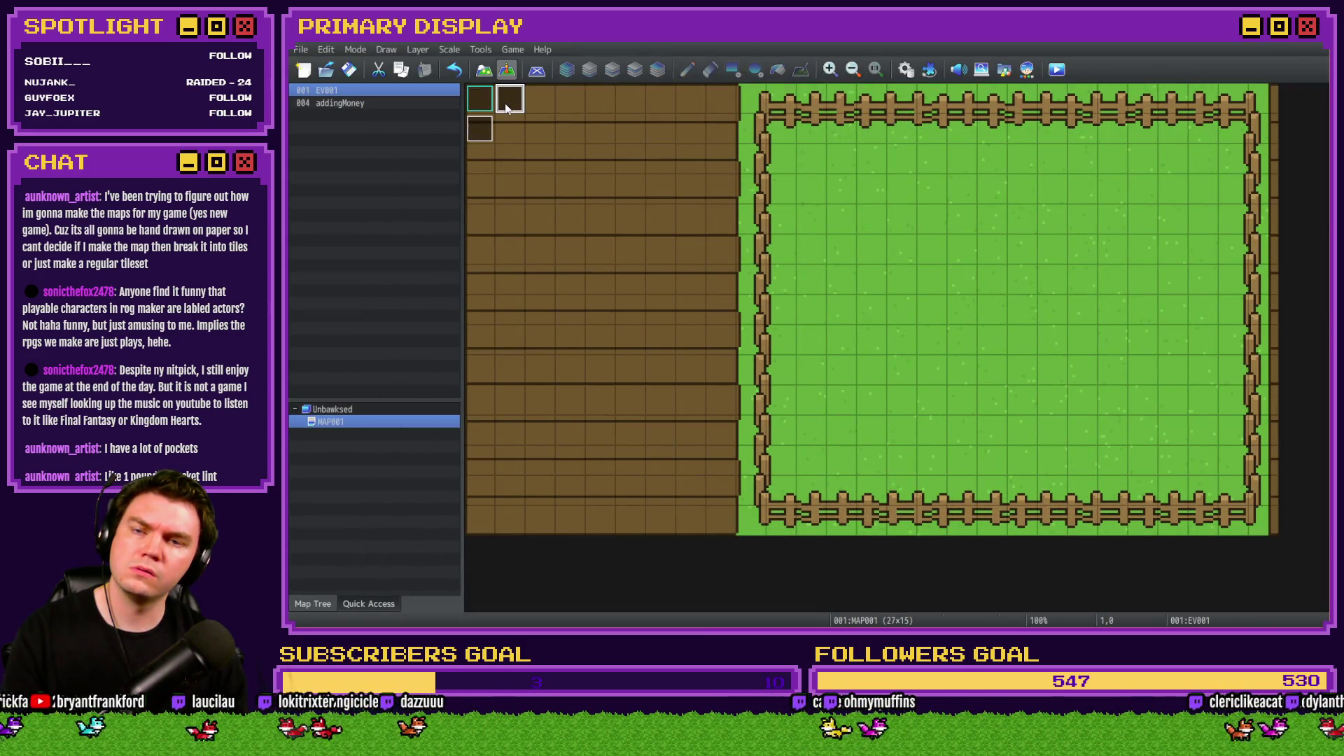
double_click(506, 107)
left_click_drag(1116, 260, 1123, 482)
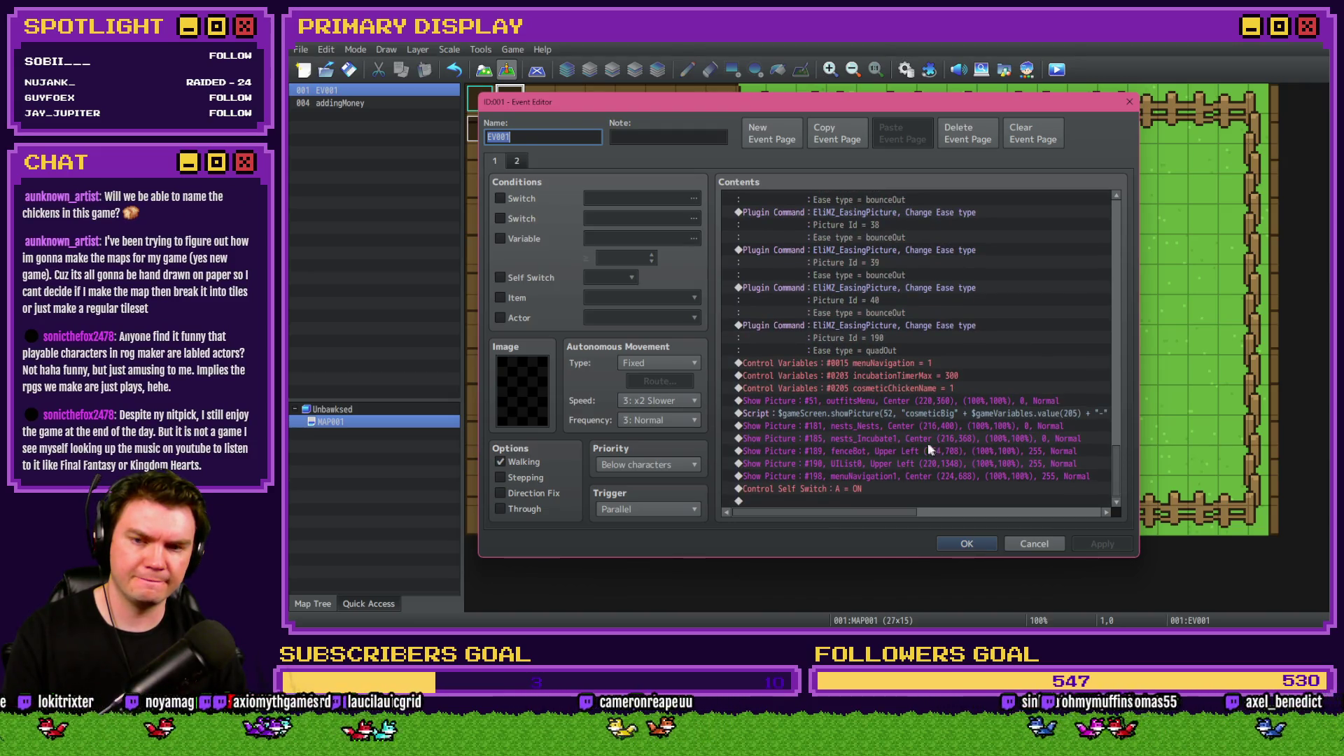
mouse_move(875, 361)
left_mouse_down()
mouse_move(877, 430)
mouse_move(895, 463)
left_mouse_up()
double_click(895, 464)
left_click(922, 263)
key("Escape")
key("Escape")
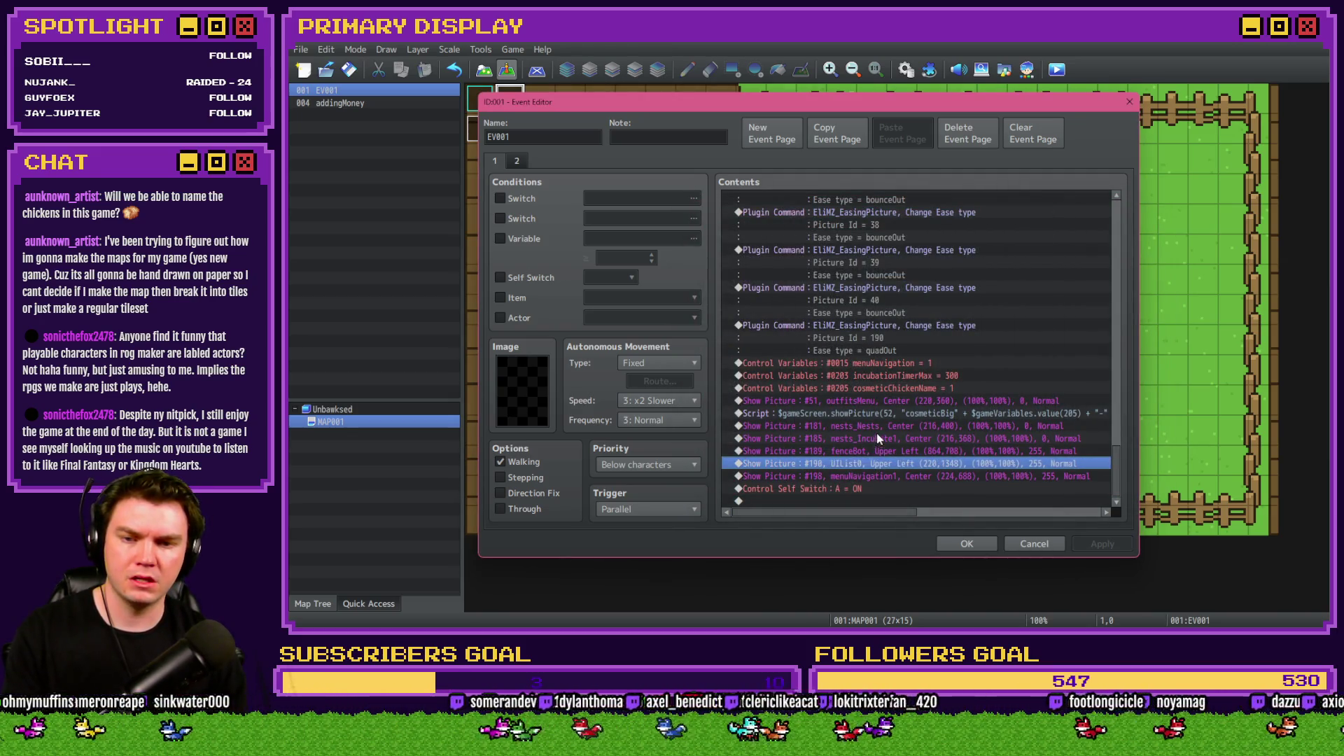
double_click(876, 427)
key("Escape")
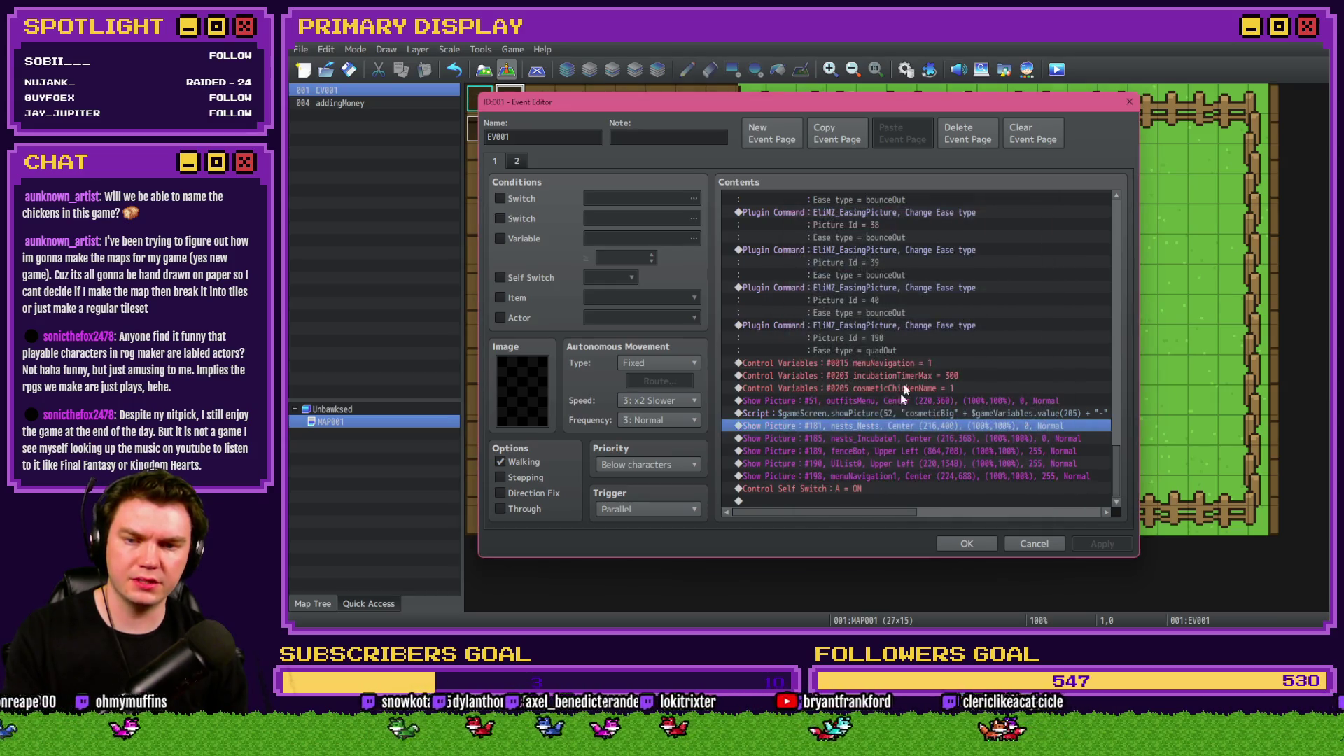
double_click(902, 403)
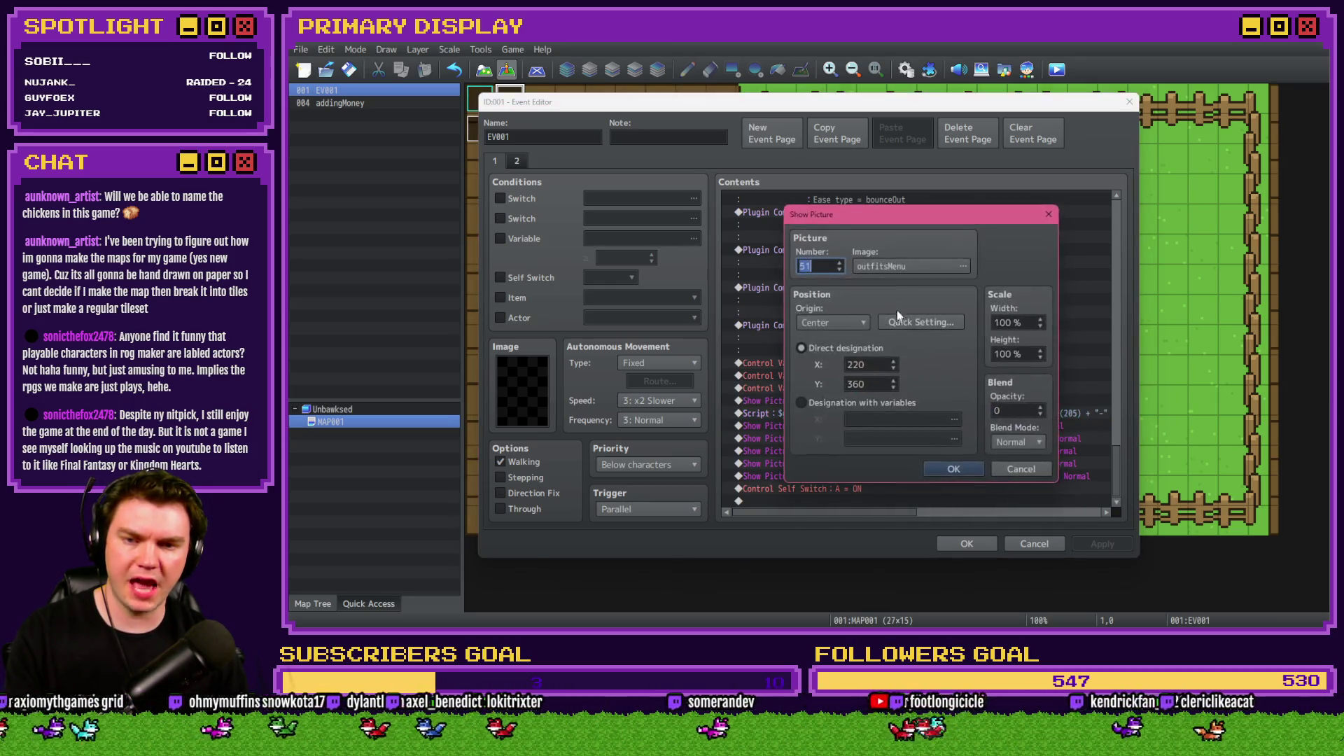
left_click(902, 266)
scroll(960, 370, "down", 3)
scroll(960, 370, "up", 2)
scroll(957, 384, "down", 2)
key("Escape")
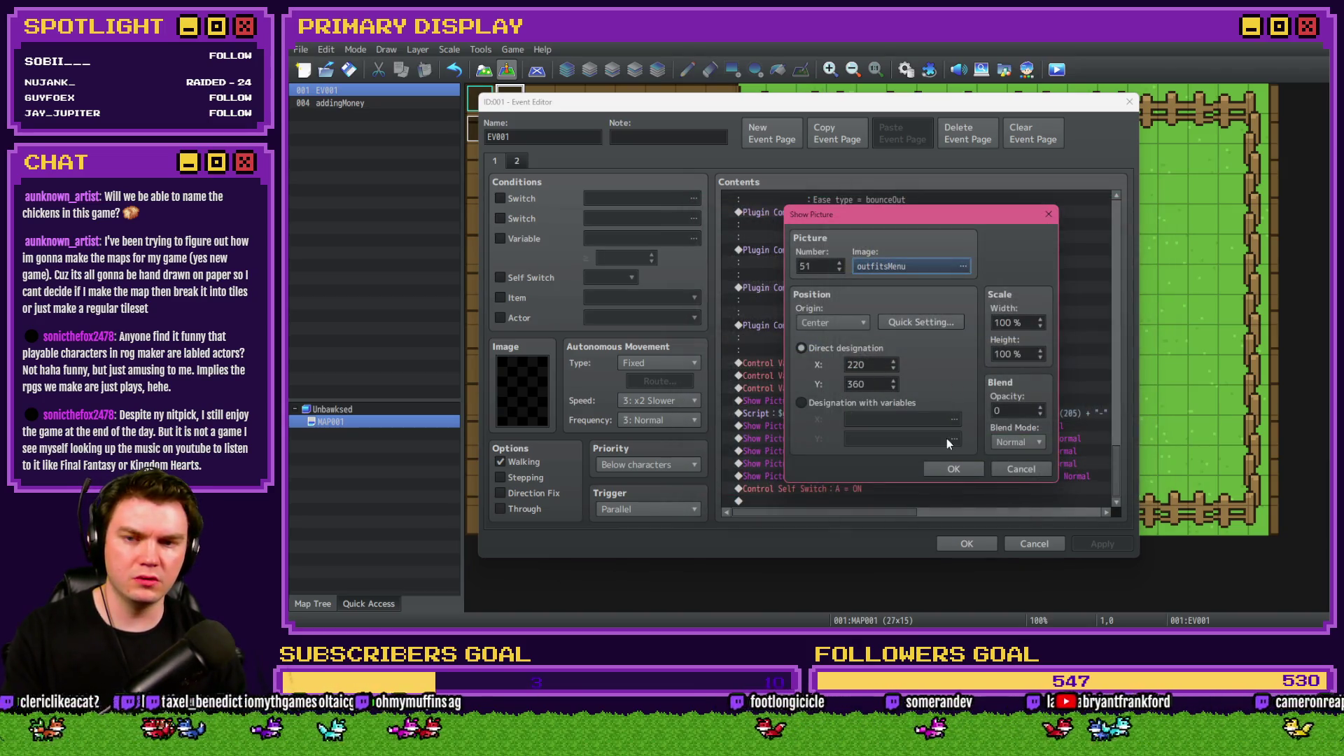
key("Escape")
left_click(965, 544)
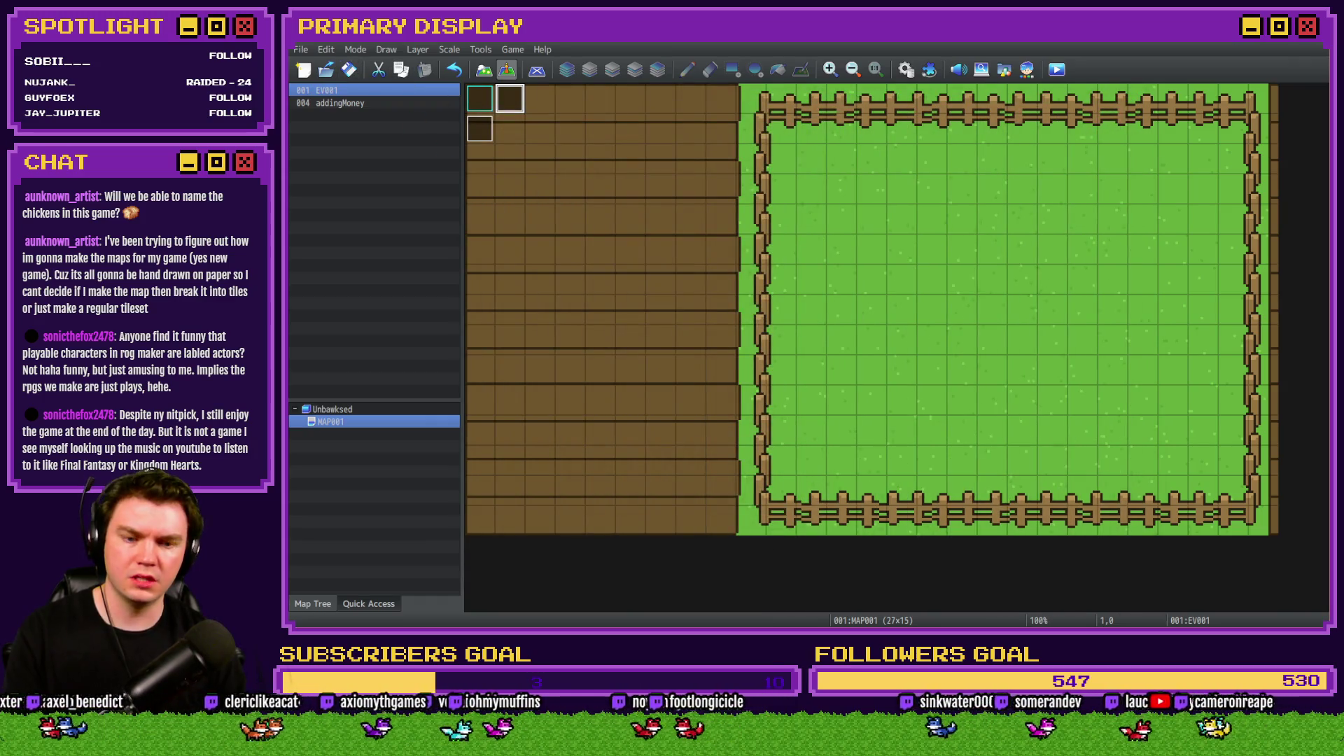
key("alt+Tab")
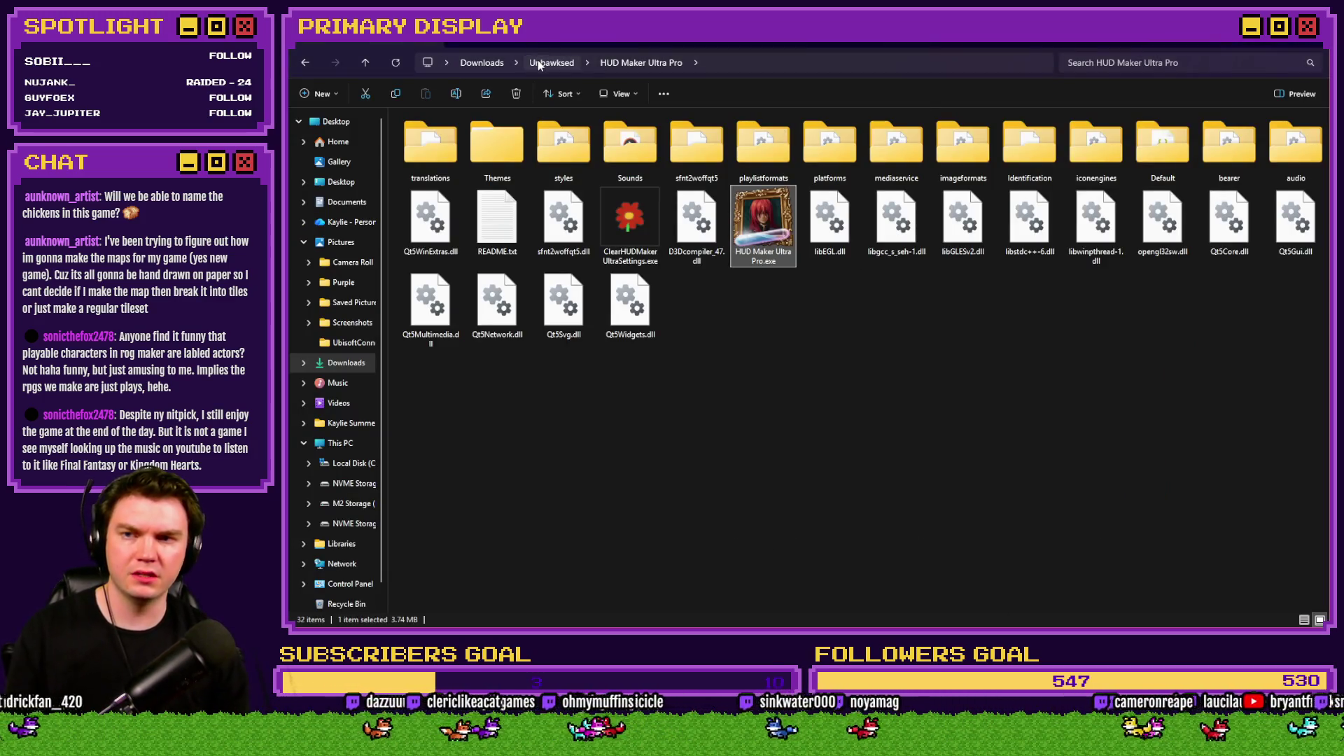
Open SRD_HighAFPicturesMZ.js from Unbawksed/js/plugins to check its picture IDs, then close it and Explorer.
left_click(543, 64)
double_click(490, 145)
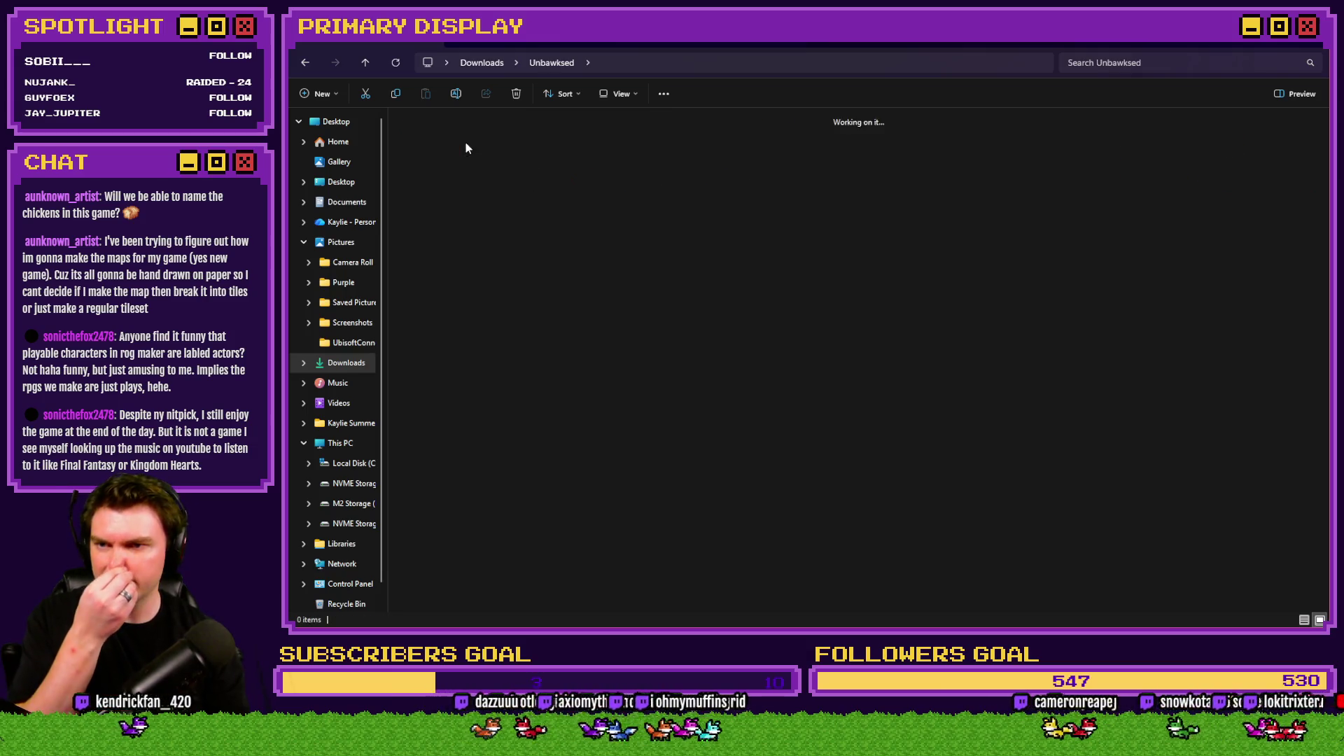
double_click(431, 144)
double_click(763, 147)
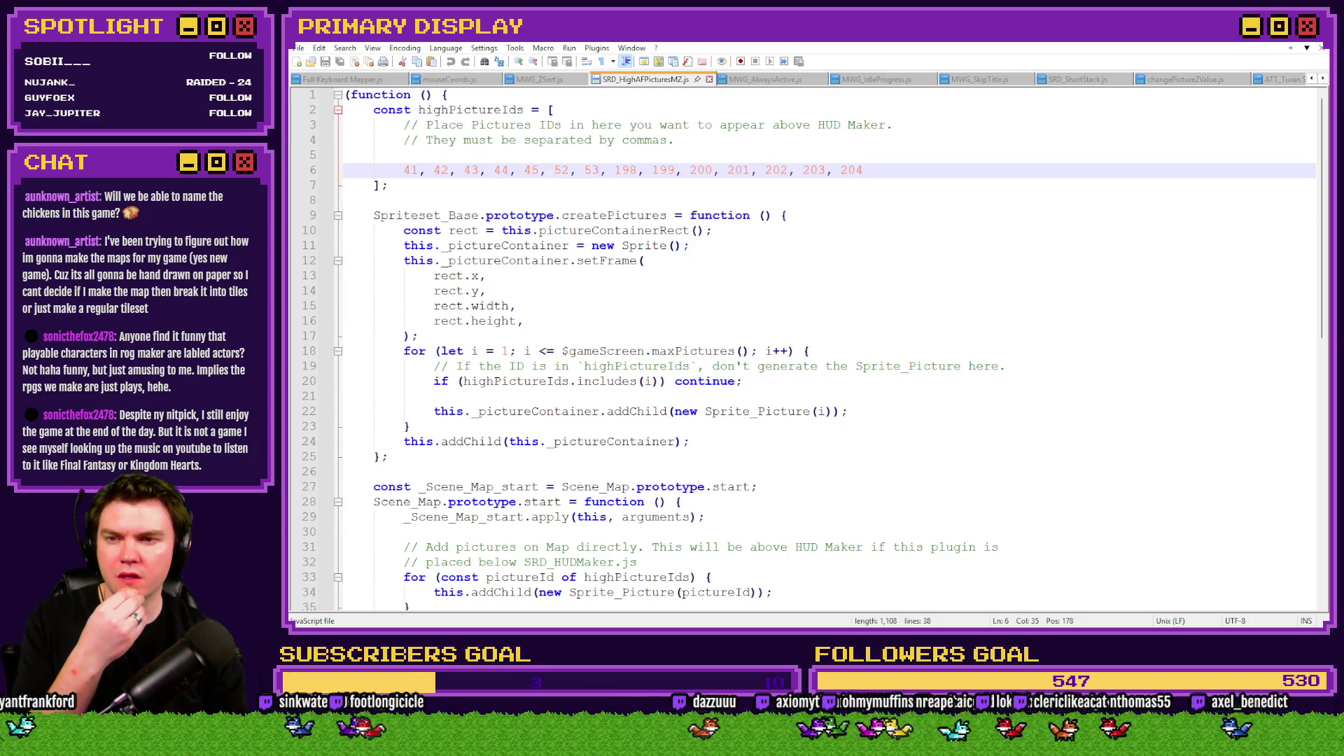
left_click(1288, 42)
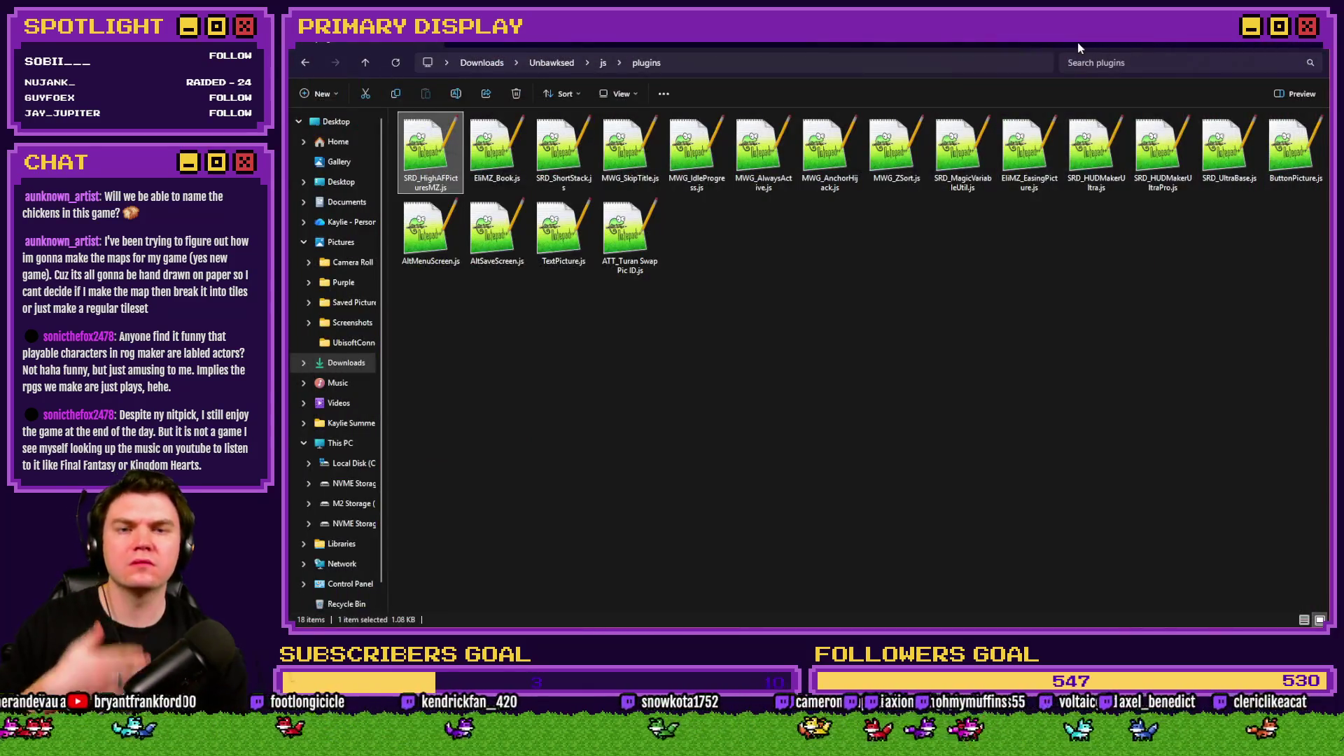
key("alt+F4")
Back in HUD Maker Ultra, open the Chicken Name component's properties.
key("alt+Tab")
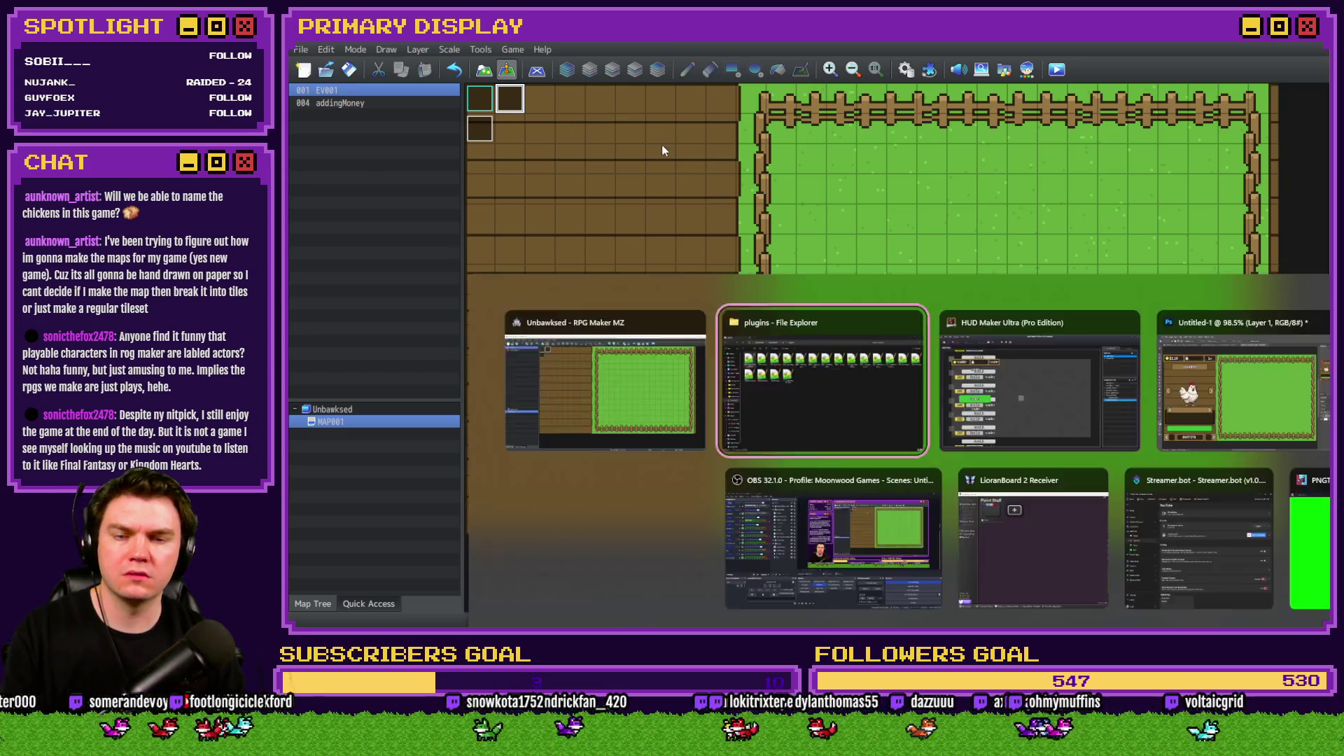
left_click(1188, 362)
double_click(1190, 348)
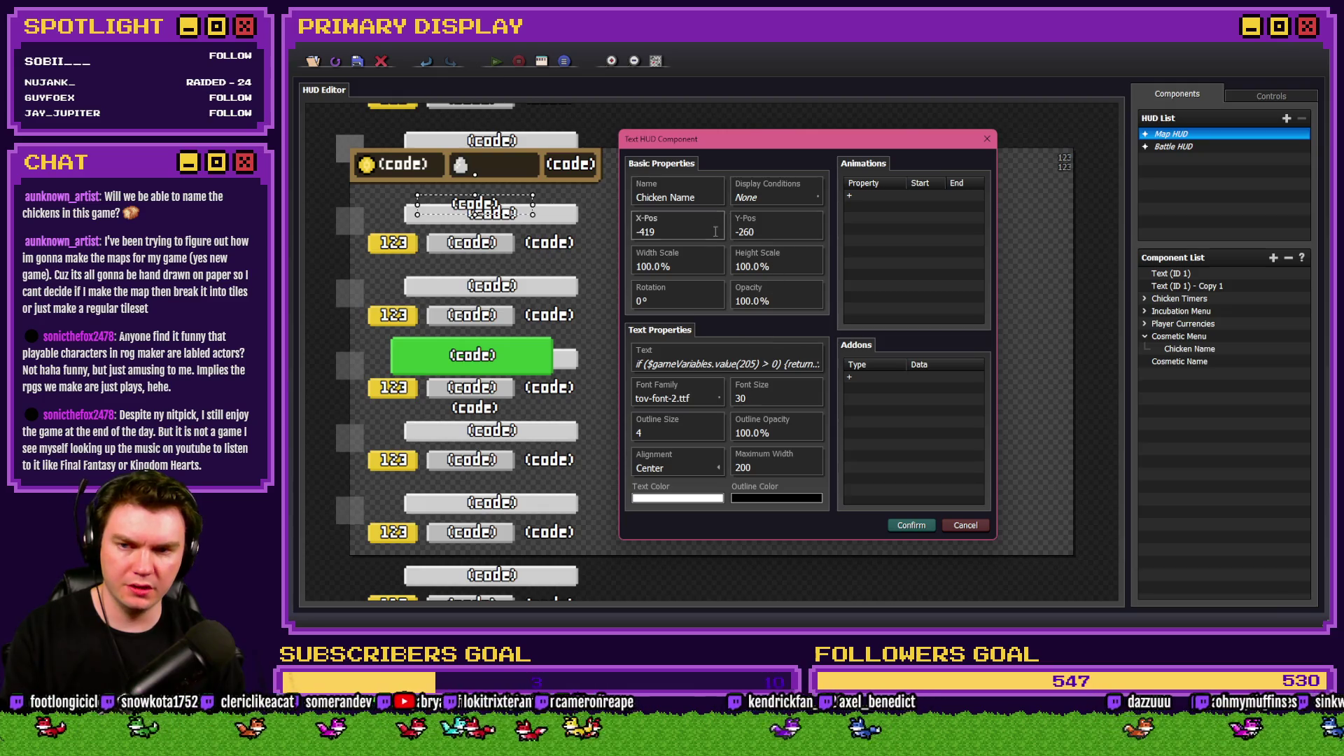
Copy the whole Chicken Name text code from its enlarged code editor, then cancel out.
left_click(710, 362)
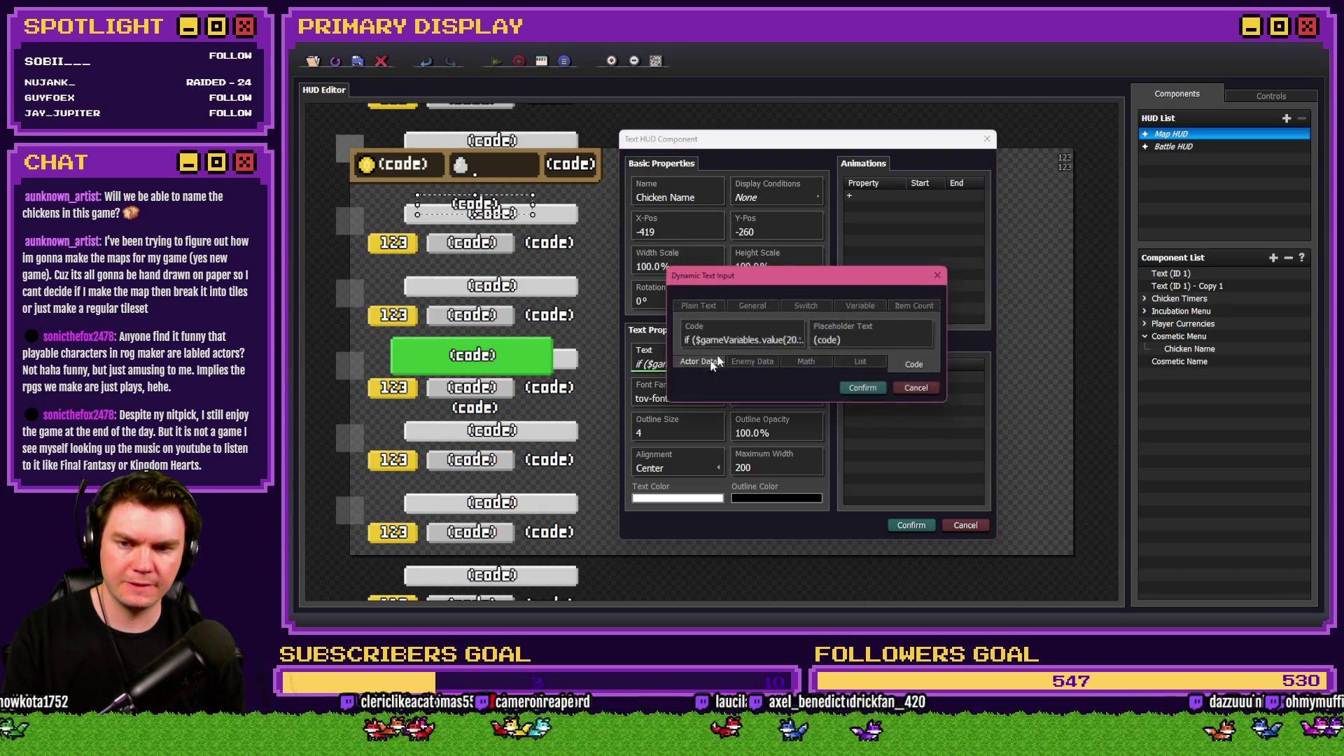
left_click(766, 340)
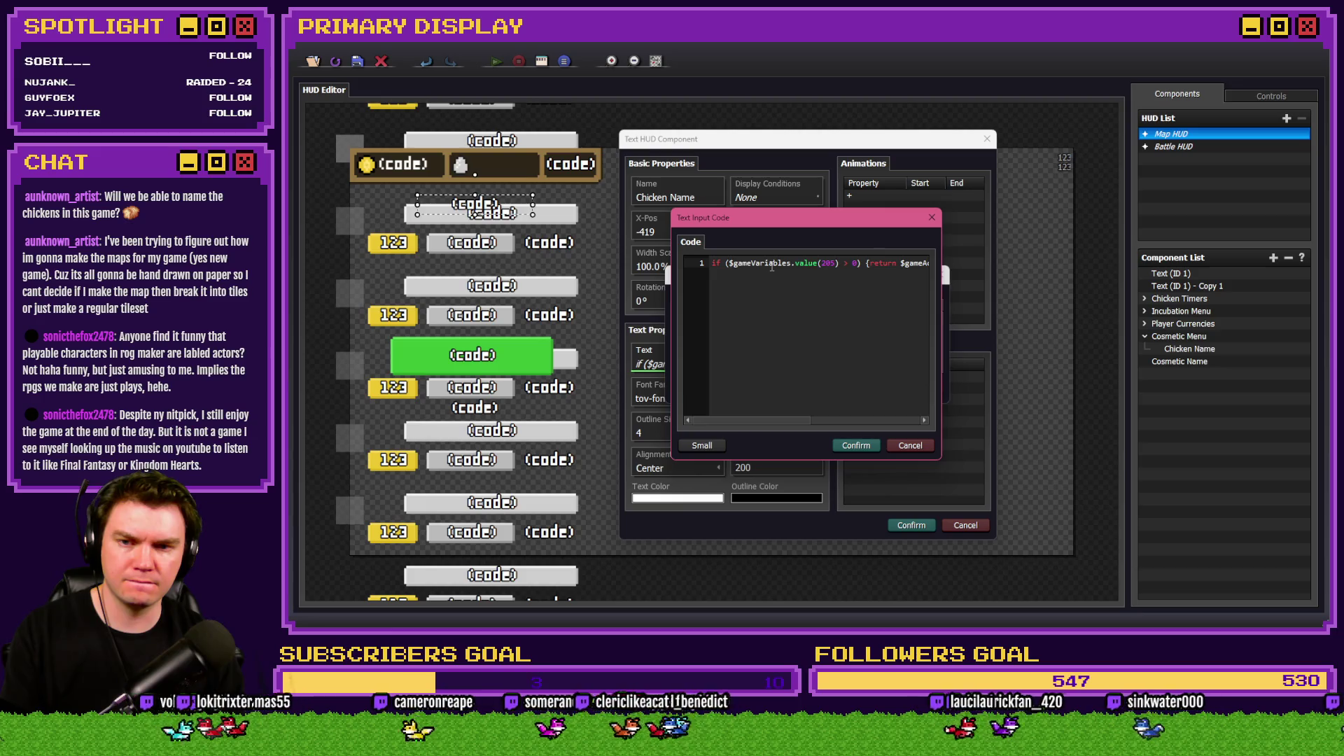
left_click(683, 452)
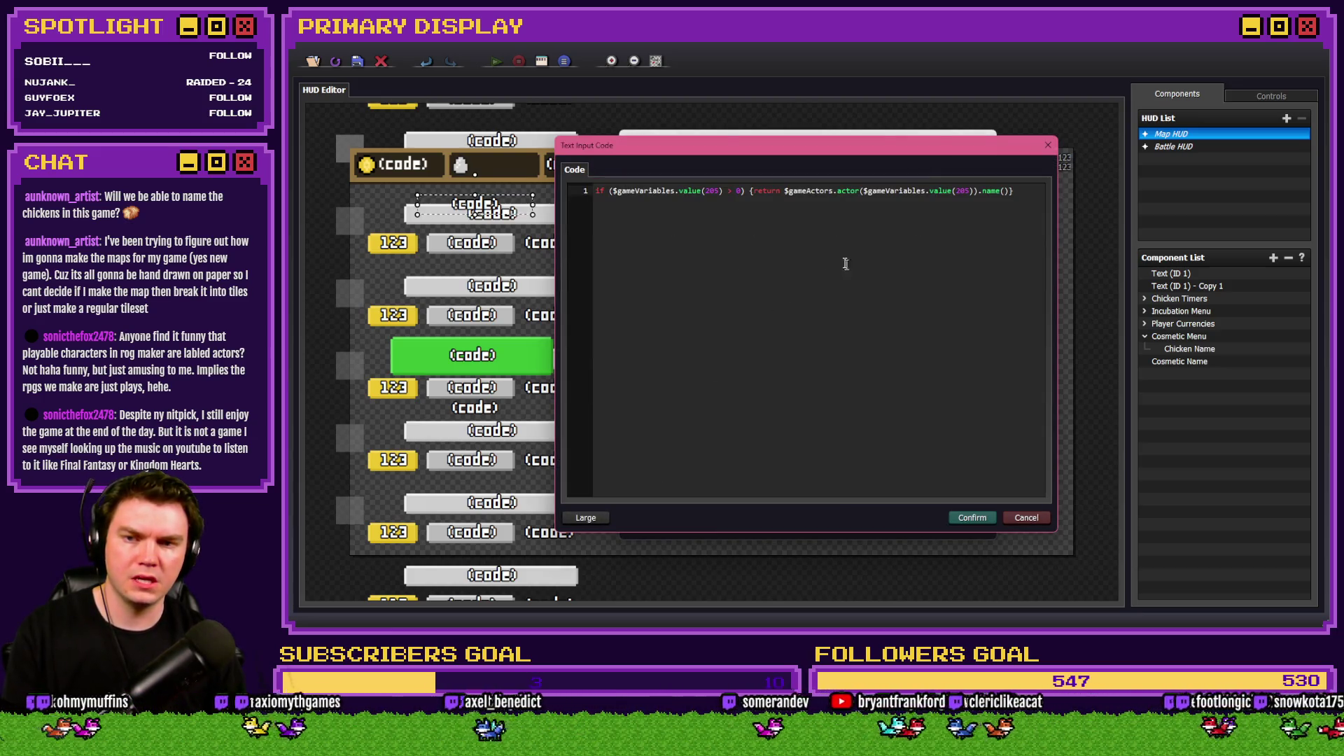
key("ctrl+a")
left_click(1025, 519)
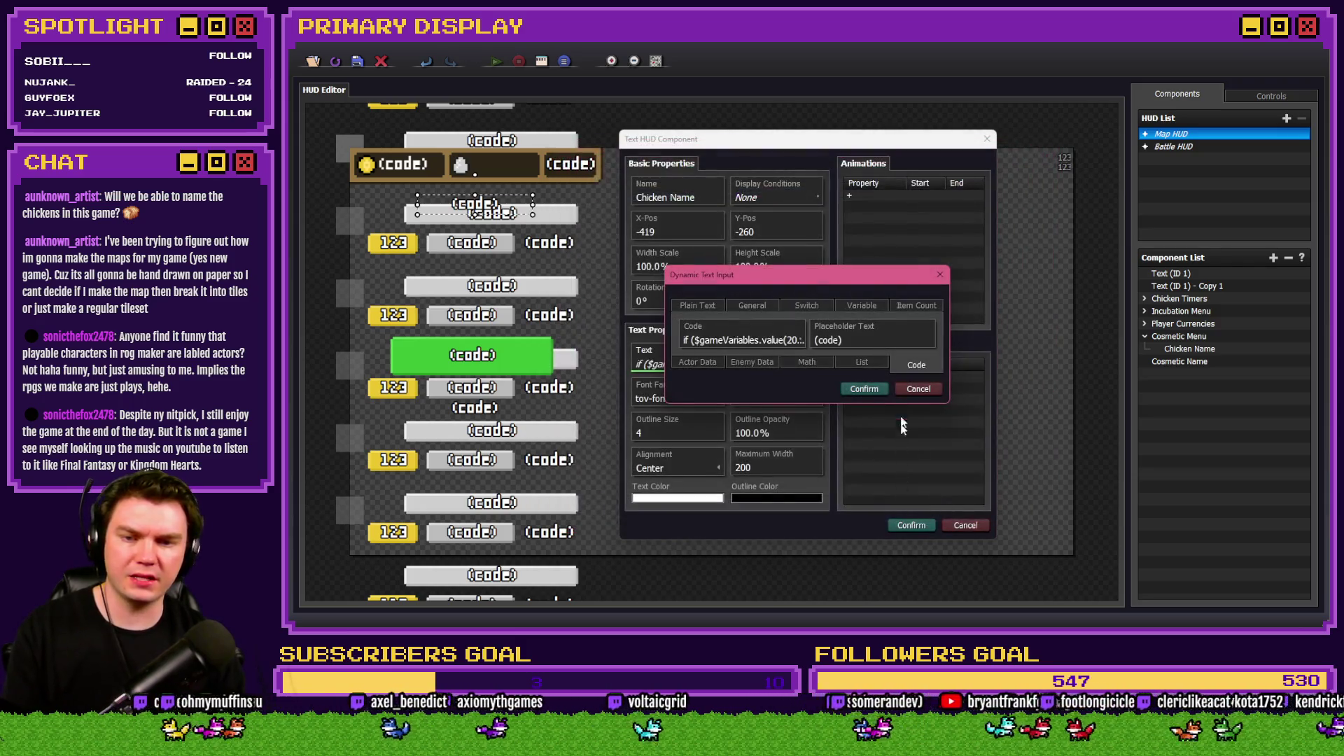
Paste the copied code onto a new line 5 of the Cosmetic Name text code.
left_click(1180, 361)
double_click(1180, 362)
left_click(735, 373)
left_click(683, 383)
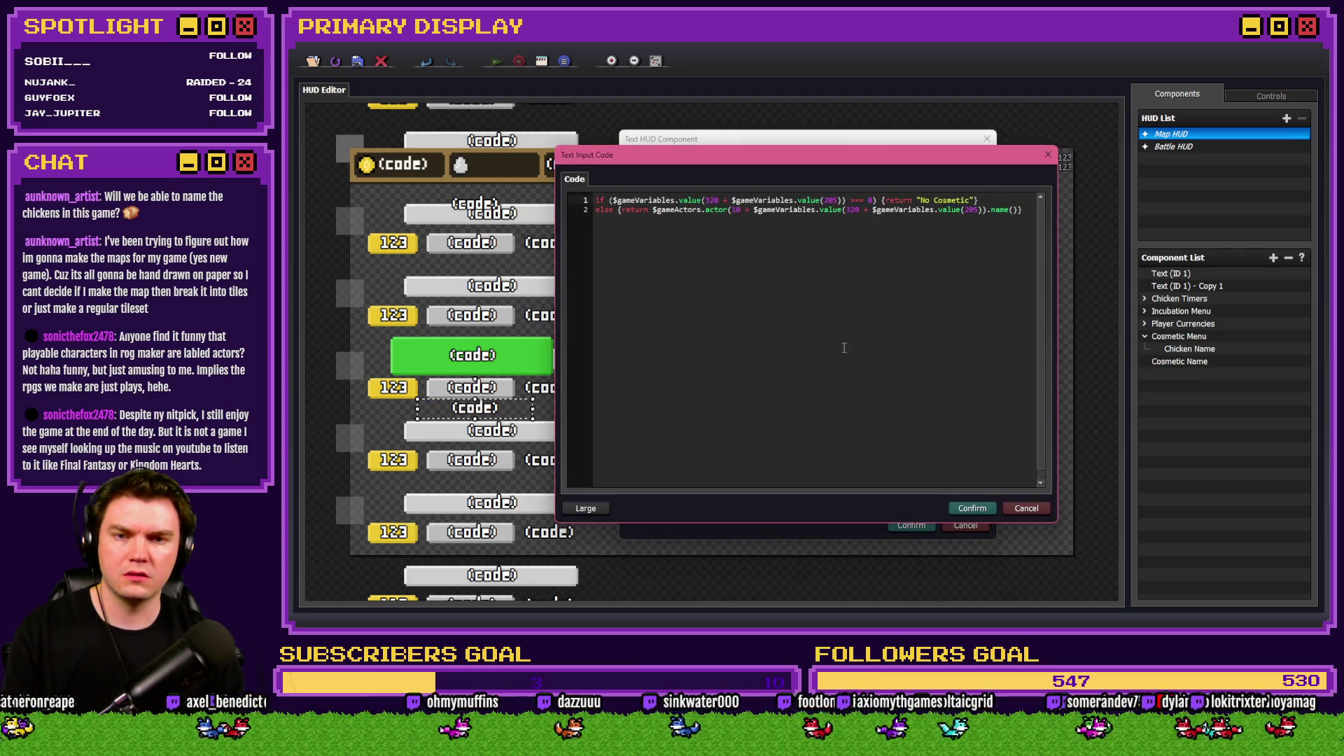
left_click(1029, 213)
key("Return")
key("Return")
key("Return")
key("ctrl+v")
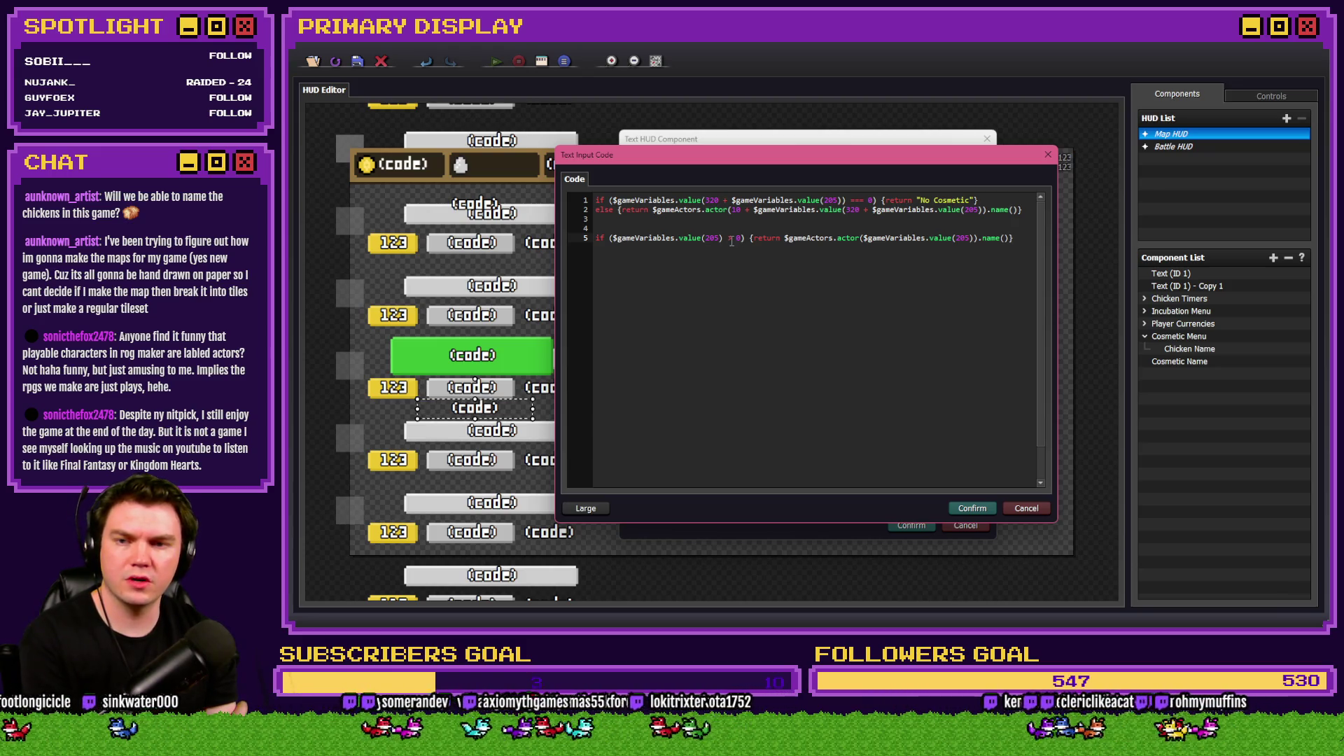
key("alt+Tab")
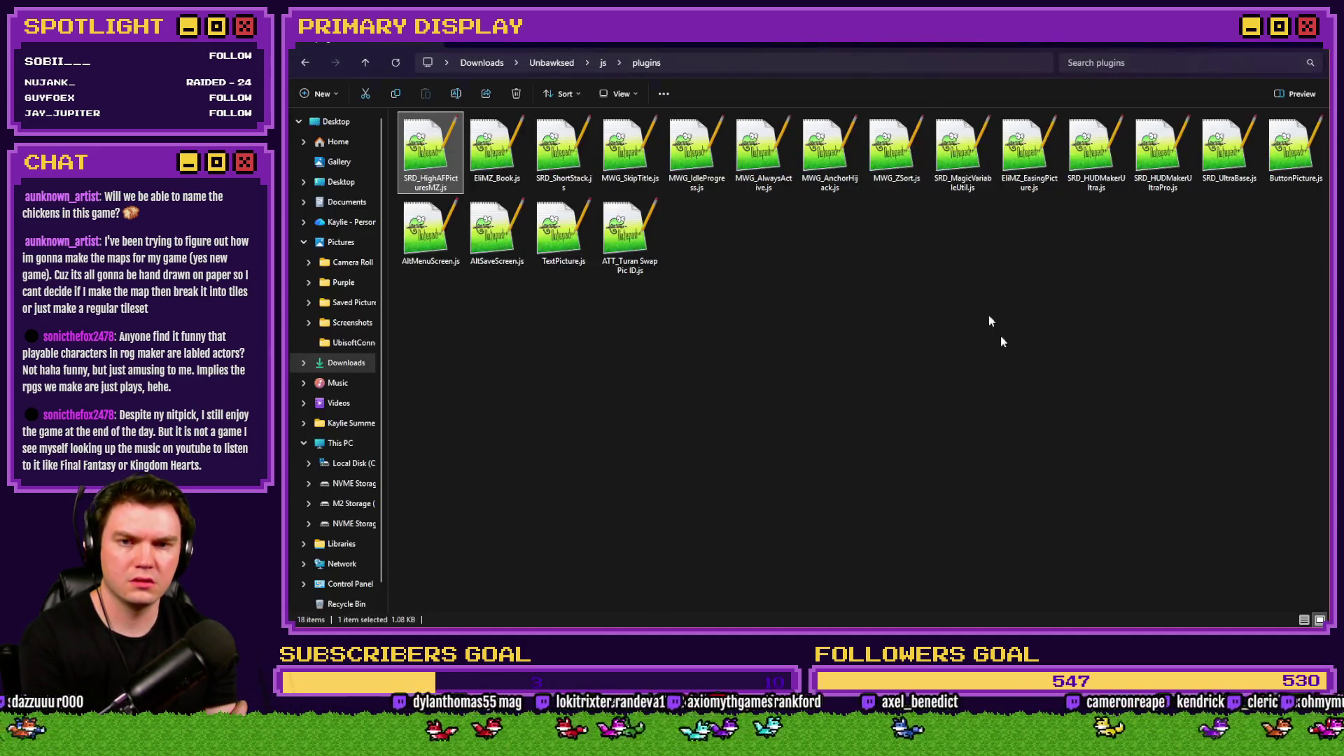
Through a new map event's variable condition, browse variables 0201–0220 to find cosmeticChickenName (0205).
key("alt+Tab")
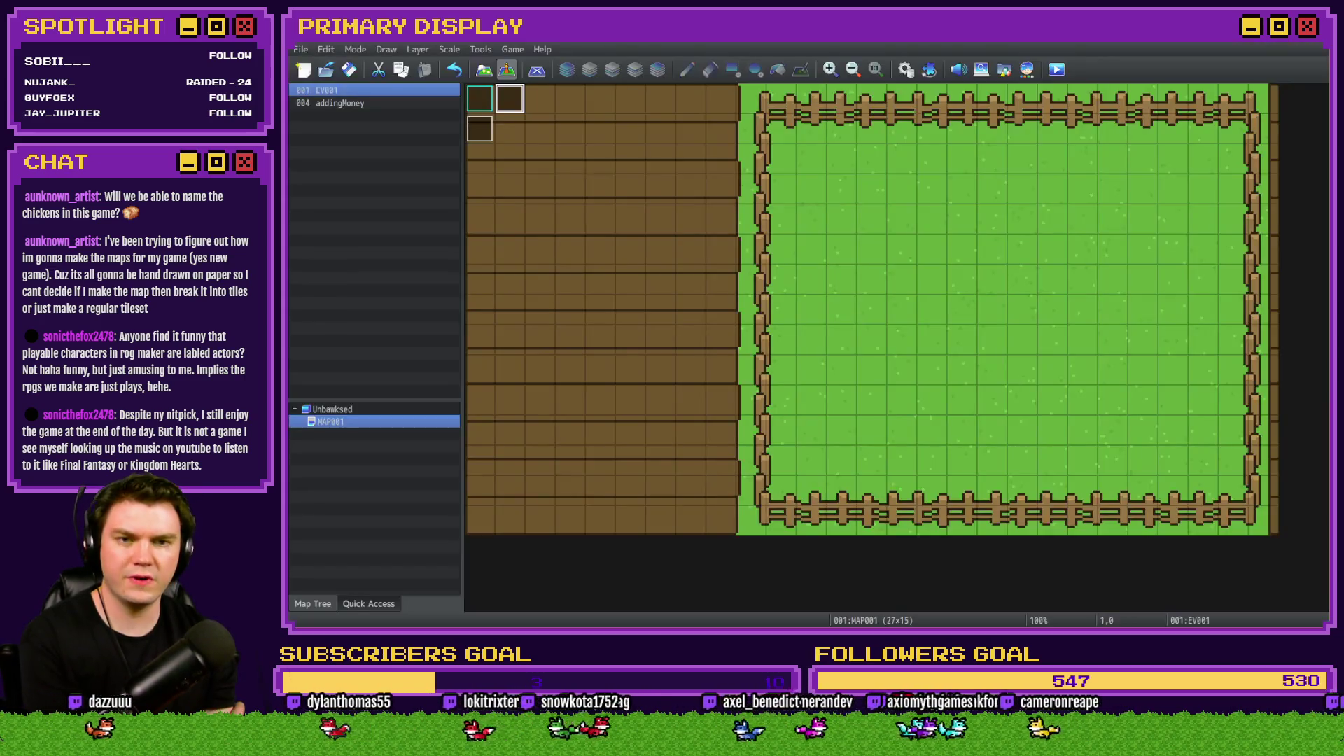
double_click(1098, 165)
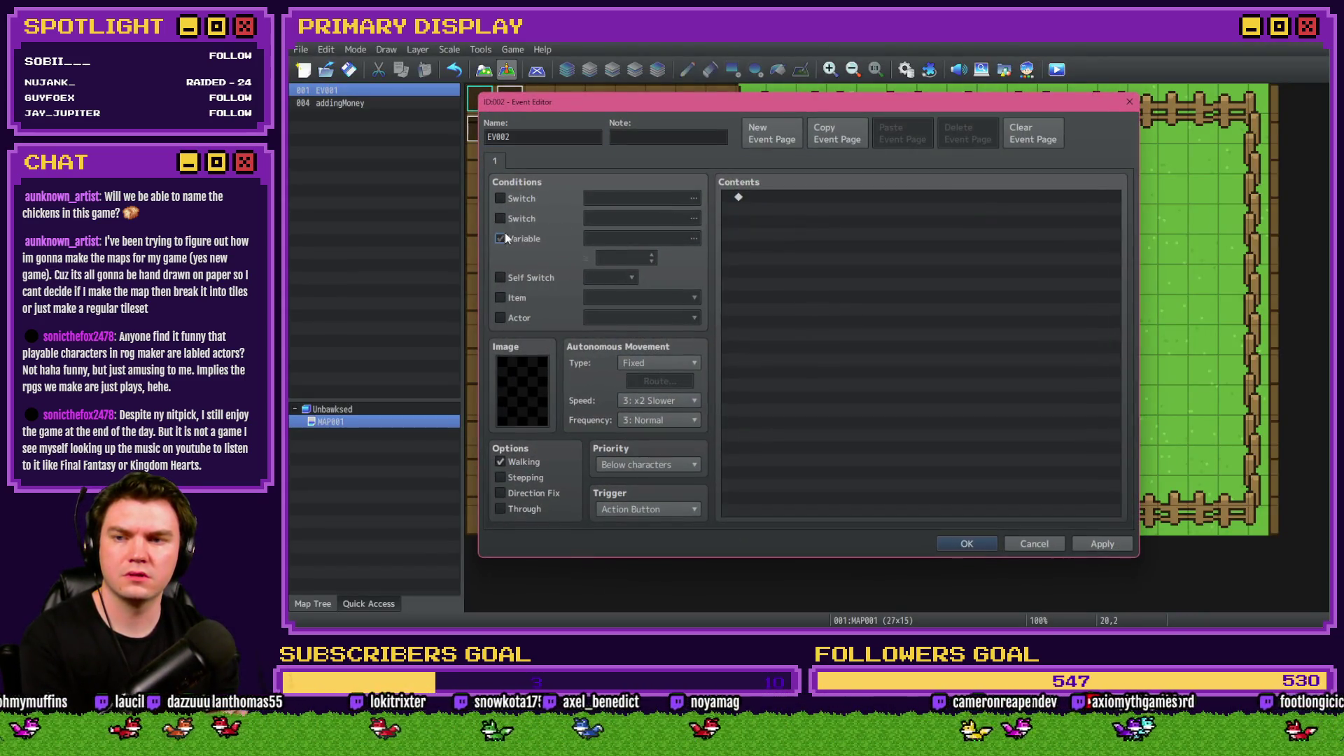
left_click(503, 237)
left_click(616, 236)
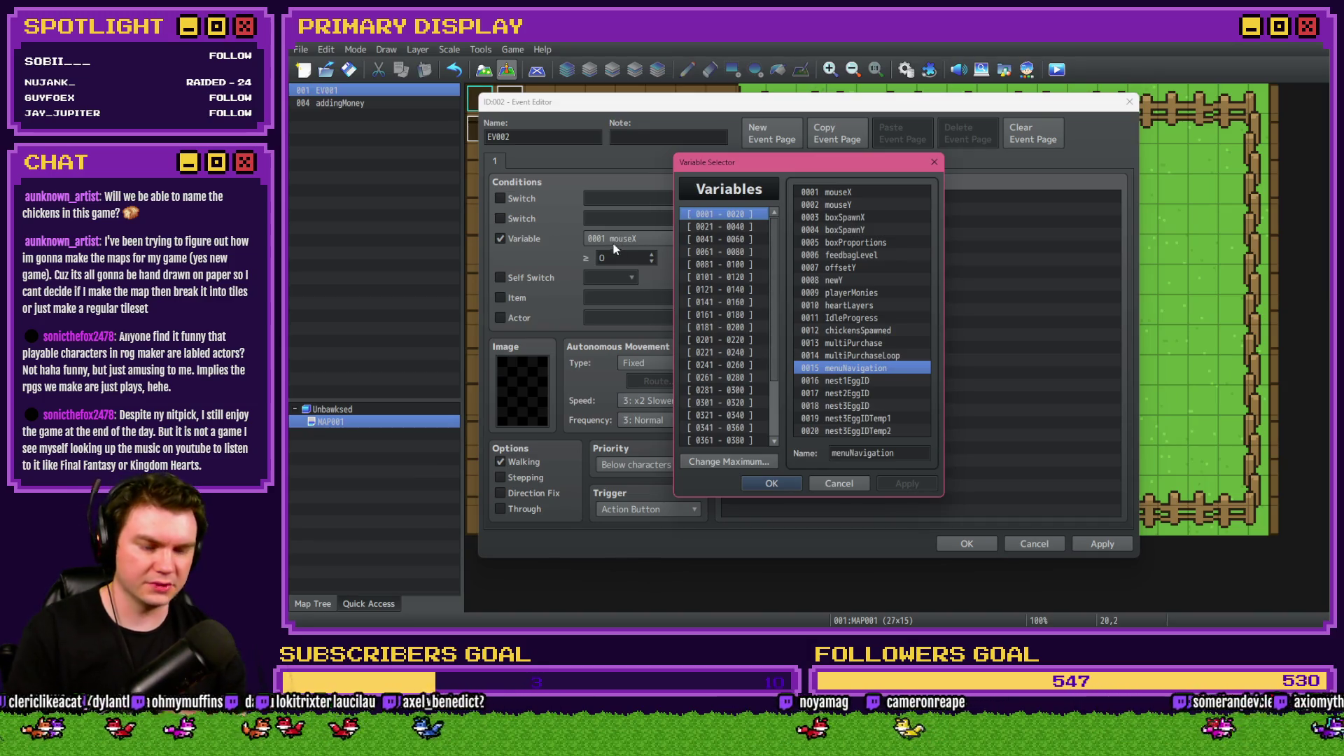
left_click(739, 340)
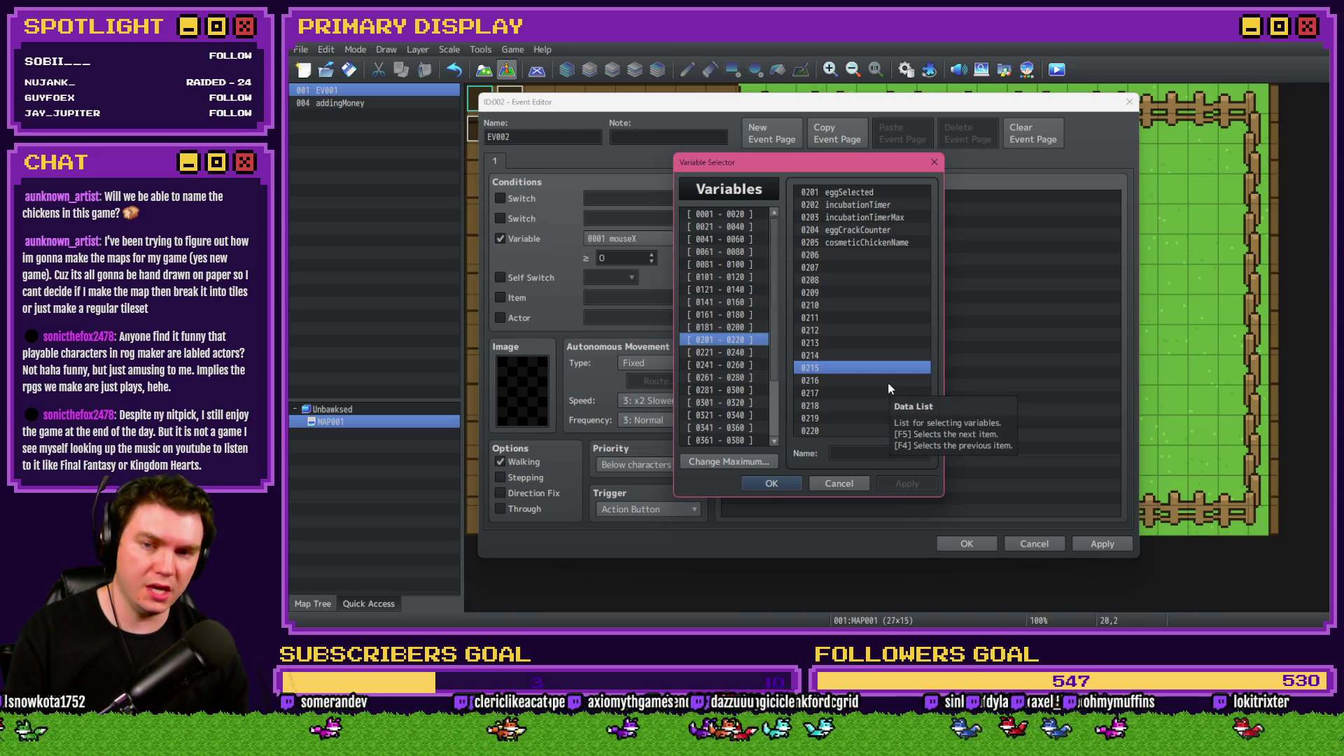
key("alt+Tab")
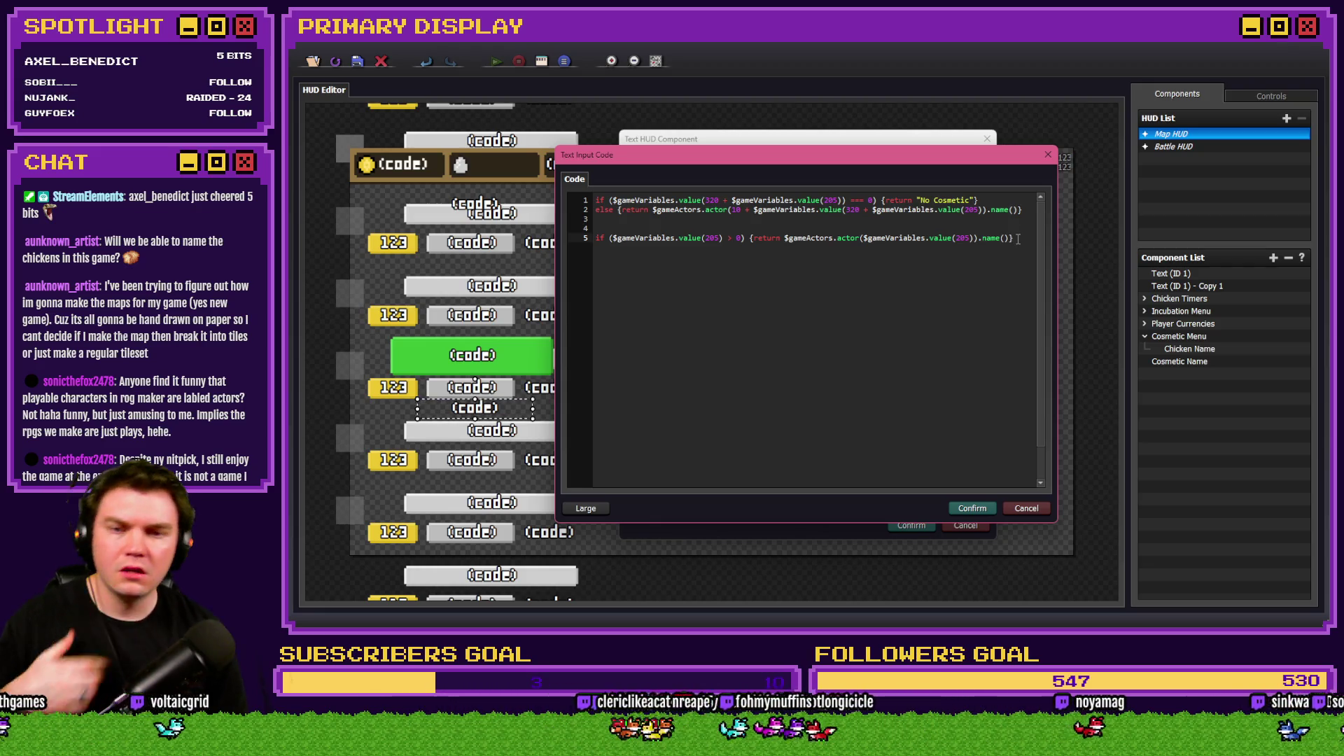
Add return "No Cosmetic" as the first line of the Cosmetic Name code.
left_click(597, 201)
key("Return")
key("Return")
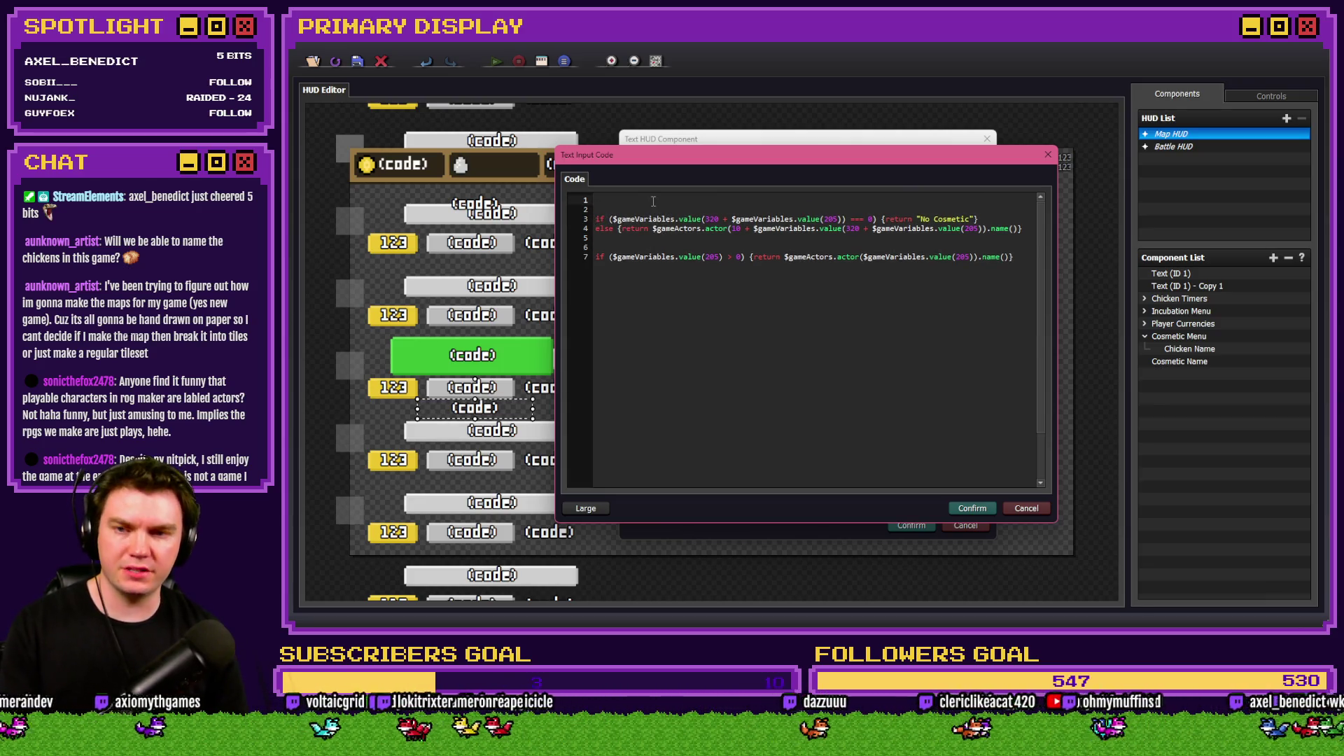
type("return")
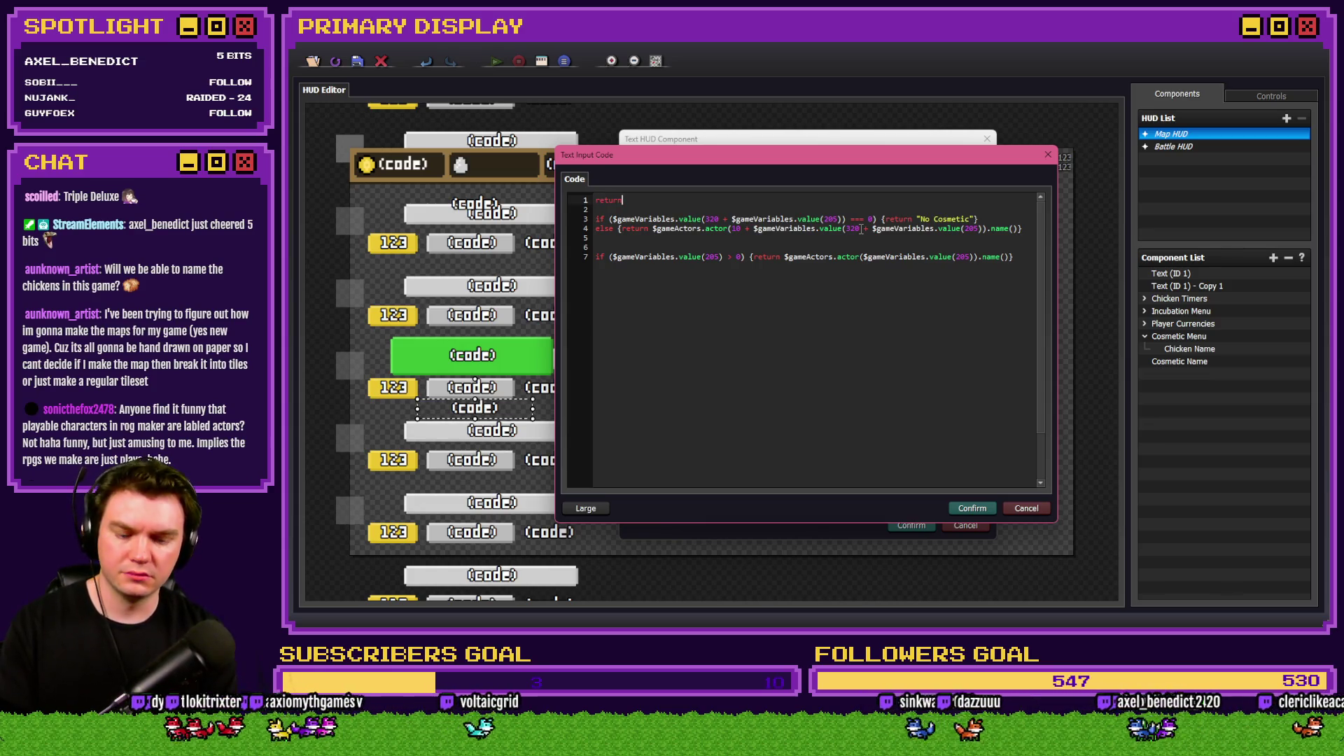
type(" \"N")
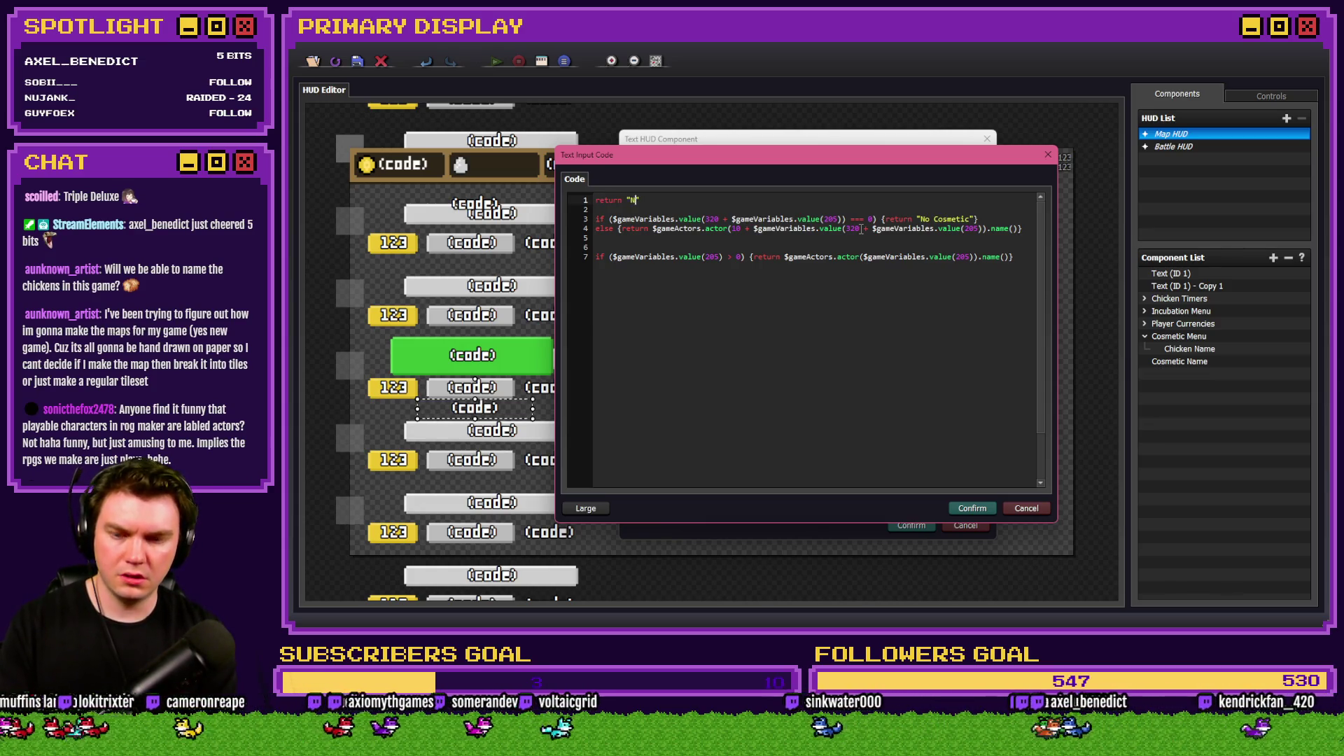
type("o Cosmetic\"")
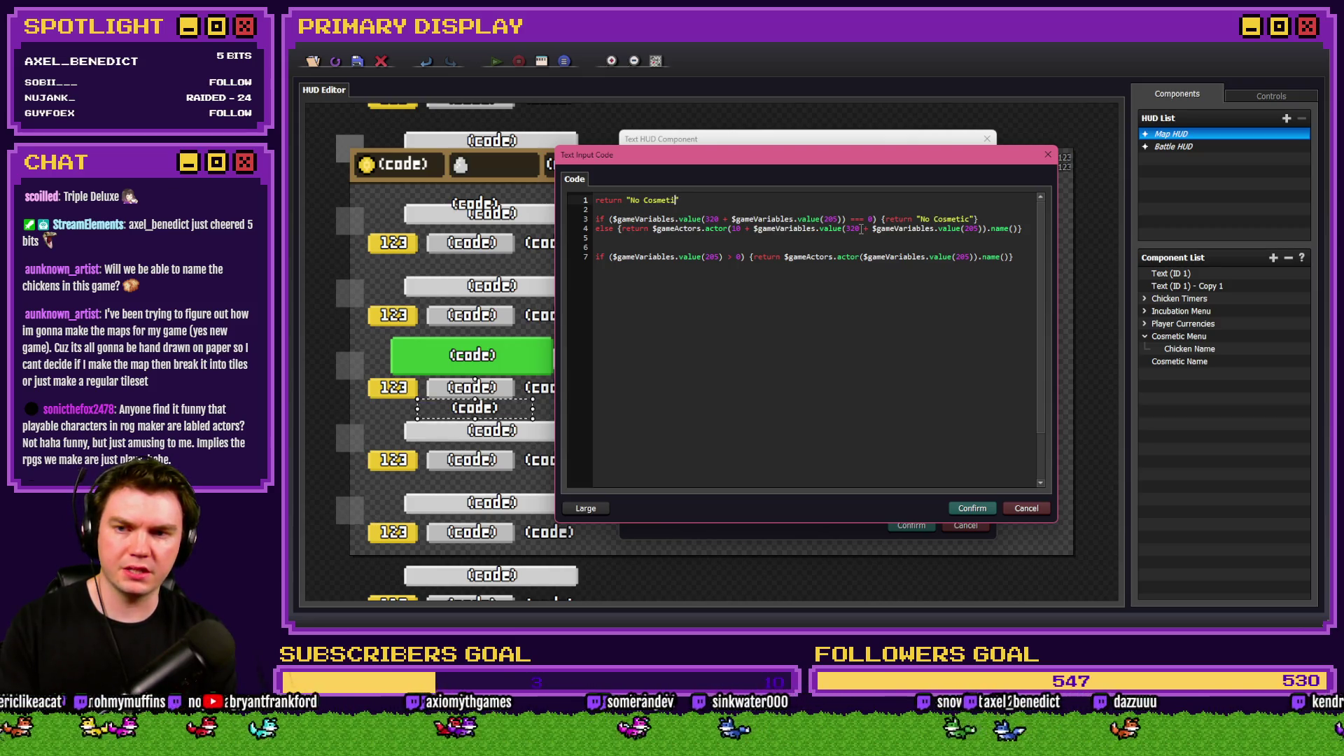
Comment out the if, else and last if lines with //, then confirm code and component.
left_click(633, 223)
type("//")
key("Down")
key("Home")
type("//")
left_click(596, 256)
type("//")
left_click(956, 509)
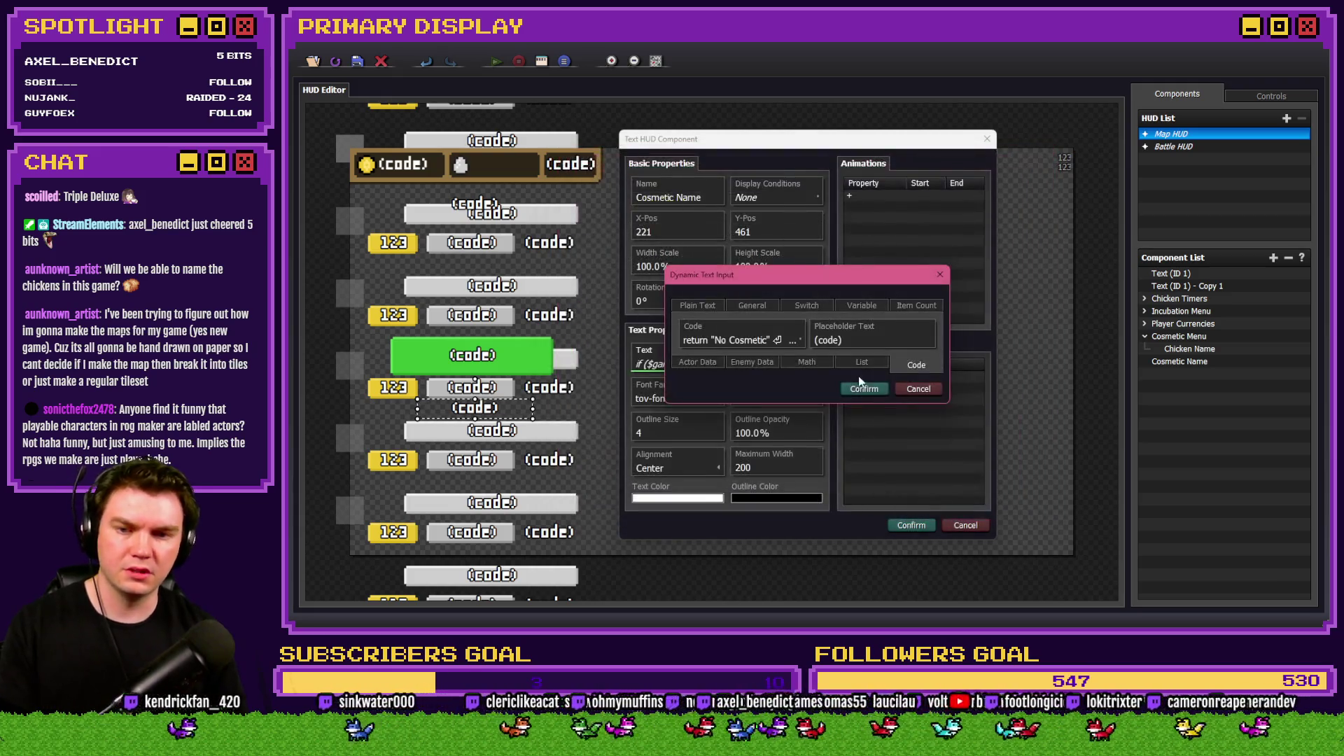
left_click(911, 527)
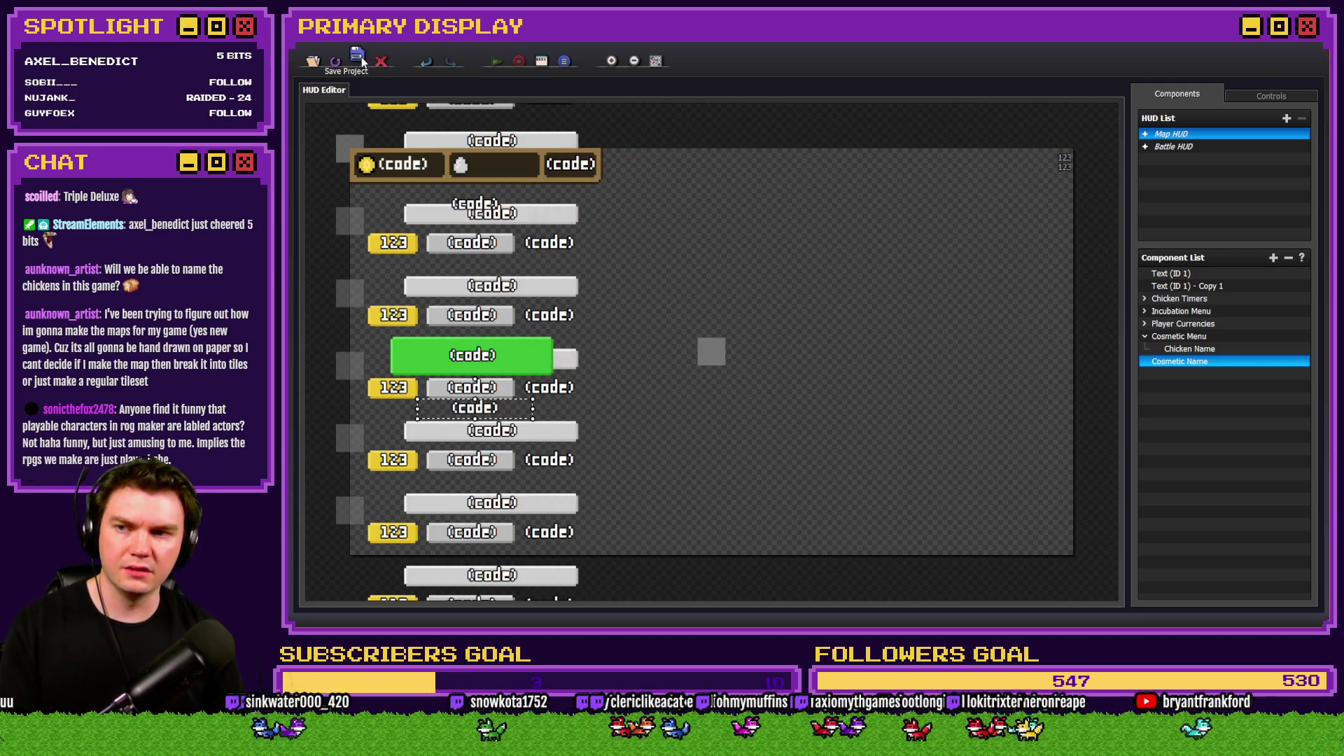
In RPG Maker MZ, cancel the Variable Selector and discard the new event.
key("alt+Tab")
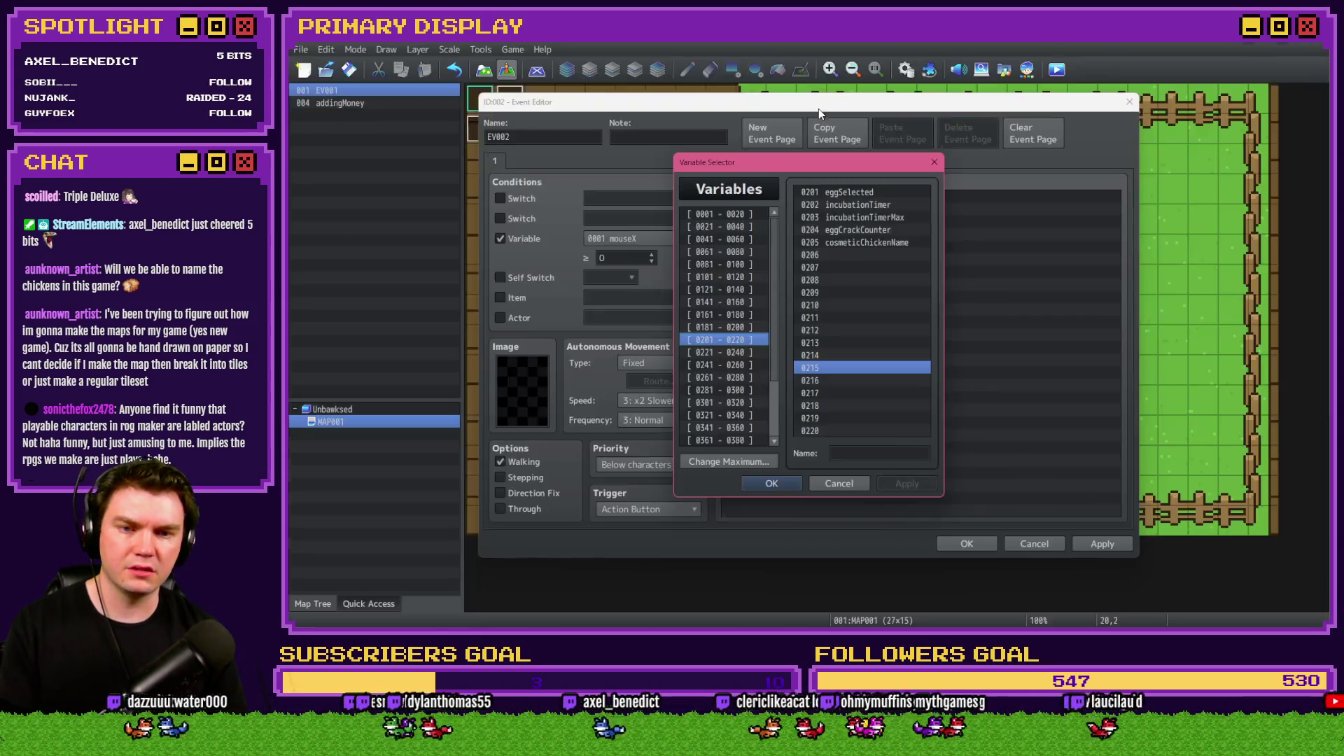
left_click(839, 483)
left_click(1034, 544)
key("Return")
Playtest to confirm OUTFITS shows 'No Cosmetic' under the Leghorn, then reopen Cosmetic Name's properties.
left_click(1056, 69)
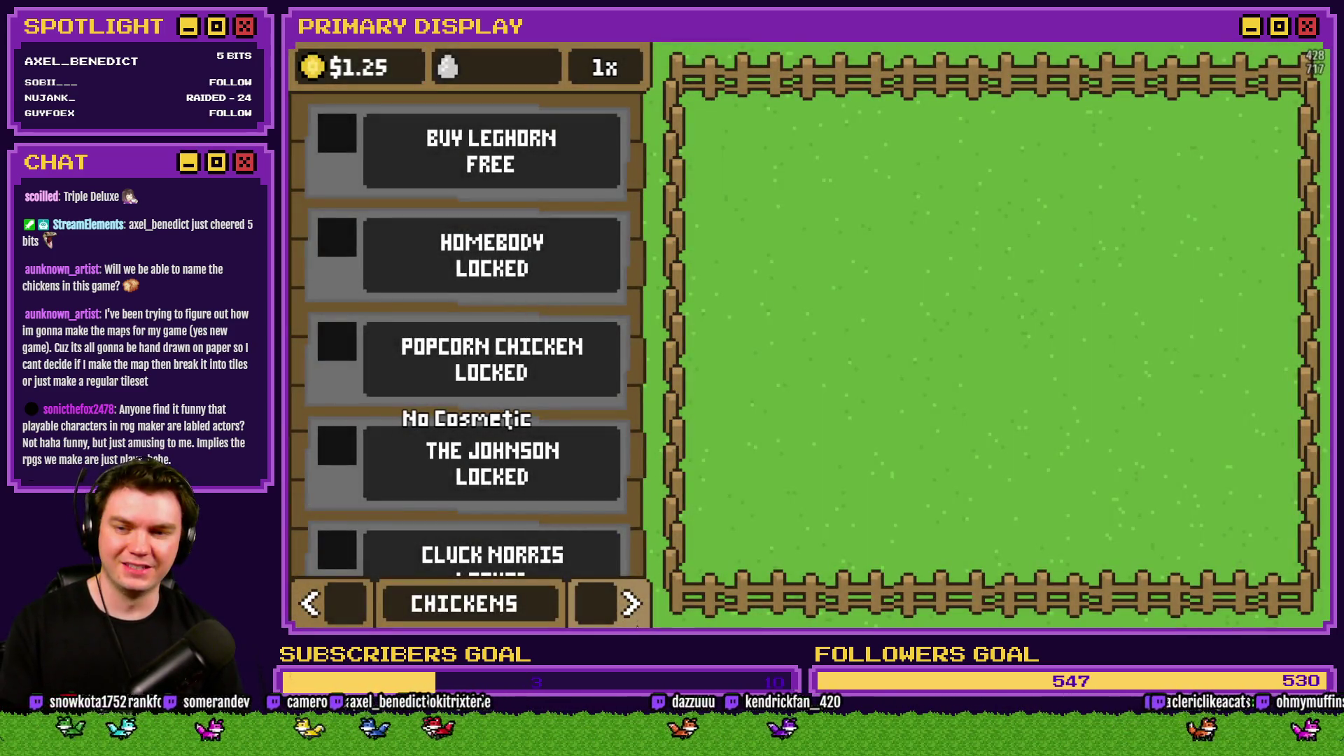
left_click(630, 604)
left_click(630, 604)
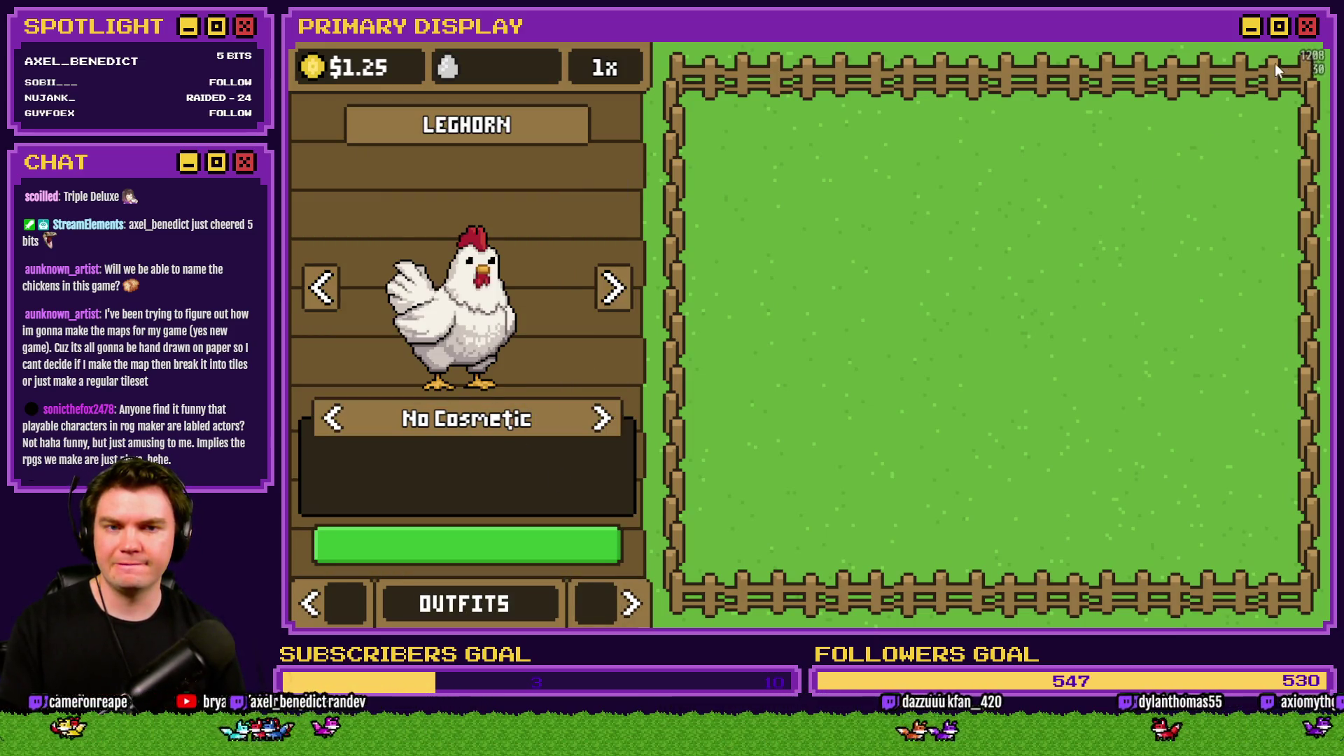
key("F4")
left_click(1247, 126)
left_click(1188, 363)
double_click(1188, 363)
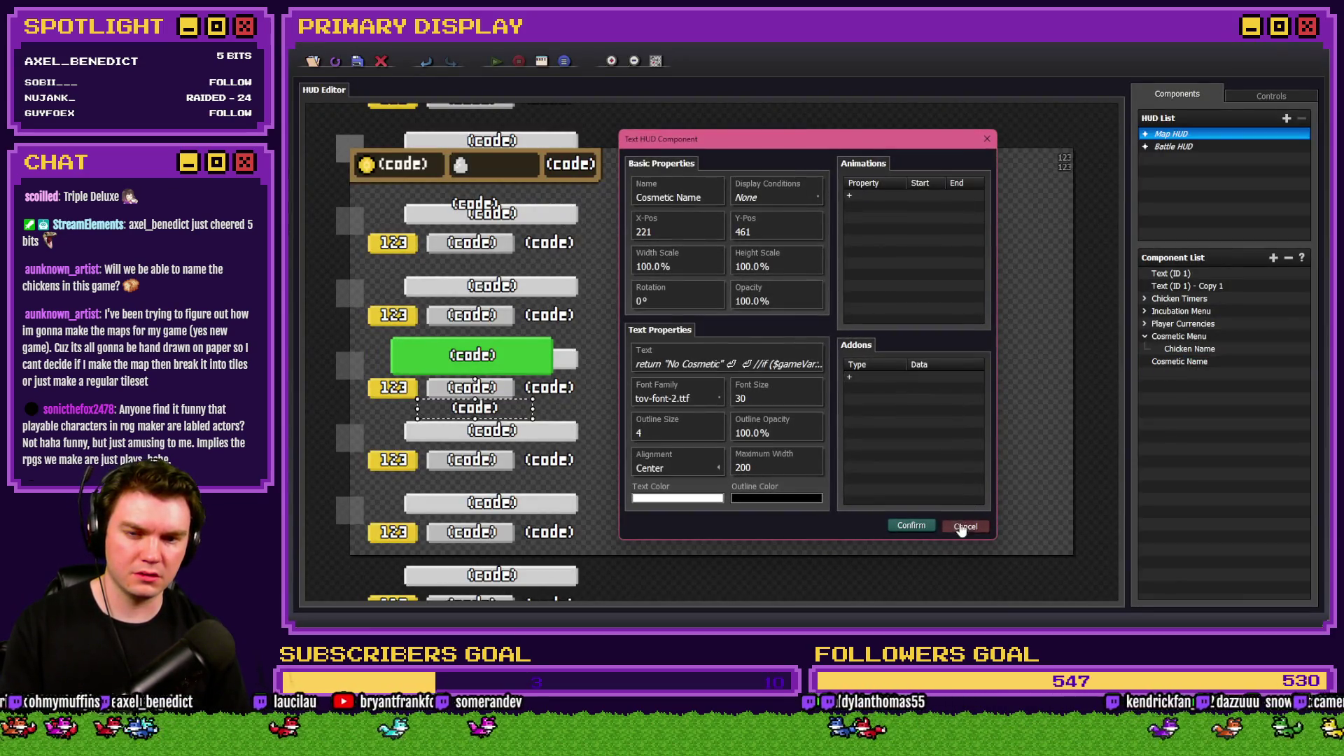
Change the Cosmetic Name code's first line to return "NO COSMETIC" and confirm.
left_click(967, 527)
mouse_move(1190, 361)
left_mouse_down()
mouse_move(1245, 359)
mouse_move(1208, 364)
left_mouse_up()
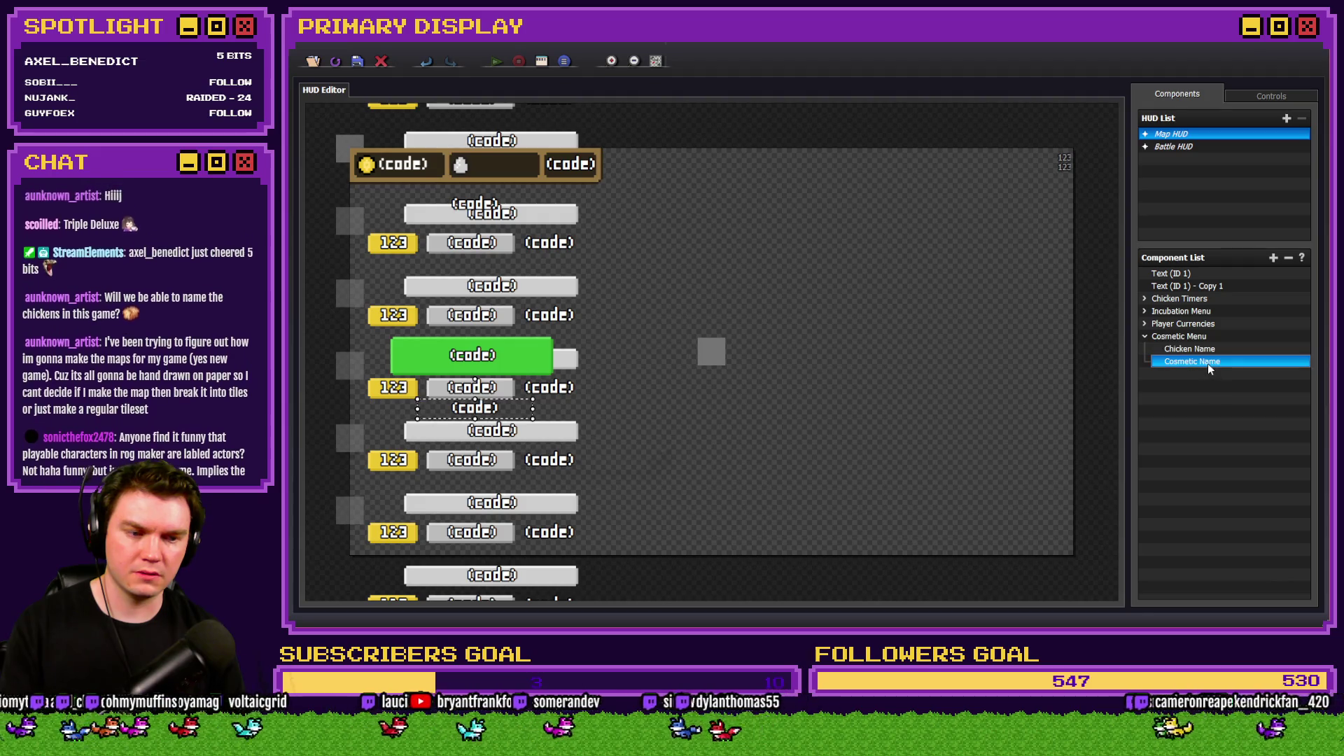
double_click(1207, 364)
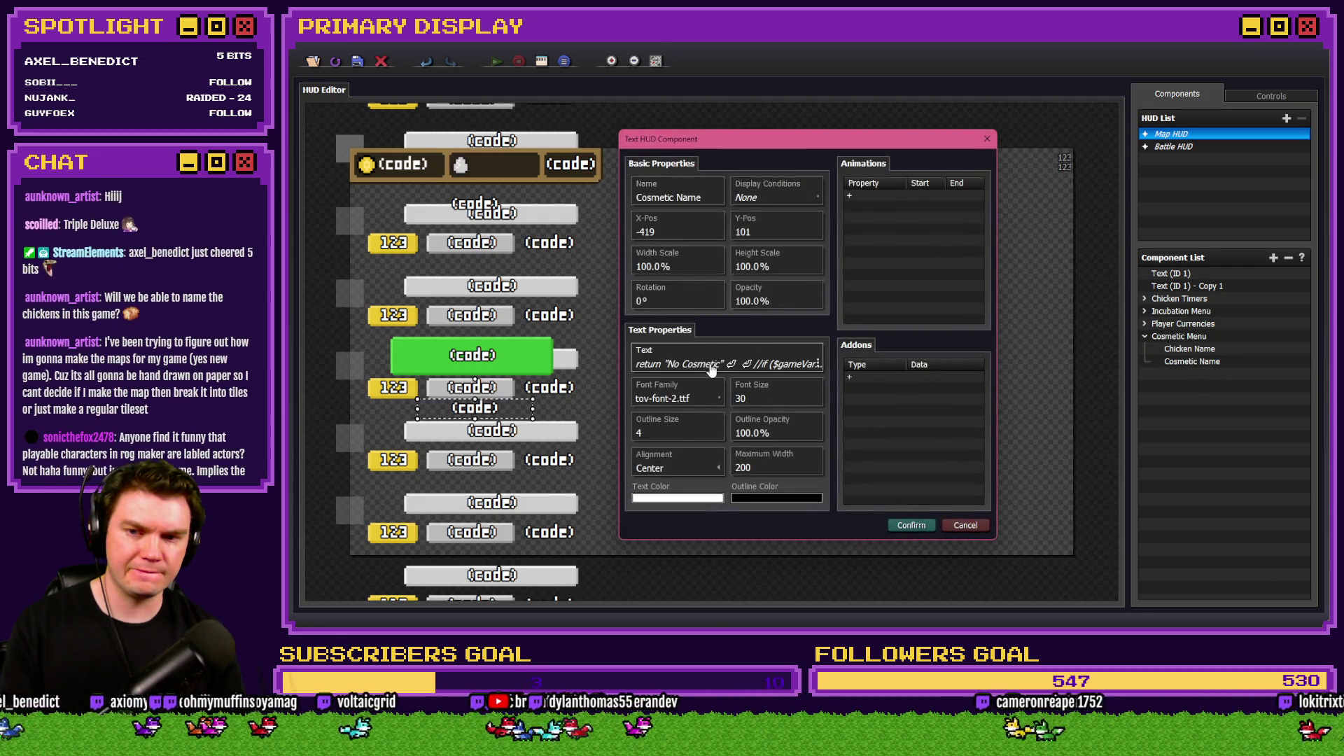
left_click(711, 363)
left_click(762, 343)
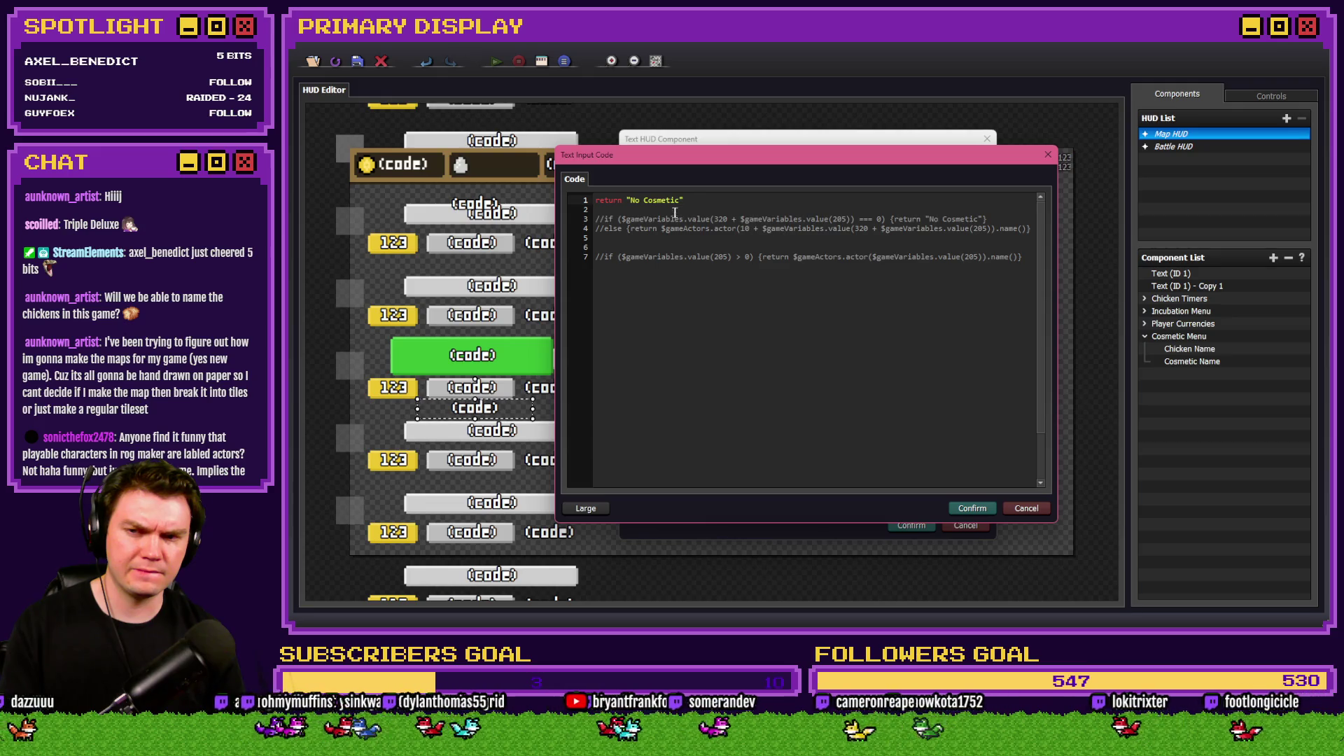
left_click_drag(630, 201, 680, 201)
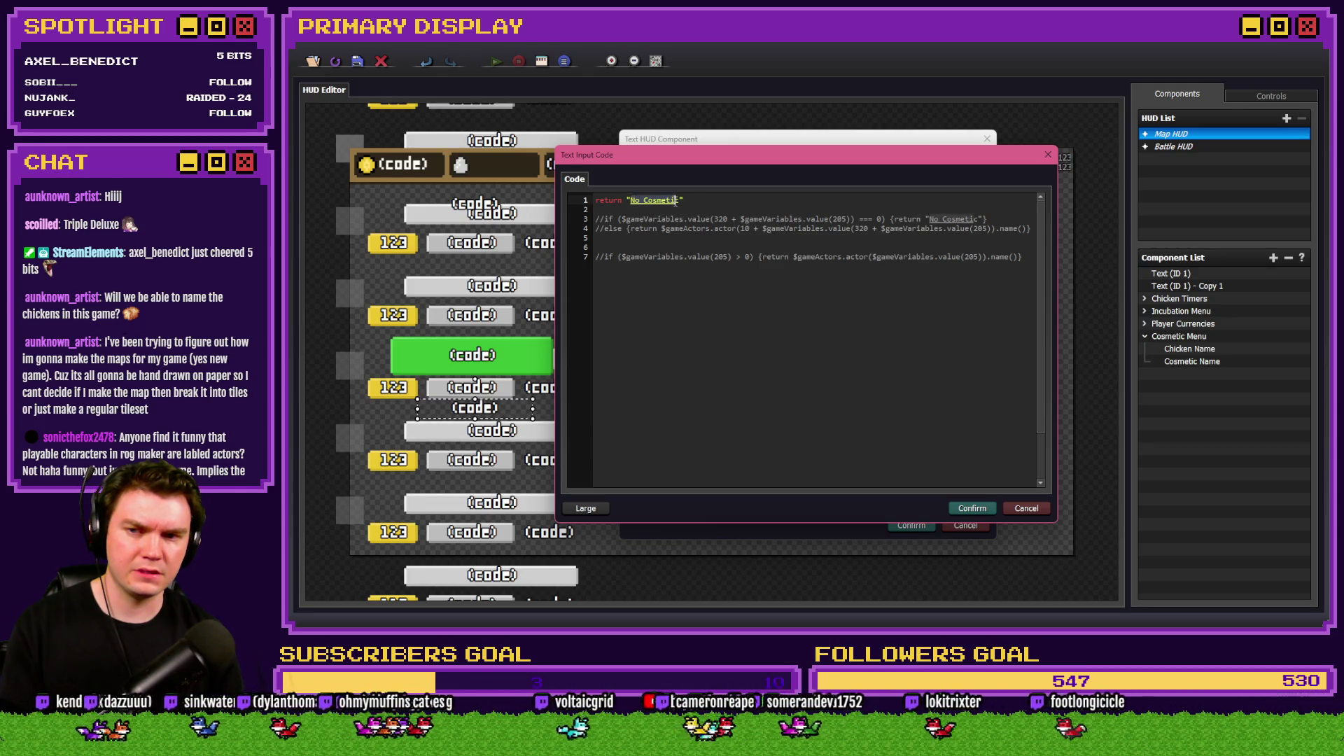
type("NO COSMETIC")
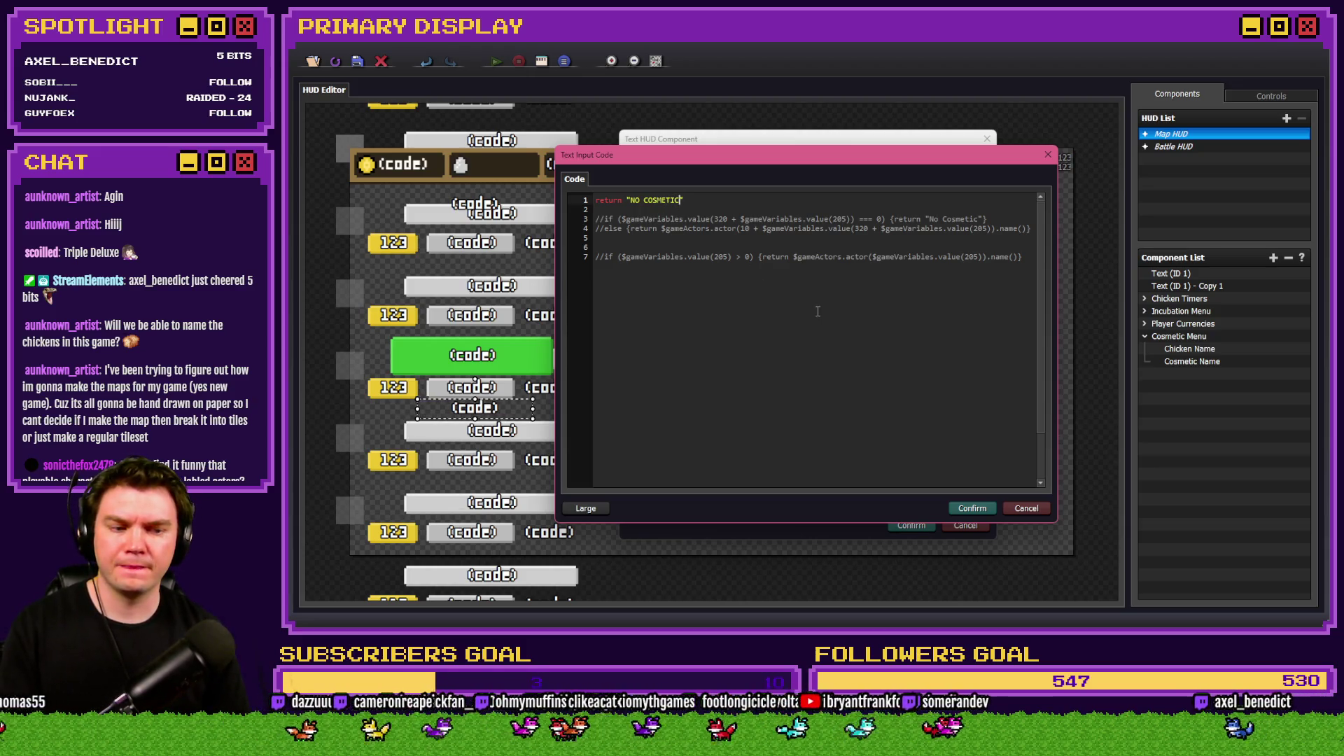
left_click(957, 509)
Remove the // prefixes from lines 3, 4 and the last if line, adding a blank line above it.
left_click(742, 339)
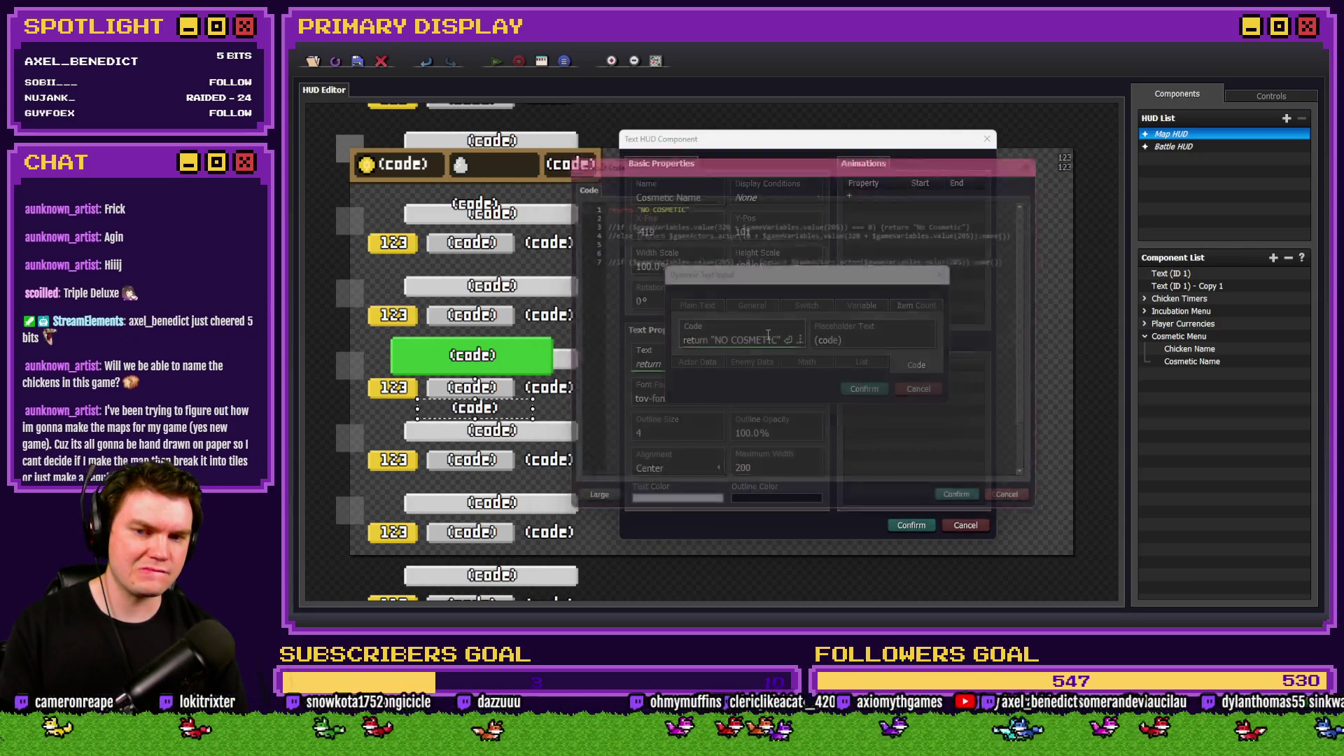
left_click(603, 219)
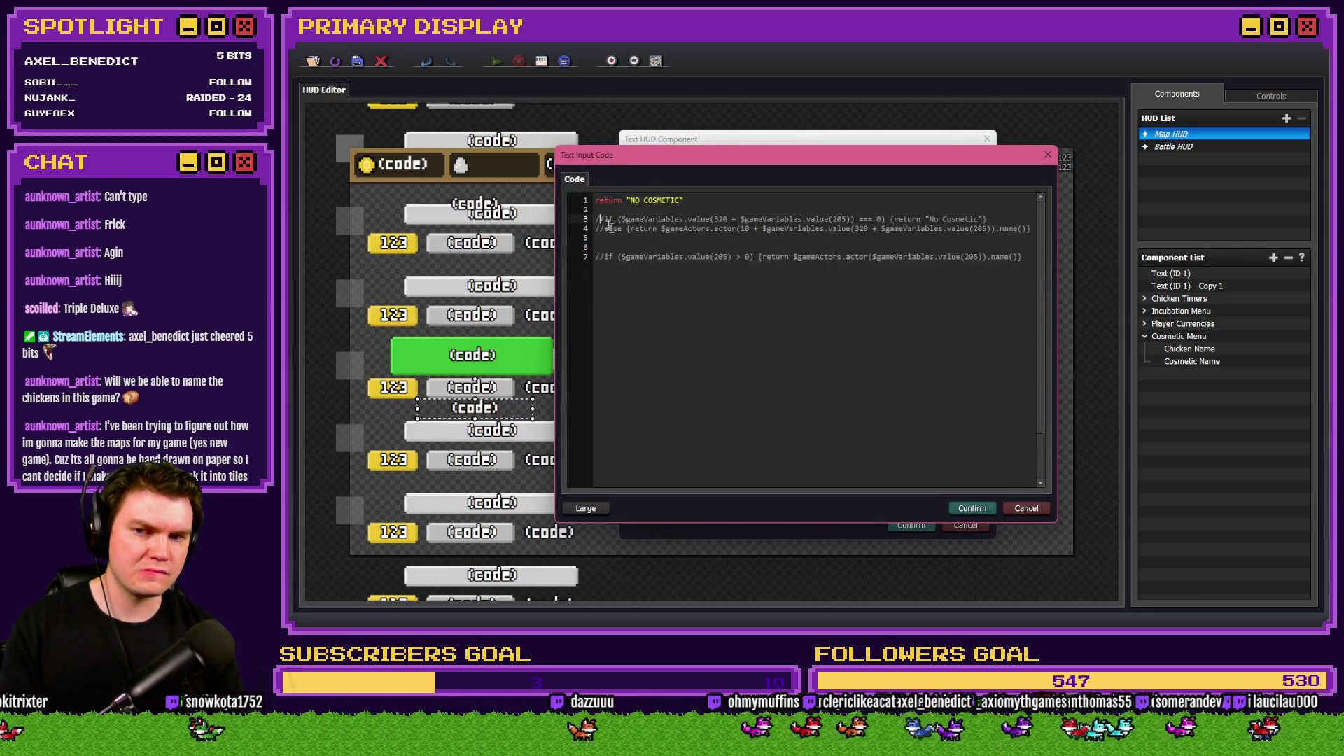
key("BackSpace")
key("BackSpace")
left_click(604, 230)
key("BackSpace")
key("BackSpace")
left_click(600, 257)
key("BackSpace")
key("BackSpace")
key("BackSpace")
key("Return")
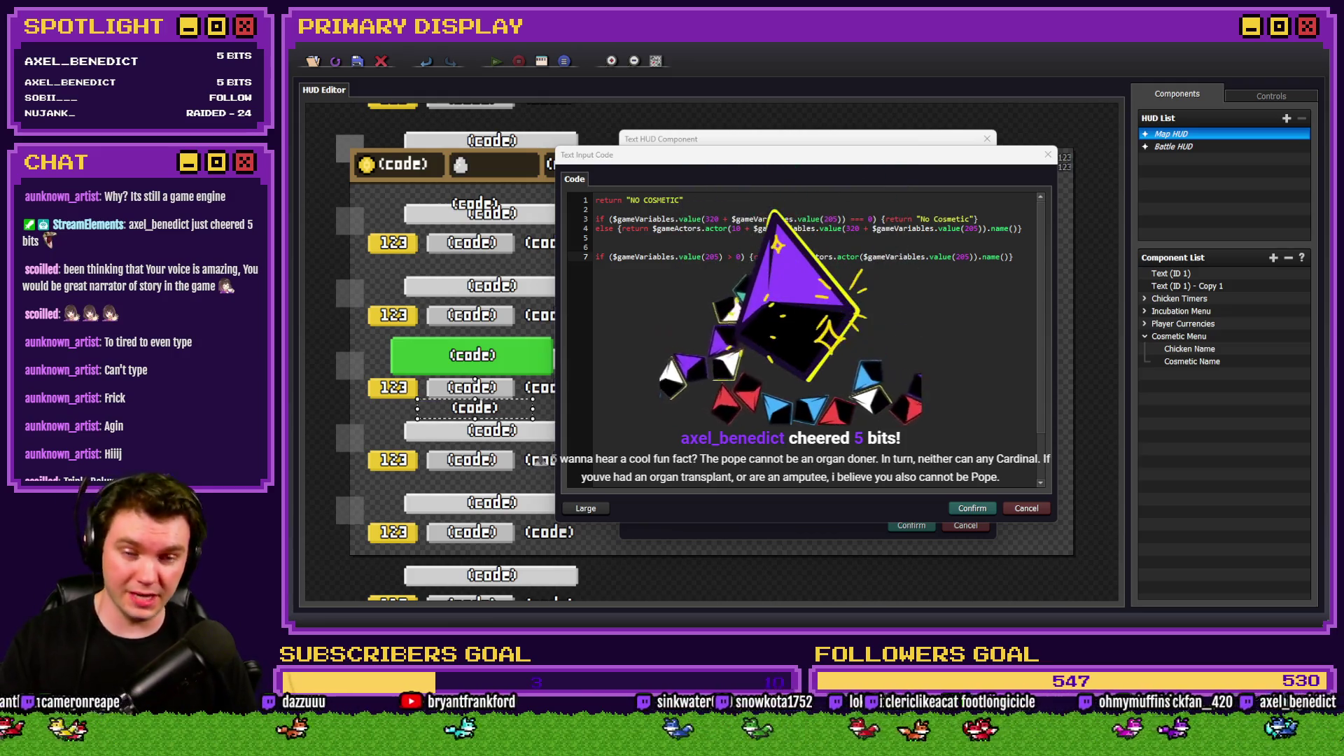
Make line 1 return 'NO COSMETIC' with a closing brace, deleting the separate return line.
left_click(766, 185)
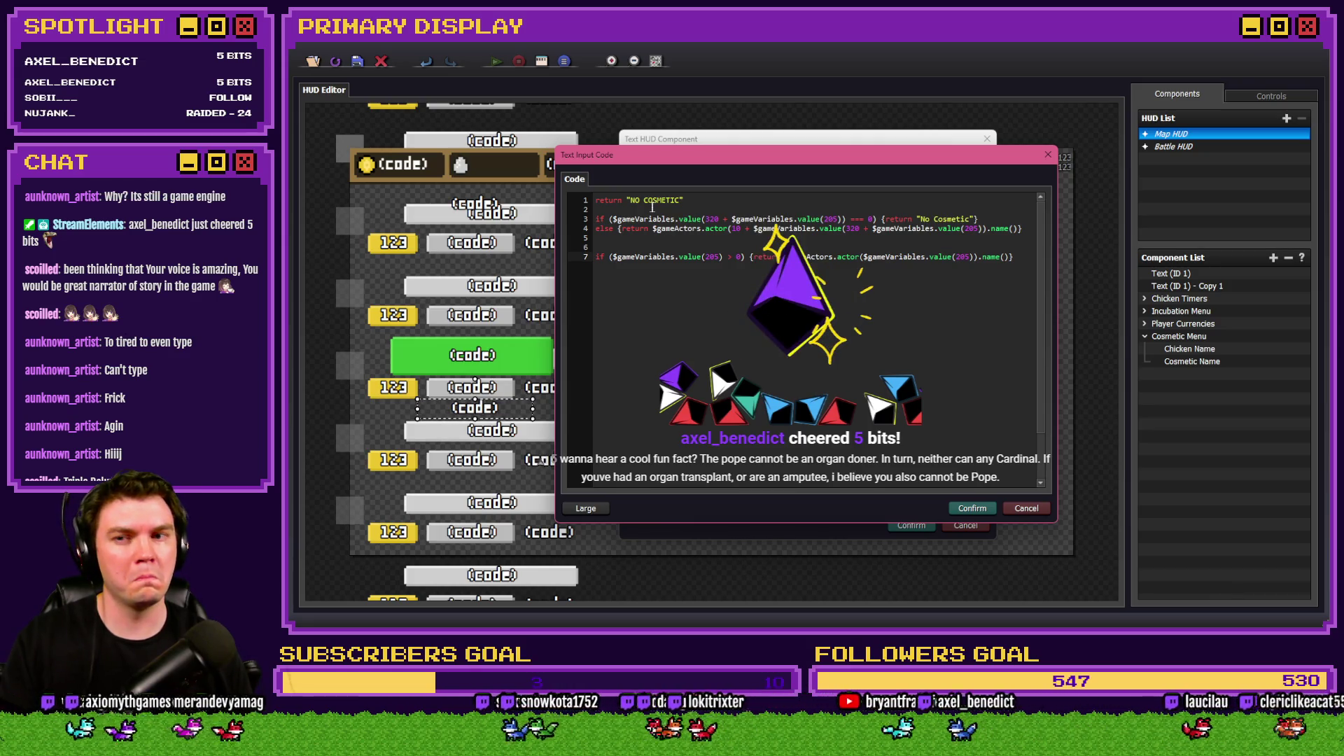
left_click(621, 209)
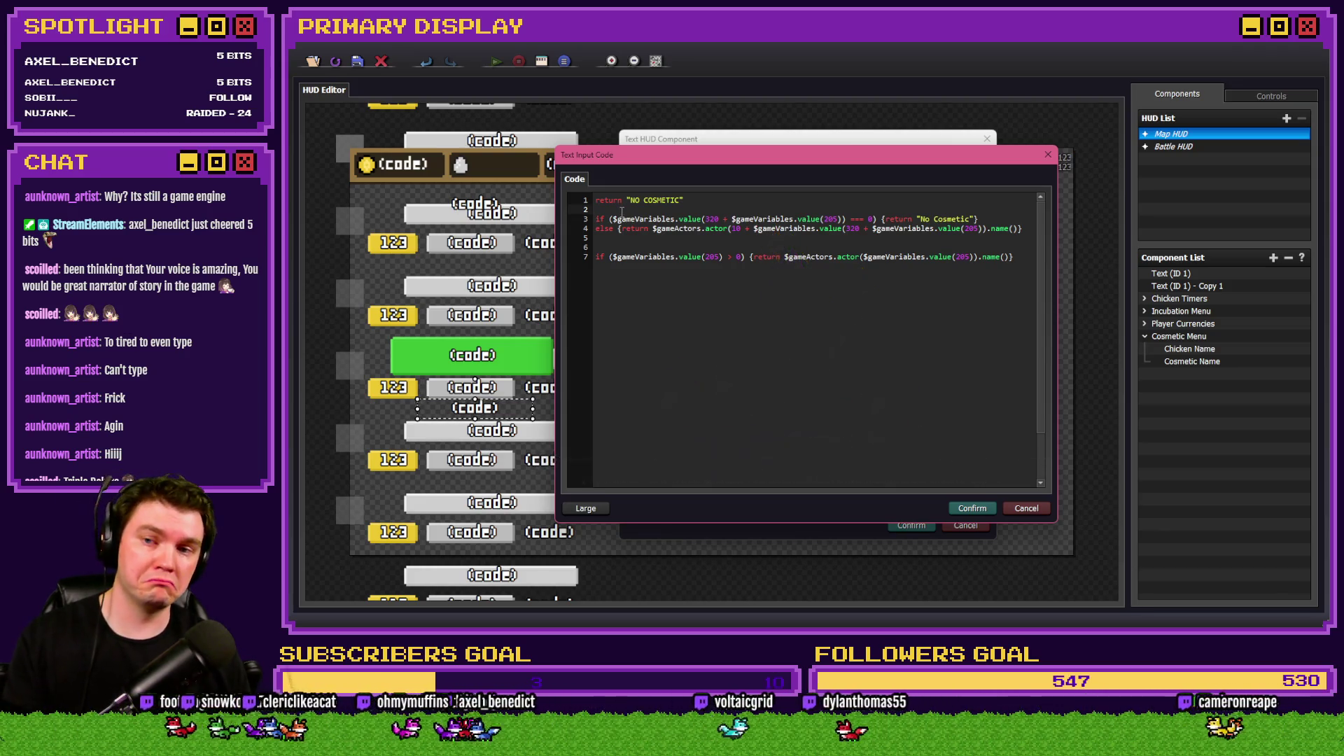
key("BackSpace")
left_click_drag(687, 200, 595, 201)
key("ctrl+c")
key("BackSpace")
key("BackSpace")
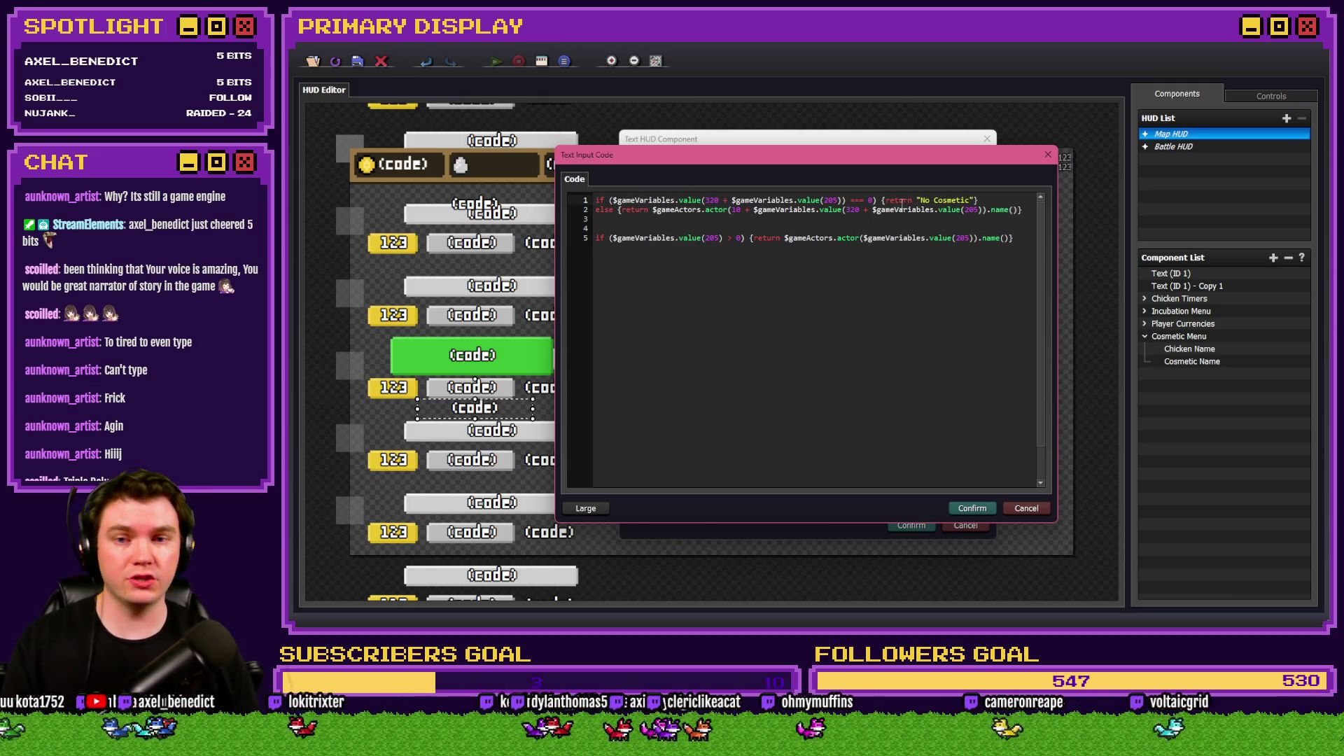
left_click_drag(885, 201, 976, 200)
key("ctrl+v")
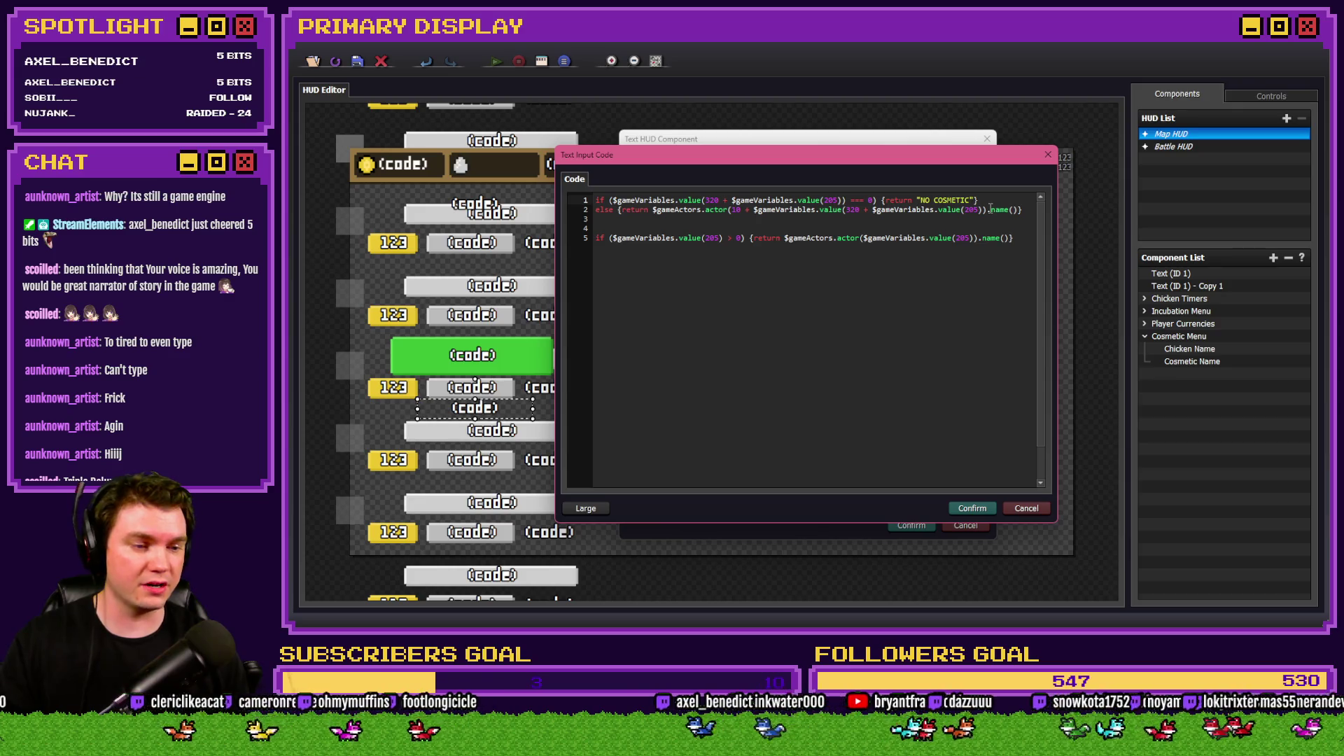
type("}")
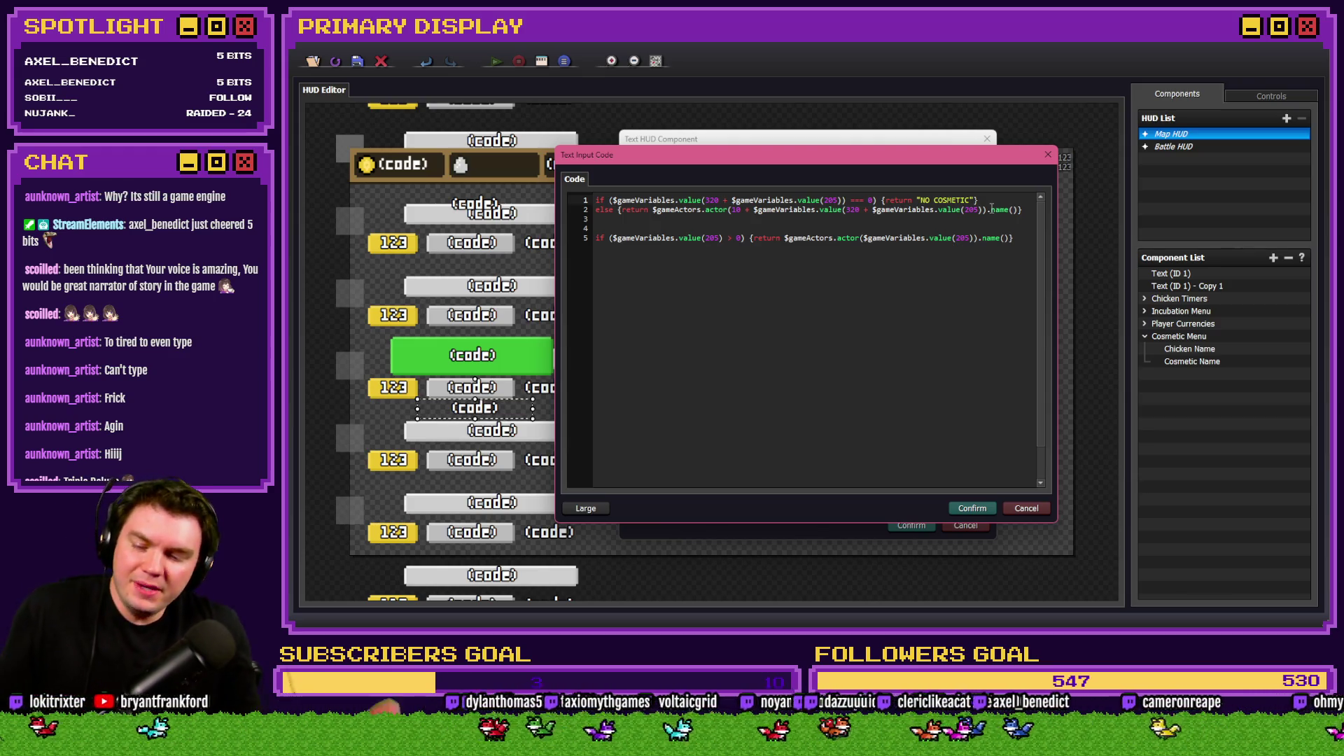
type("}")
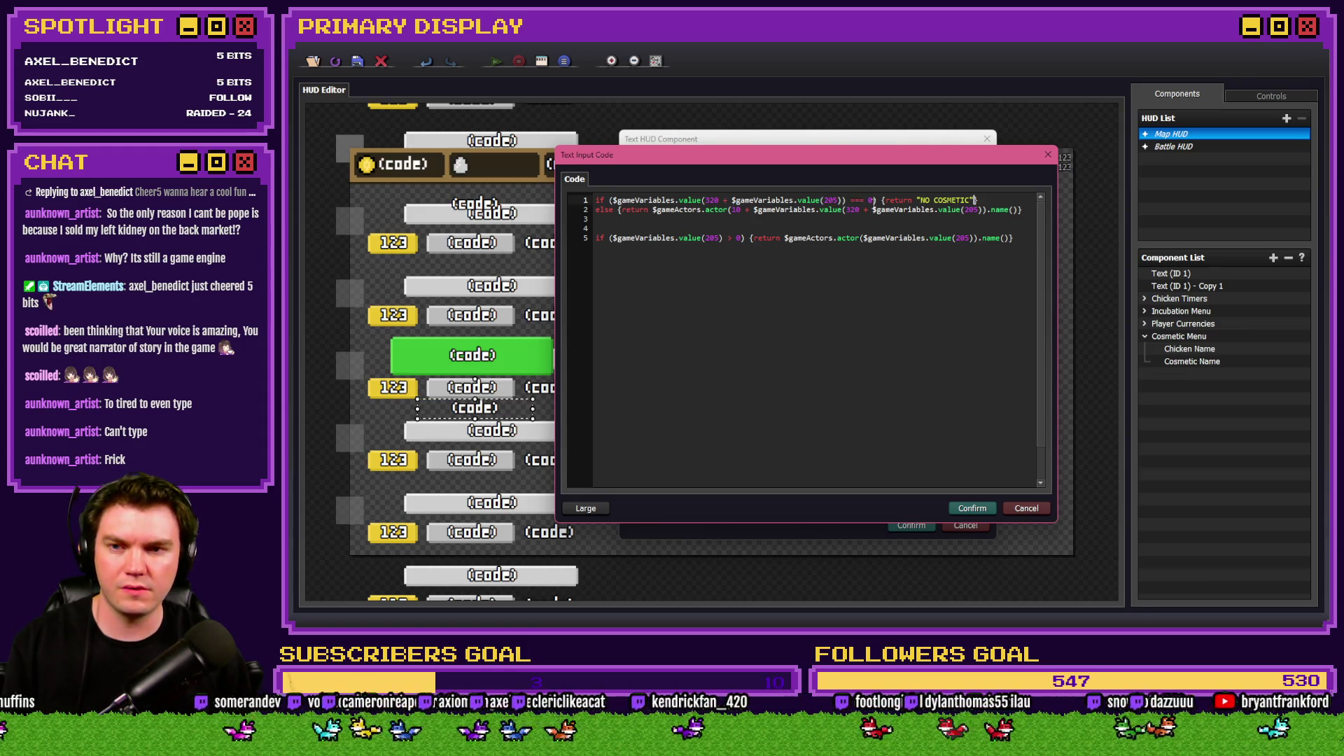
Comment out the else and second if lines (lines 2 and 5) and confirm the code.
left_click(1017, 269)
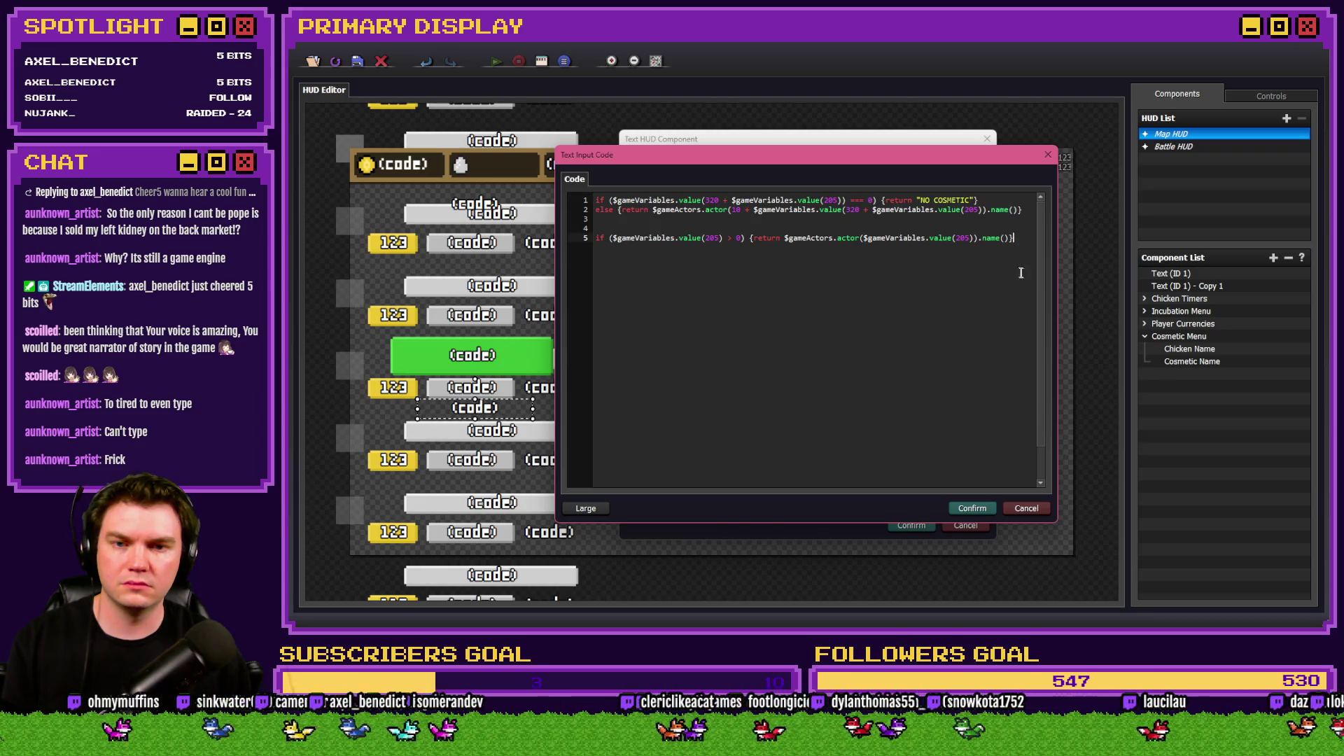
left_click(601, 210, "shift")
key("ctrl+slash")
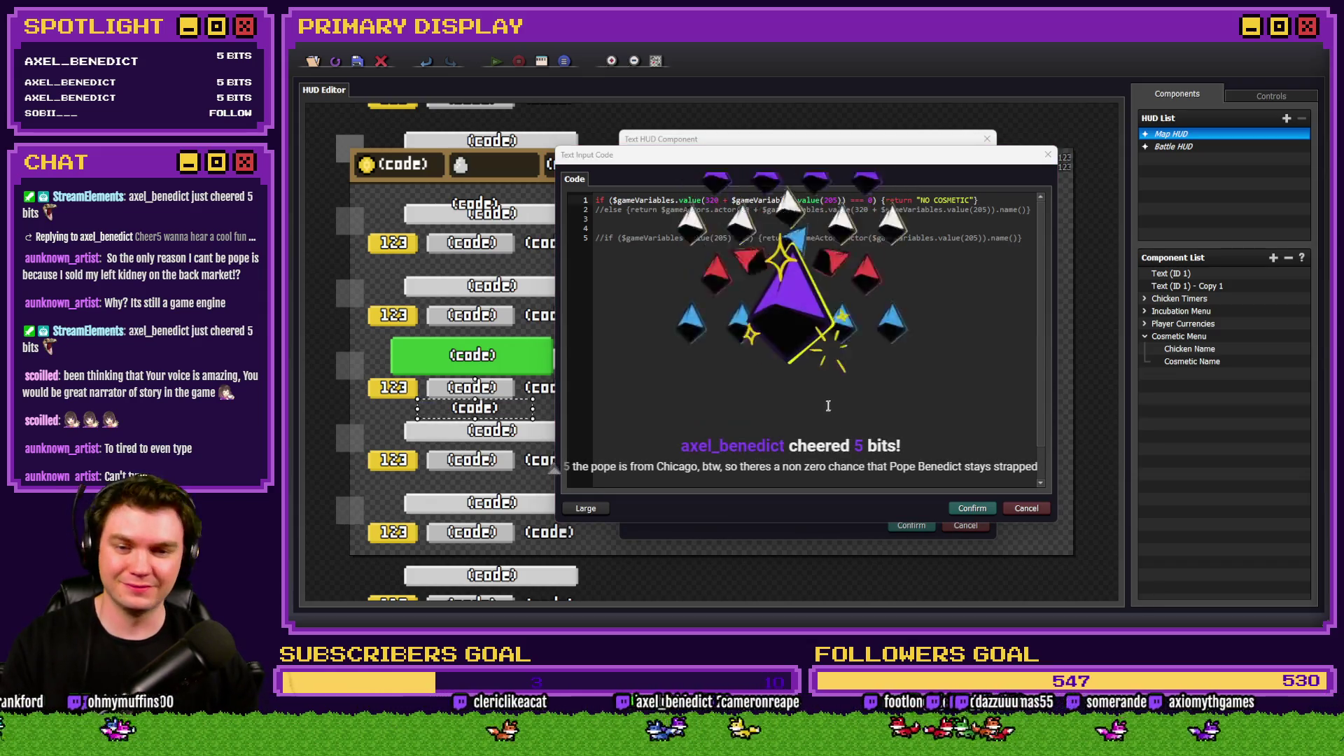
left_click(973, 507)
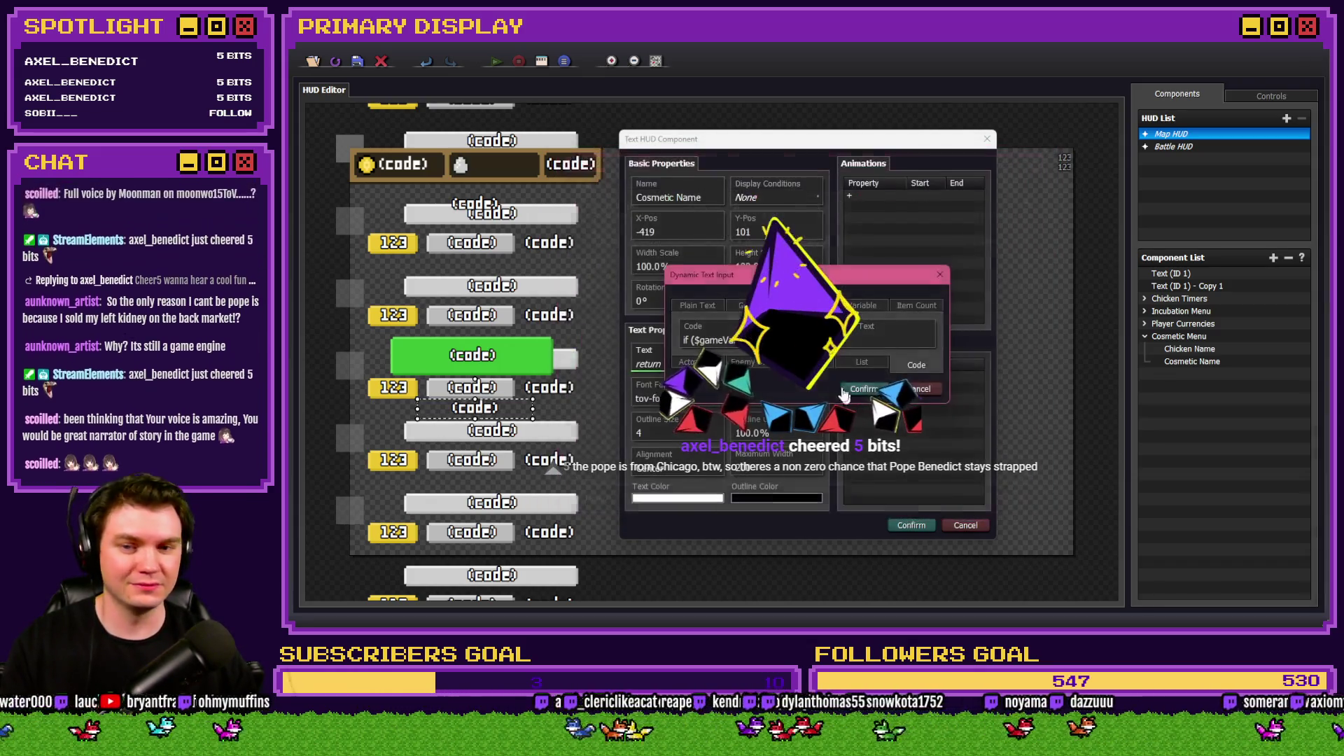
left_click(859, 390)
left_click(918, 524)
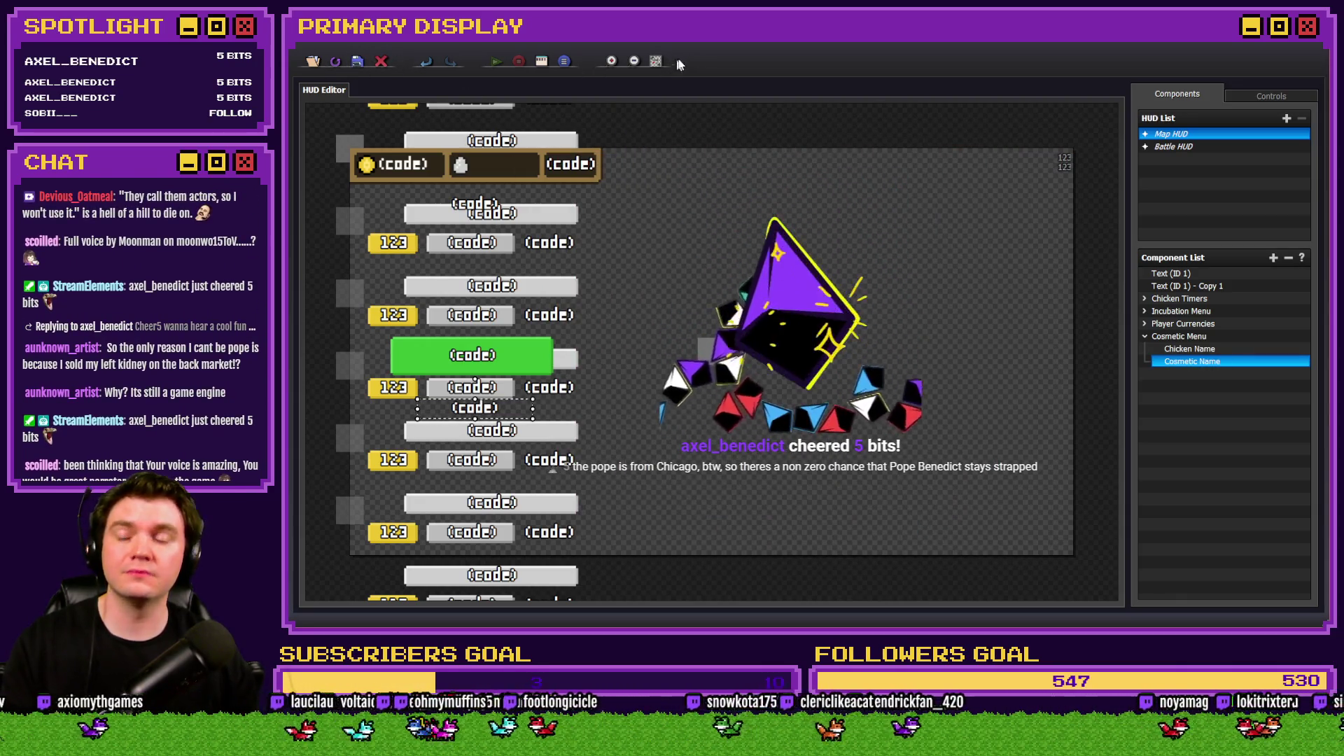
key("alt+Tab")
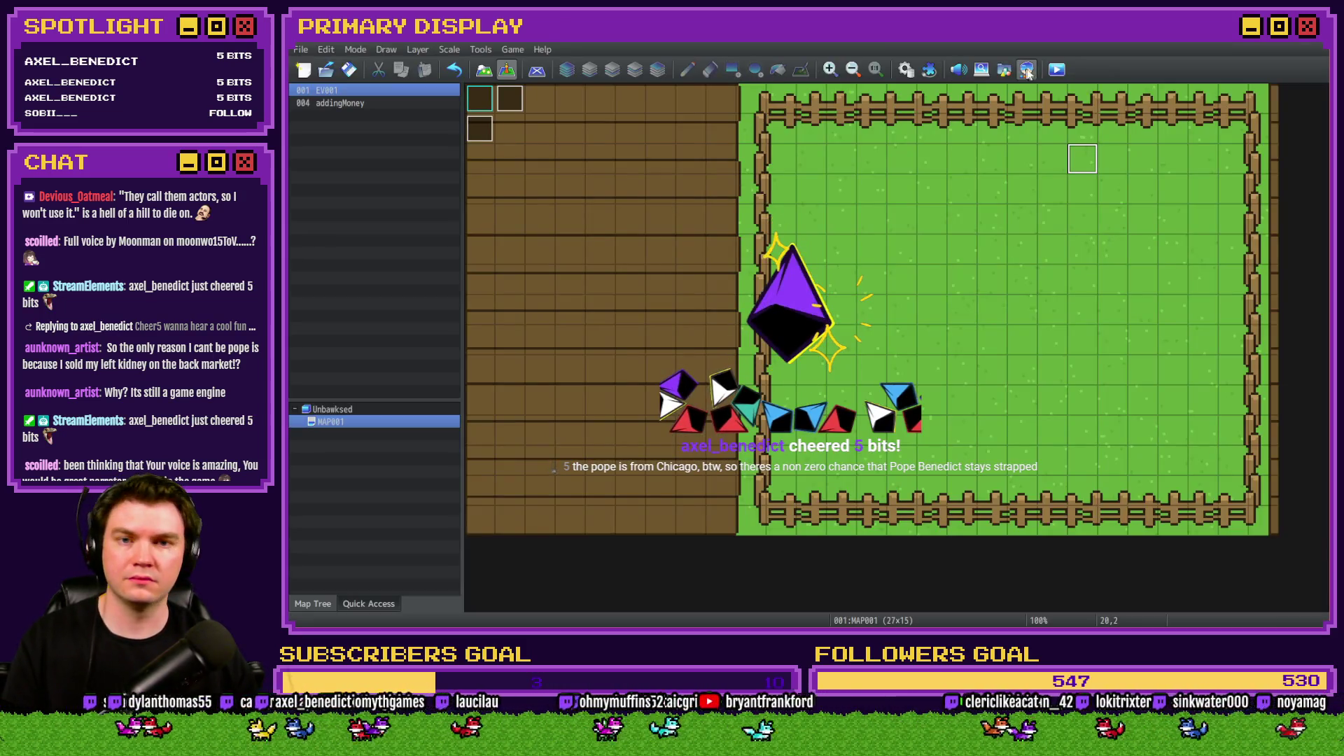
left_click(1057, 69)
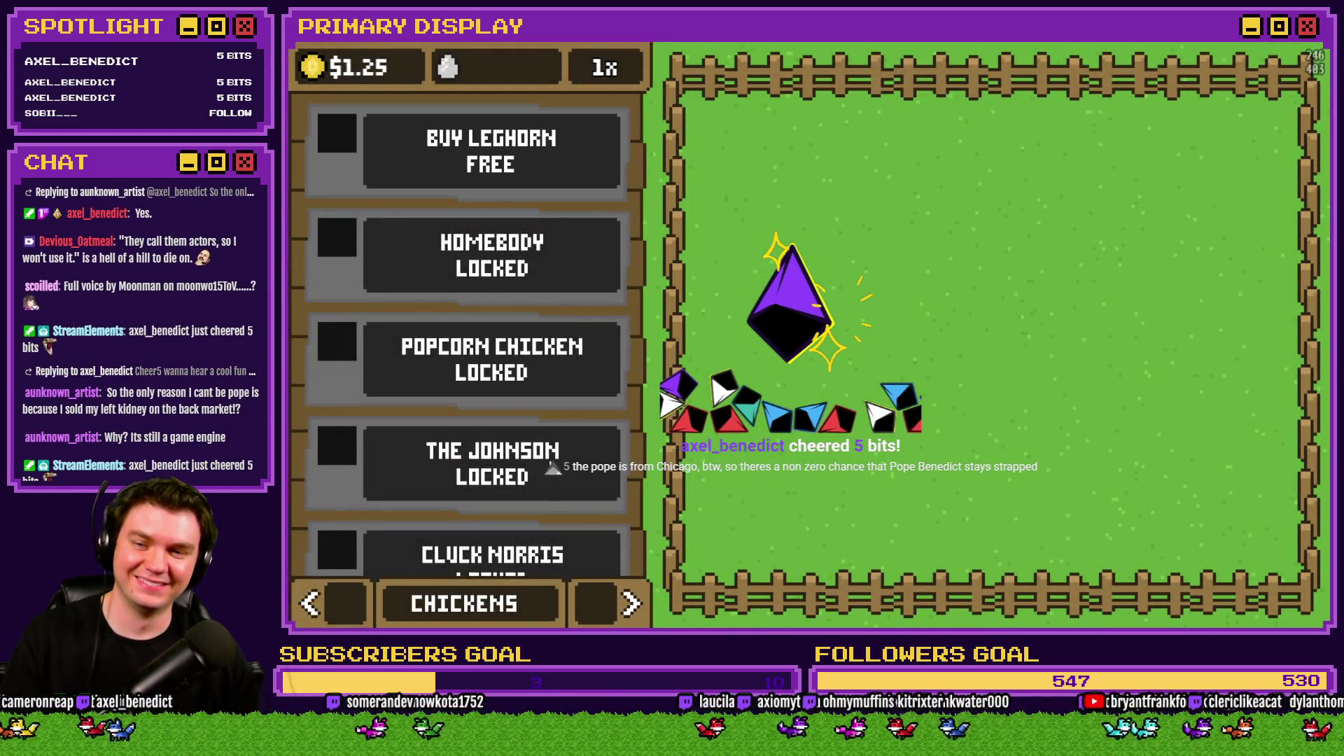
left_click(595, 587)
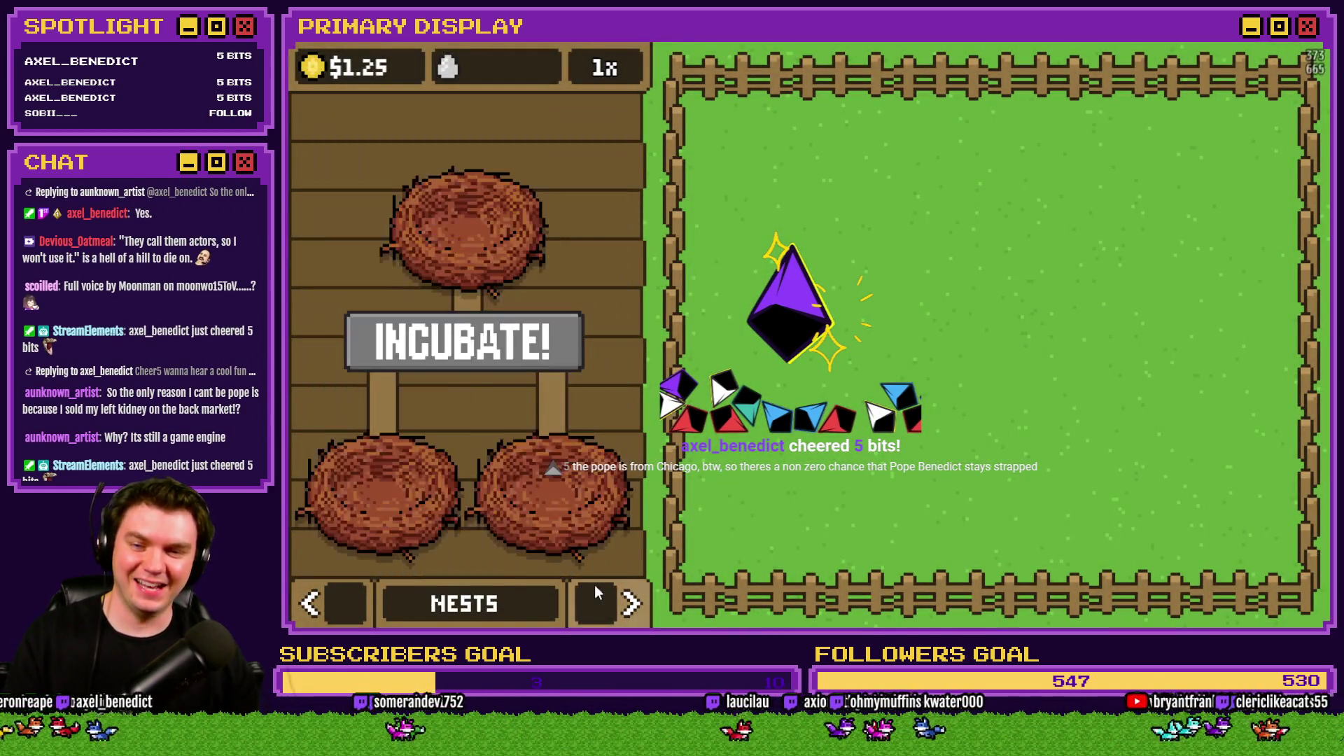
left_click(596, 589)
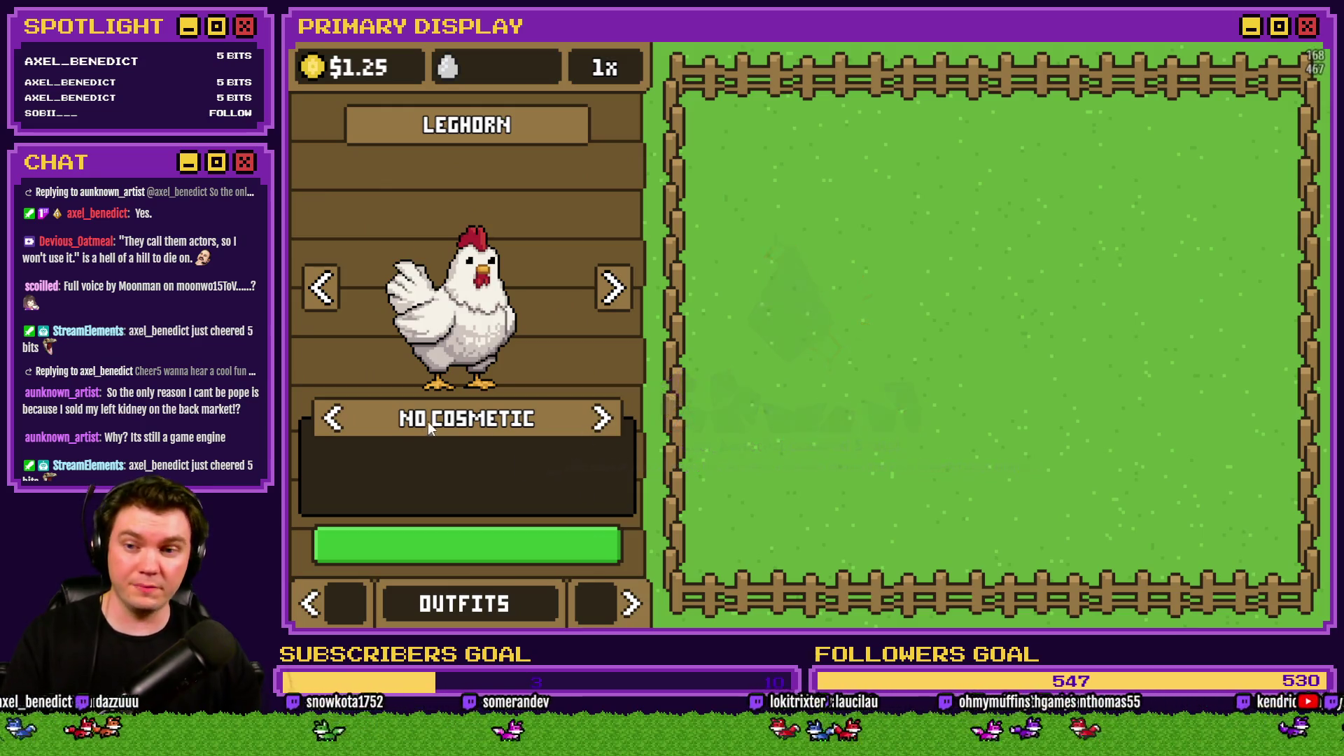
left_click(352, 418)
left_click(352, 416)
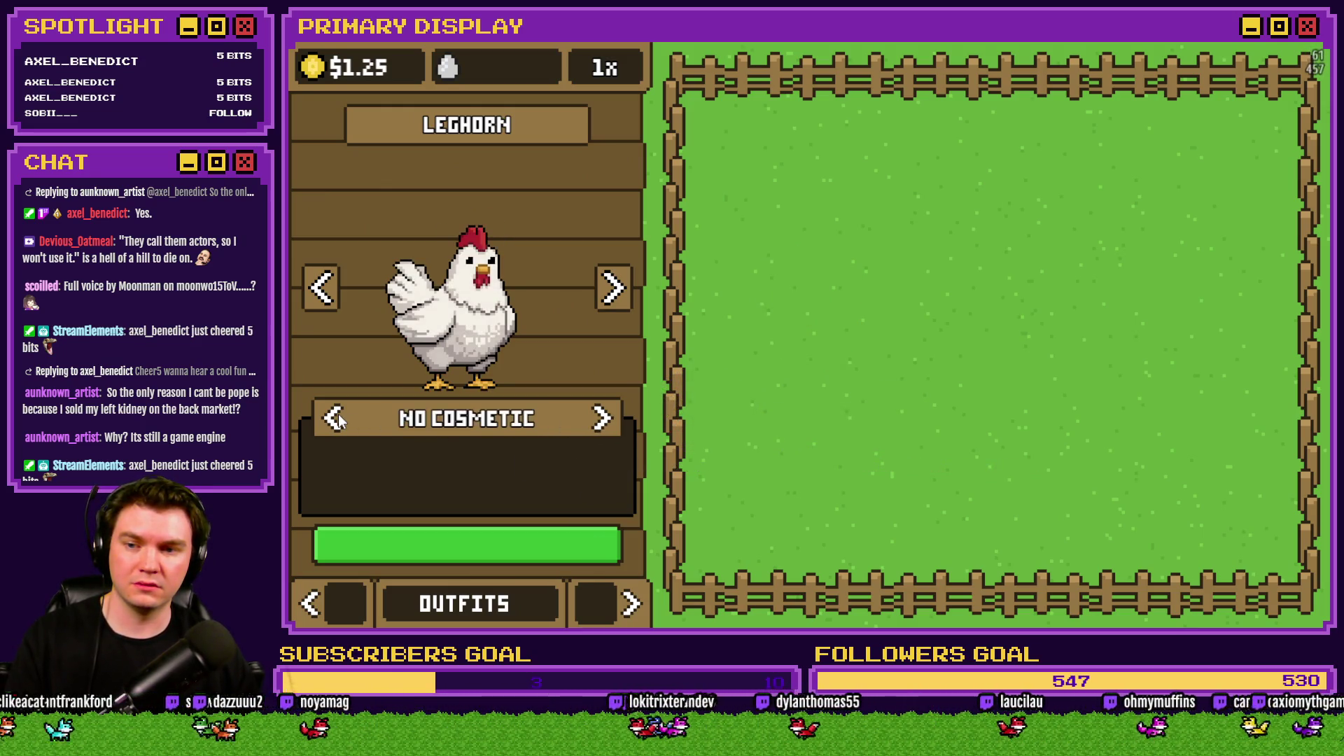
left_click(601, 420)
left_click(600, 420)
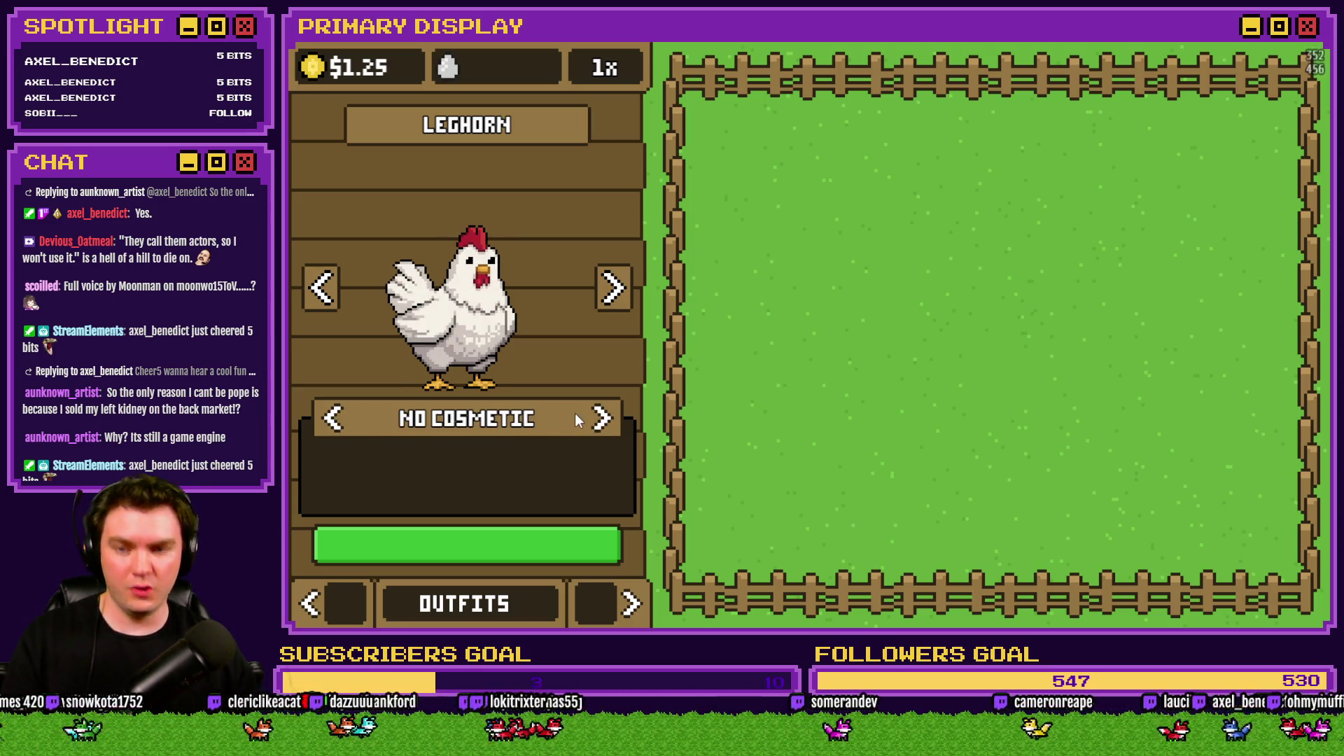
left_click(1307, 28)
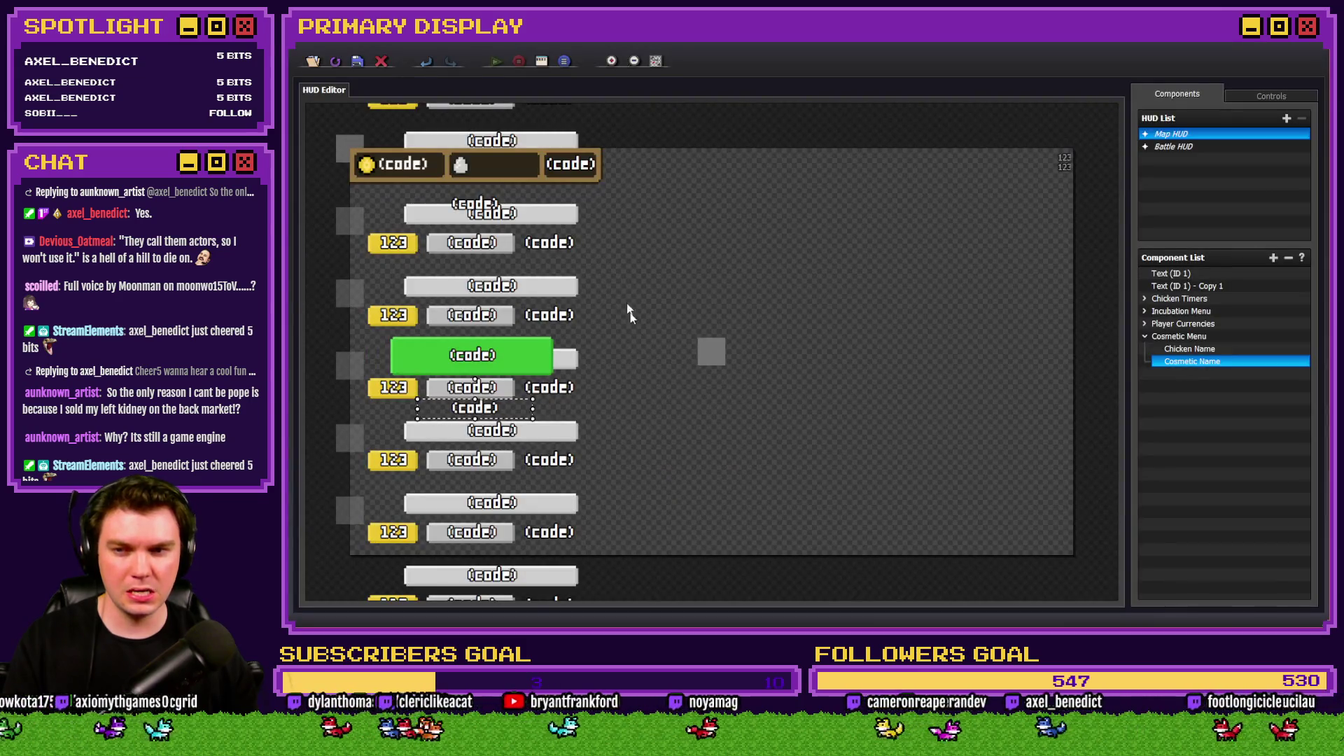
Uncomment the else line in Cosmetic Name's text code and add the missing closing parenthesis.
double_click(1180, 362)
left_click(709, 360)
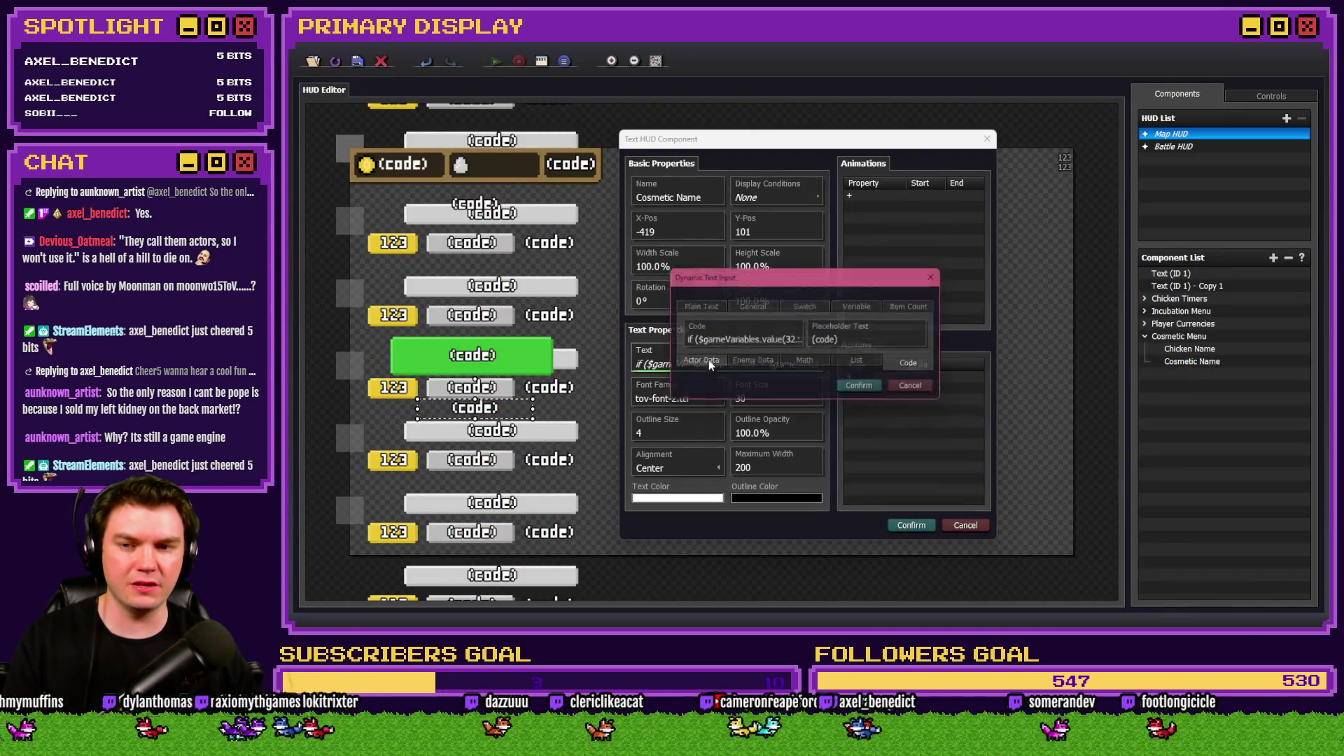
left_click(700, 342)
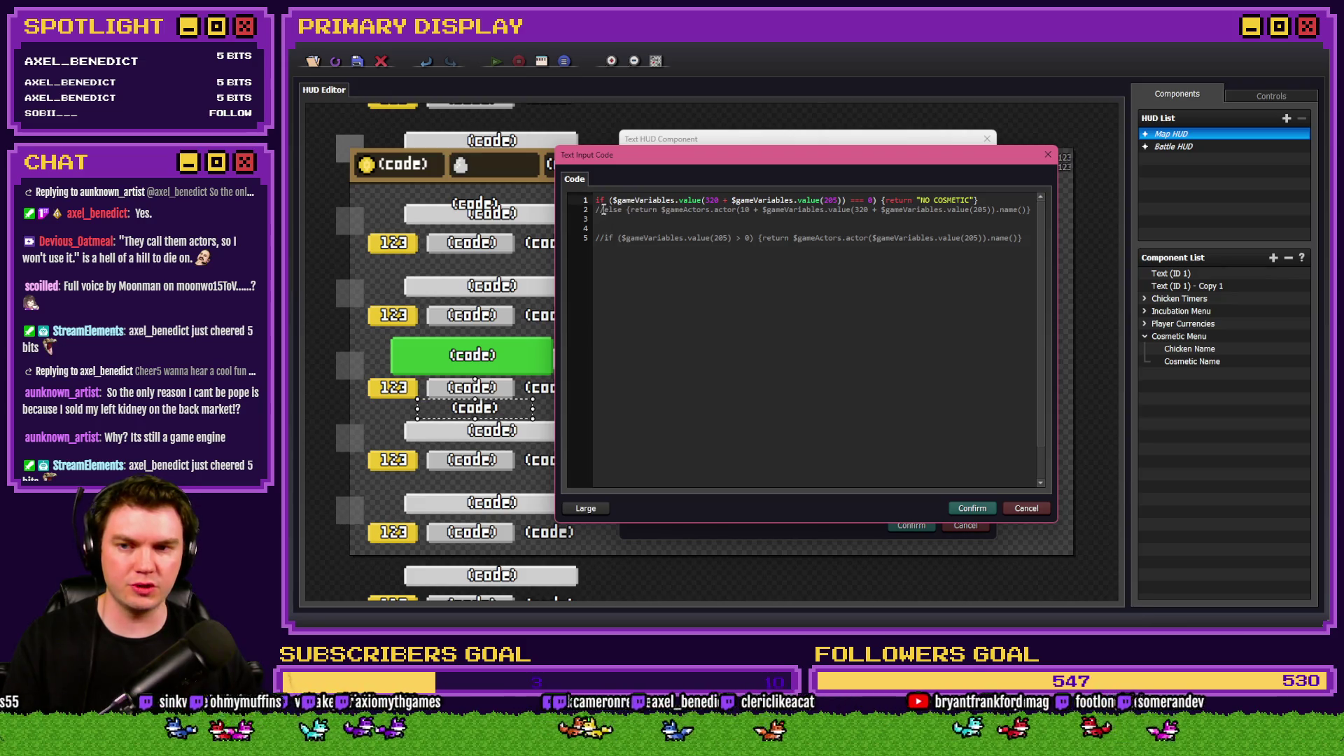
key("BackSpace")
key("BackSpace")
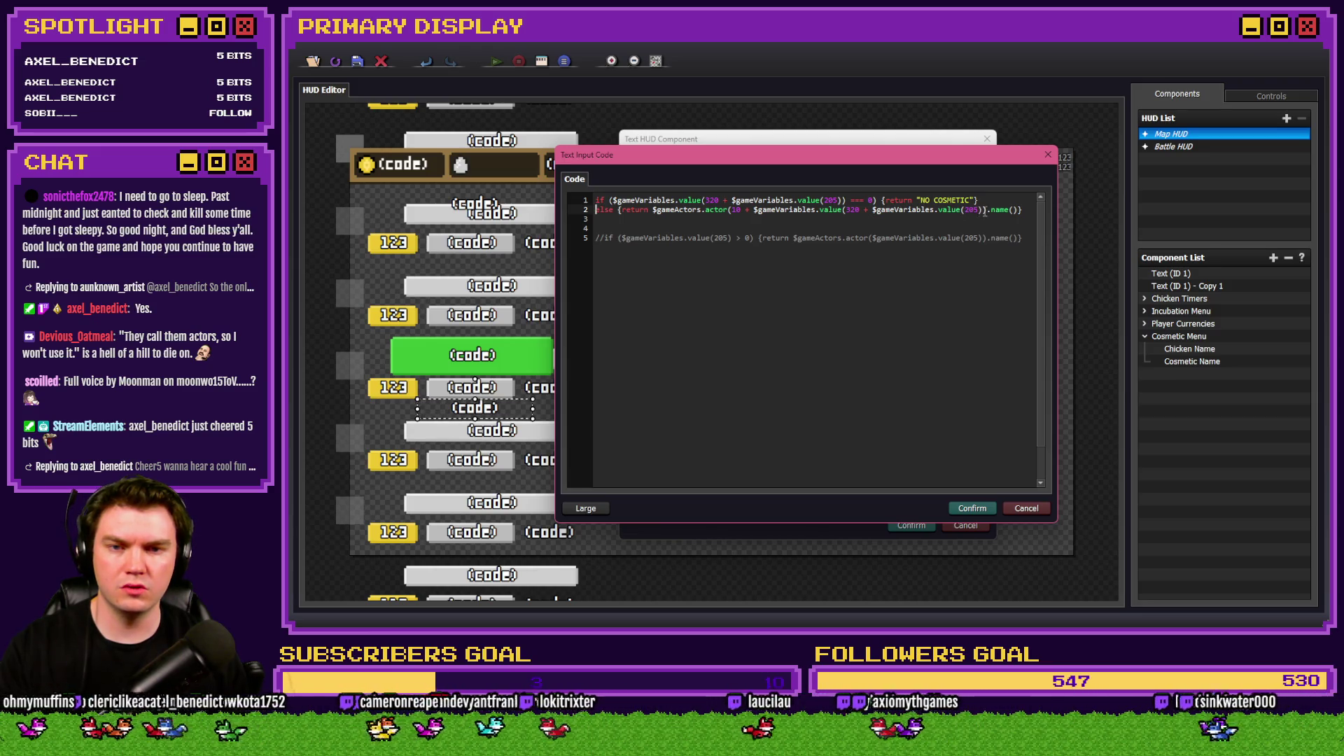
key("Right")
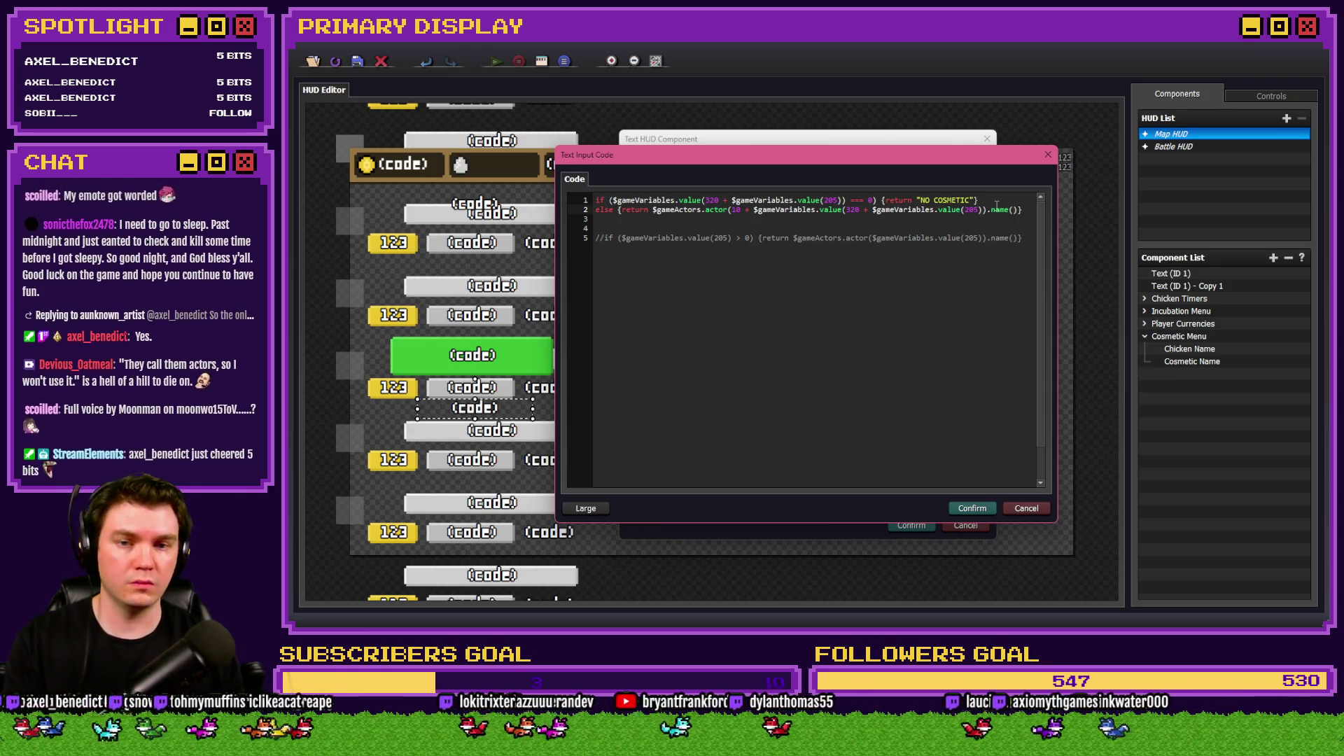
type(")")
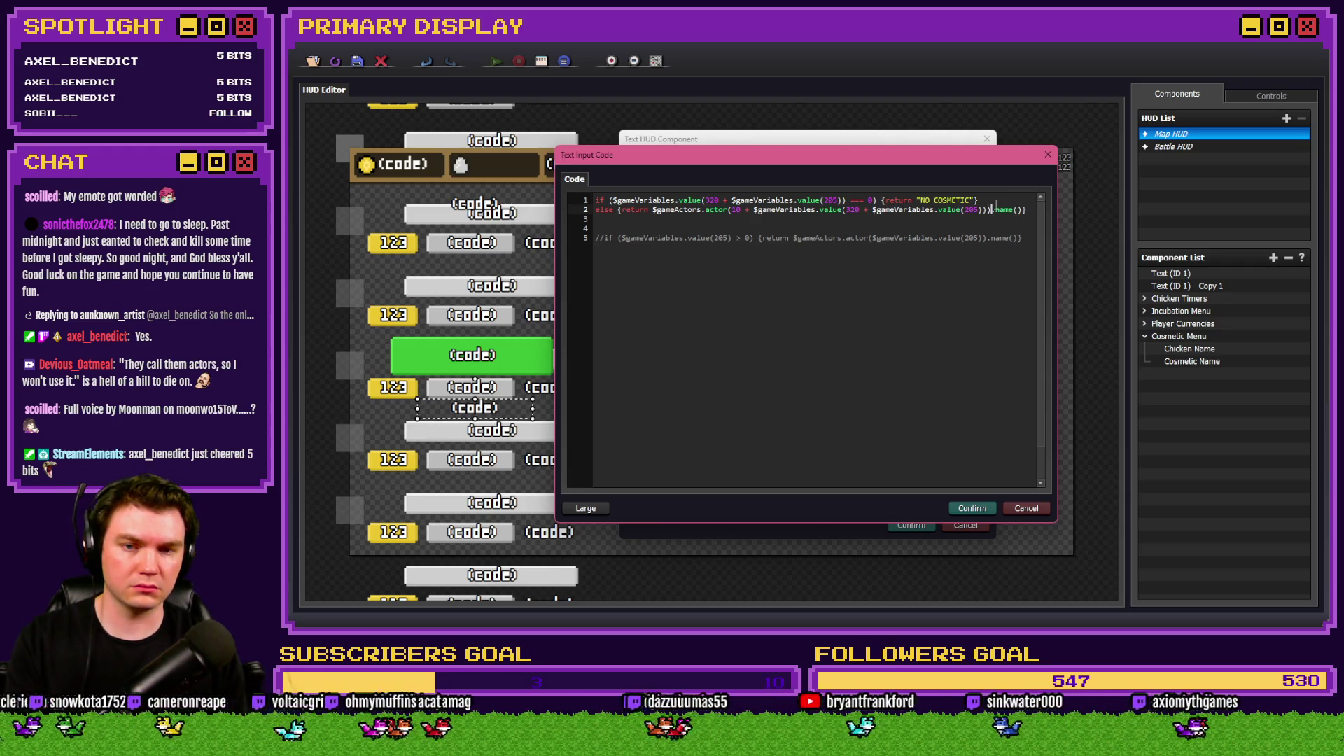
Confirm the code, text input and component dialogs, then close the HUD editor.
left_click(975, 511)
left_click(864, 388)
left_click(911, 525)
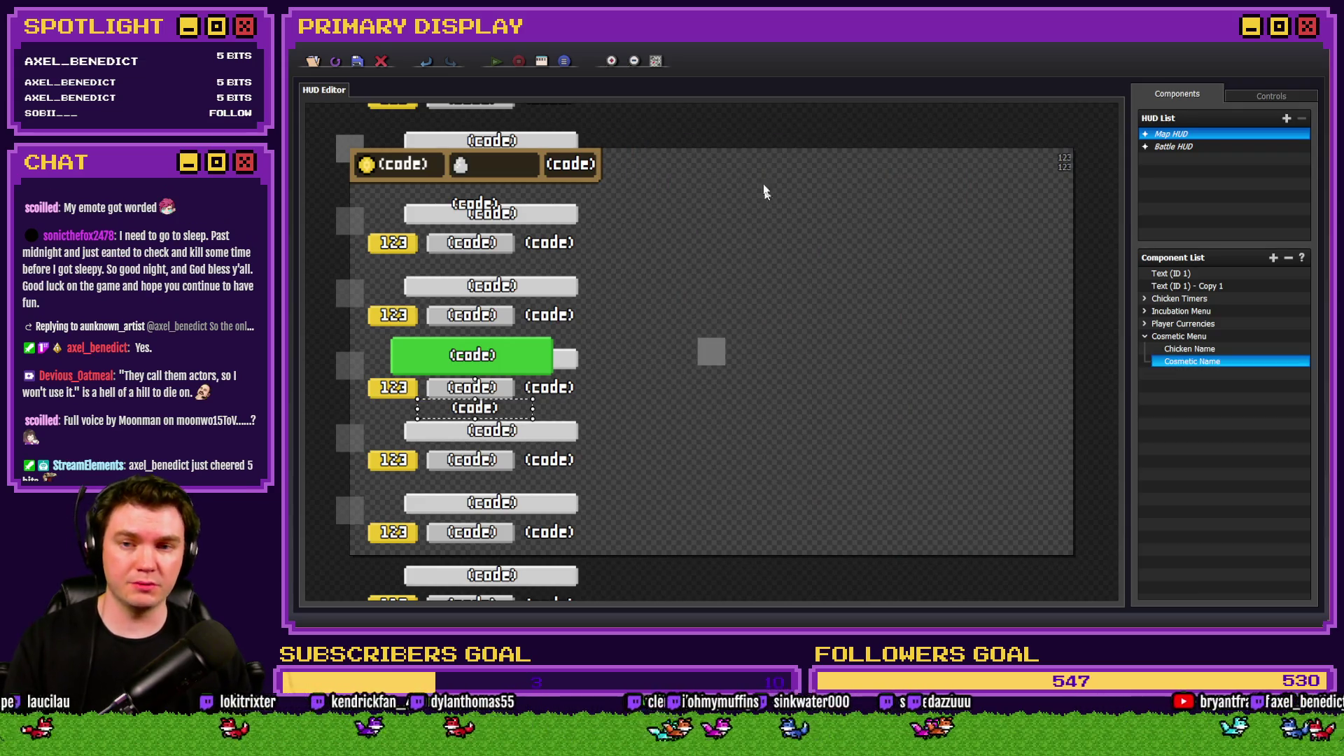
left_click(382, 61)
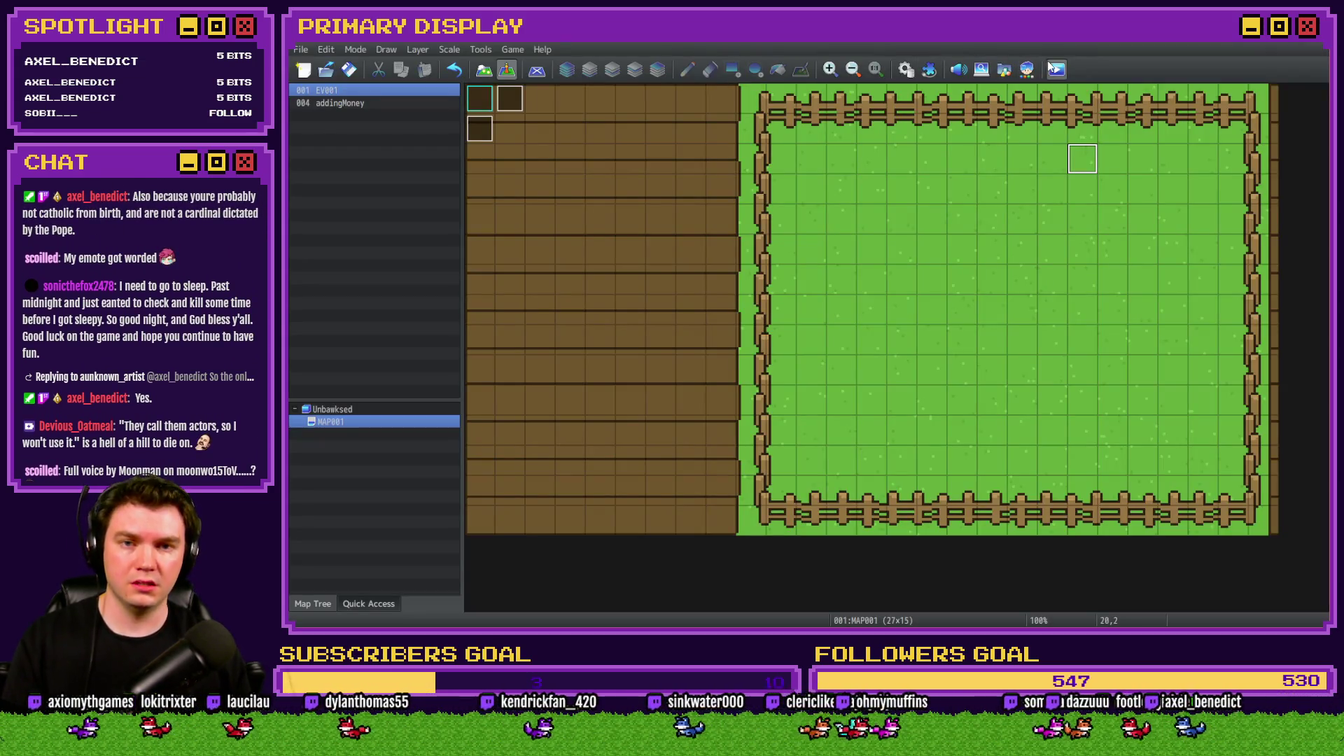
Playtest the game, reach the Outfits shop and toggle the Crown cosmetic on and off.
key("ctrl+r")
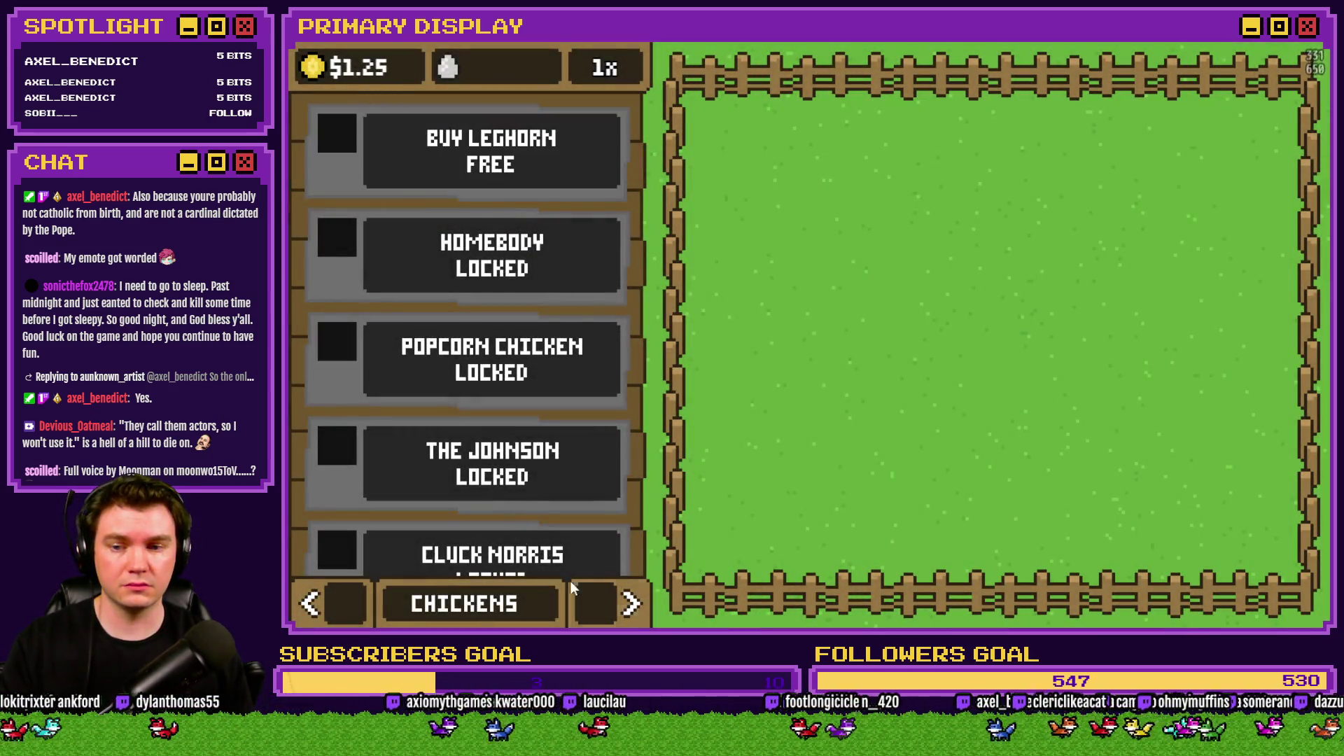
left_click(630, 604)
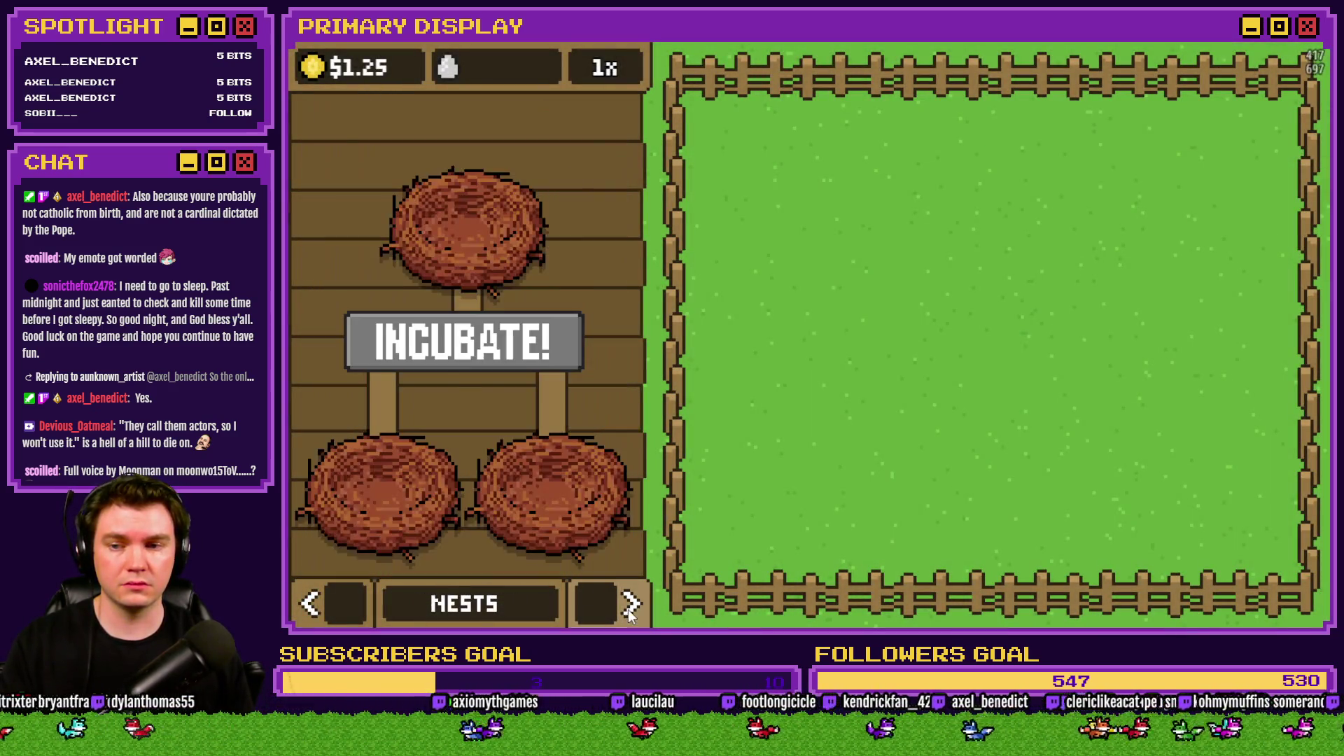
left_click(630, 603)
left_click(604, 420)
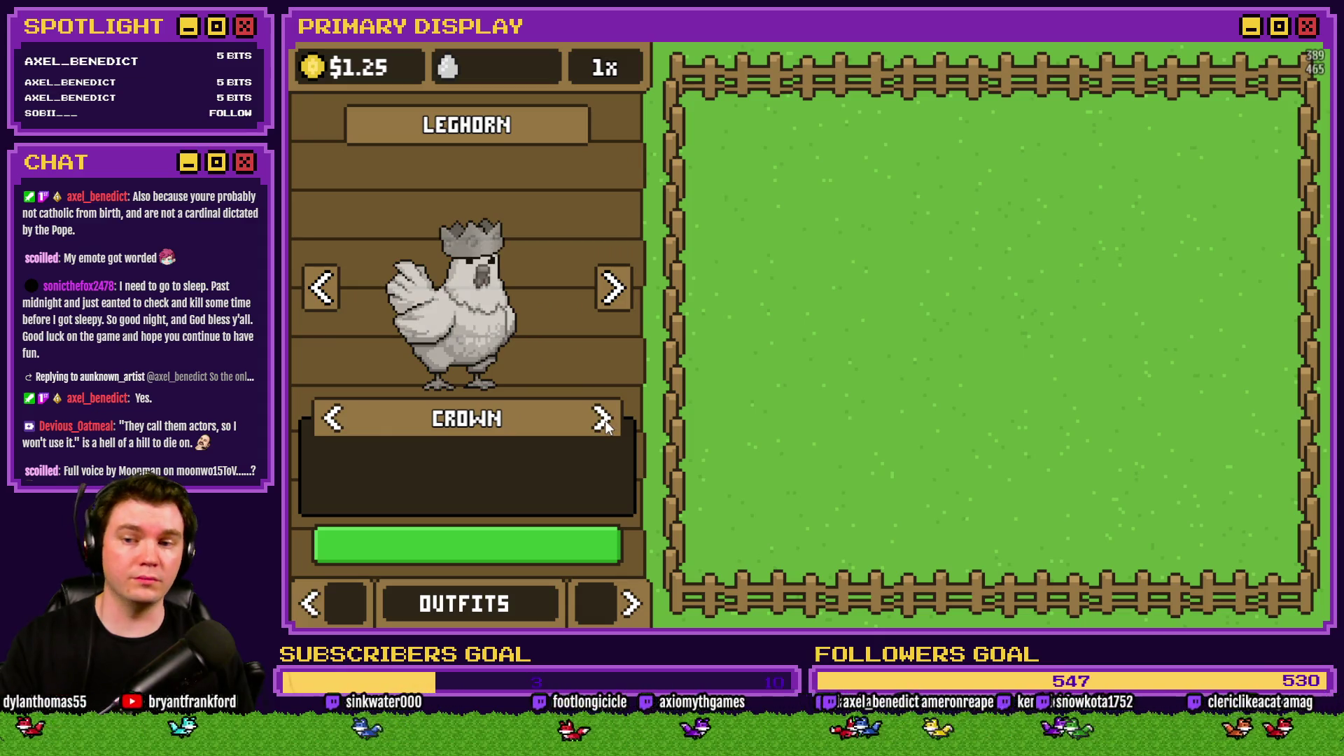
left_click(605, 421)
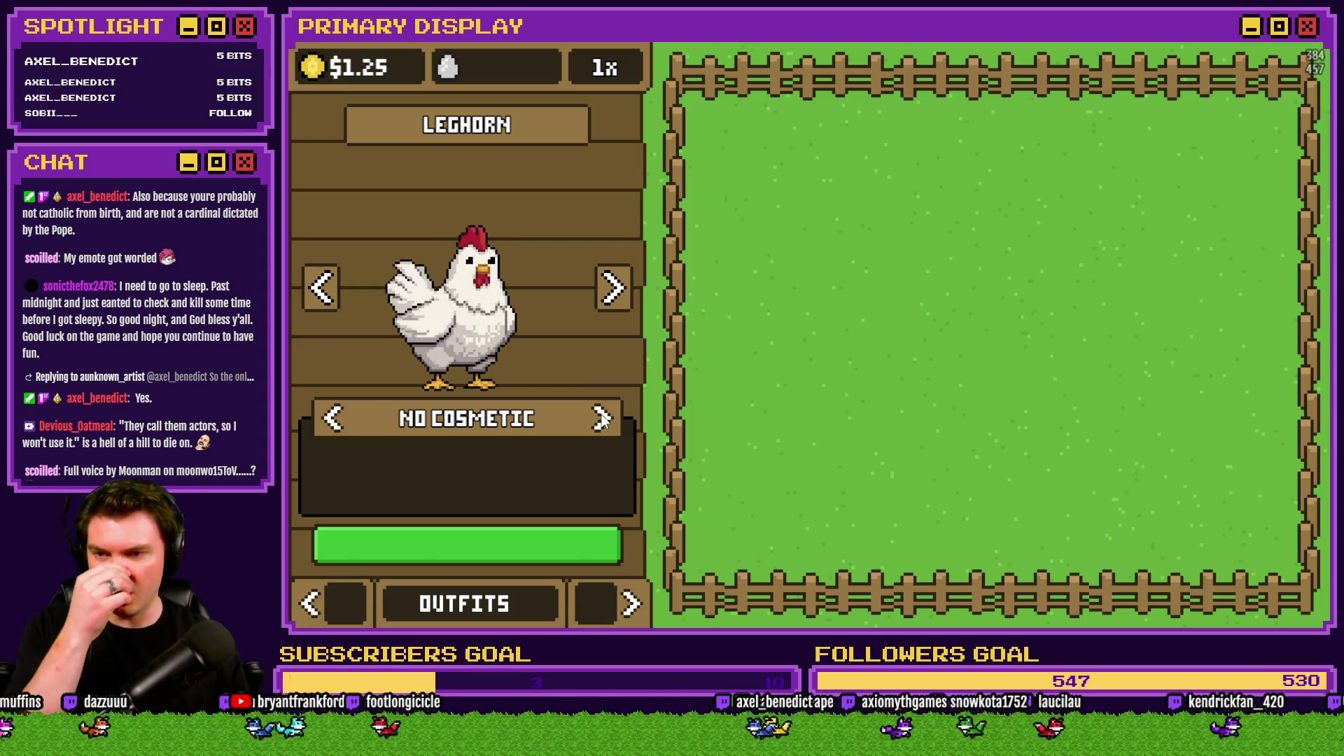
left_click(604, 420)
Cycle through Umbrella to Bandana back to no cosmetic, close the playtest and open the Database.
left_click(603, 419)
left_click(603, 418)
left_click(602, 419)
left_click(602, 419)
left_click(602, 419)
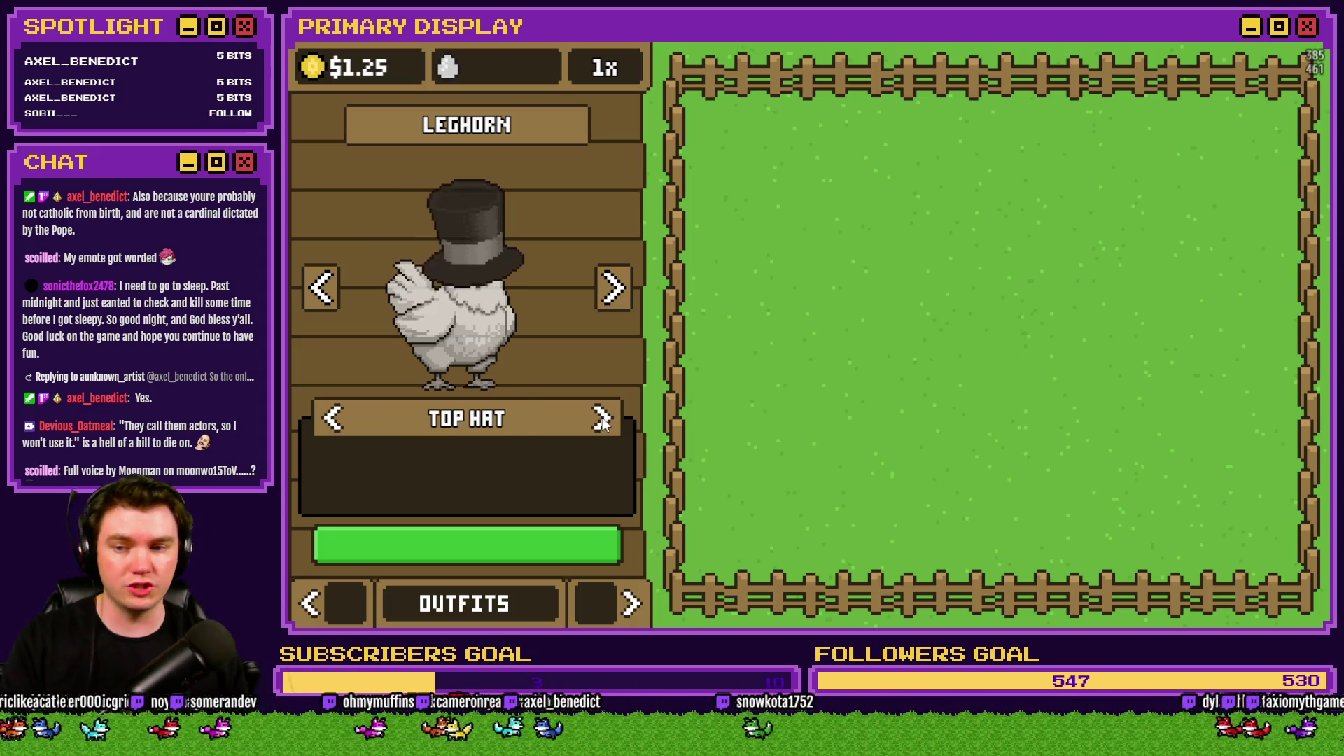
left_click(602, 418)
left_click(602, 418)
left_click(602, 419)
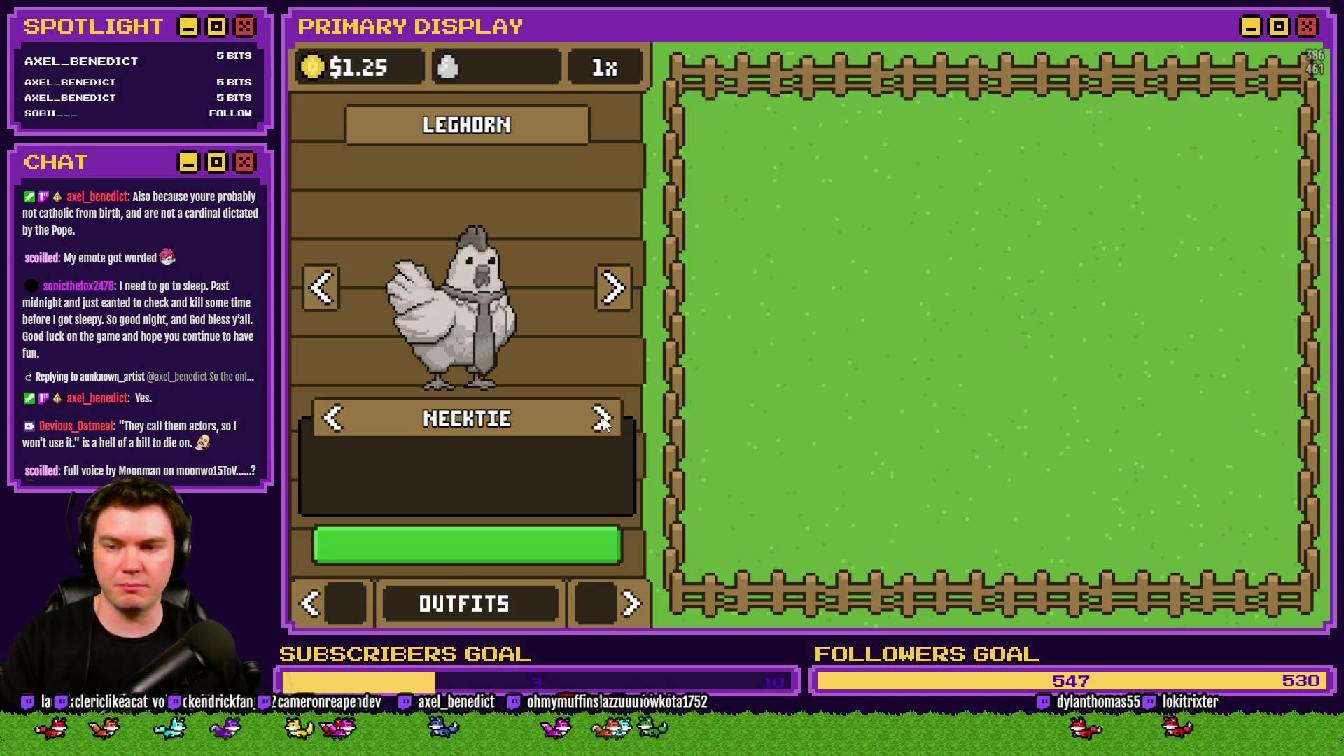
left_click(602, 419)
left_click(602, 419)
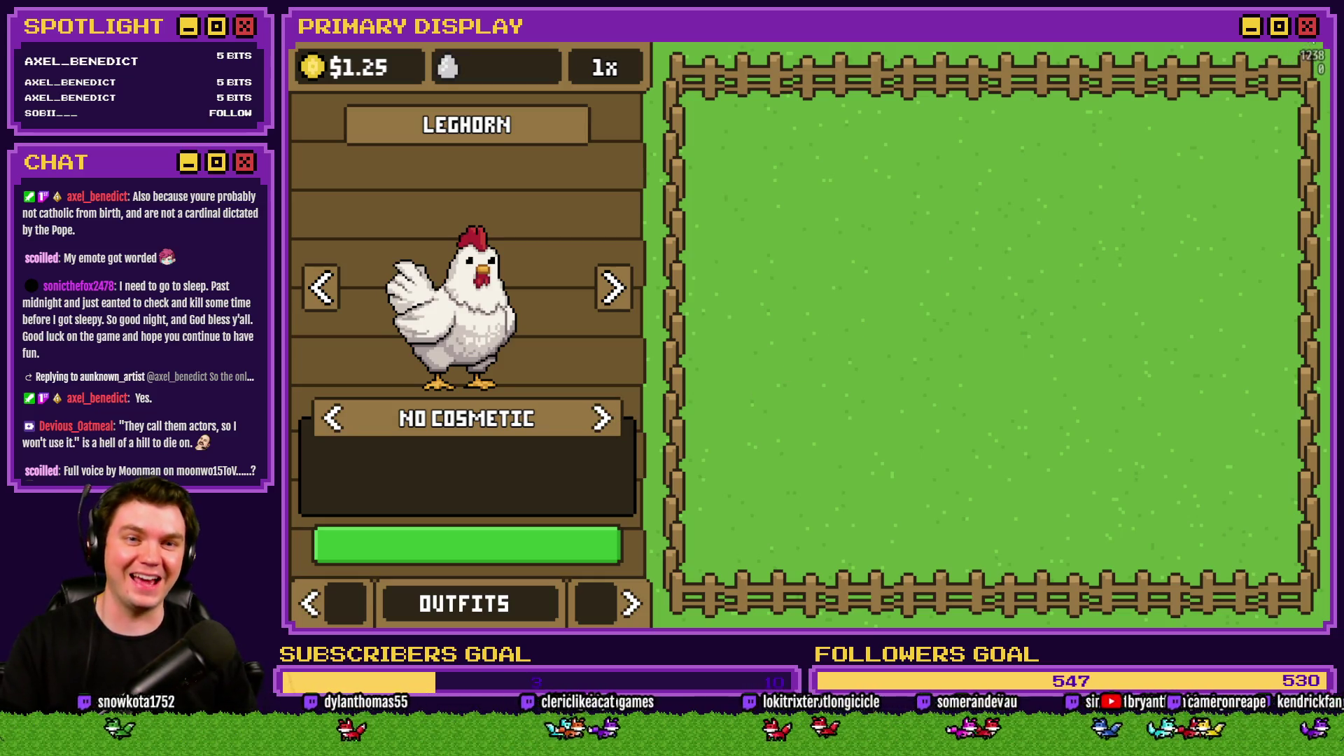
left_click(1307, 45)
left_click(906, 70)
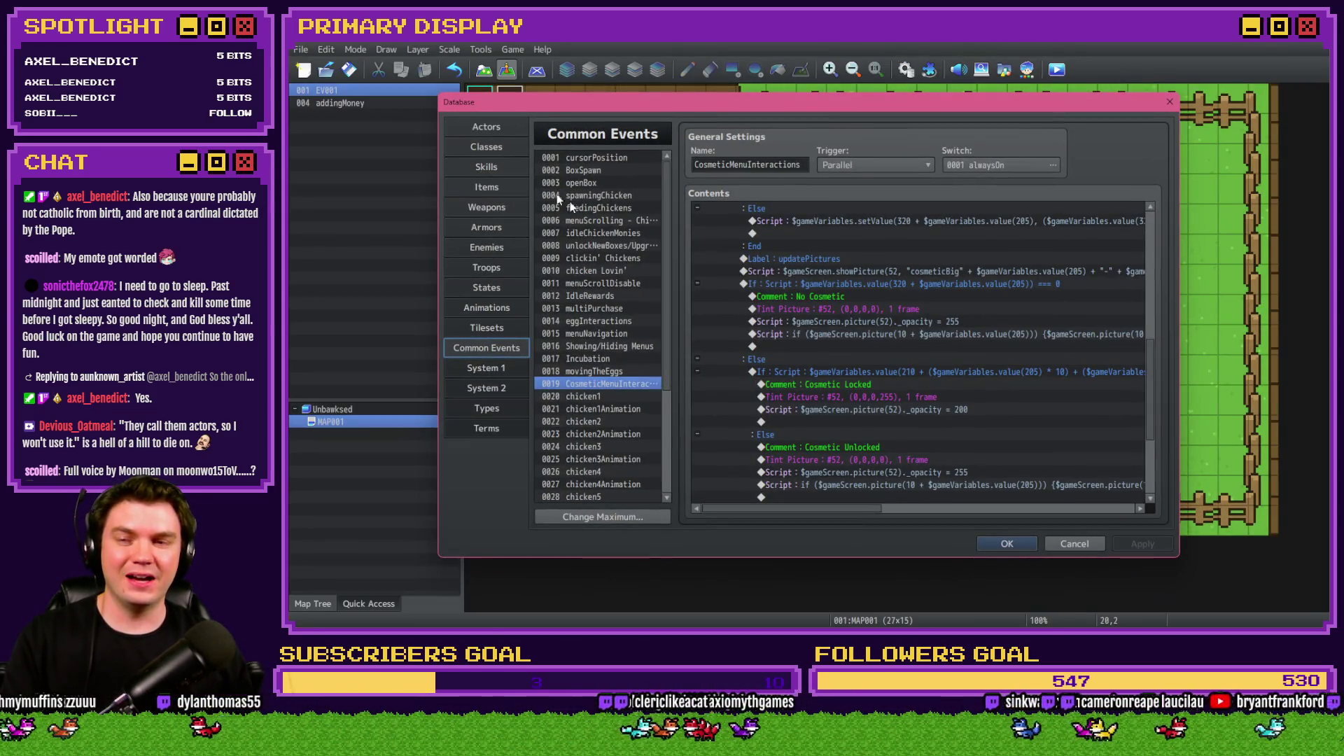
Review cosmetic actors 0011 CROWN through 0020 BANDANA in the Actors list, then return to HUD Maker.
left_click(491, 127)
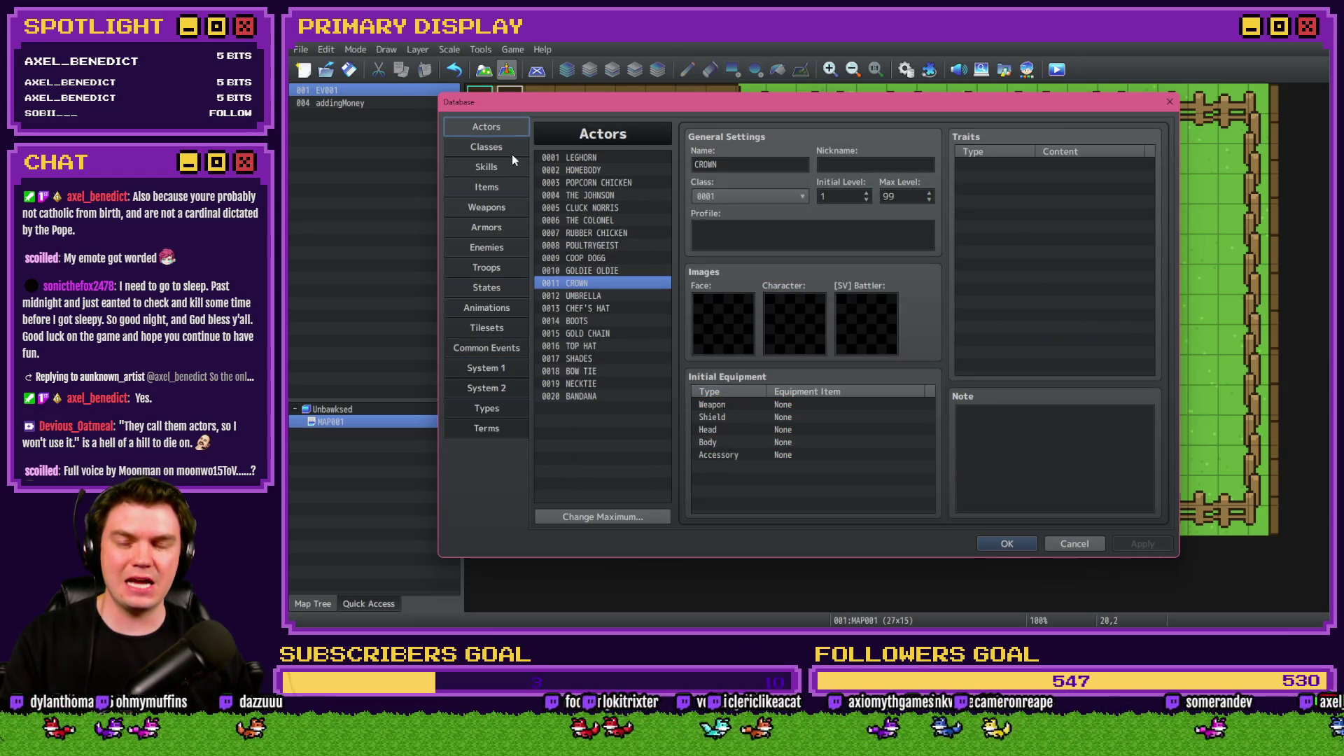
left_click(609, 282)
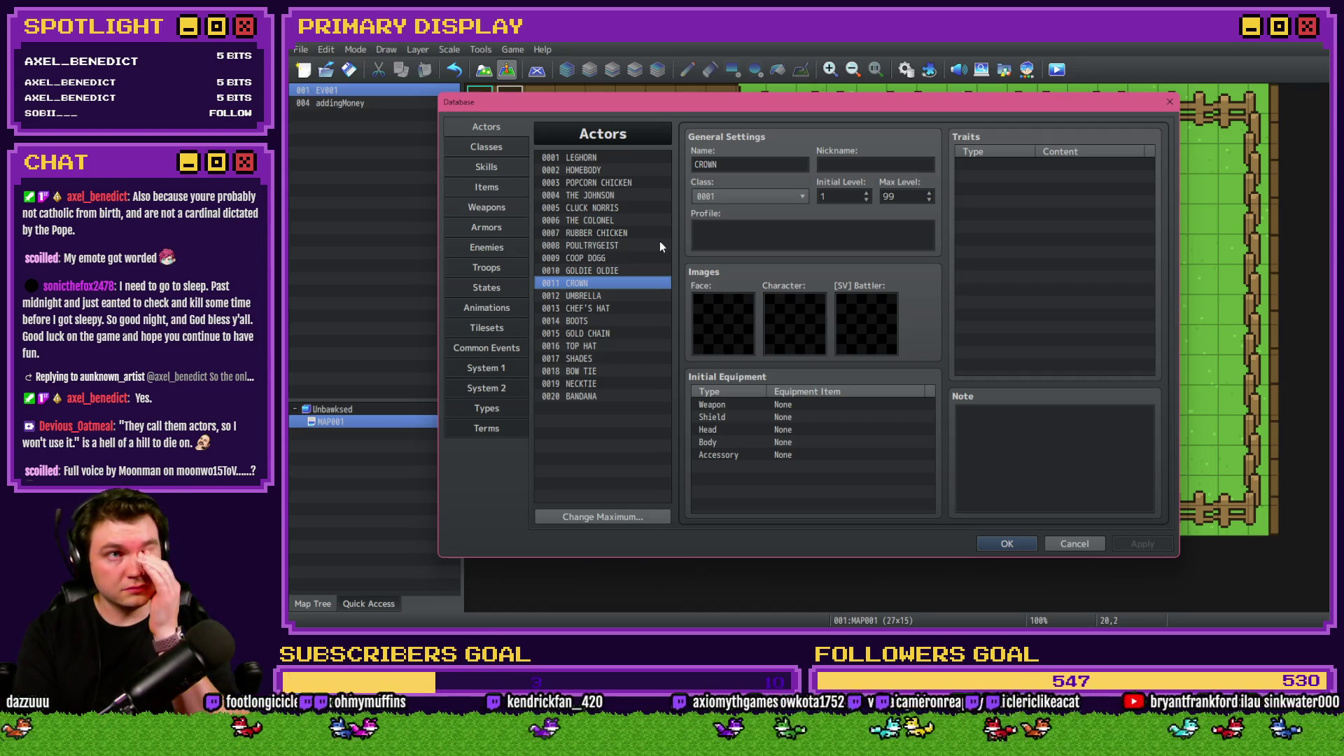
key("alt+Tab")
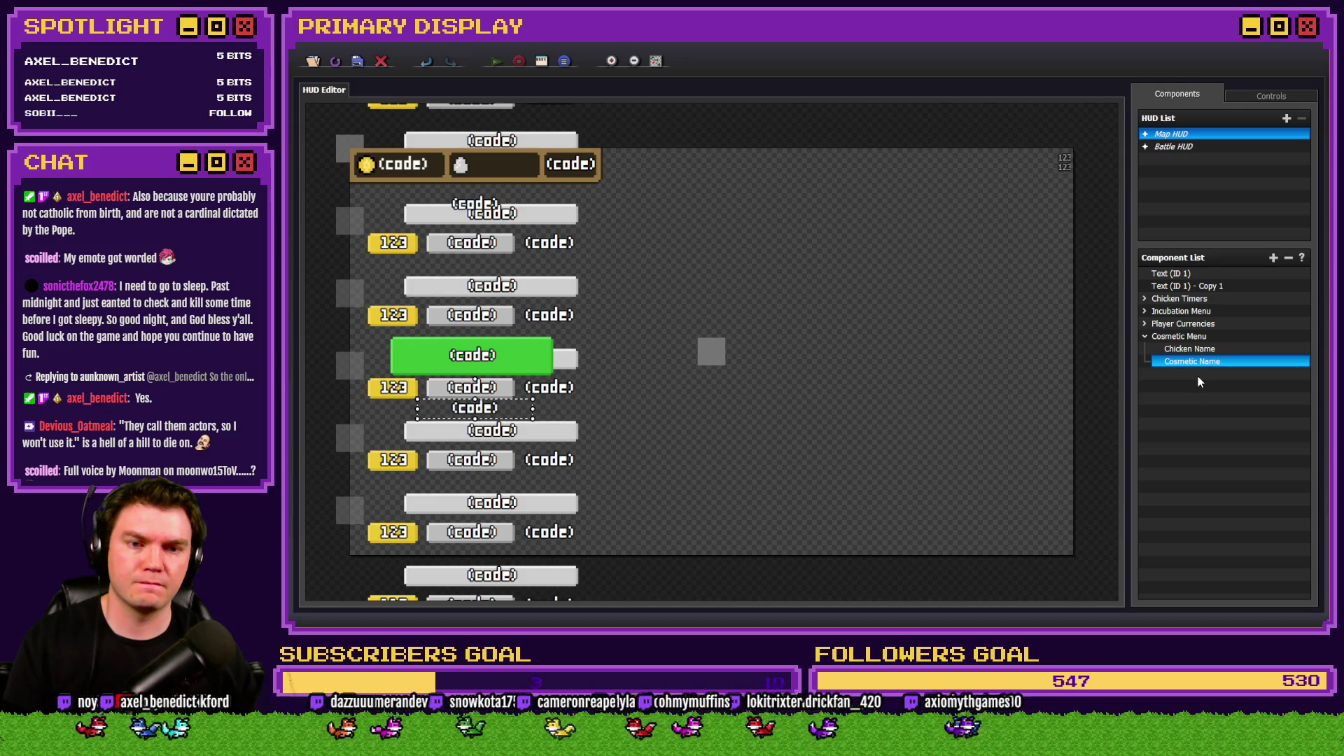
Duplicate Cosmetic Name, rename the copy 'Cosmetic Description', check its text code and confirm it.
key("ctrl+d")
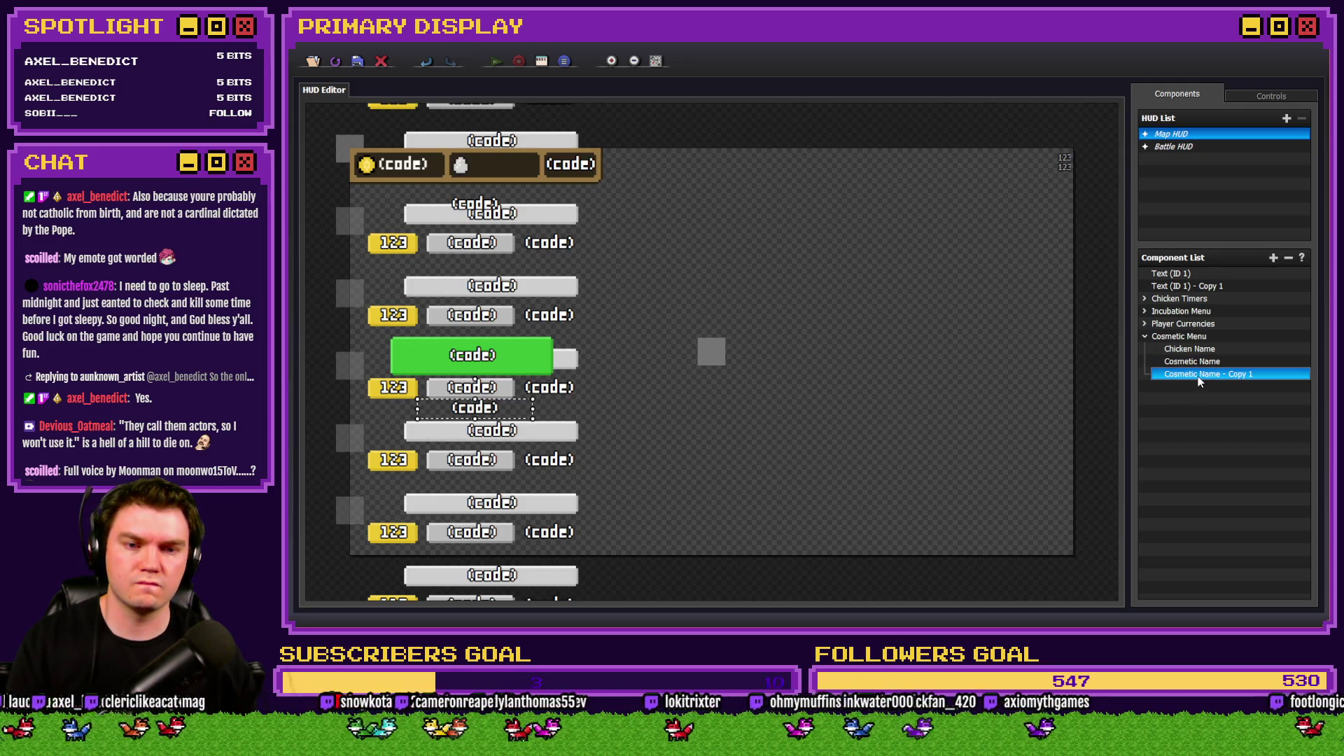
double_click(1198, 374)
type("Cosmetic Description")
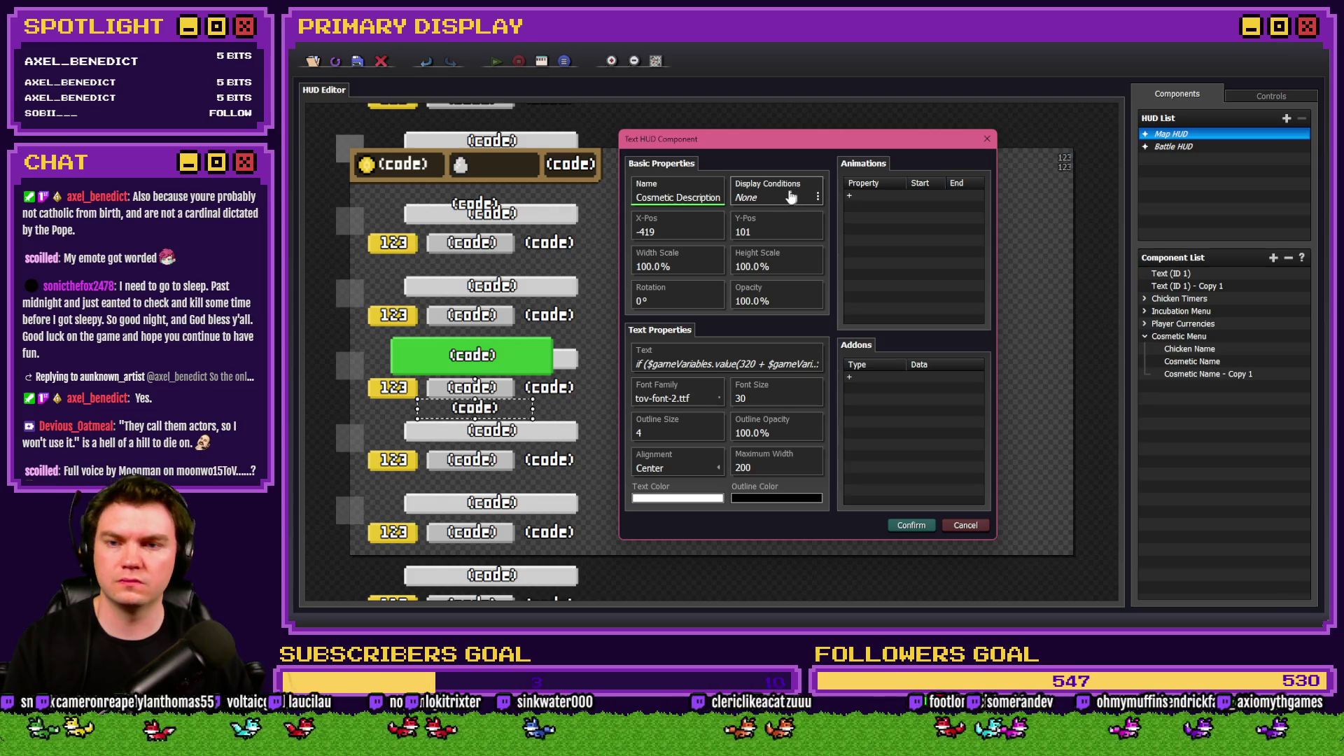
left_click(750, 364)
left_click(755, 339)
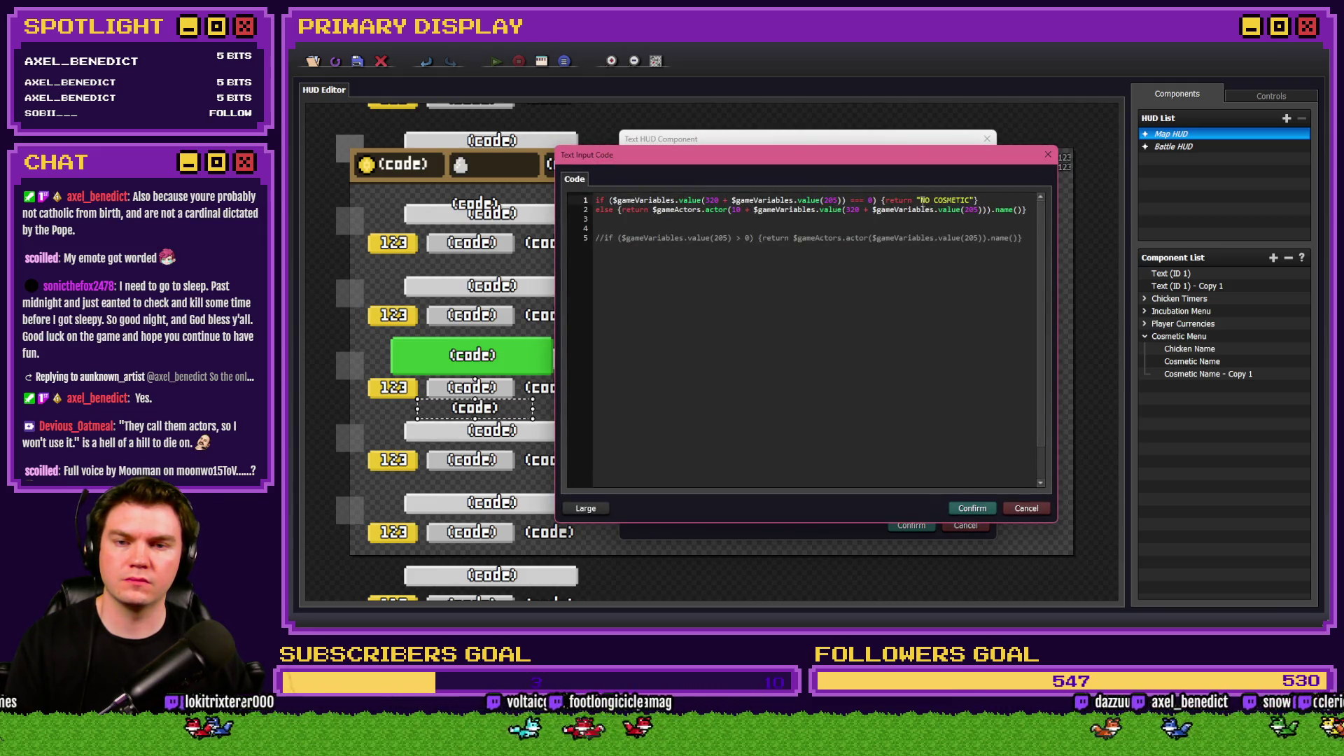
left_click(973, 508)
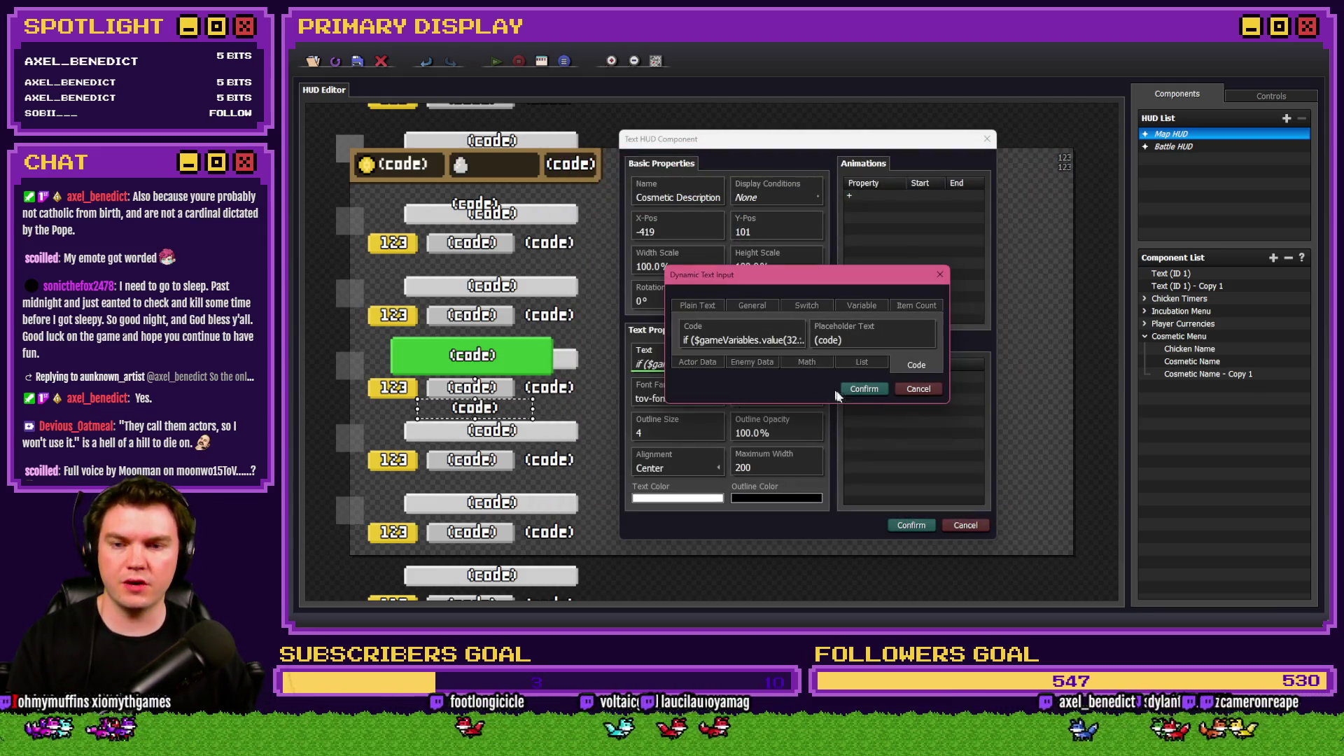
left_click(868, 381)
mouse_move(801, 145)
left_mouse_down()
mouse_move(1071, 425)
mouse_move(887, 141)
left_mouse_up()
left_click(995, 522)
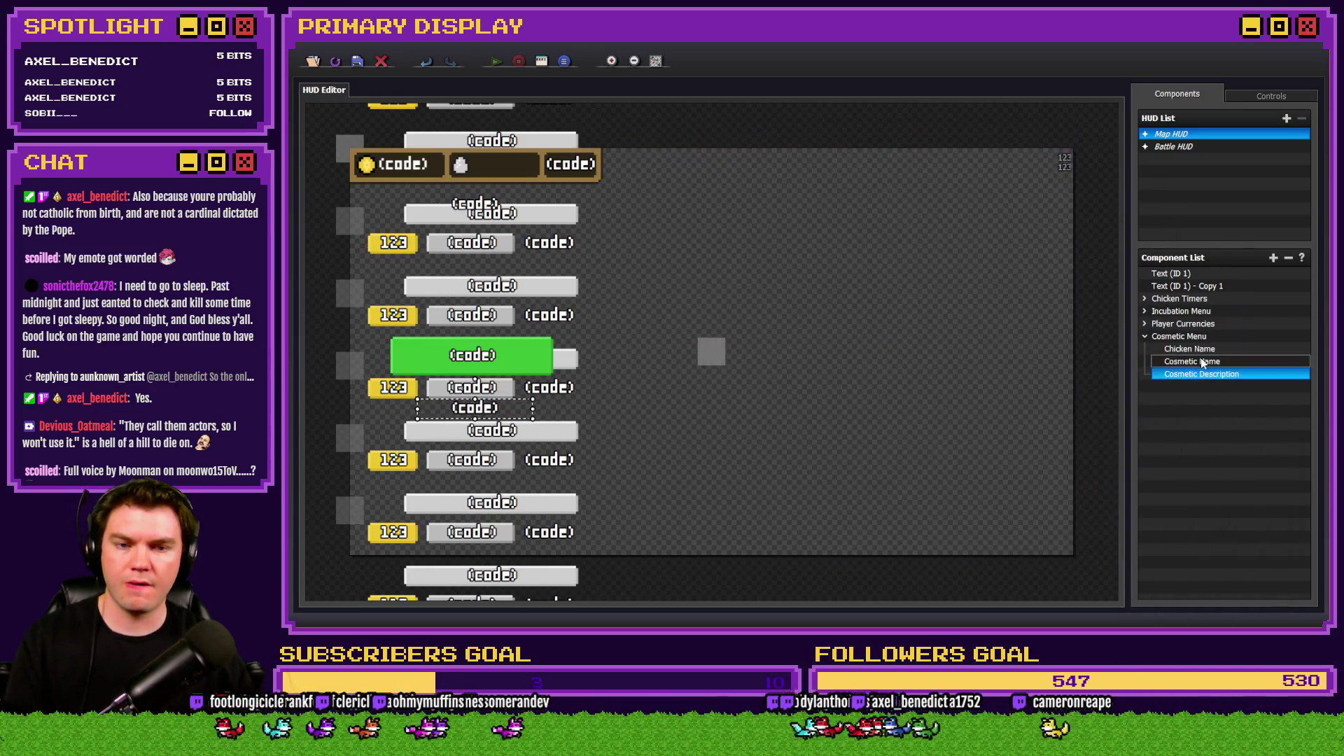
right_click(1192, 394)
Add a Picture component using the Menu 3 image of the wooden cosmetic menu.
left_click(1222, 398)
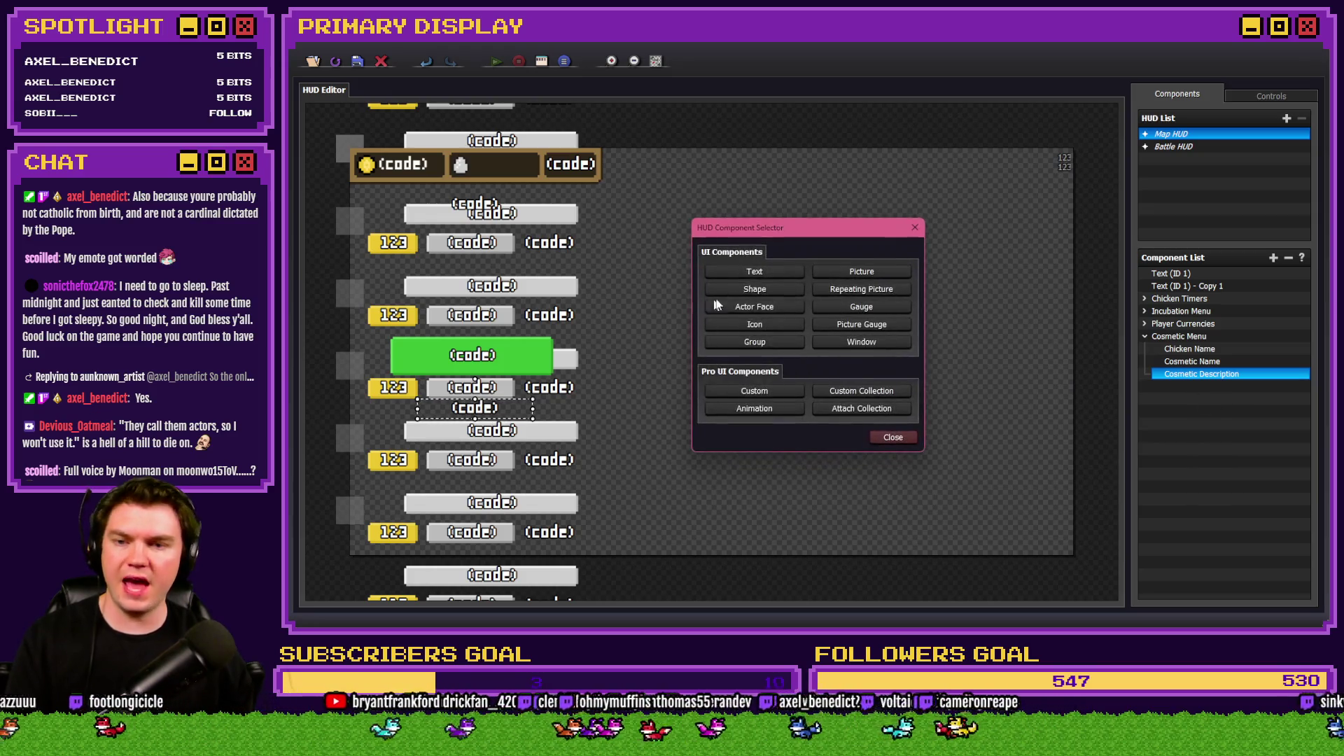
left_click(854, 274)
left_click(774, 420)
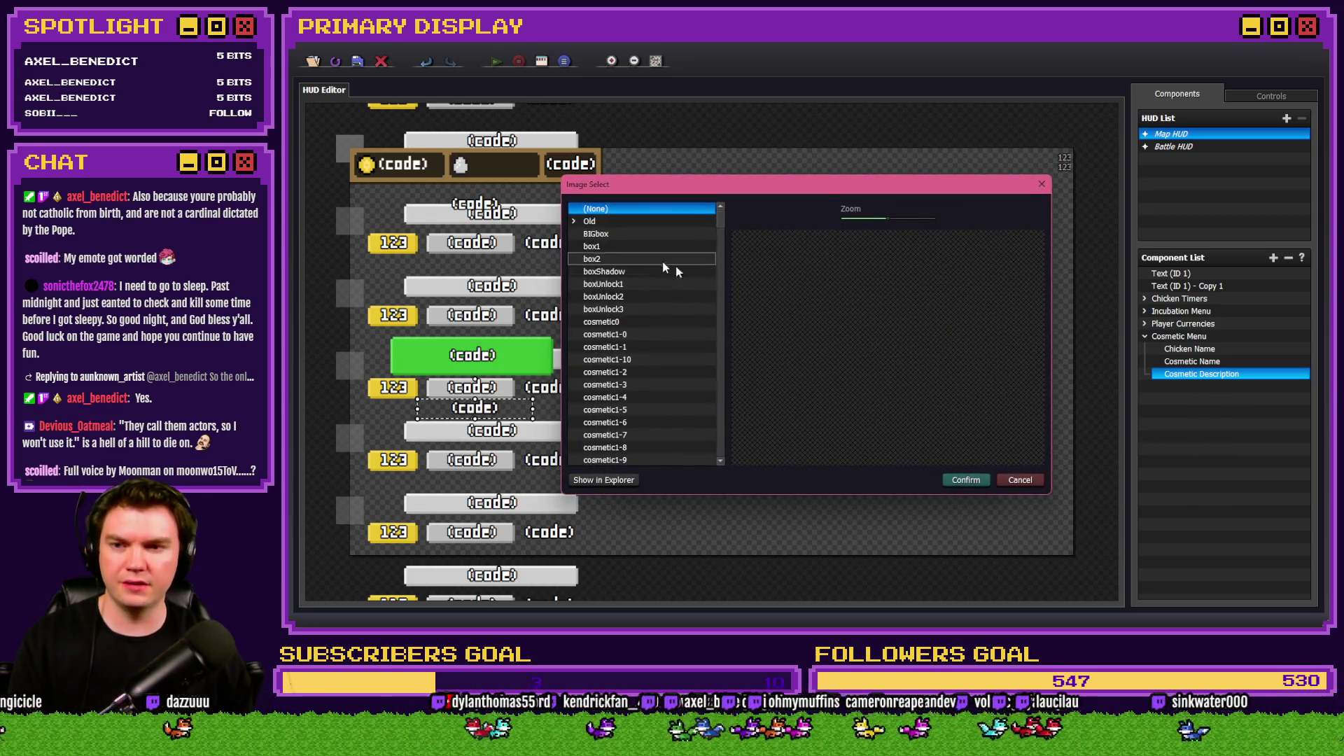
left_click_drag(720, 215, 729, 417)
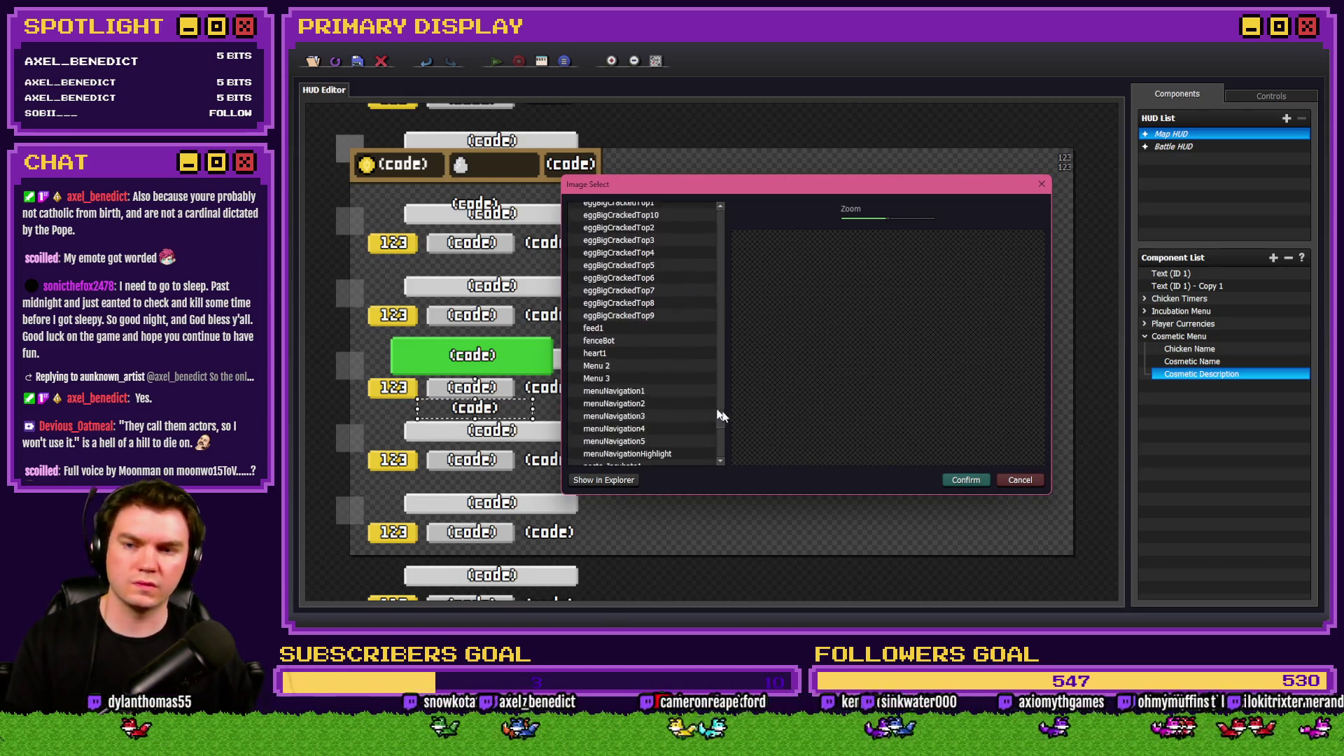
double_click(629, 379)
left_click(910, 475)
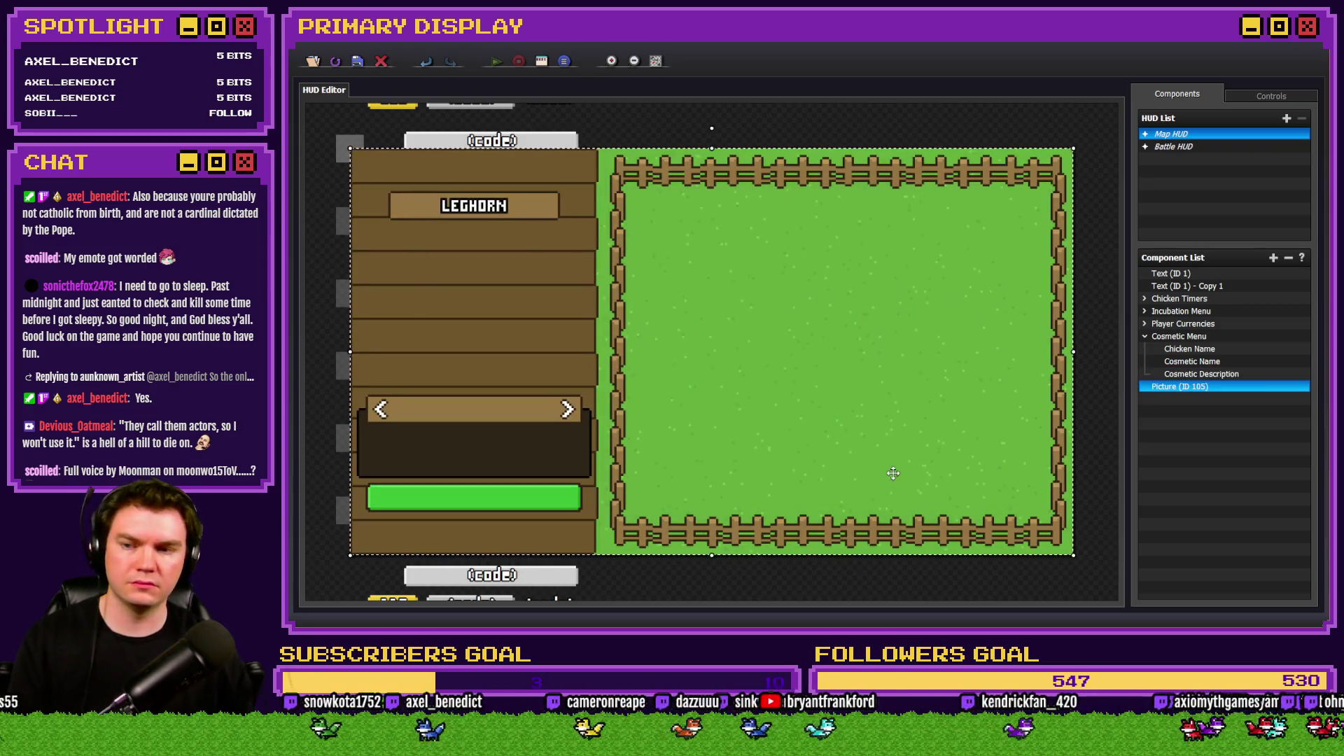
Place Picture (ID 105) first under Cosmetic Menu and lower Cosmetic Description's Y-Pos into the dark box.
left_click_drag(1183, 390, 1183, 344)
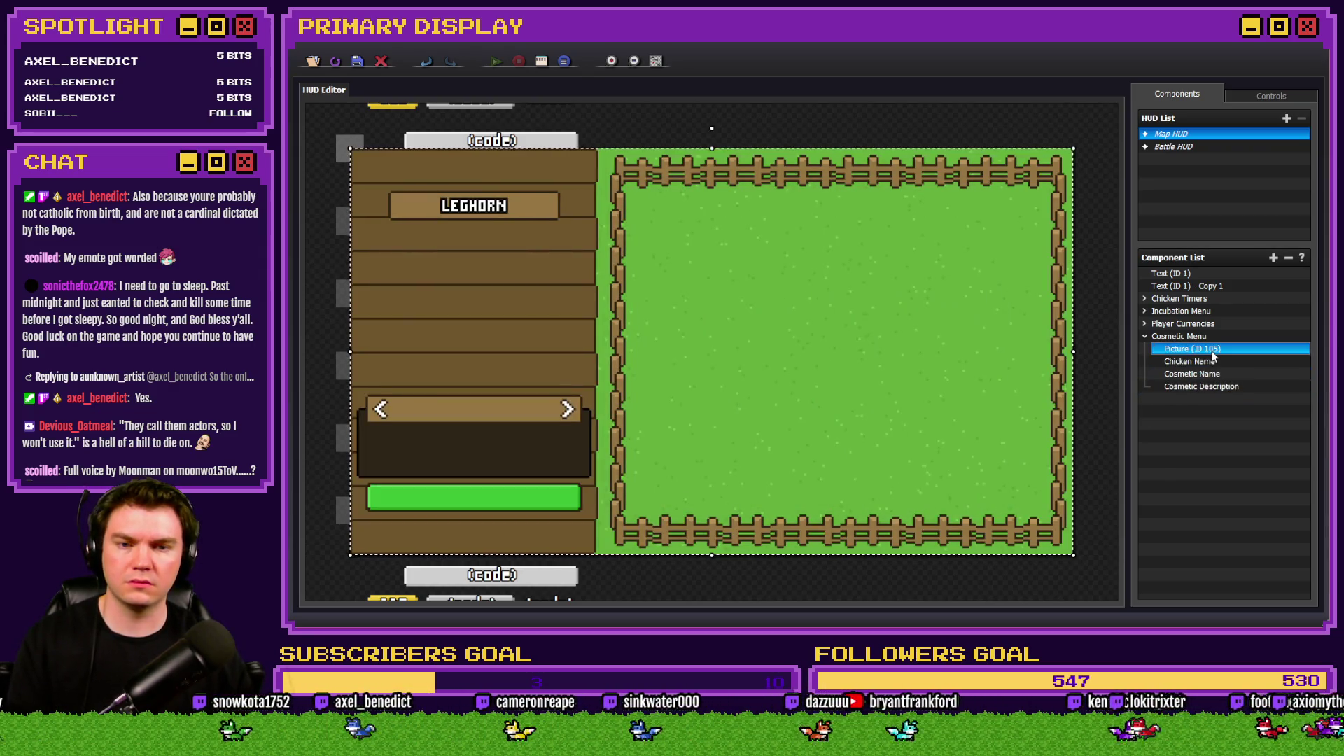
left_click(1194, 389)
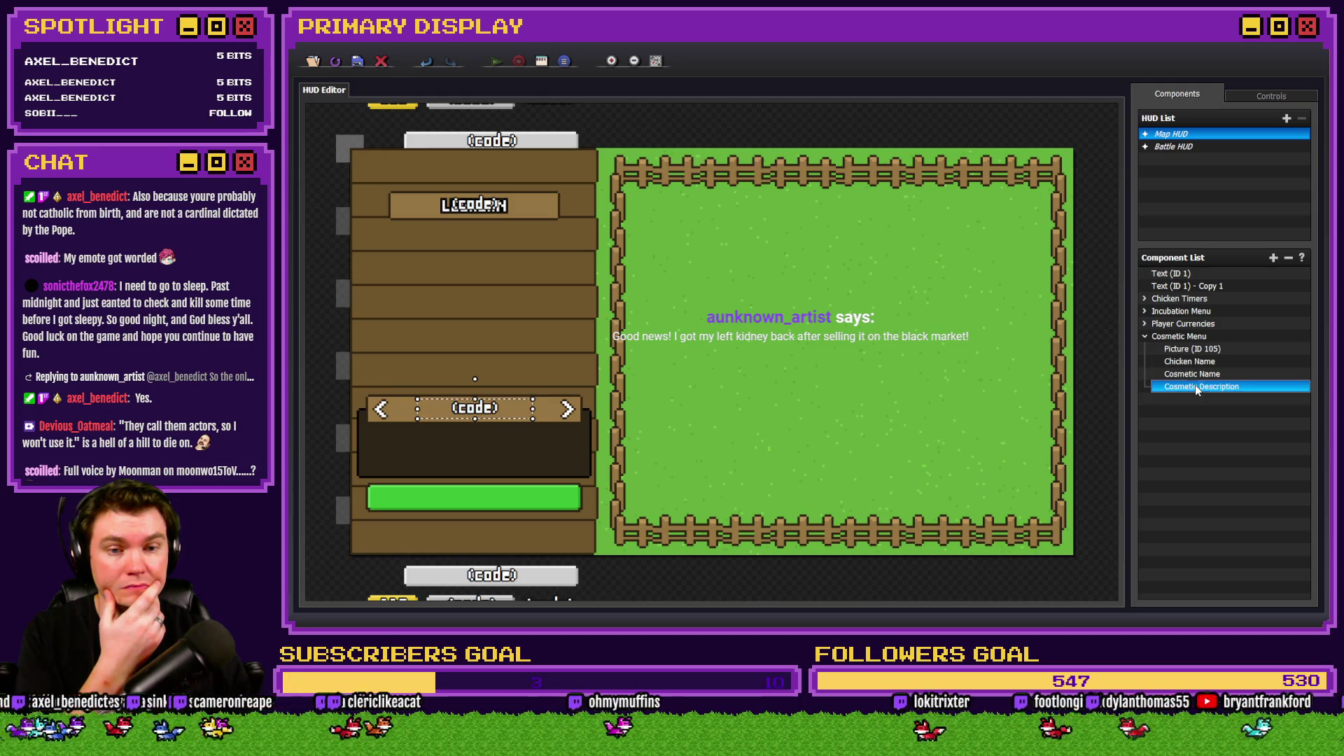
double_click(1196, 388)
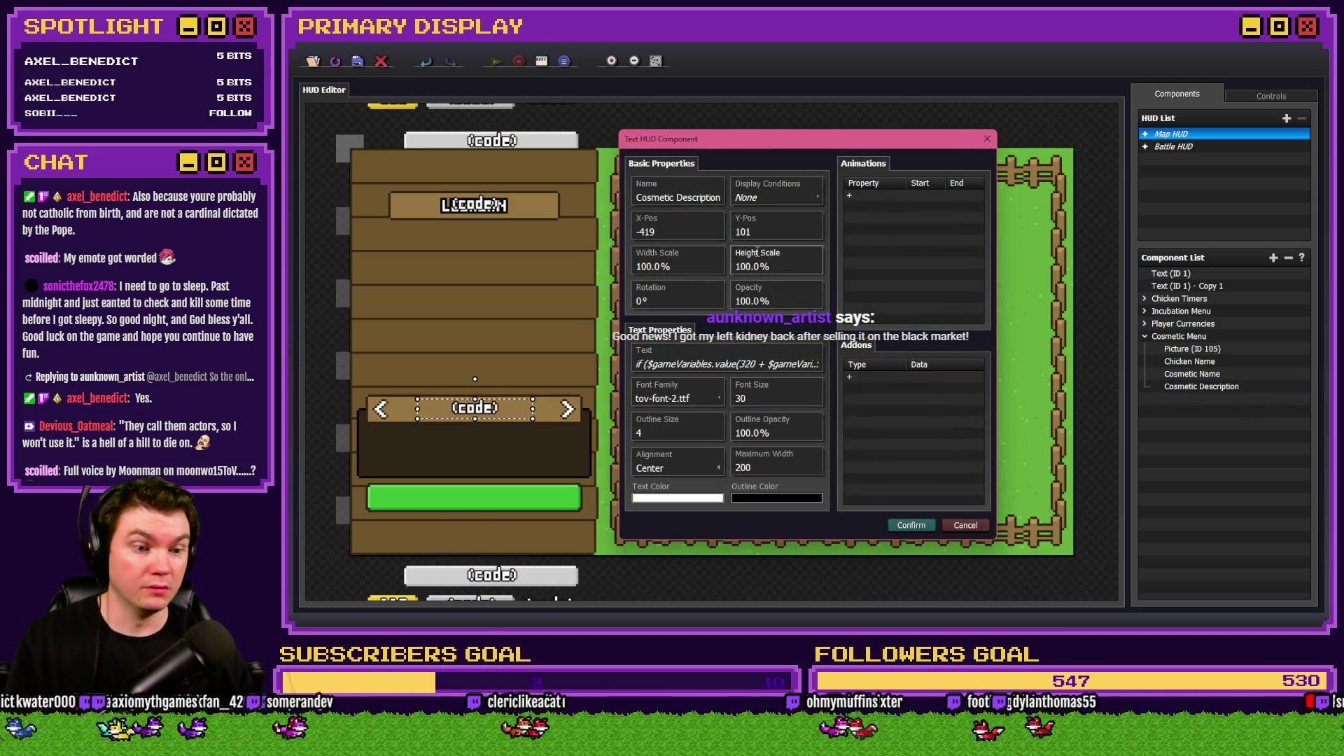
left_click_drag(740, 232, 751, 232)
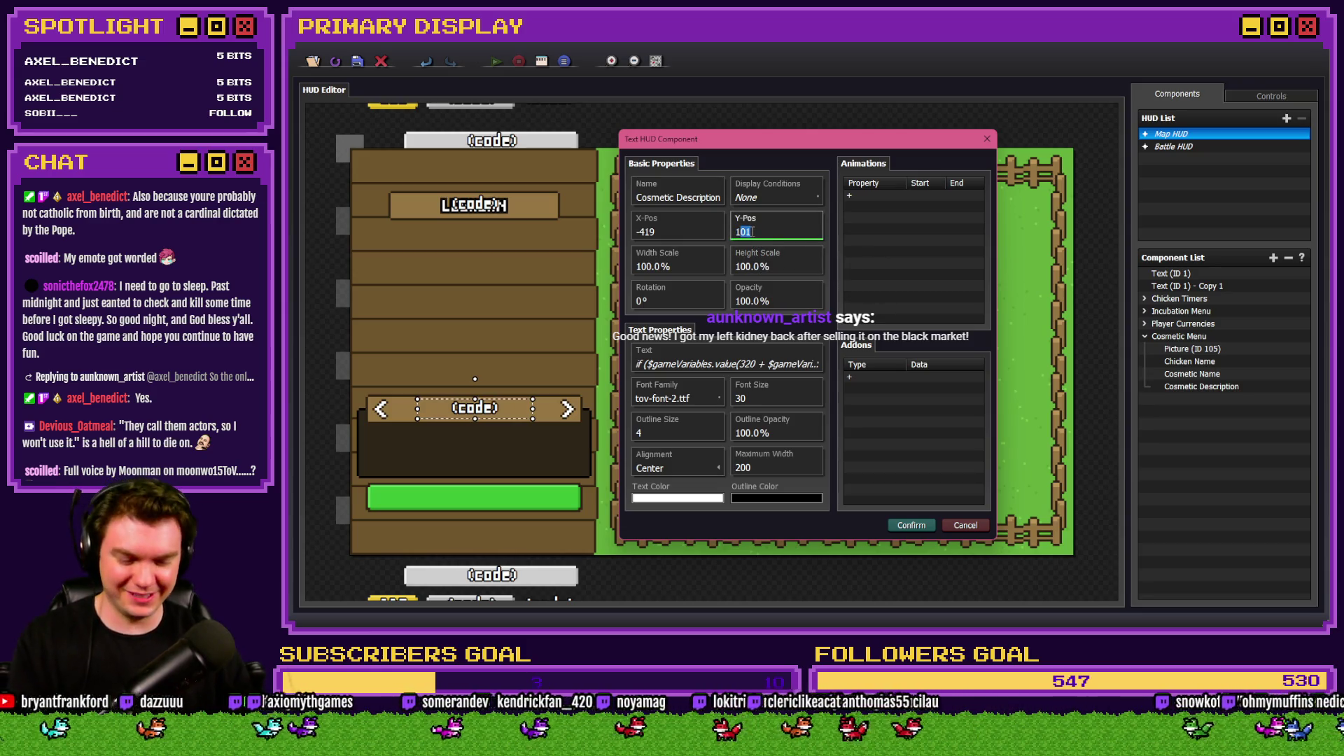
type("150")
left_click(770, 197)
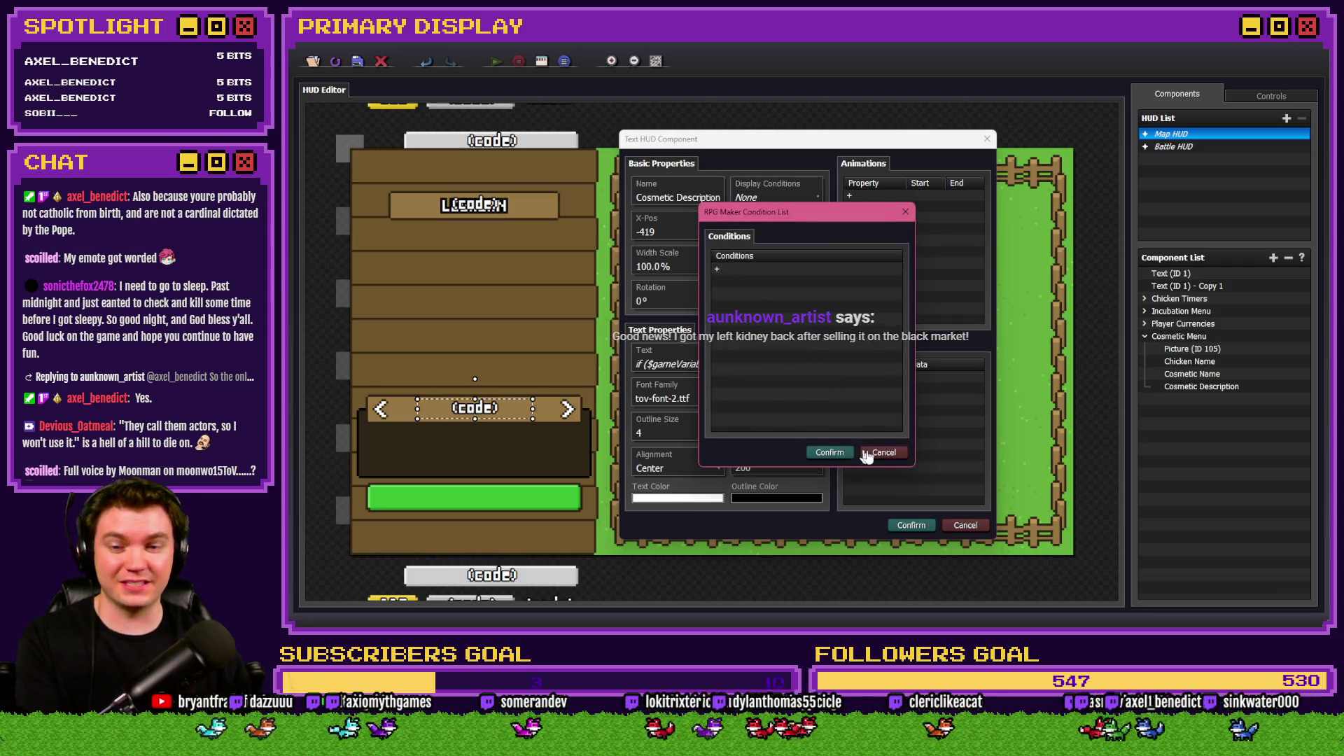
left_click(882, 452)
left_click(916, 525)
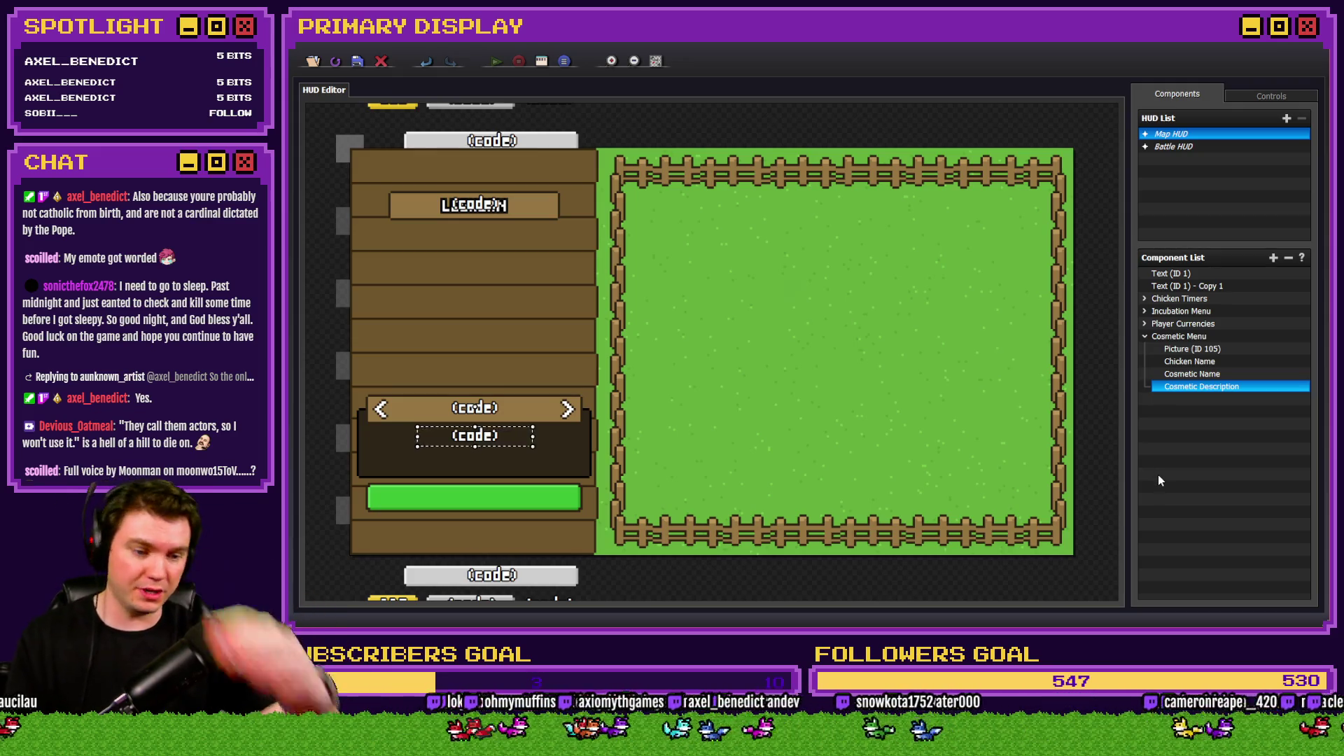
Bring up Cosmetic Description's text code, still holding the copied NO COSMETIC/actor-name logic.
double_click(1209, 390)
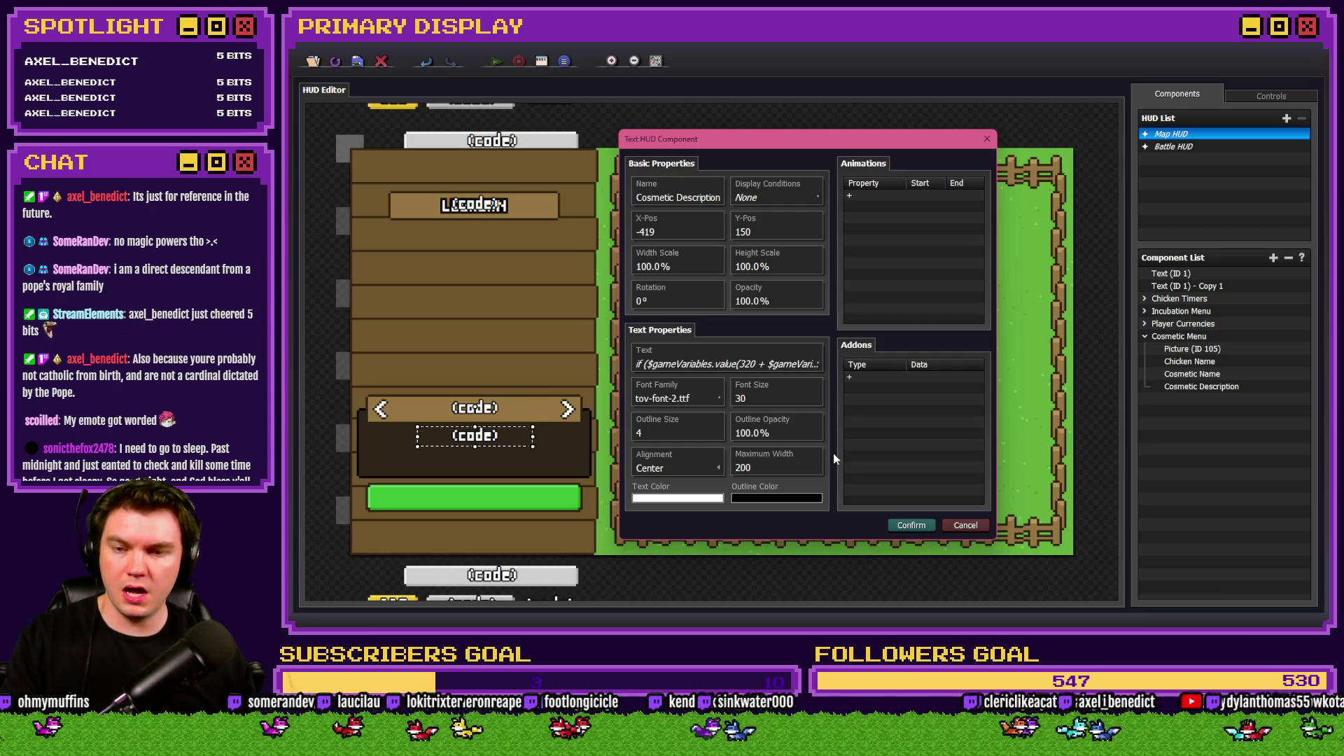
left_click(692, 363)
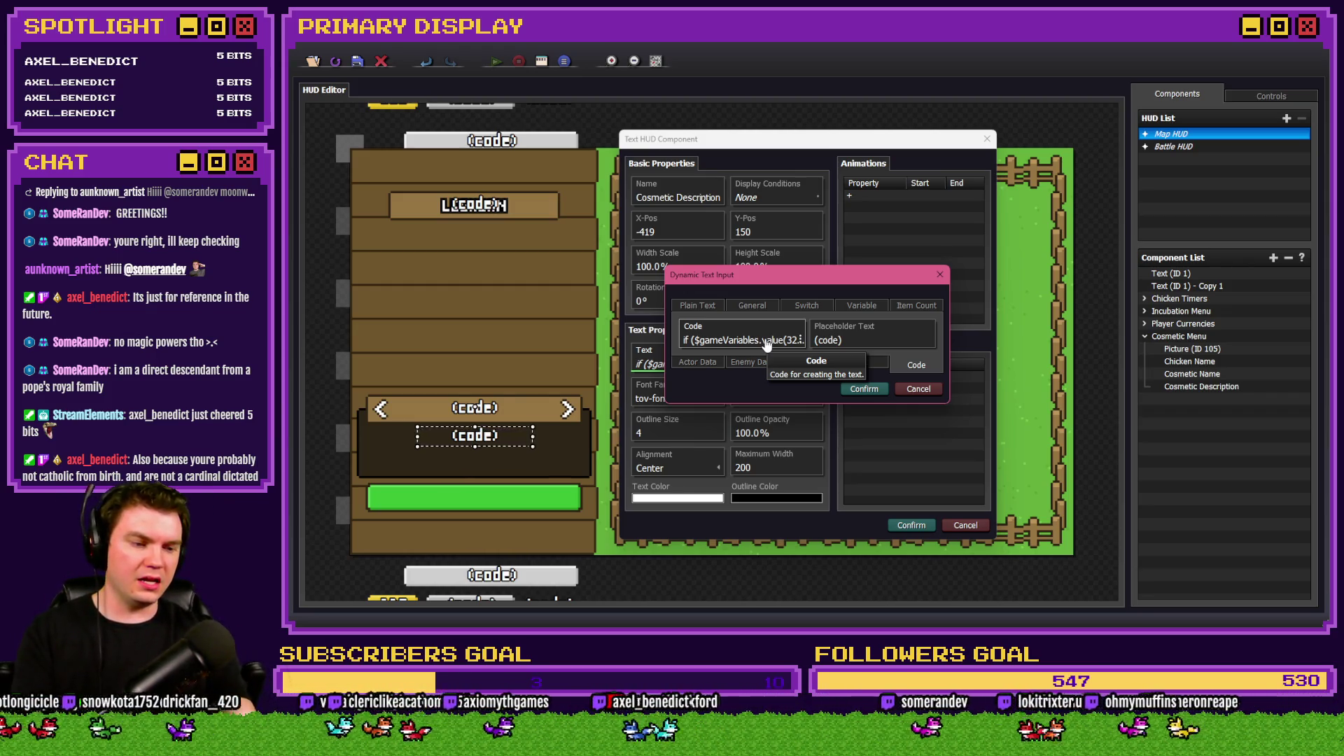
left_click(766, 343)
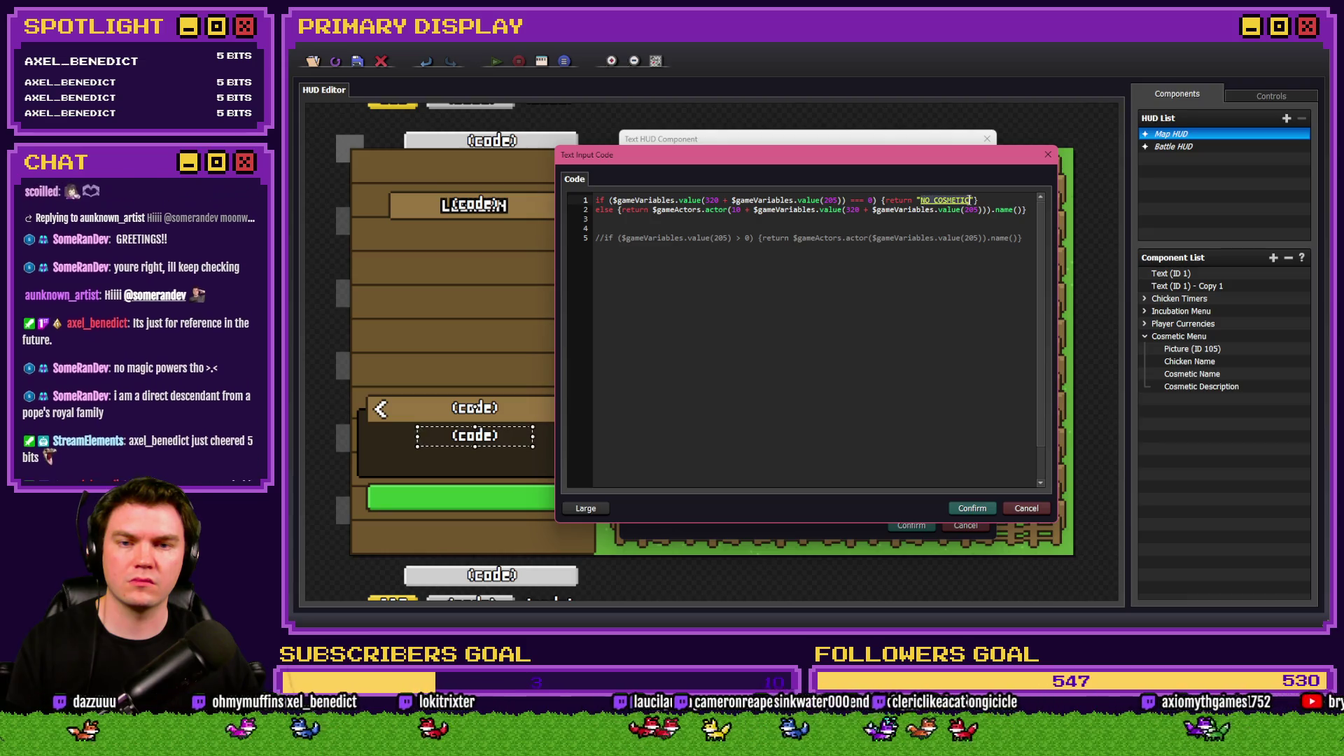
Change the description code's empty-slot message from 'NO COSMETIC' to 'NO BONUSES', then switch to Photoshop.
double_click(959, 200)
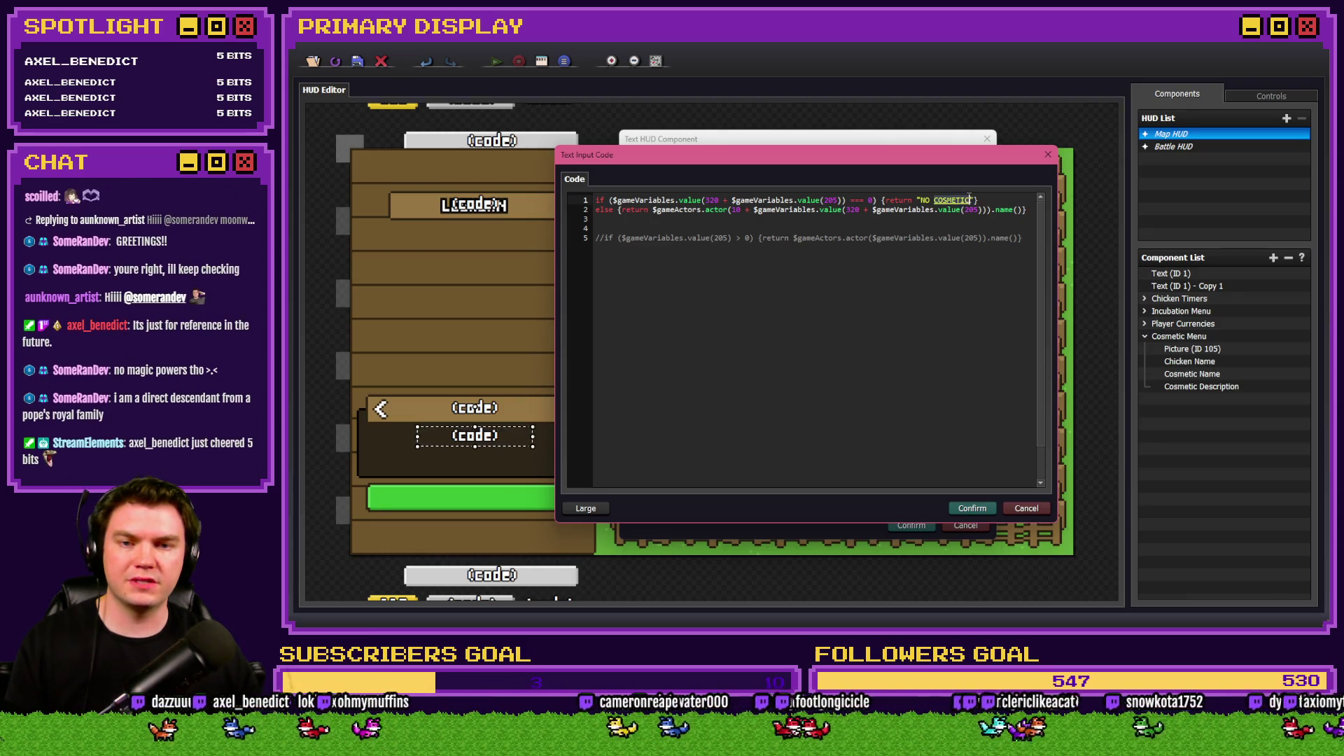
type("BONUSES")
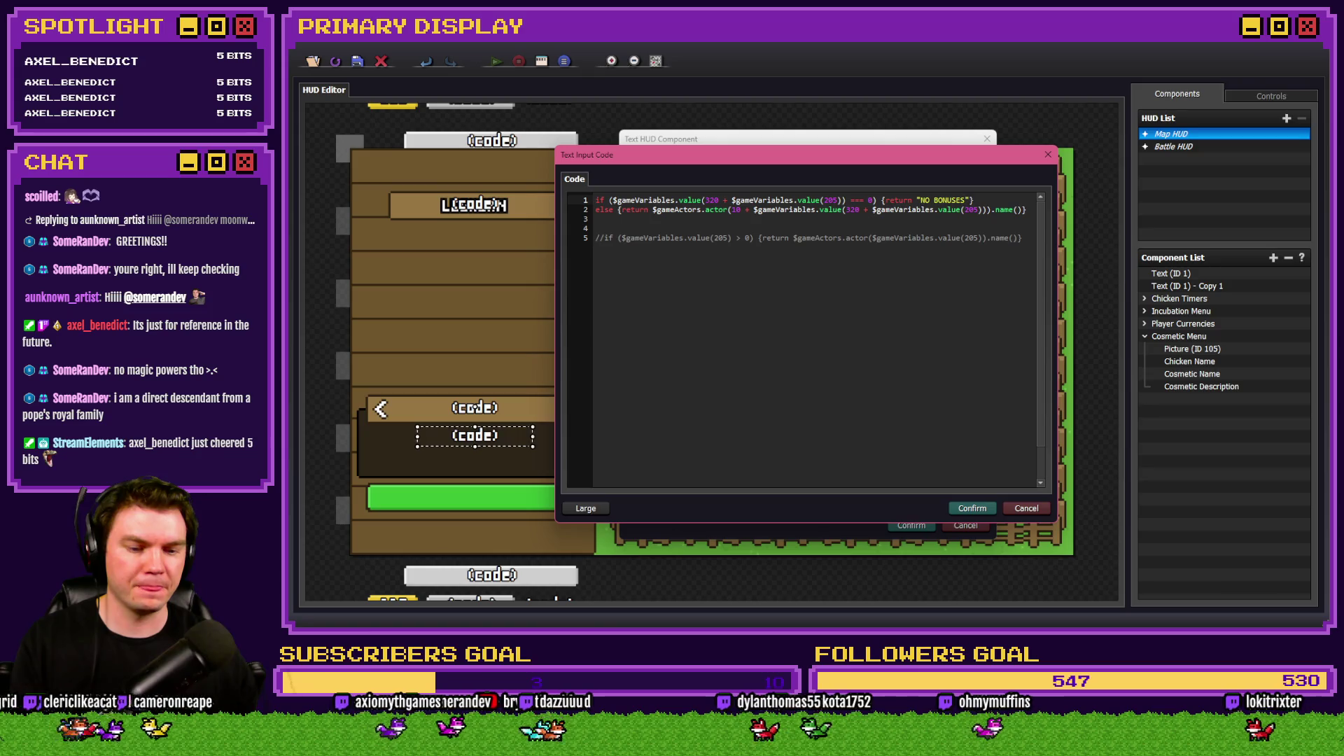
key("alt+Tab")
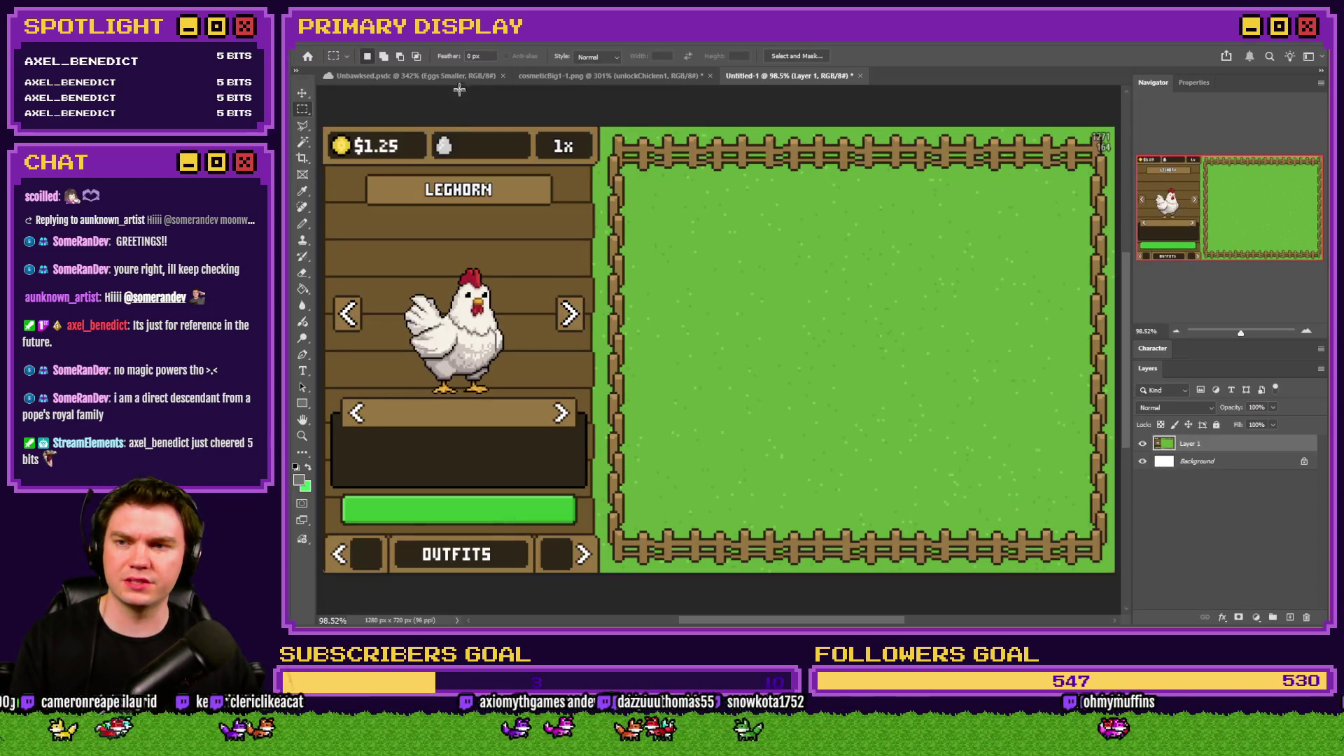
In the Unbawksed mockup, show Outfits and hide Orders to read the 'NO BONUS STATS' wording.
left_click(459, 77)
left_click(560, 75)
left_click(455, 75)
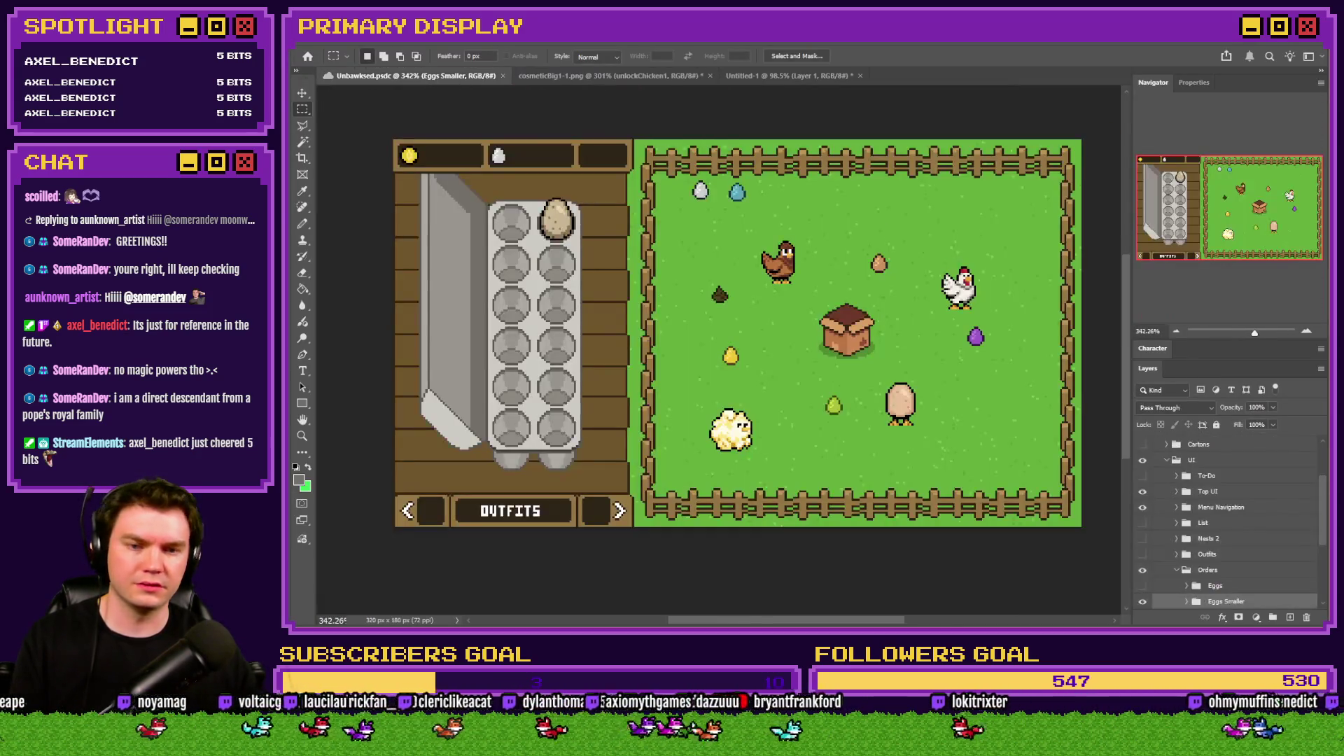
scroll(1221, 580, "down", 3)
left_click(1188, 523)
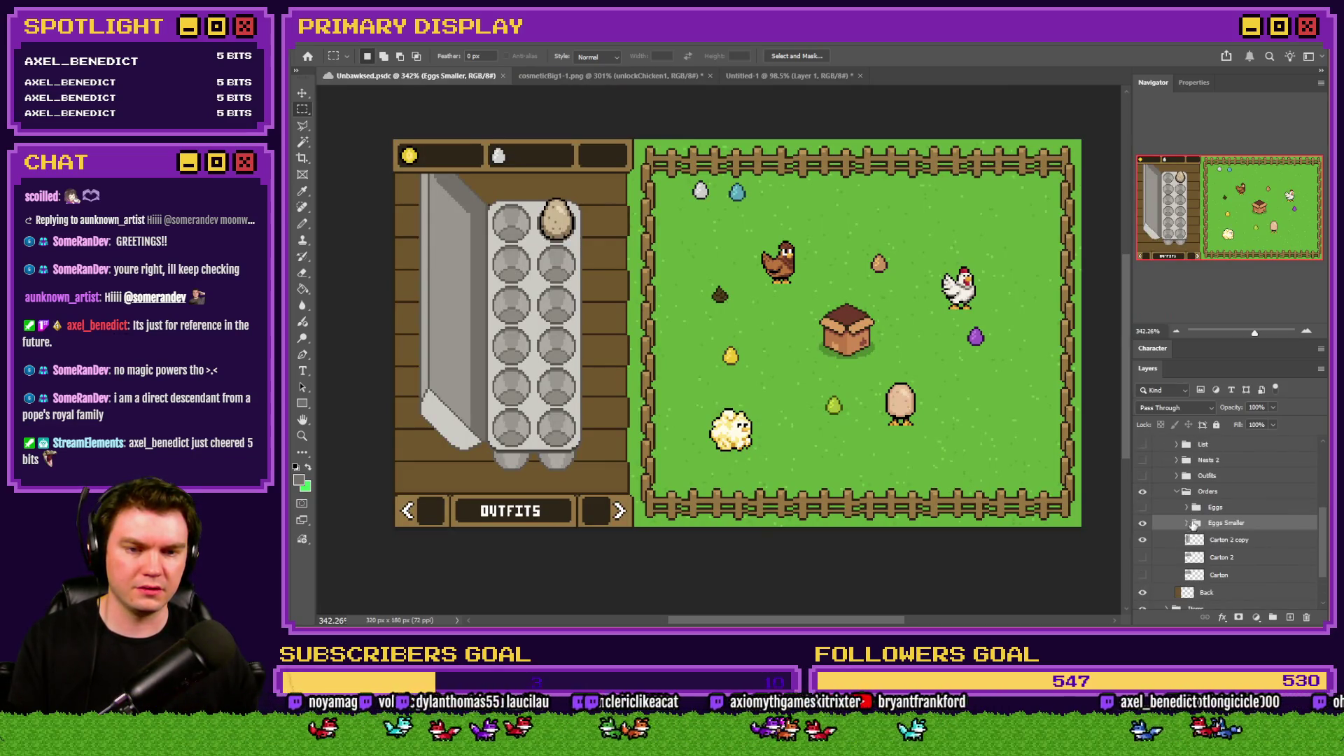
left_click(1177, 492)
left_click(1143, 504)
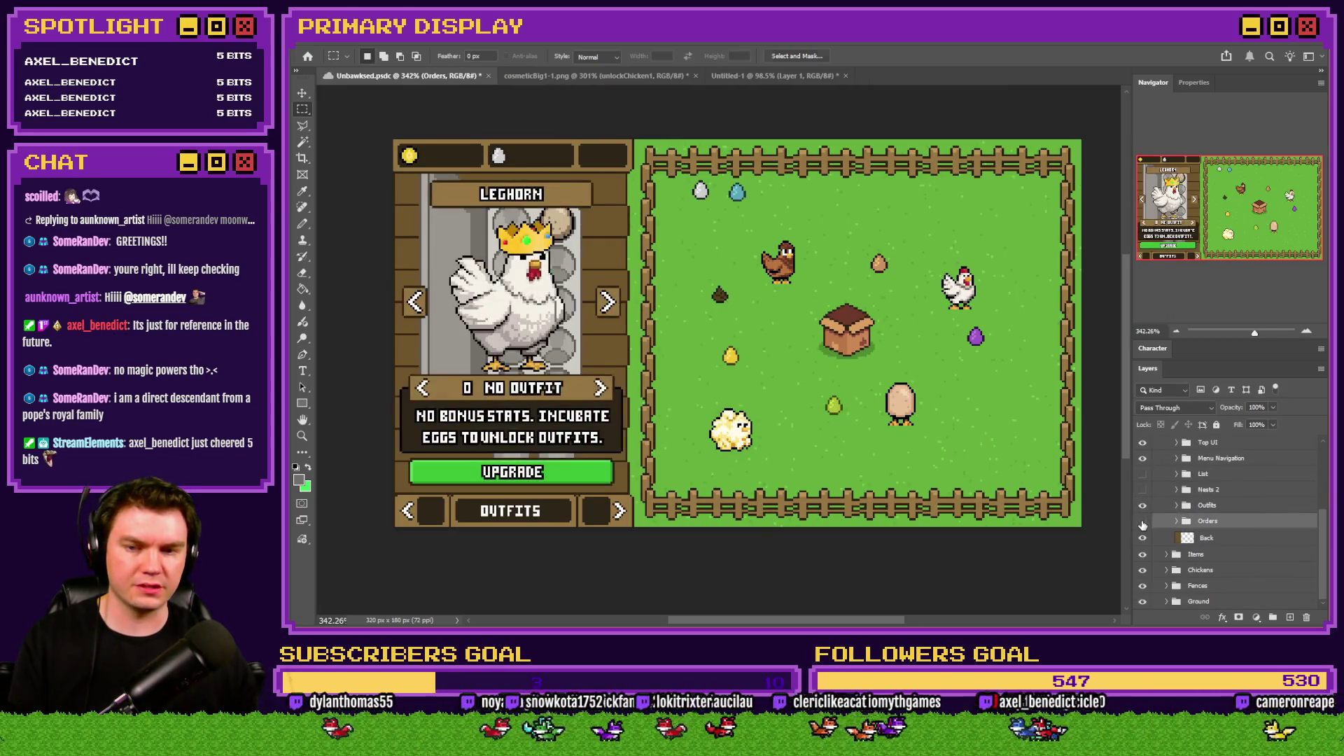
left_click(1143, 522)
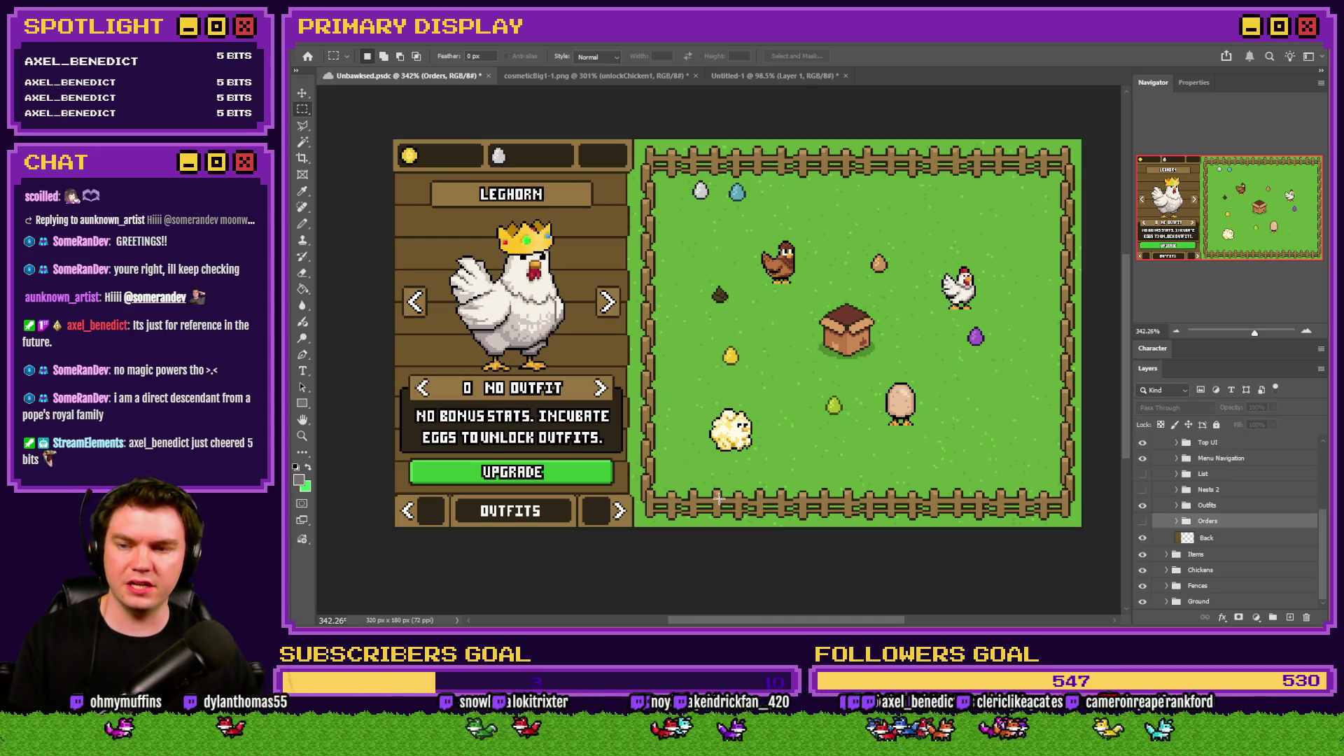
key("alt+Tab")
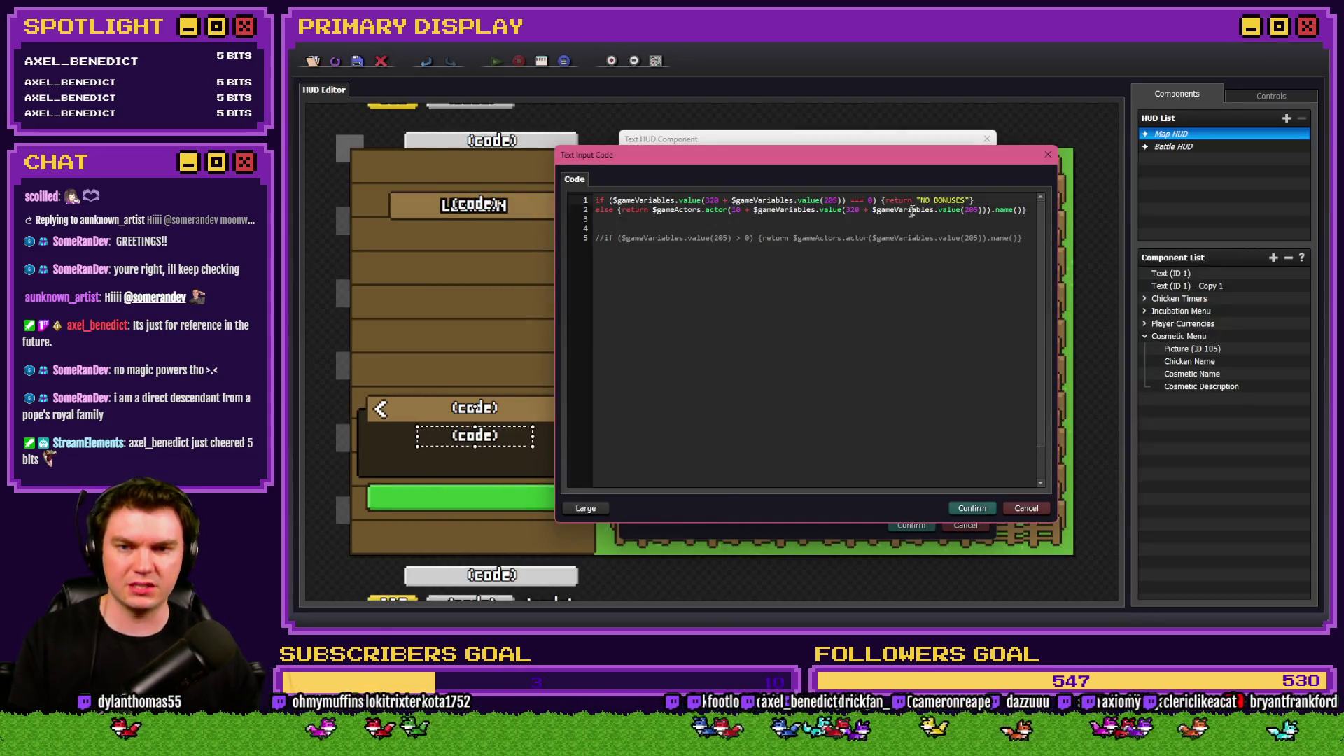
Change line 1's text from NO BONUSES to NO BONUS STATS and add a line break.
key("BackSpace")
key("BackSpace")
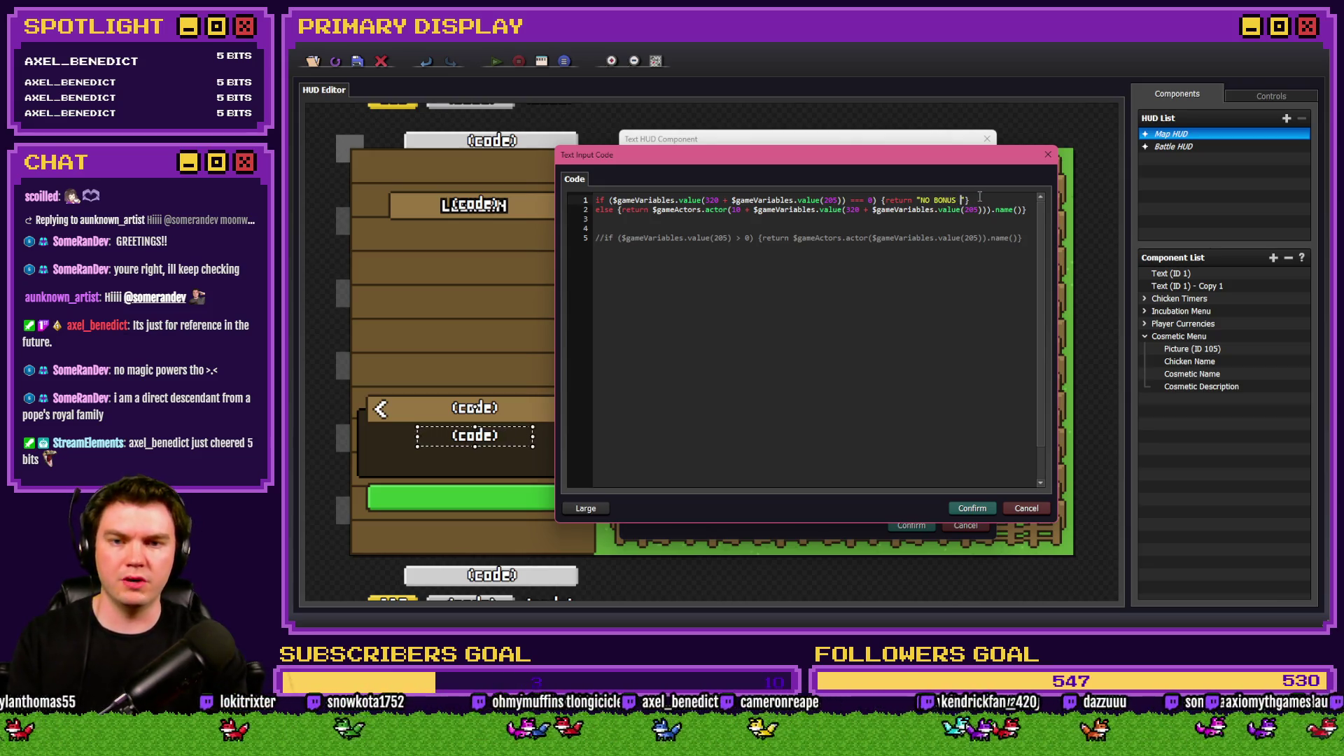
type("STATS")
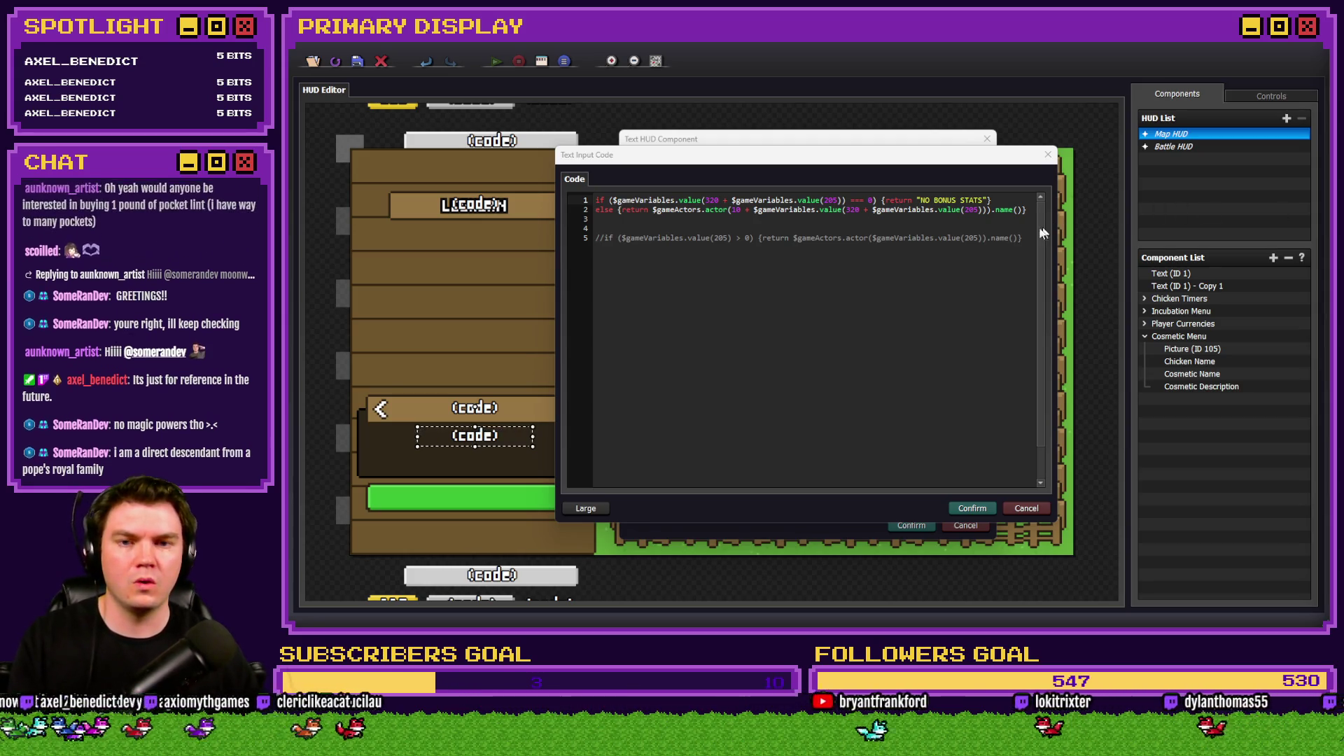
left_click(983, 171)
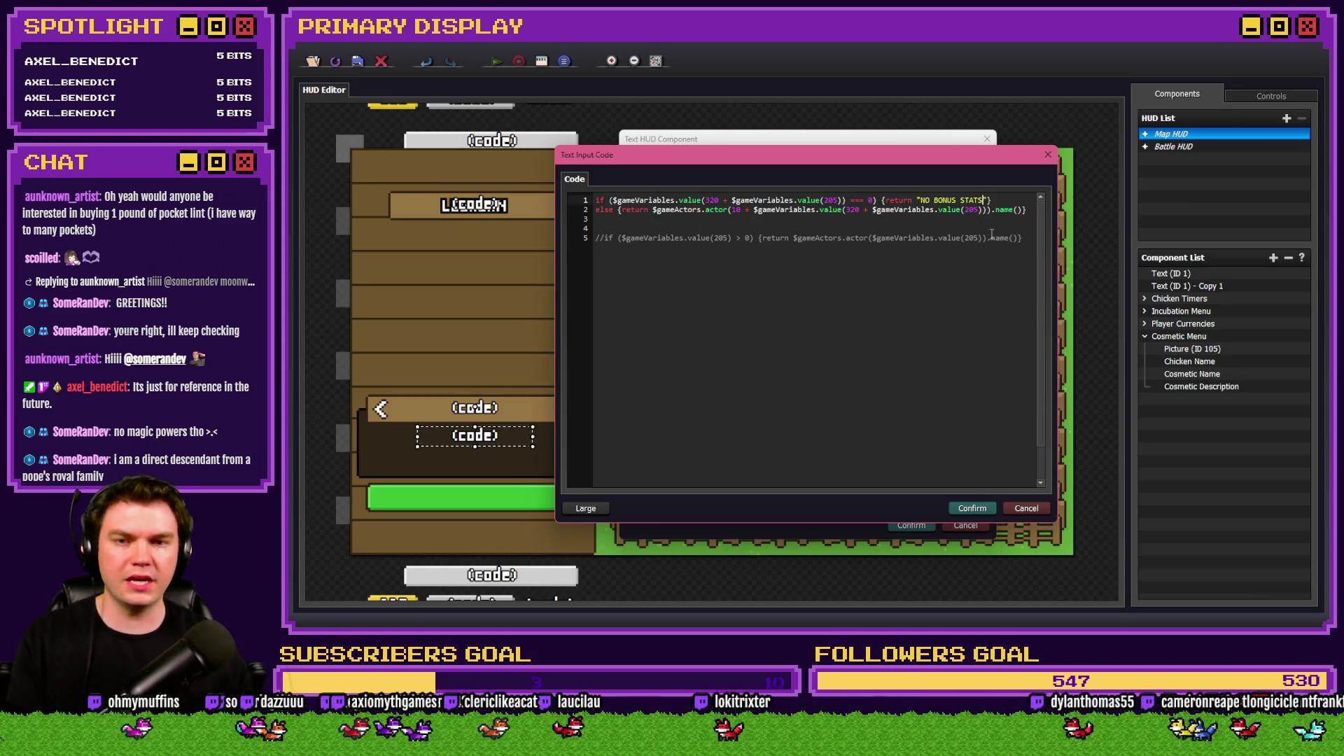
key("Right")
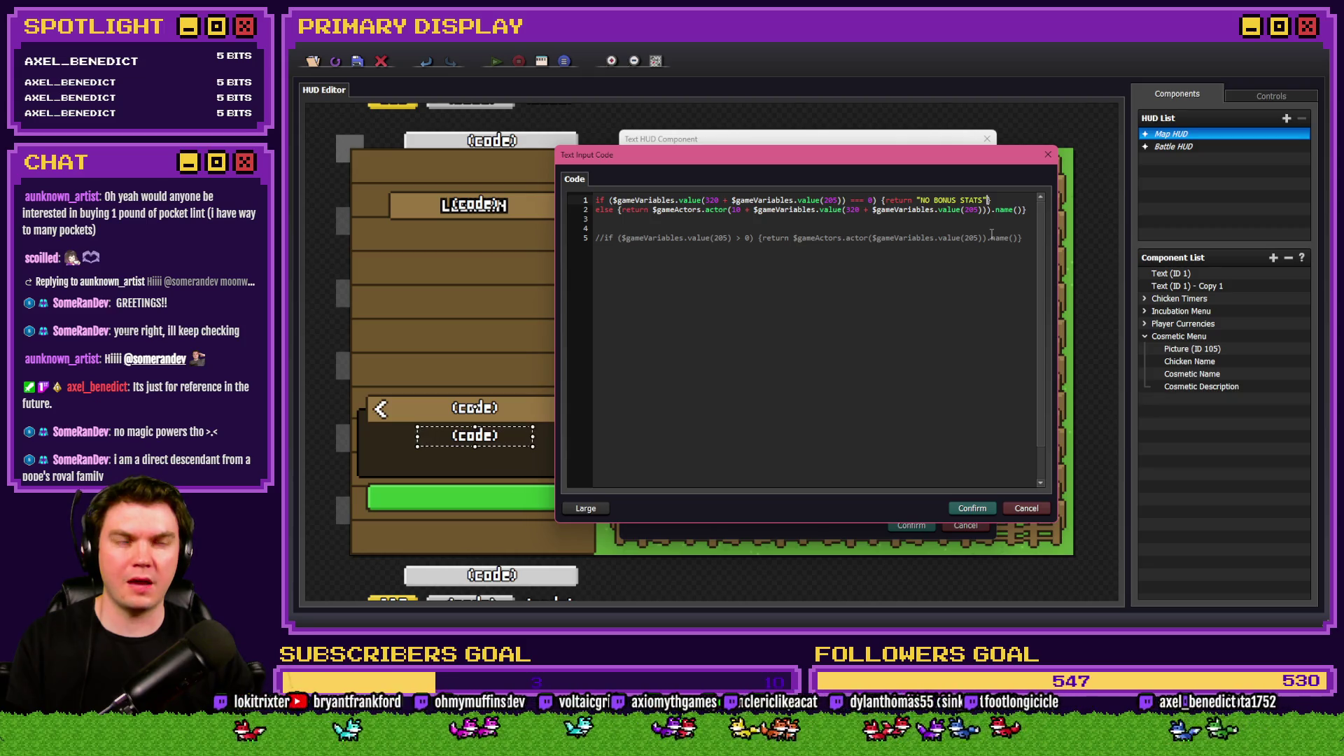
type("}")
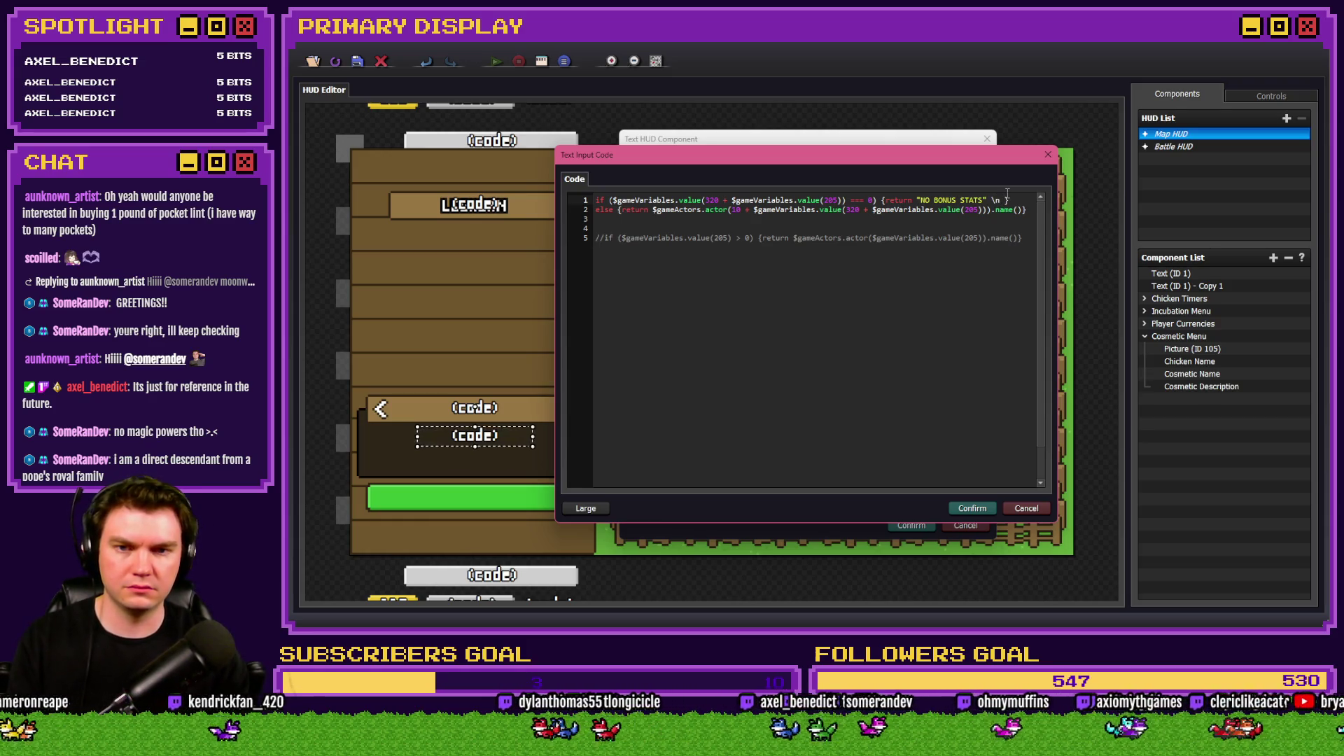
type("\"")
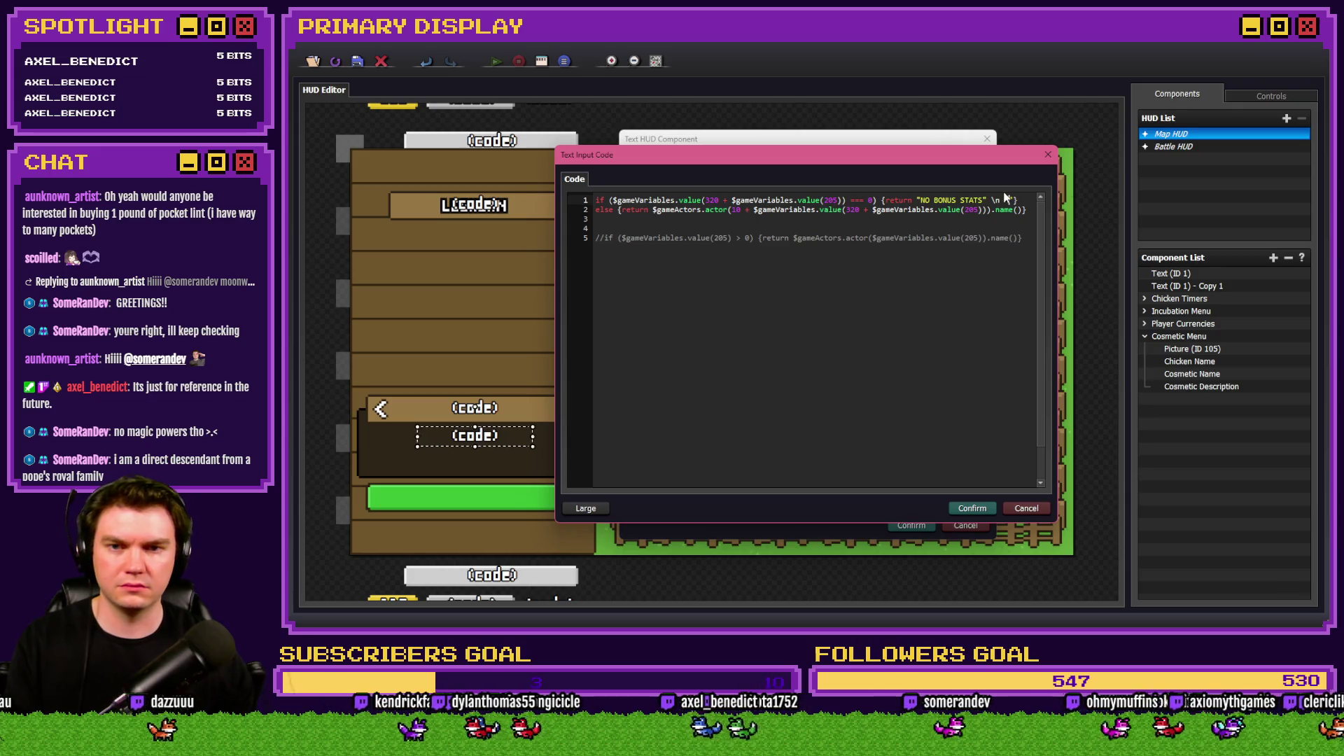
Add INCUBATE EGGS TO UNLOCK OUTFITS as the second line and confirm both dialogs.
key("alt+Tab")
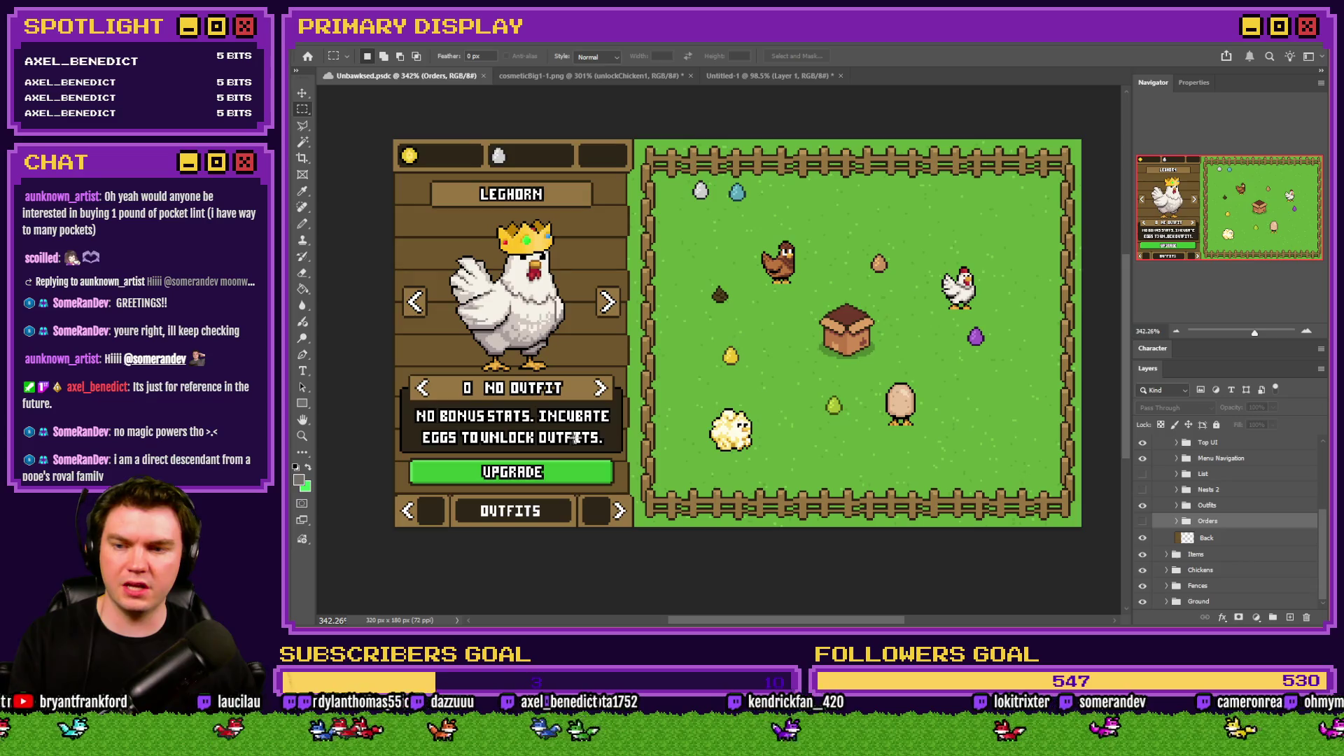
key("alt+Tab")
type("INCUBATE")
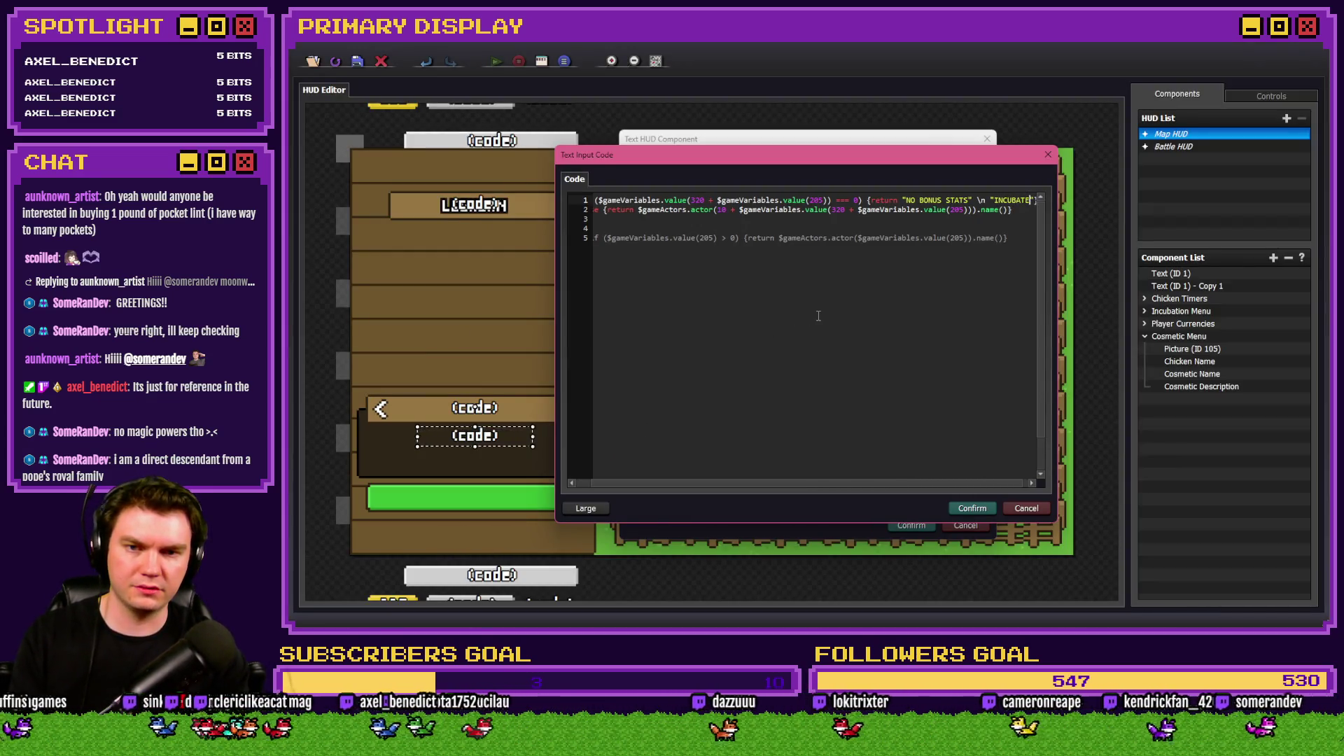
type(" EGGS TO U")
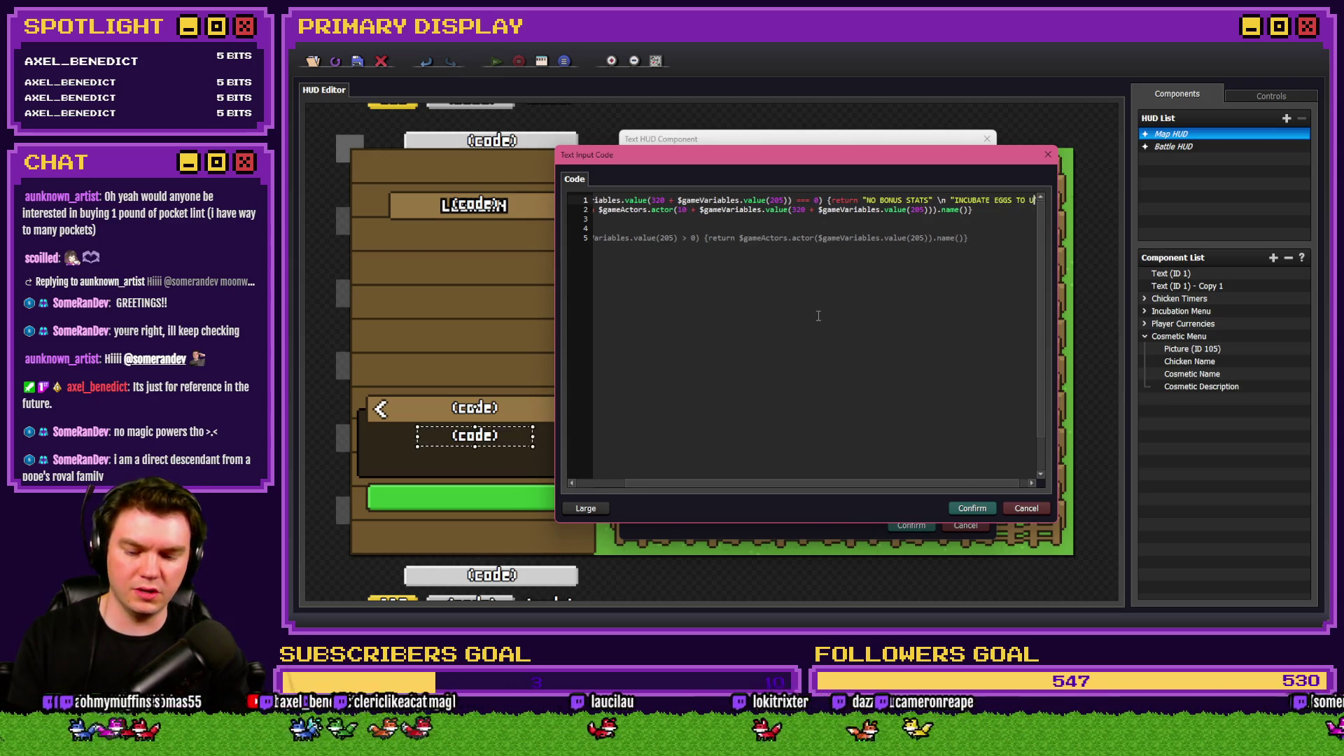
type("NLOCK OUTFITS")
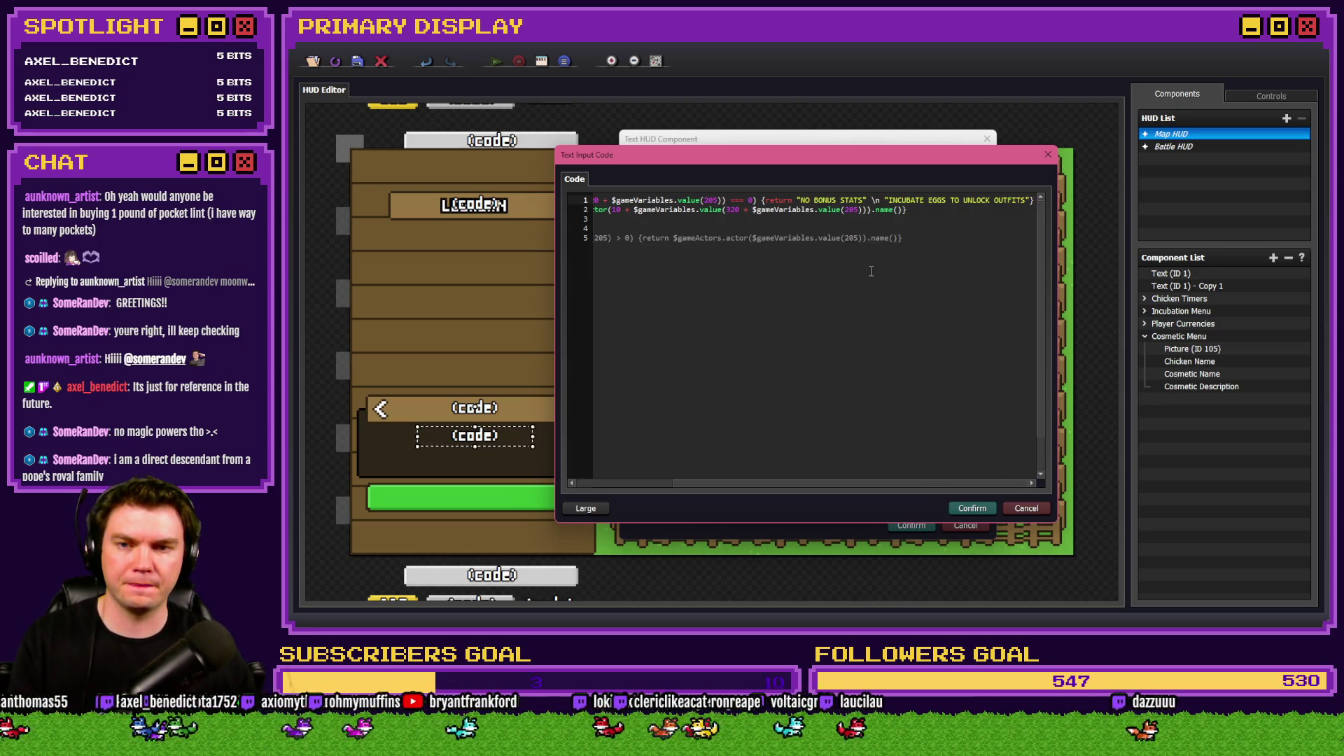
key("Home")
left_click(969, 508)
left_click(860, 391)
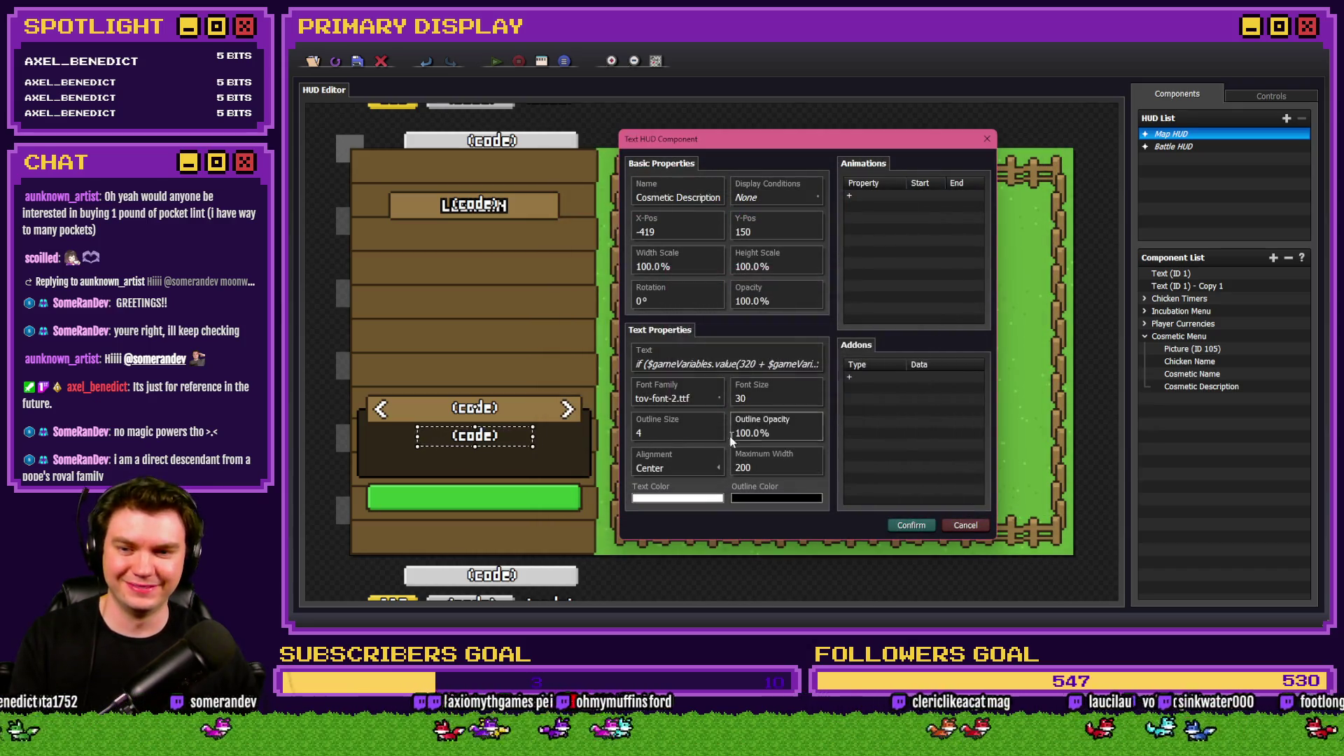
Set the Cosmetic Description text's maximum width to 400.
double_click(769, 467)
type("400")
left_click(911, 525)
Reconfirm the Cosmetic Description text settings and save the HUD project.
double_click(1201, 387)
double_click(774, 468)
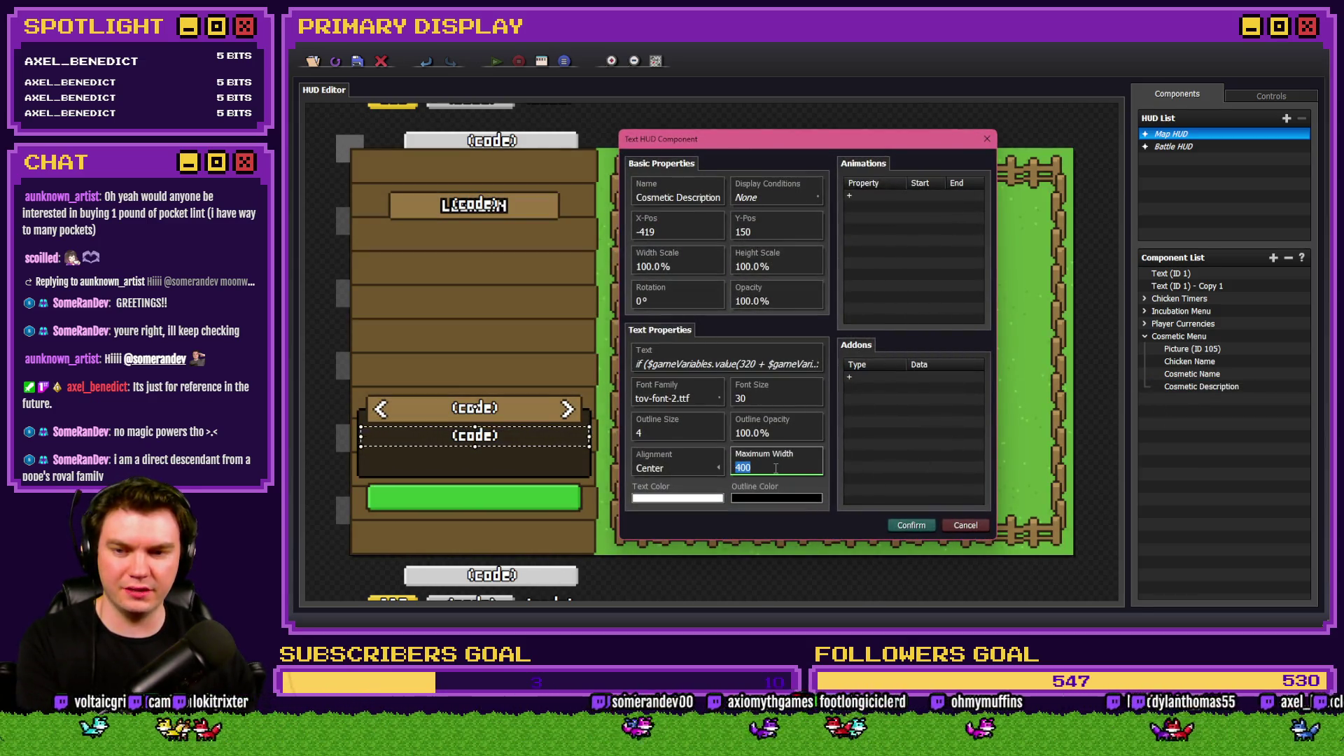
left_click(911, 525)
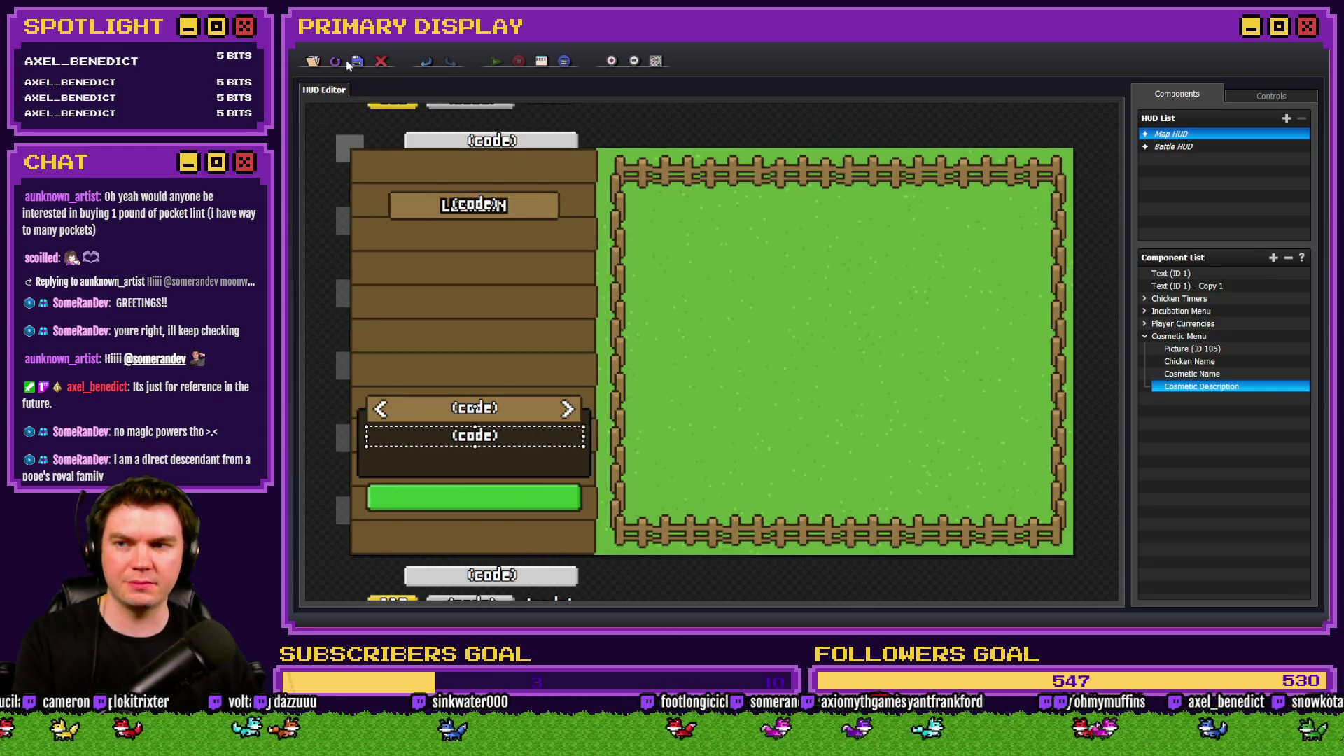
left_click(354, 60)
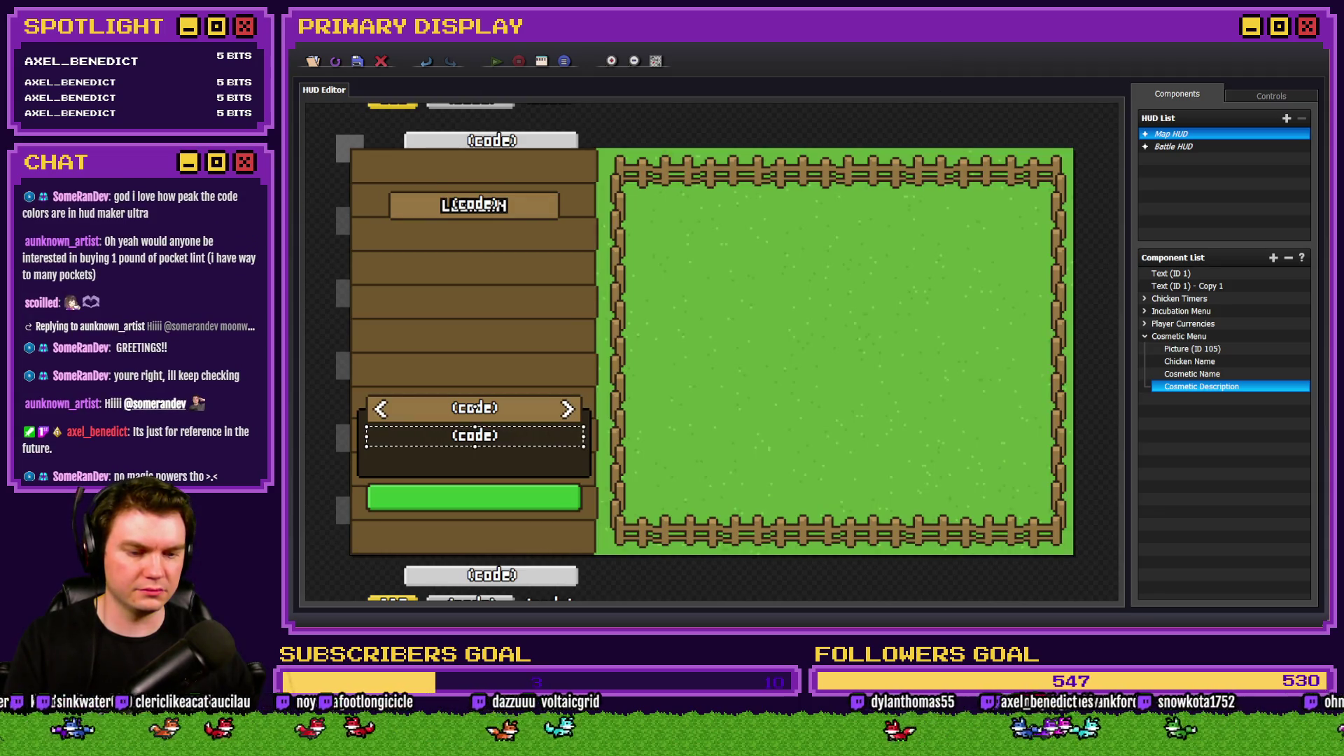
Back in RPG Maker MZ, close the Database with OK and start an F9 playtest.
key("alt+Tab")
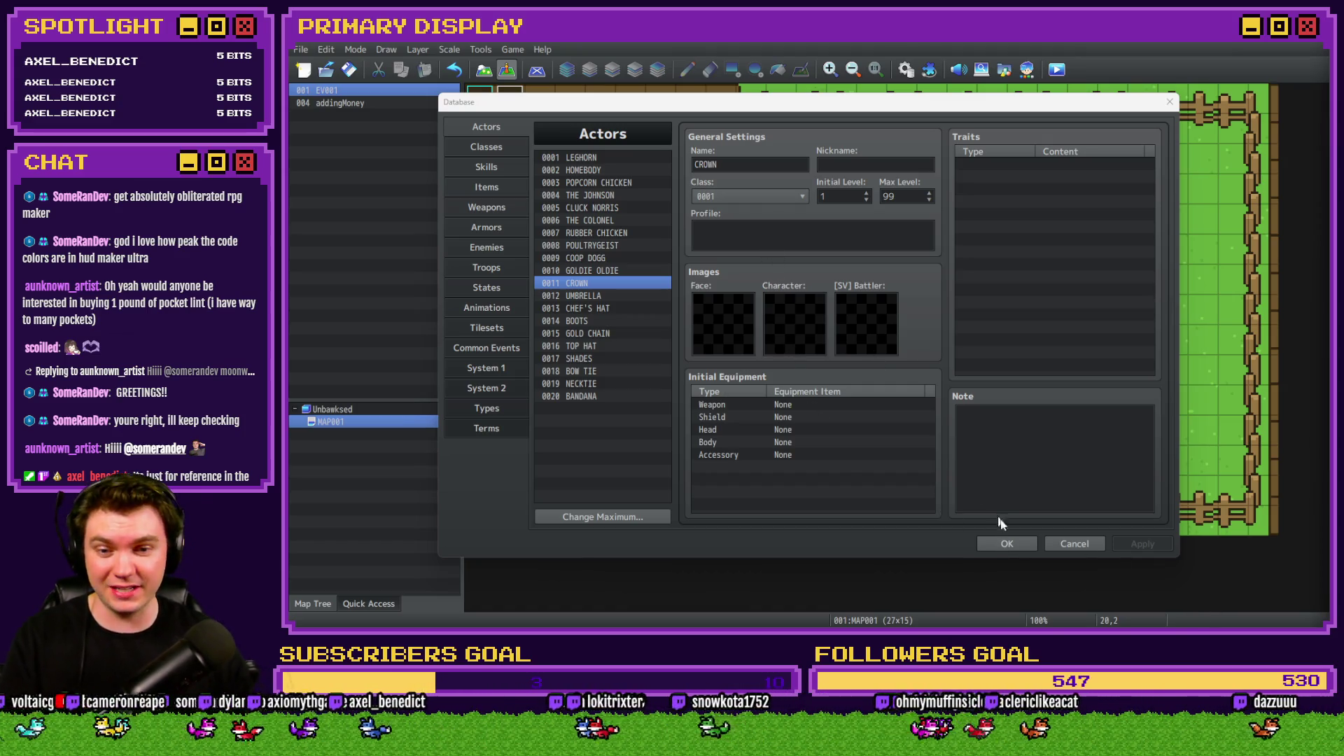
left_click(1007, 544)
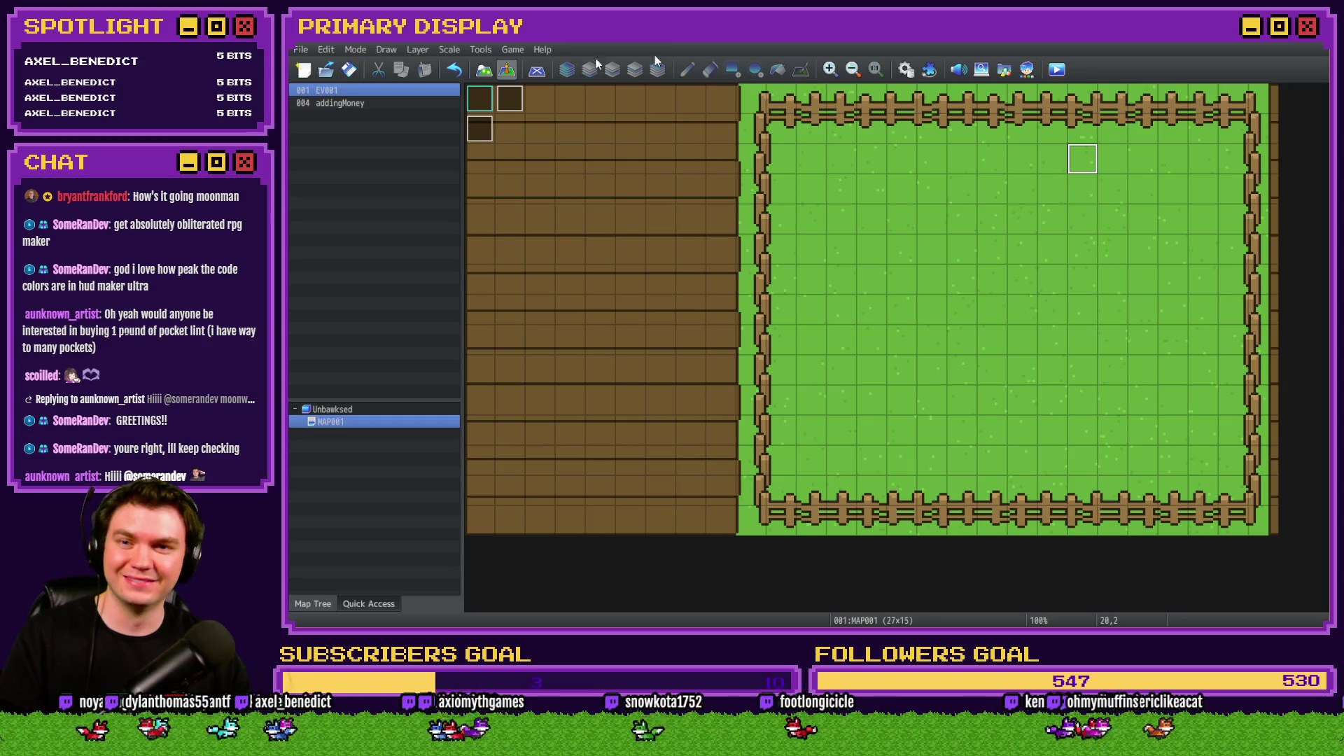
key("F9")
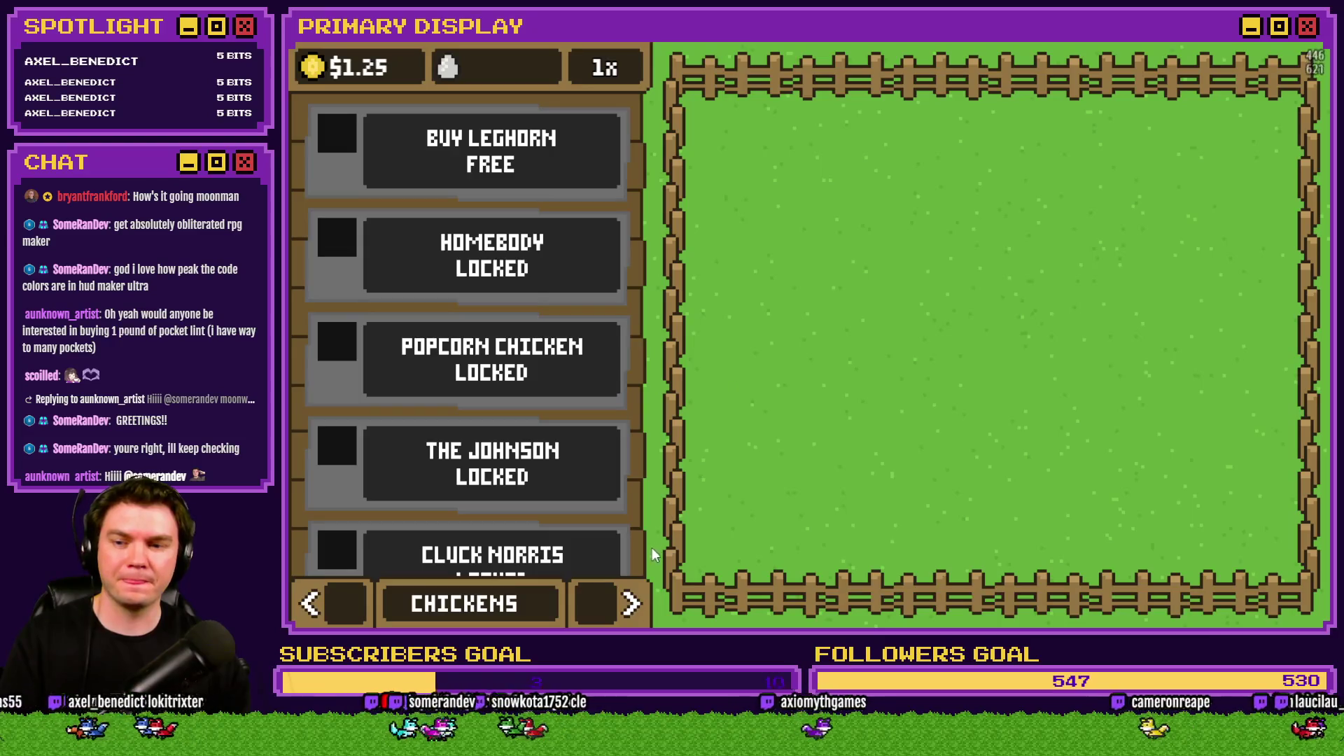
Page the shop panel to Leghorn's OUTFITS page, then close the game and return to HUD Maker.
left_click(630, 603)
left_click(631, 603)
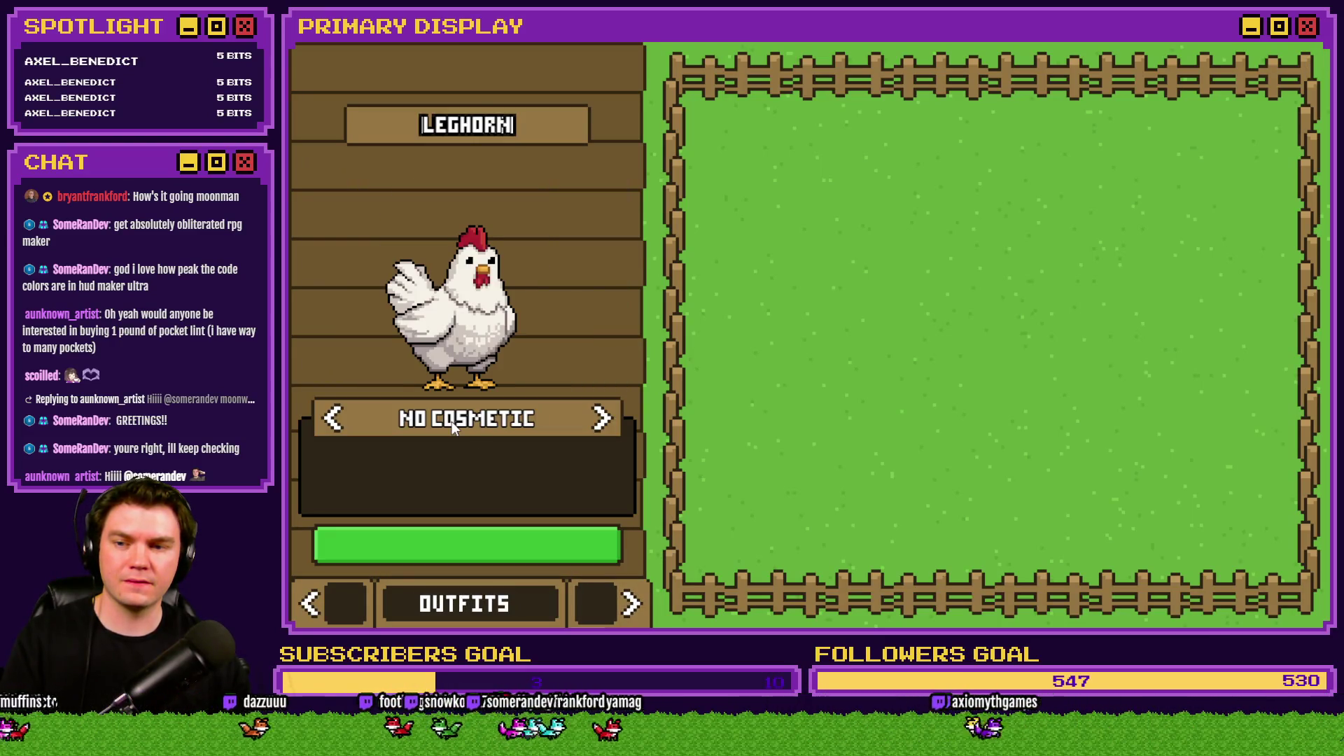
key("alt+F4")
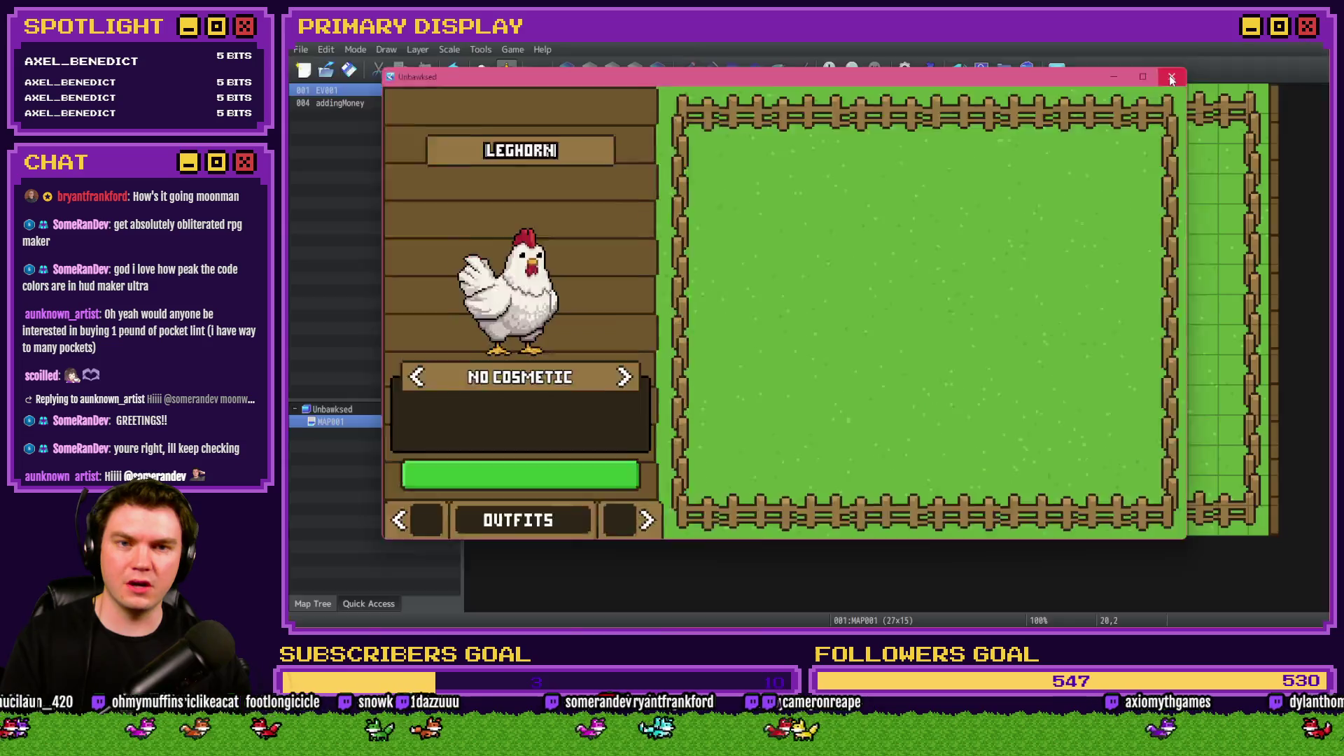
key("alt+Tab")
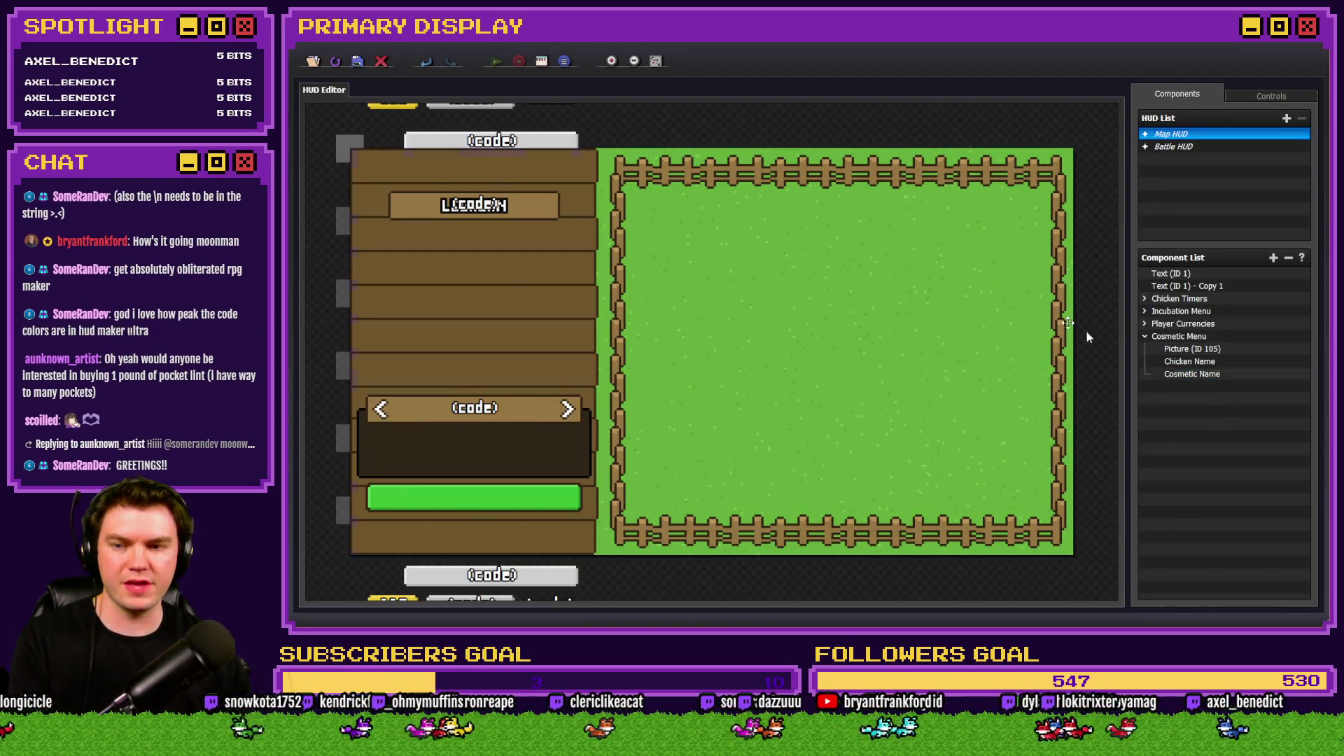
Delete Picture (ID 105) and open Cosmetic Description's text code in the large editor.
left_click(1225, 350)
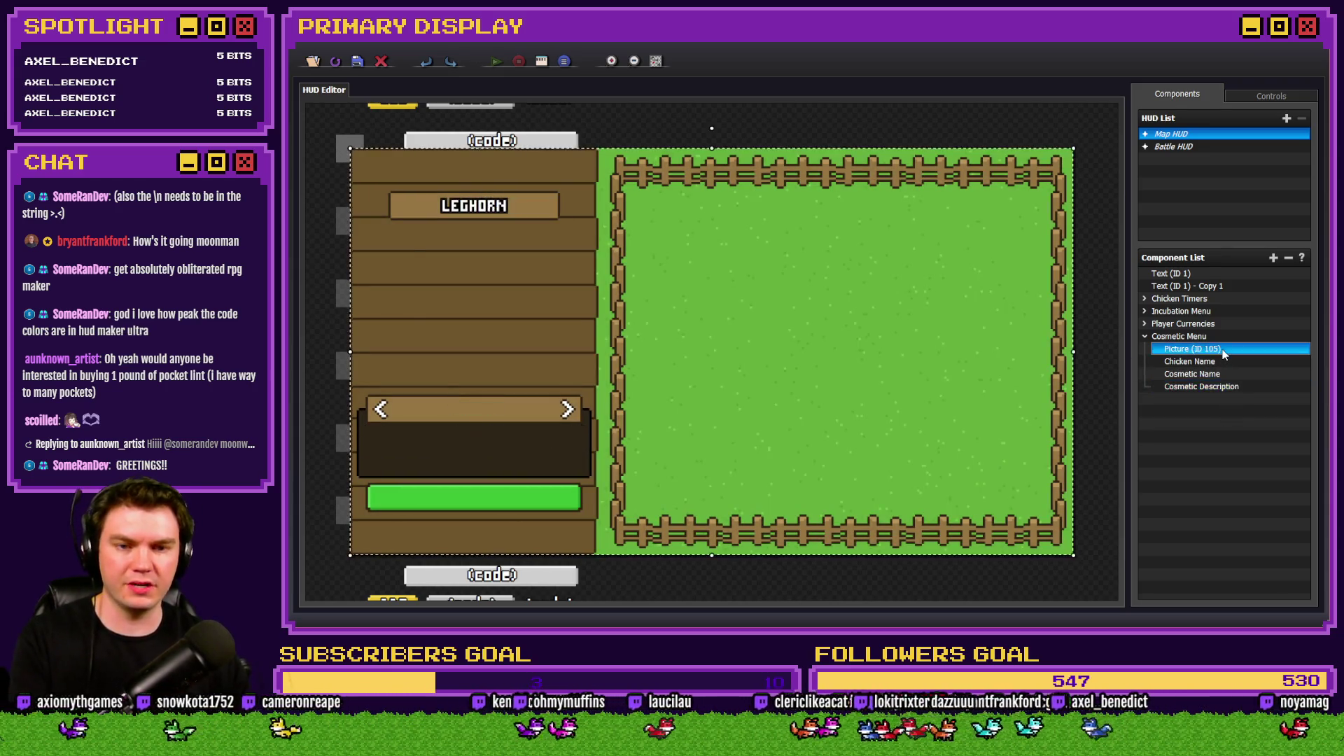
key("Delete")
double_click(1224, 374)
left_click(797, 365)
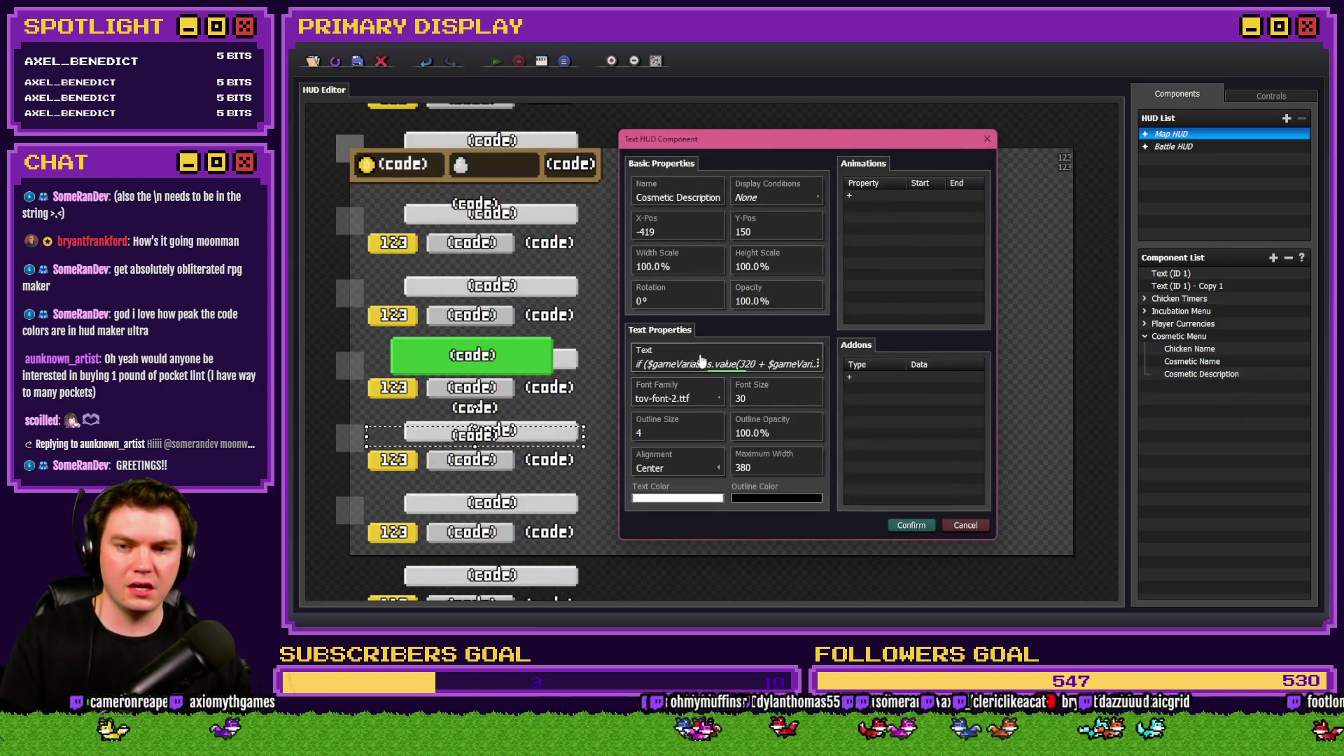
left_click(686, 384)
Comment out the else line with //, confirm all dialogs, and launch a playtest.
left_click(596, 209)
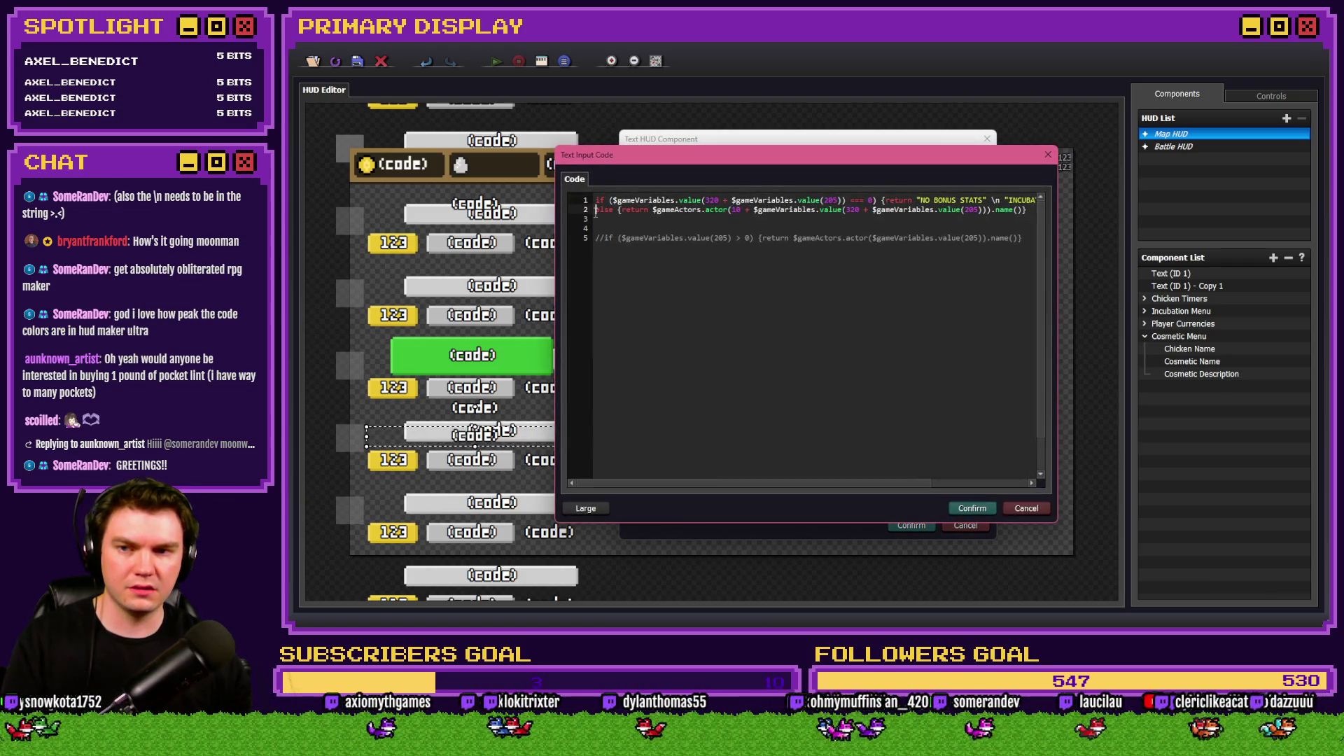
type("//")
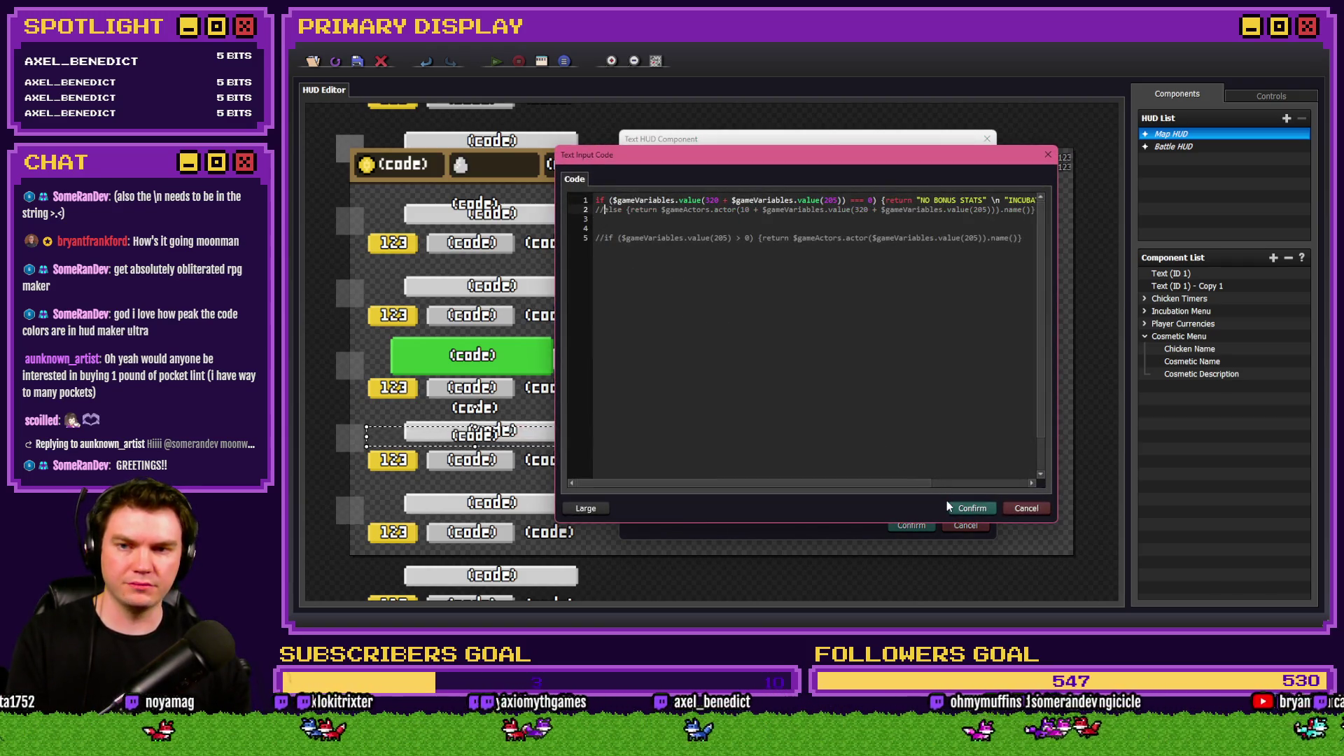
left_click(954, 507)
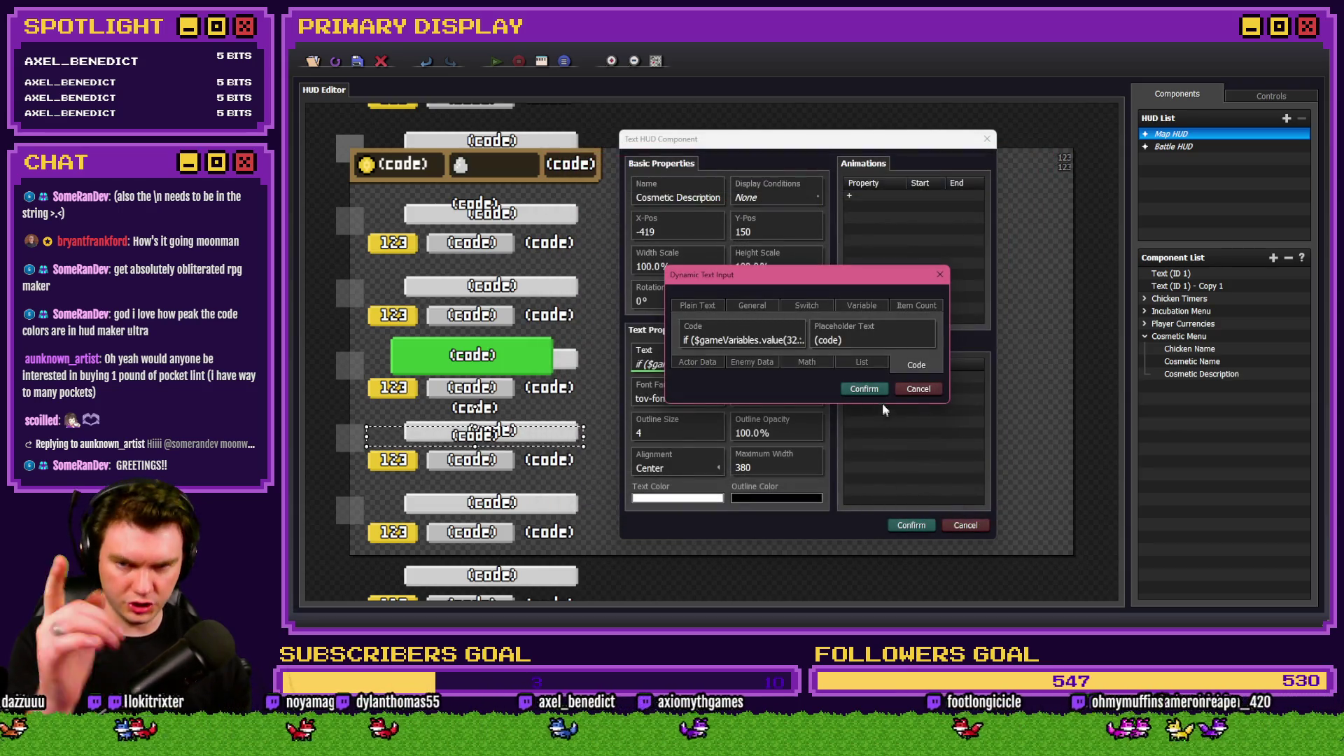
left_click(866, 390)
left_click(911, 525)
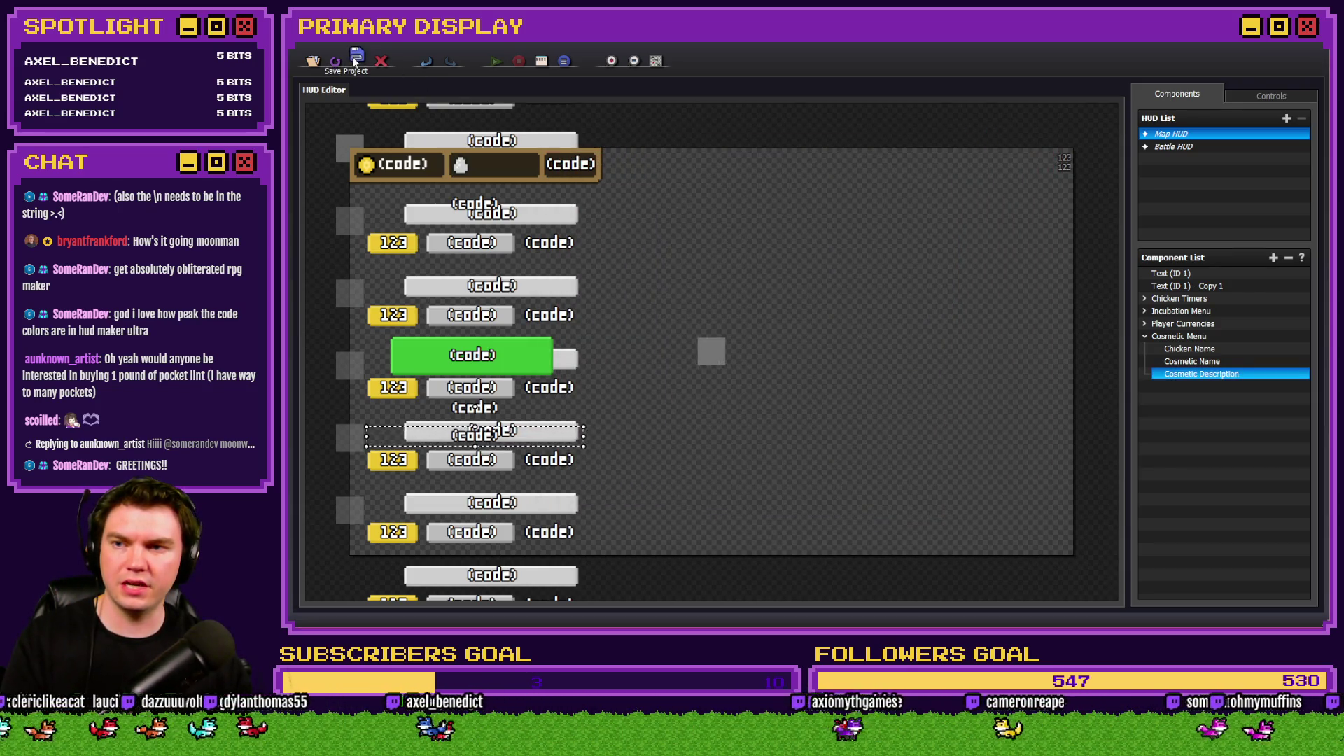
key("alt+Tab")
left_click(1056, 70)
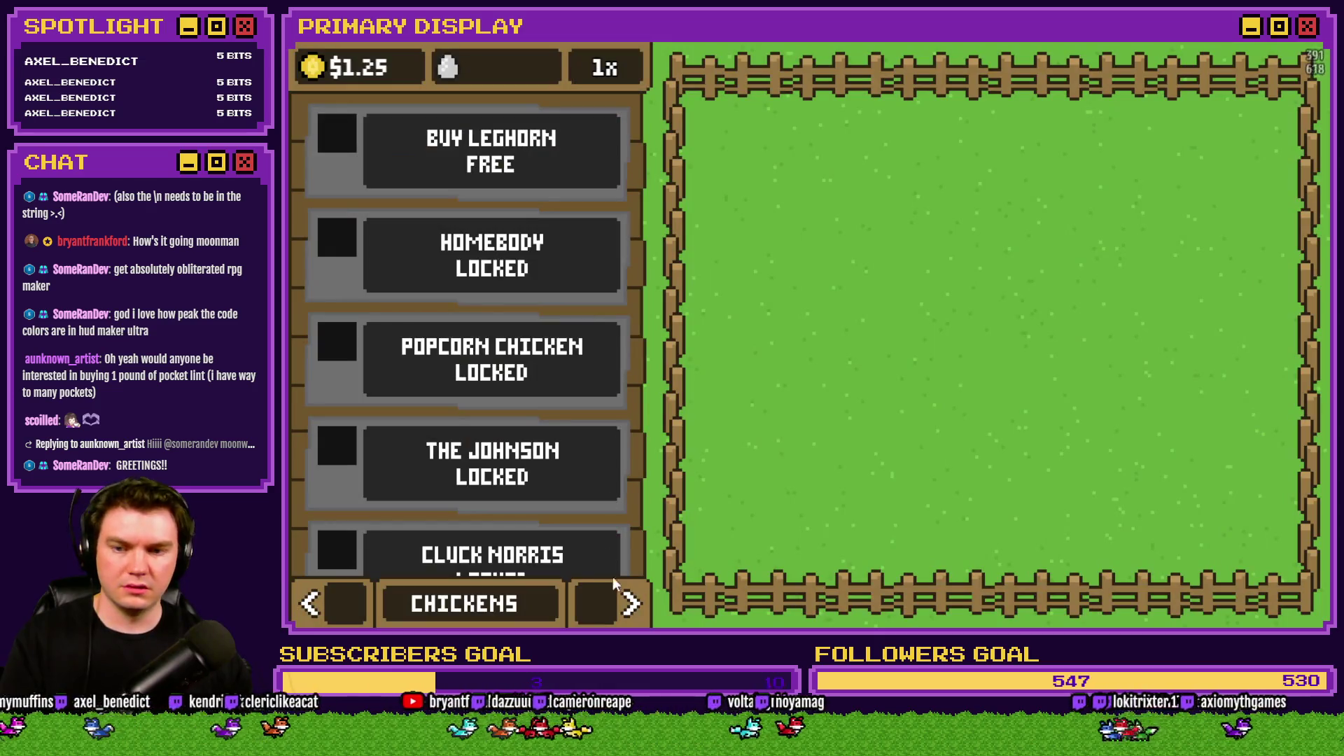
View the OUTFITS page in the playtest, close the game, and reopen Cosmetic Description's settings.
left_click(614, 605)
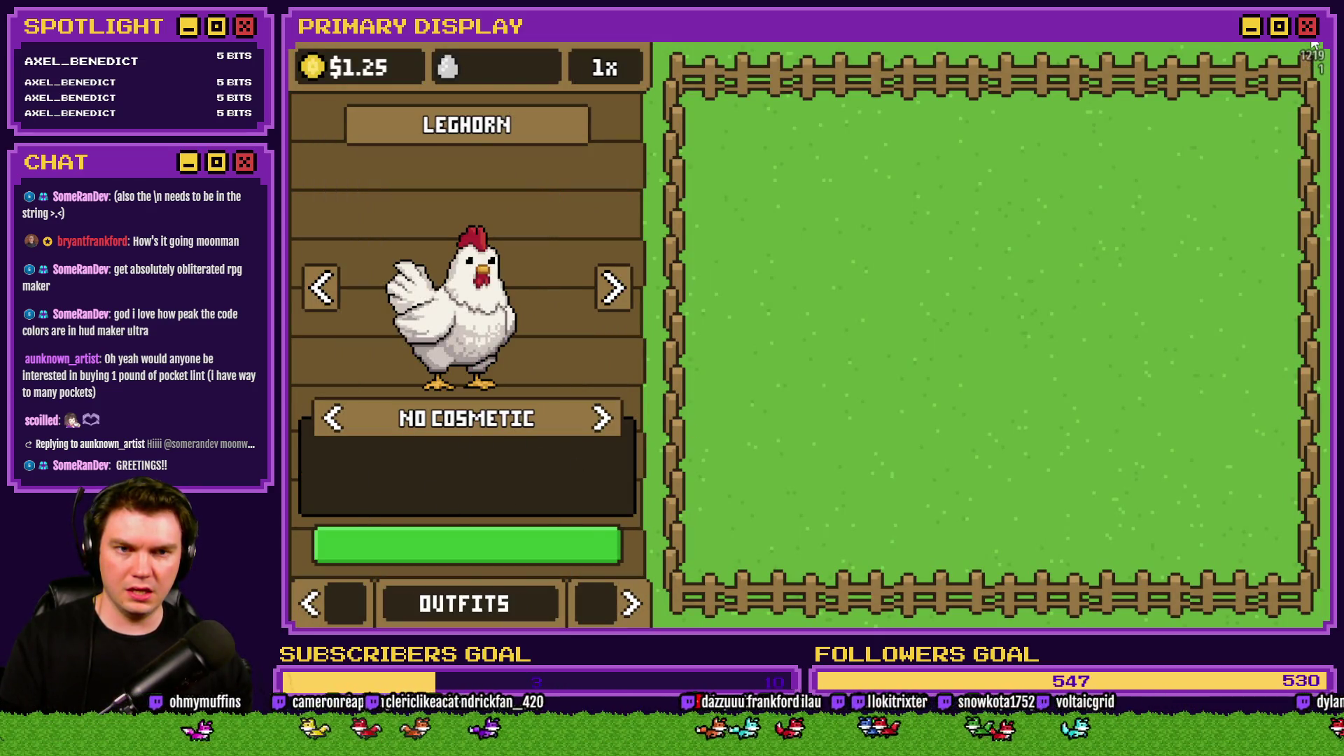
key("alt+F4")
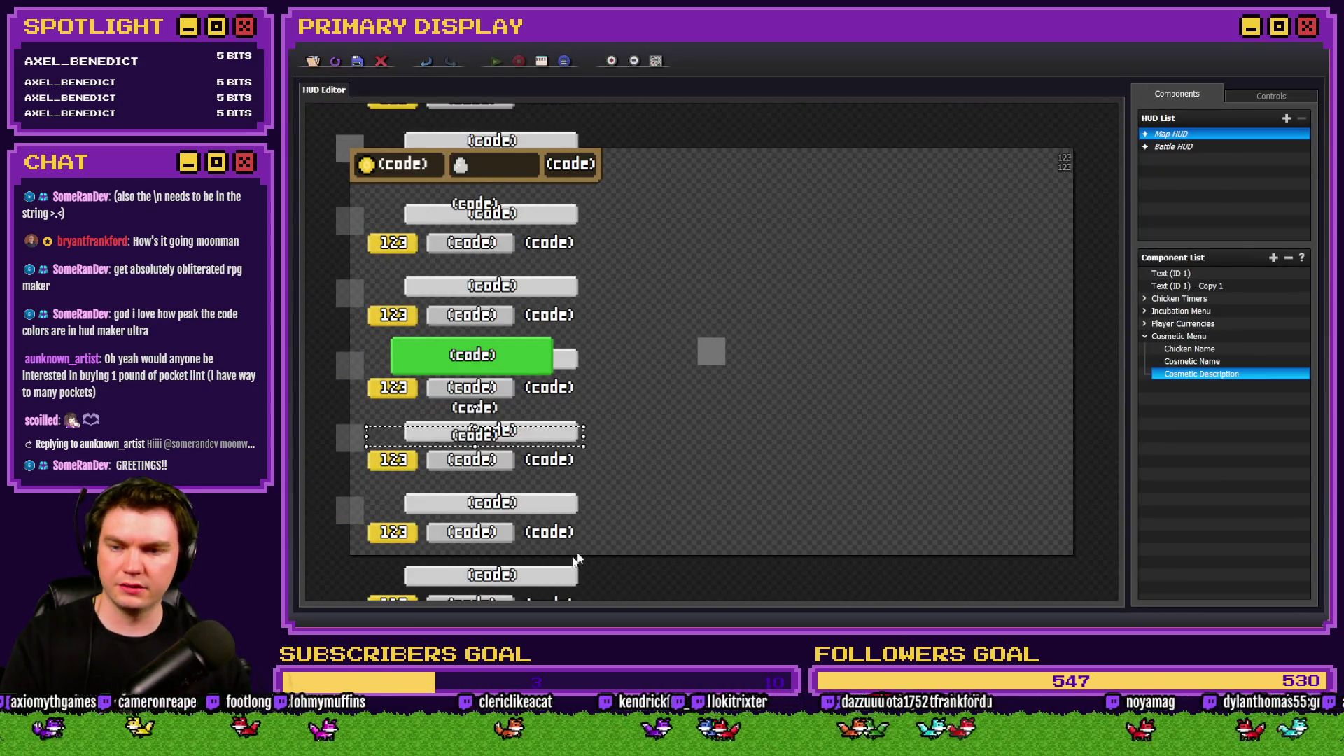
double_click(1198, 374)
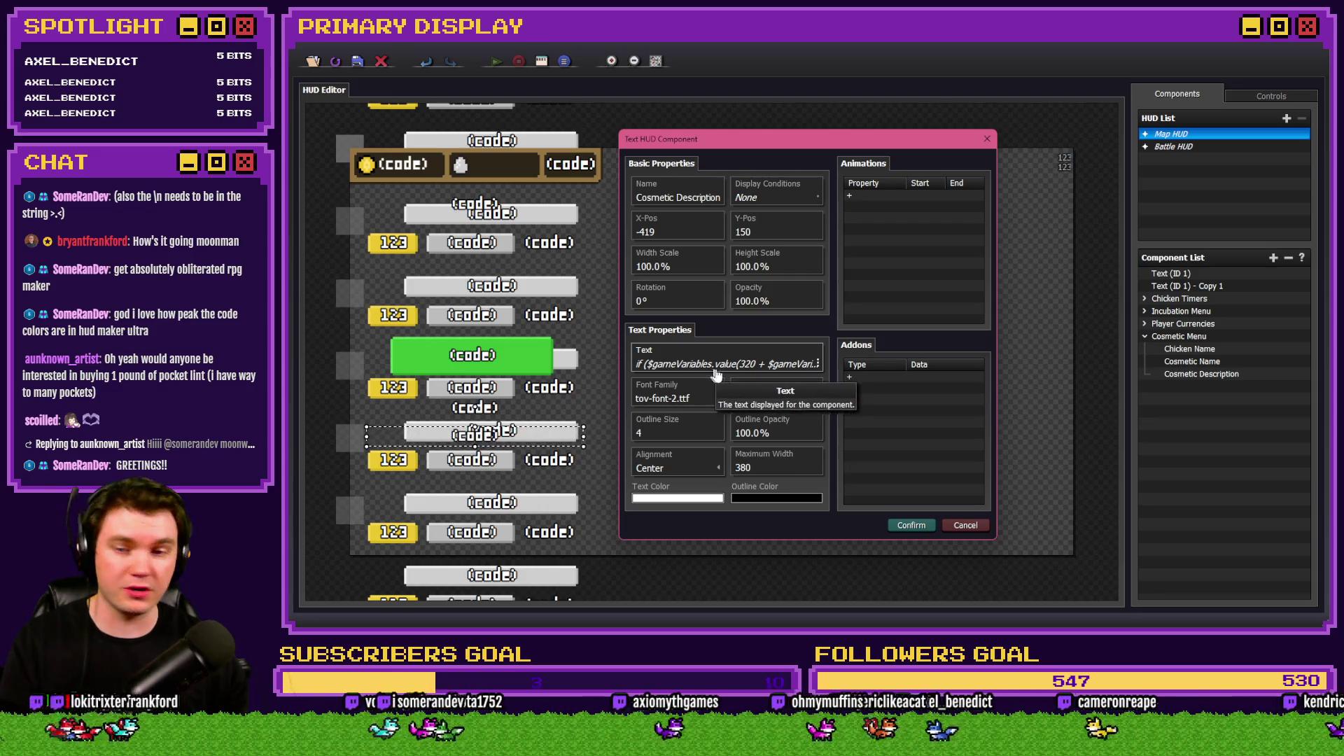
In the full code editor, delete the stray quote after \n on line 1 and confirm both dialogs.
left_click(725, 361)
left_click(930, 389)
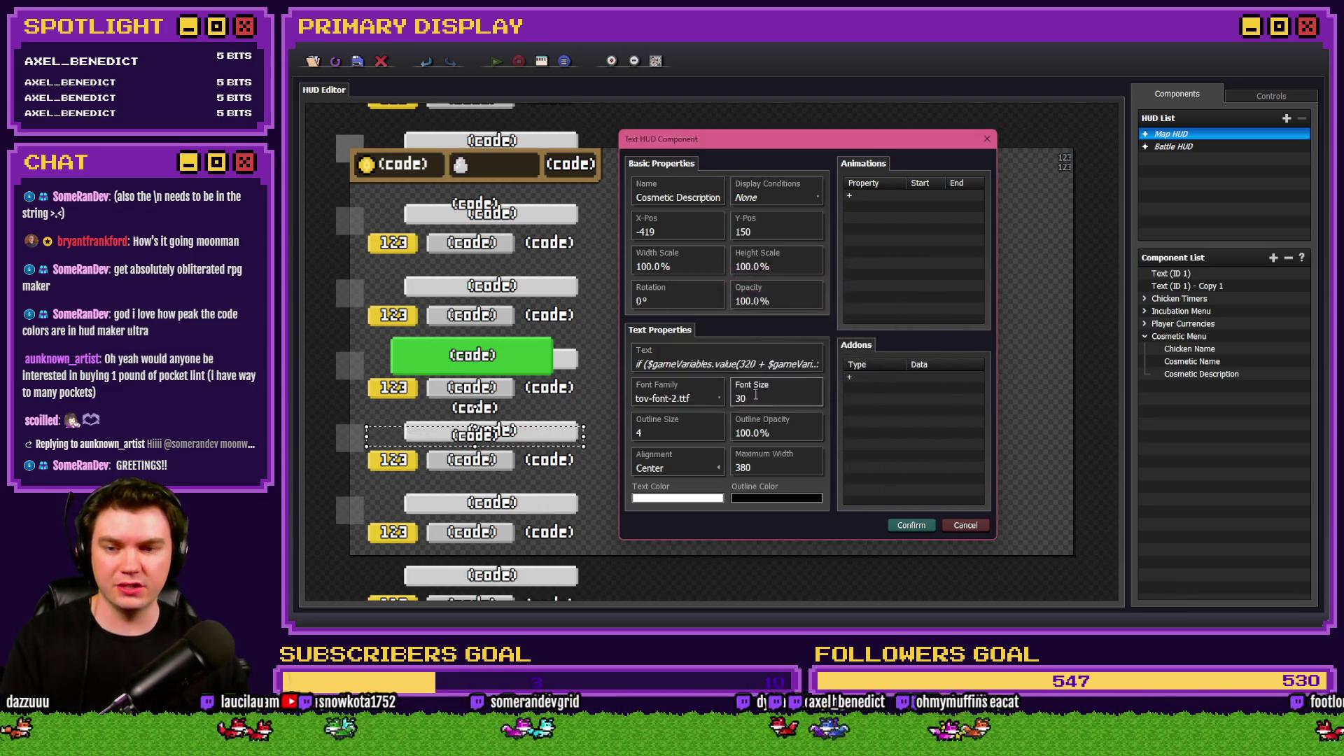
left_click(744, 366)
left_click(754, 339)
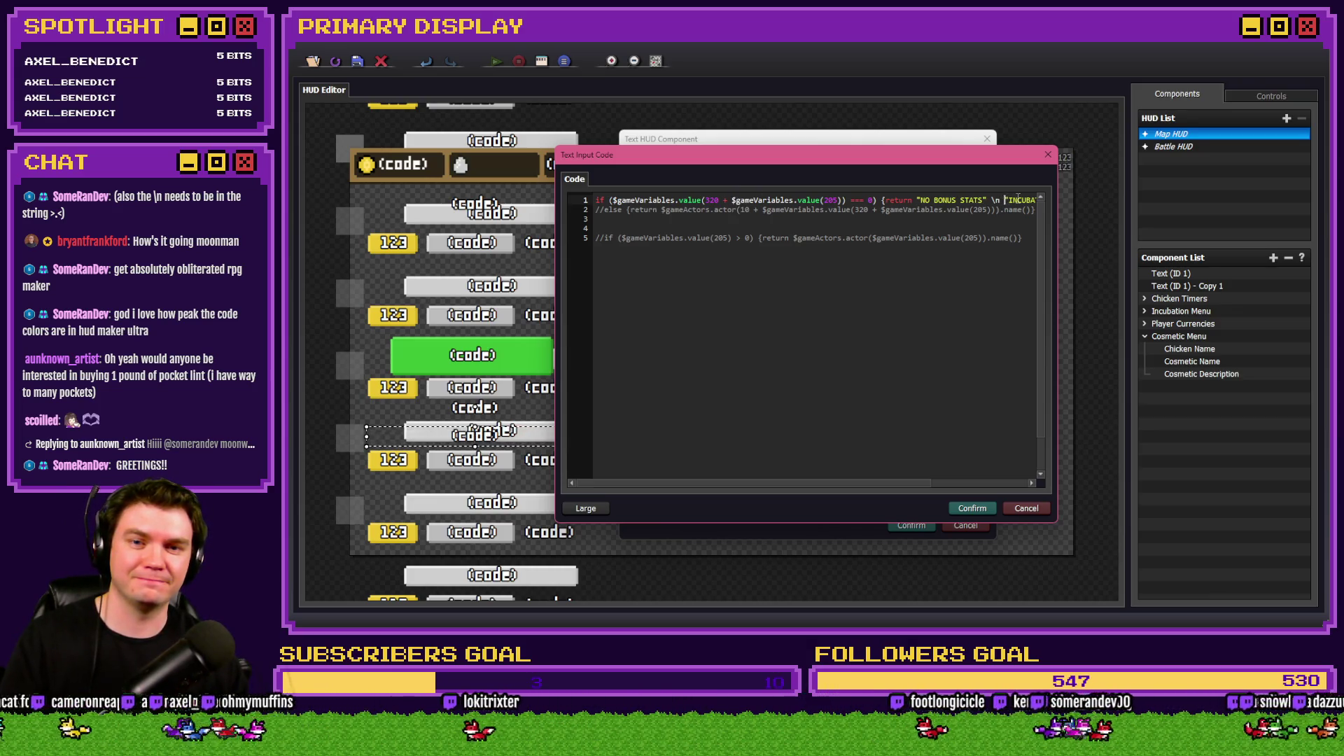
key("BackSpace")
key("BackSpace")
key("BackSpace")
key("BackSpace")
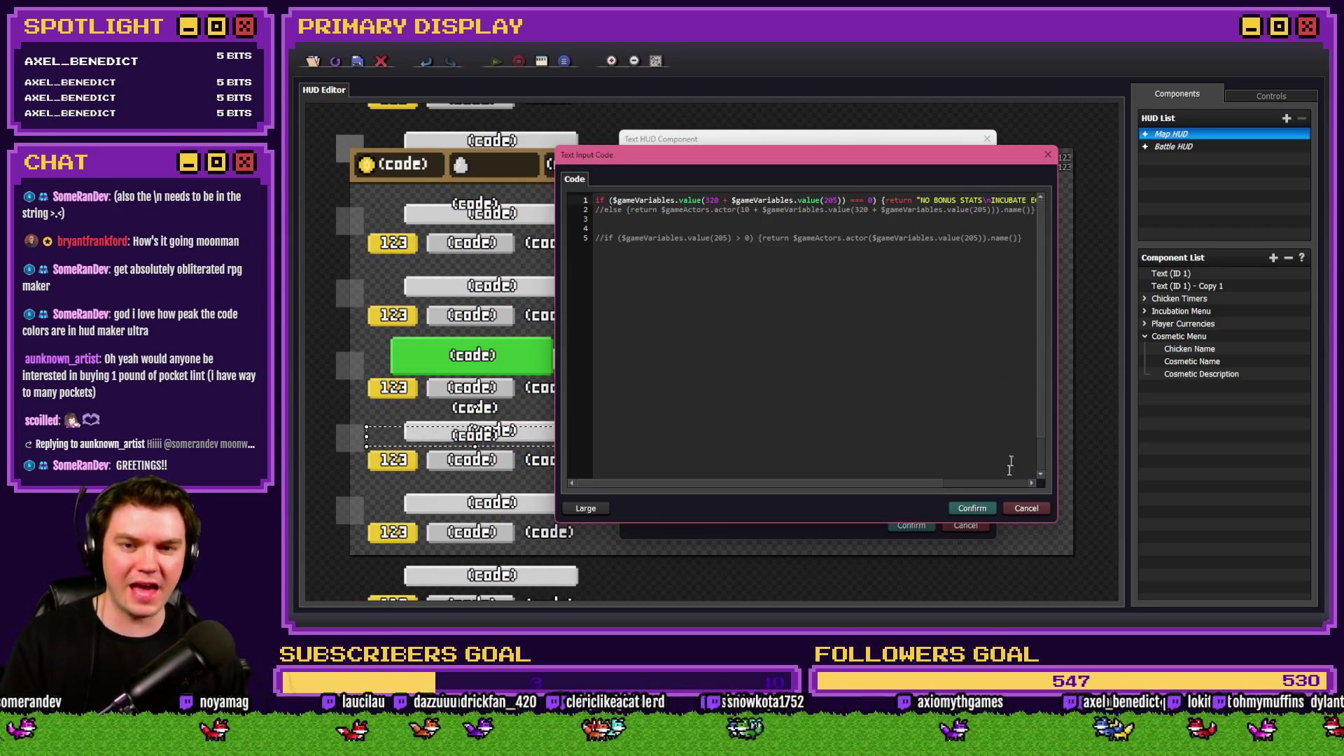
left_click(979, 516)
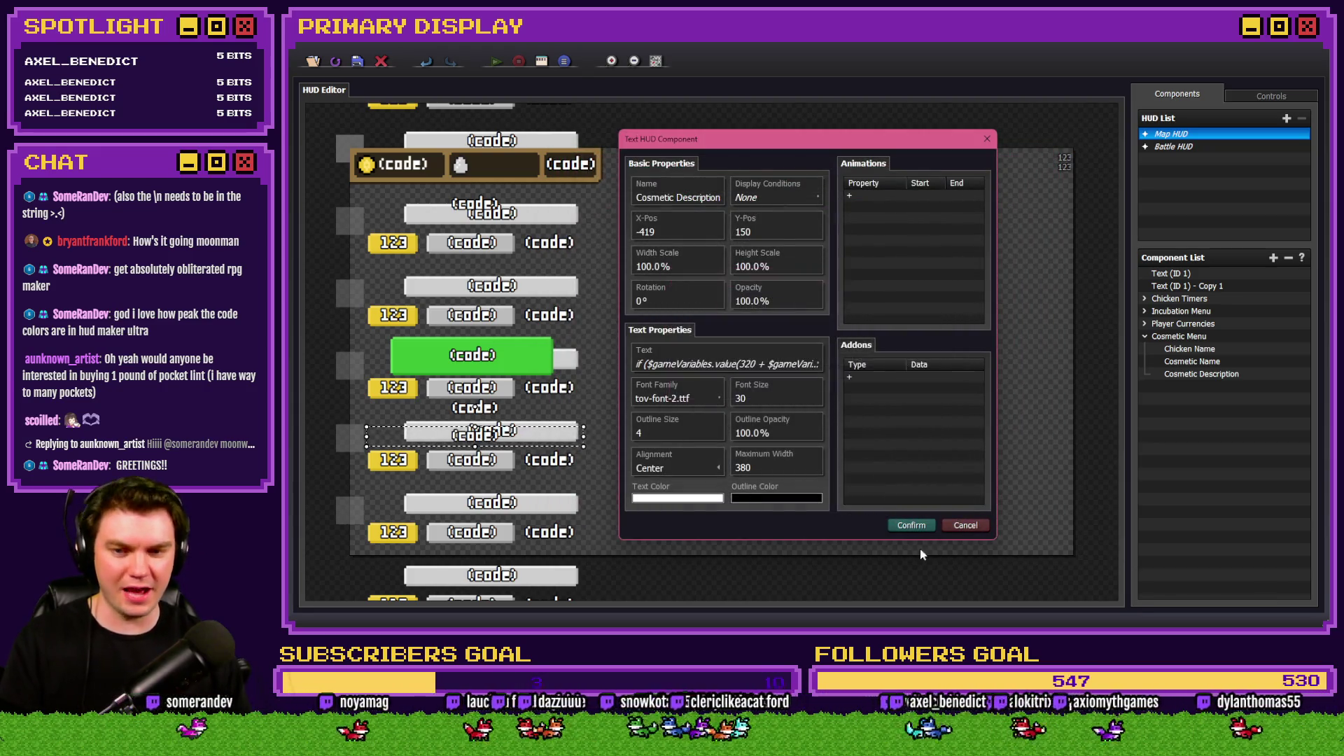
left_click(910, 524)
Close HUD Maker, playtest, check the NO BONUS STATS description on the OUTFITS page, and close the game.
left_click(381, 61)
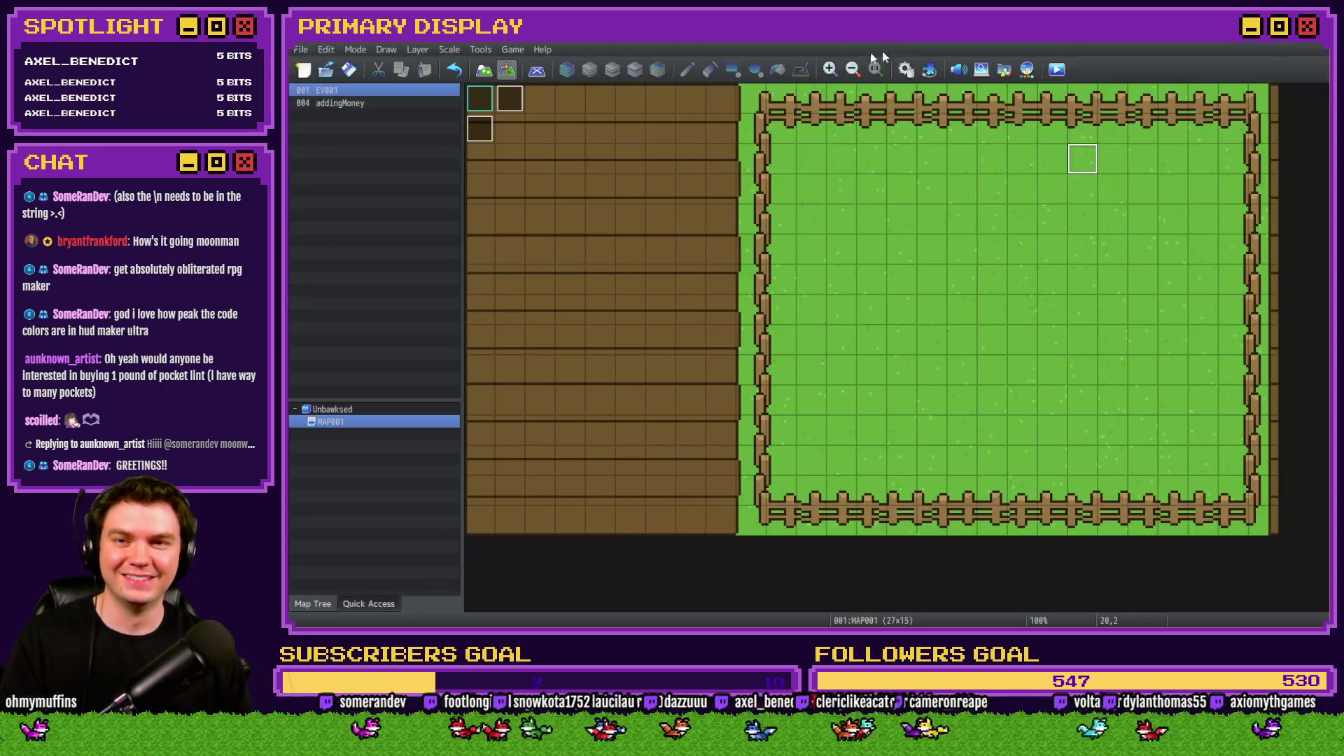
left_click(1055, 68)
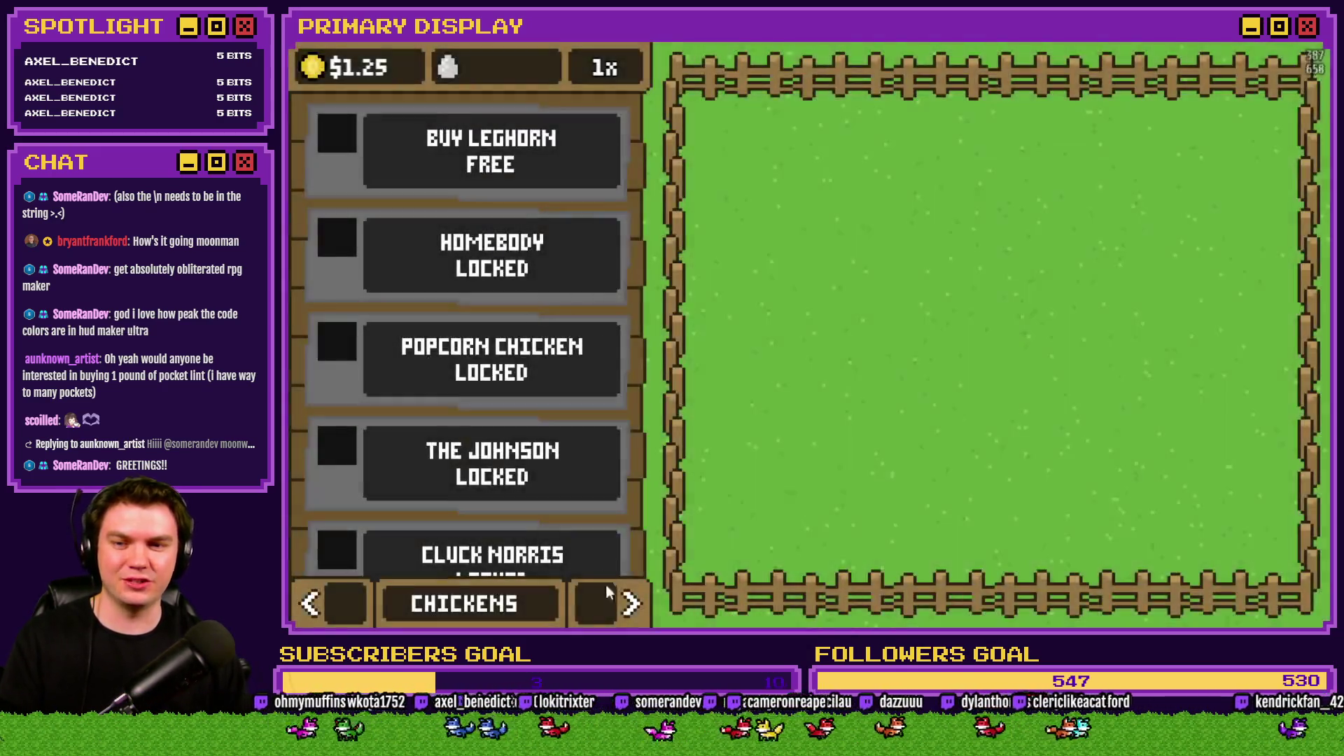
left_click(629, 606)
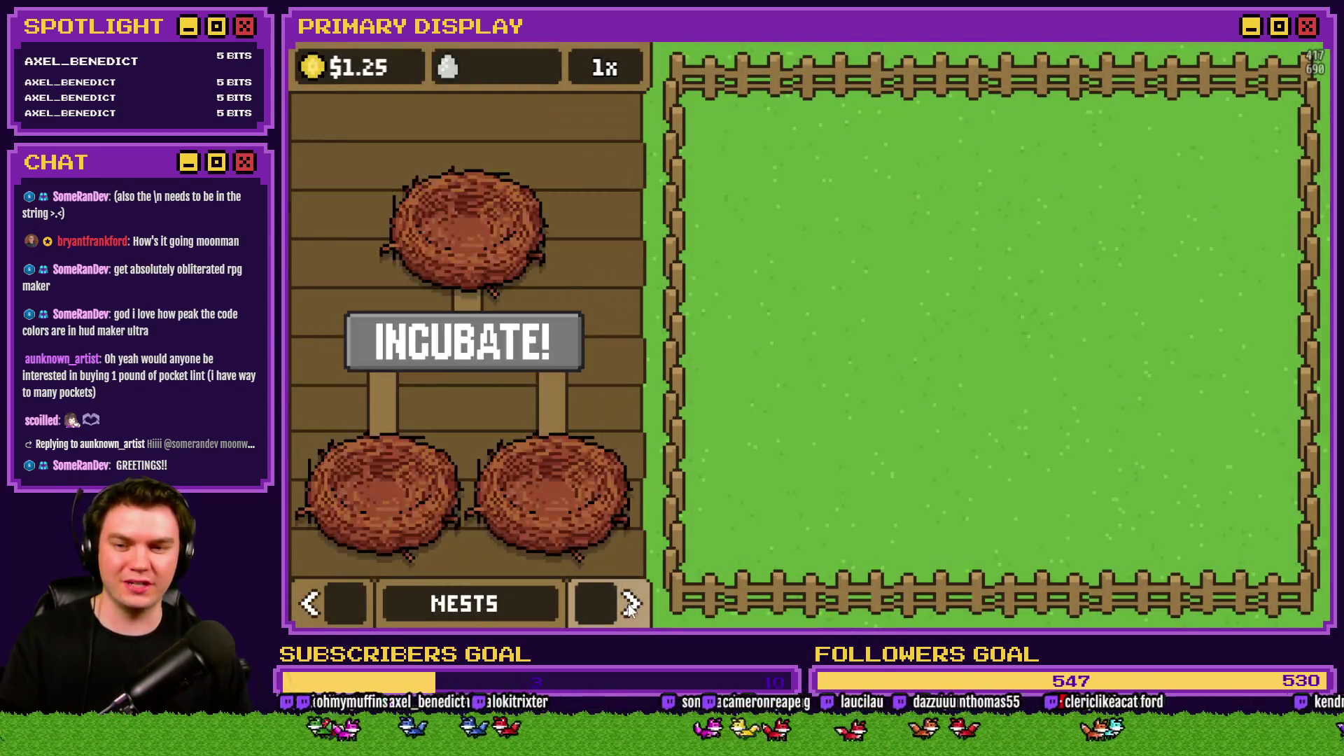
left_click(629, 607)
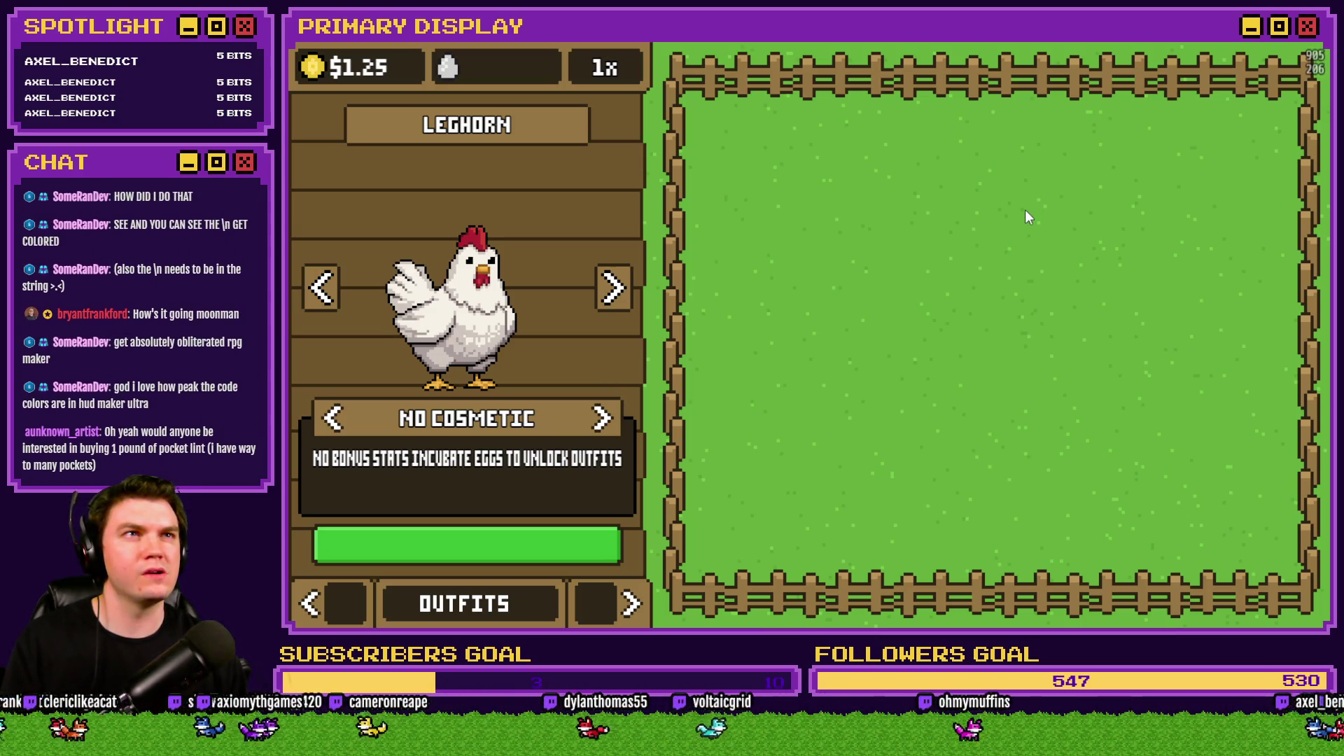
left_click(1309, 44)
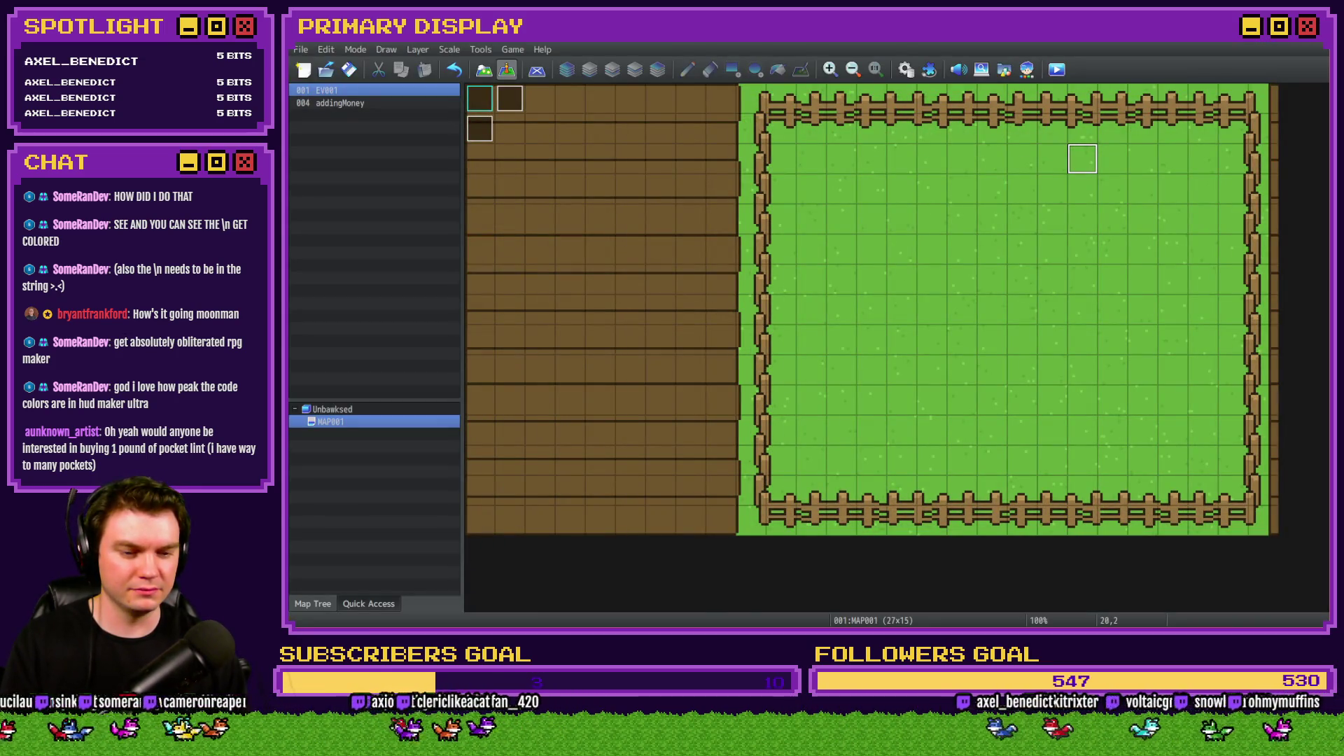
Edit Cosmetic Description's line 1 code near STATS, then launch a playtest from RPG Maker MZ.
key("alt+Tab")
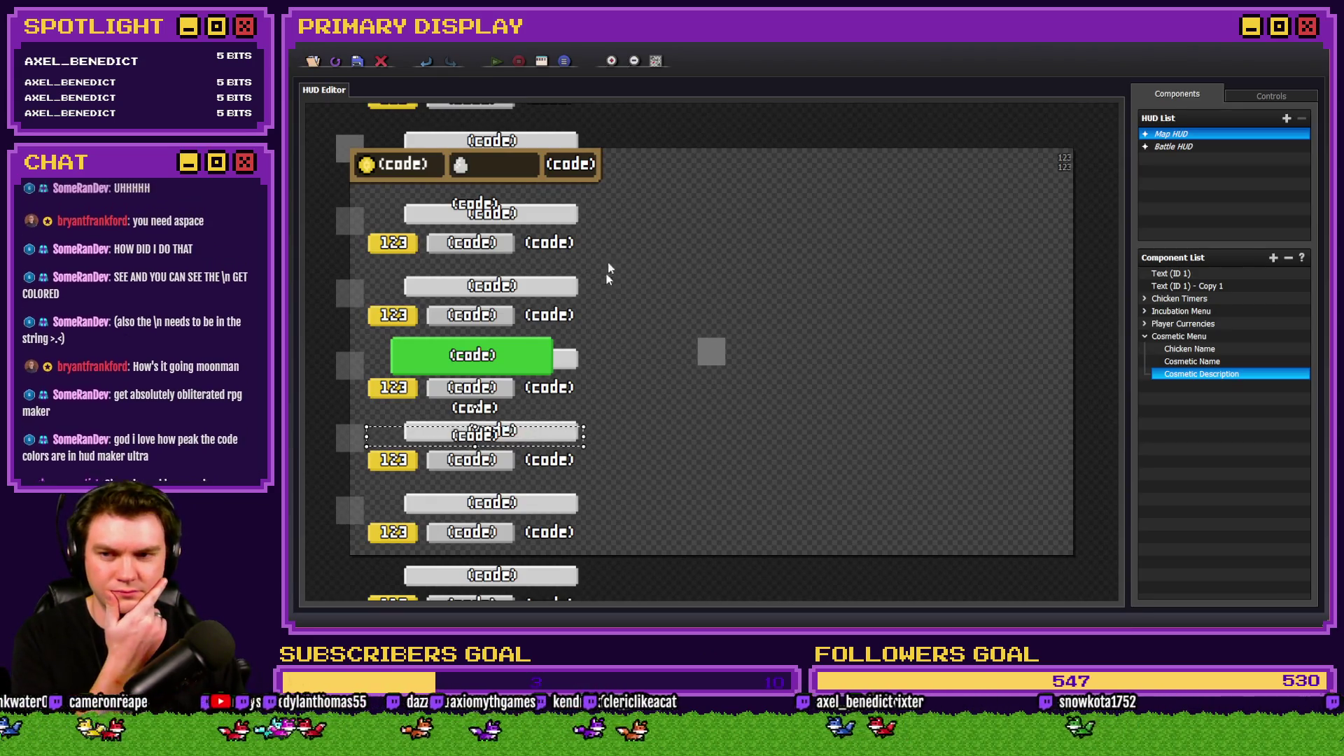
double_click(1190, 376)
left_click(707, 364)
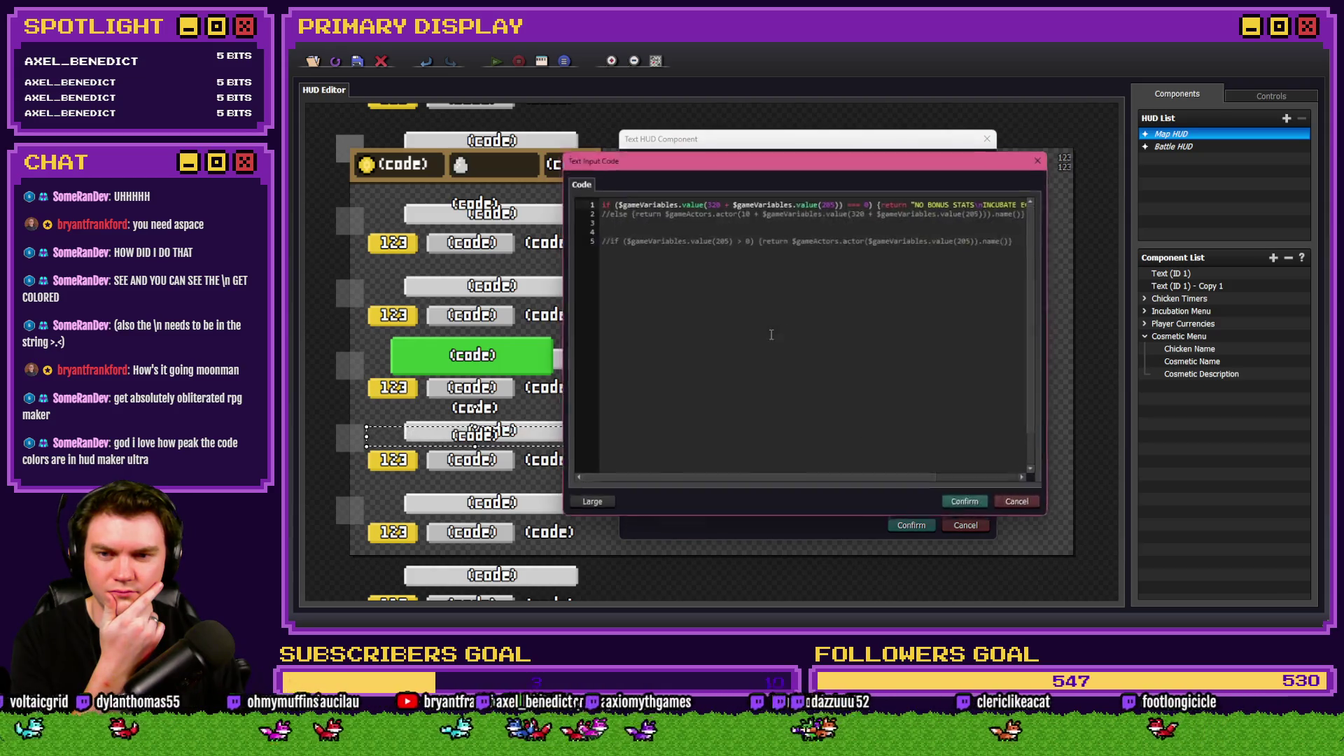
left_click_drag(995, 204, 1034, 201)
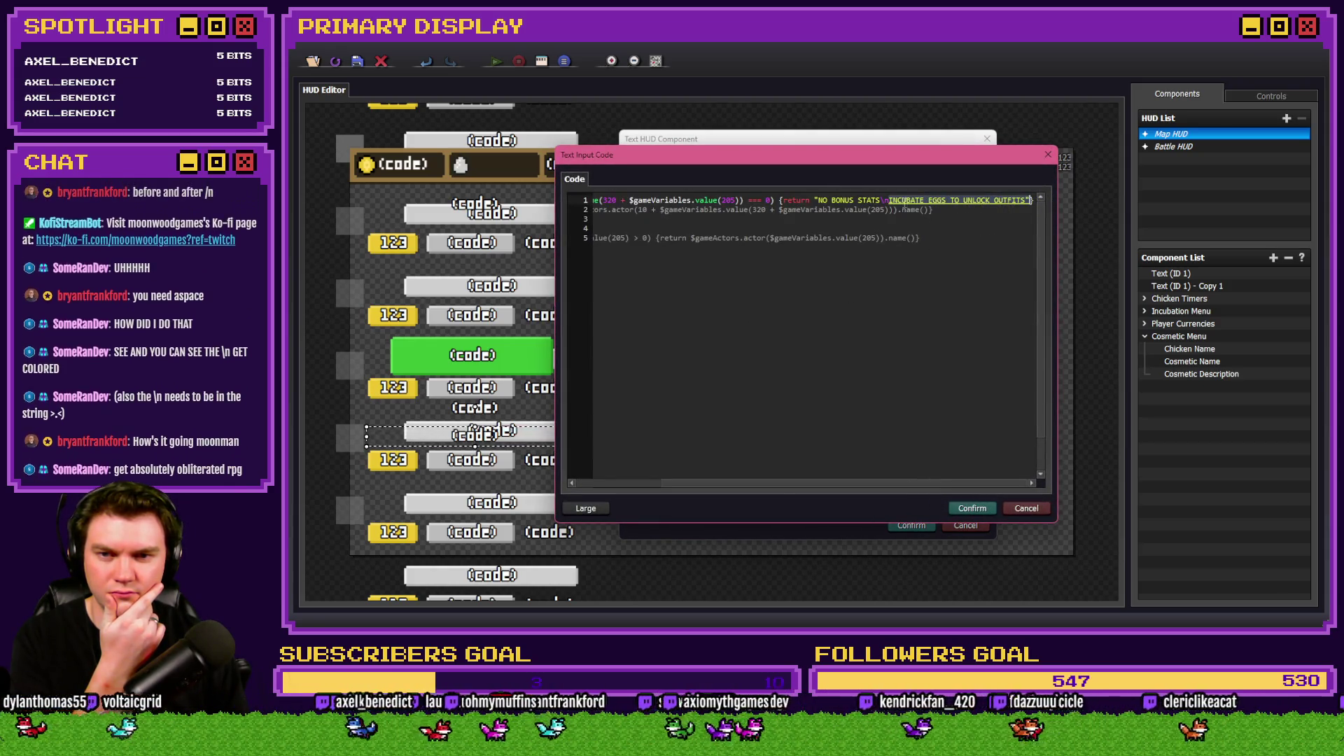
left_click(859, 201)
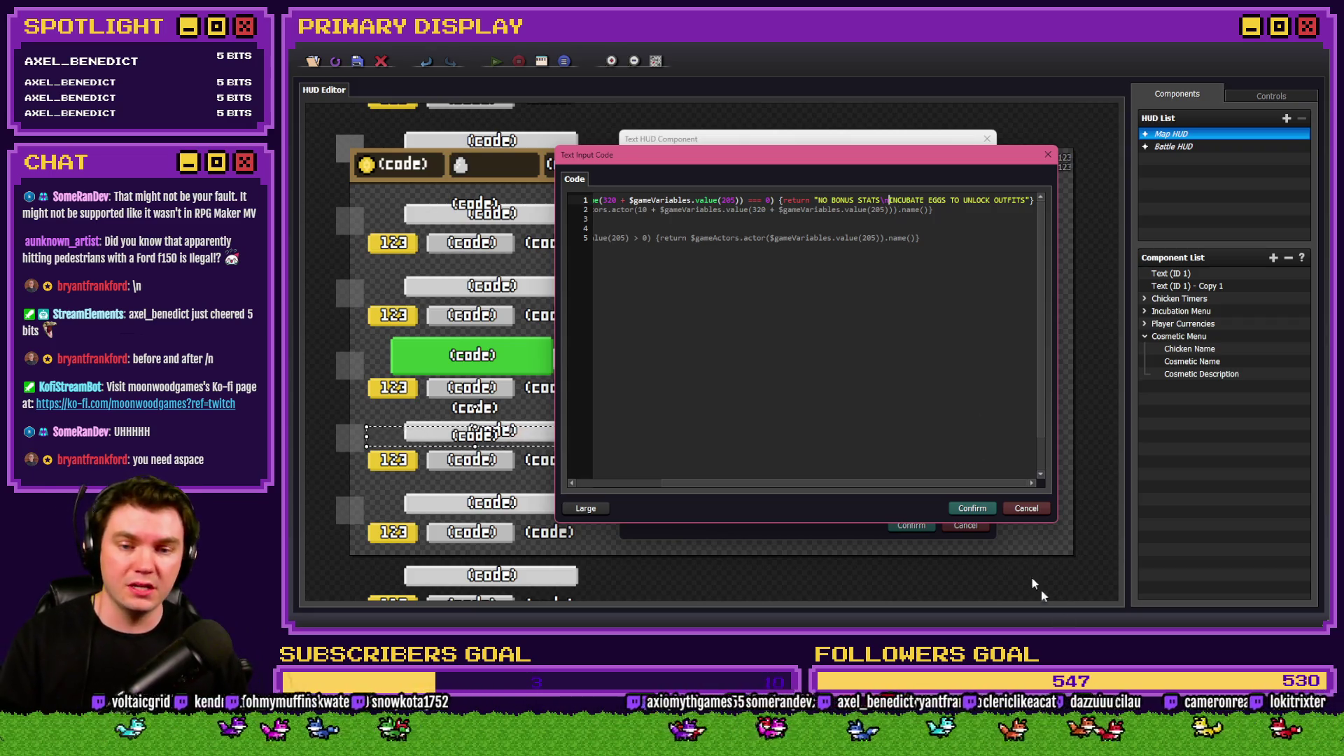
key("alt+Tab")
left_click(1057, 69)
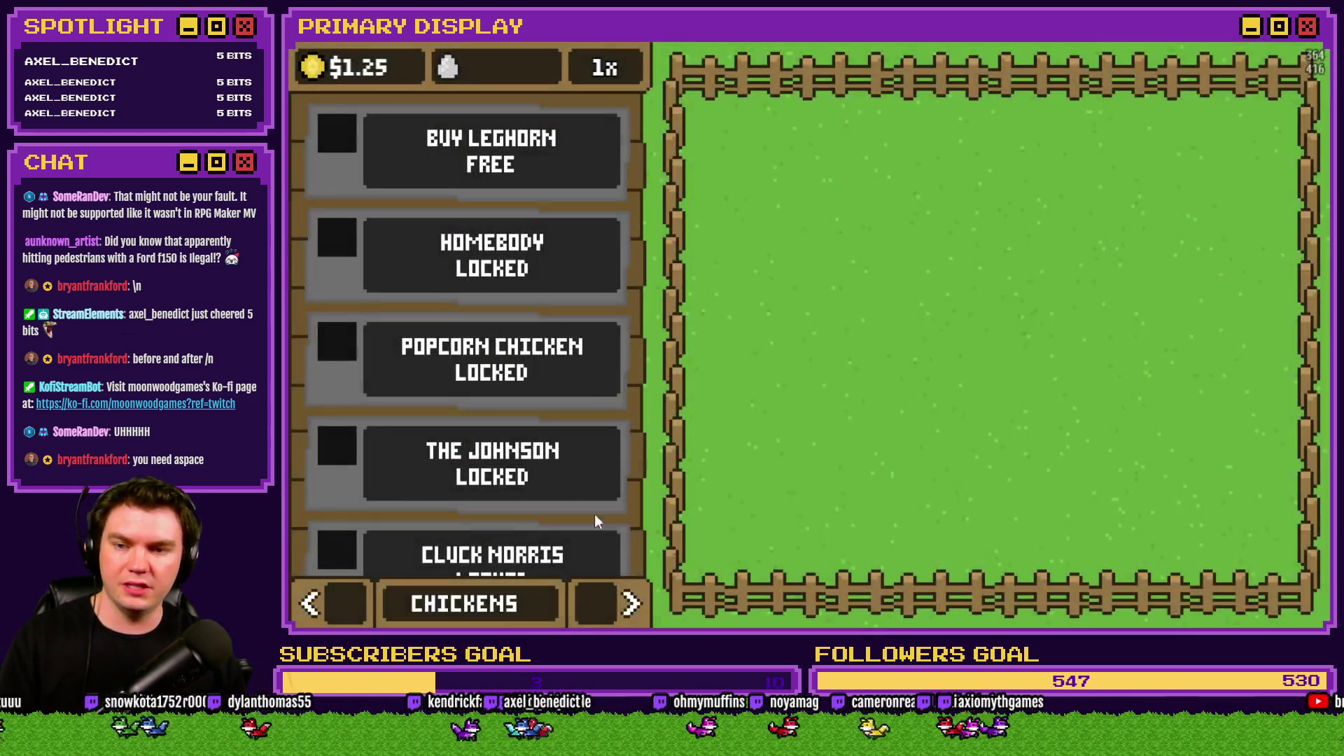
On the OUTFITS page, cycle through the chickens' cosmetics and set The Johnson's cosmetic to CROWN.
left_click(620, 605)
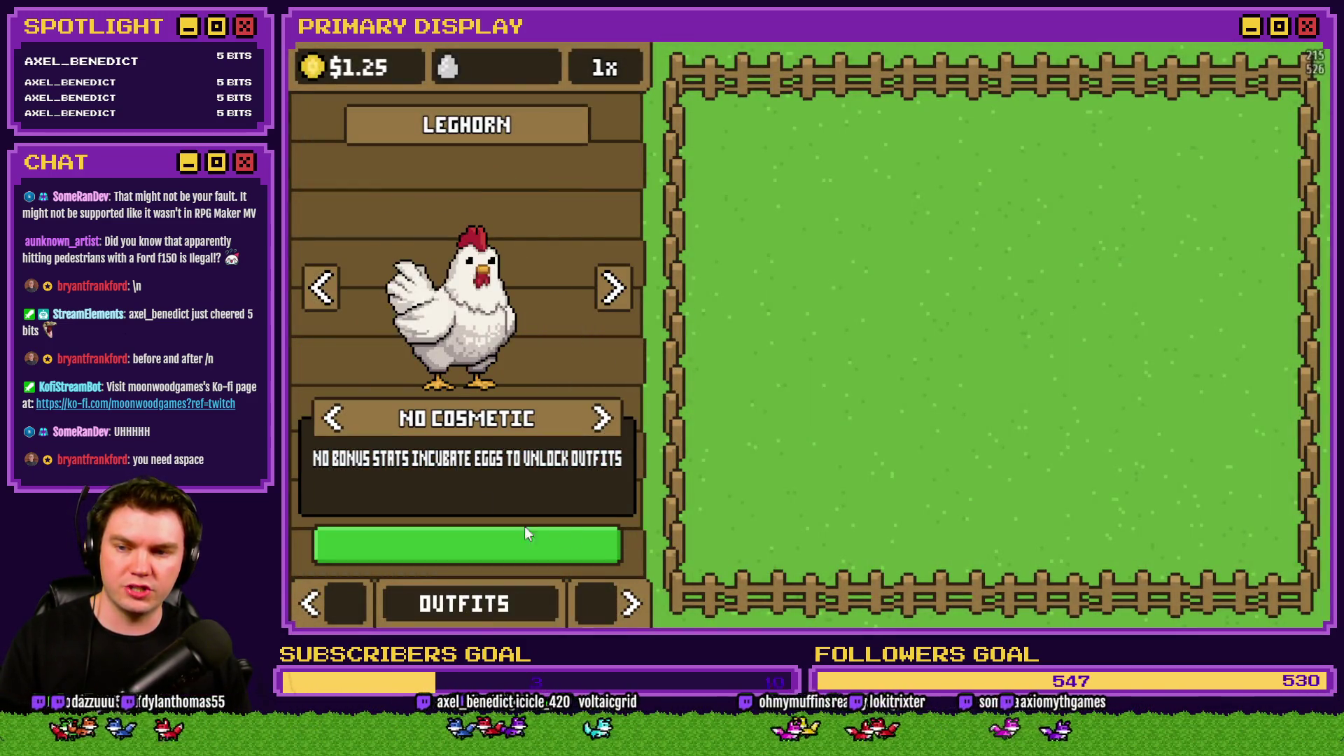
left_click(333, 419)
left_click(334, 419)
left_click(334, 419)
left_click(334, 424)
left_click(334, 424)
left_click(334, 424)
left_click(334, 424)
left_click(334, 420)
left_click(334, 421)
left_click(334, 420)
left_click(334, 420)
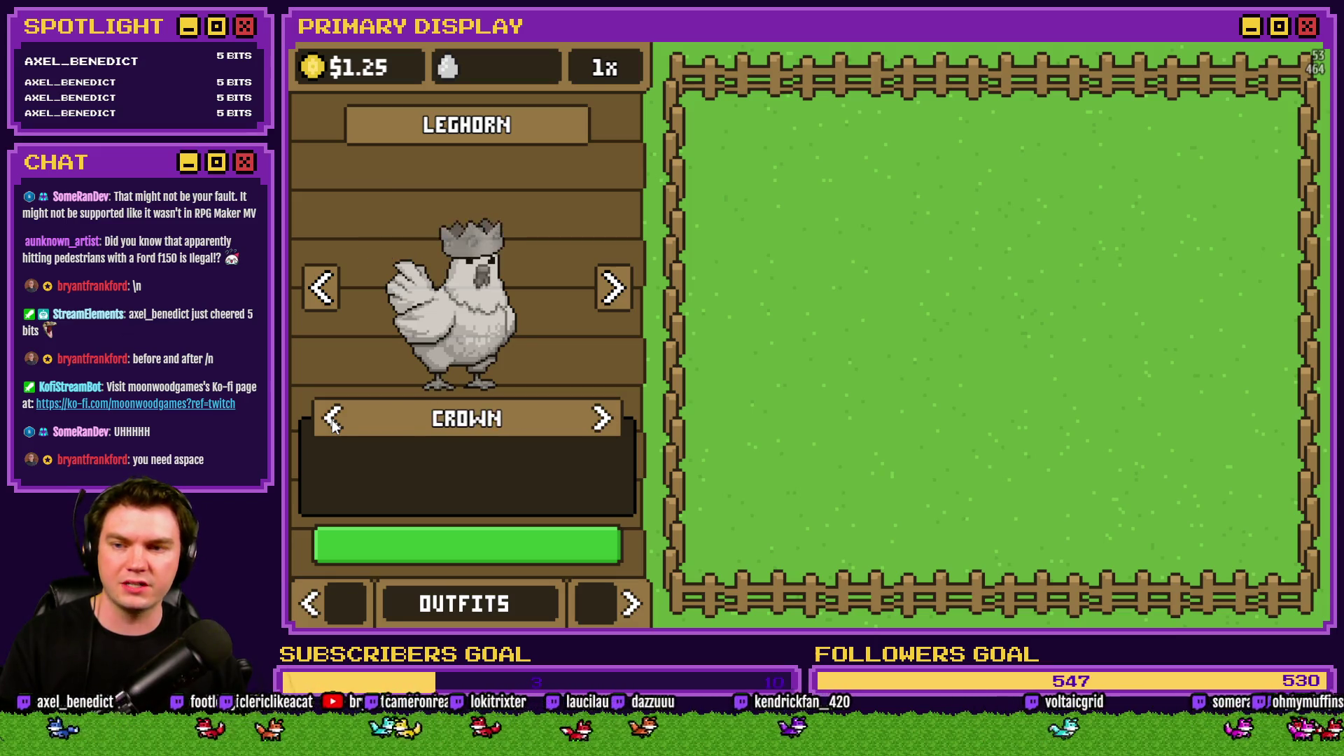
left_click(334, 425)
left_click(614, 287)
left_click(613, 287)
left_click(613, 287)
left_click(602, 418)
left_click(602, 418)
left_click(603, 419)
left_click(602, 419)
left_click(605, 422)
left_click(607, 423)
left_click(333, 419)
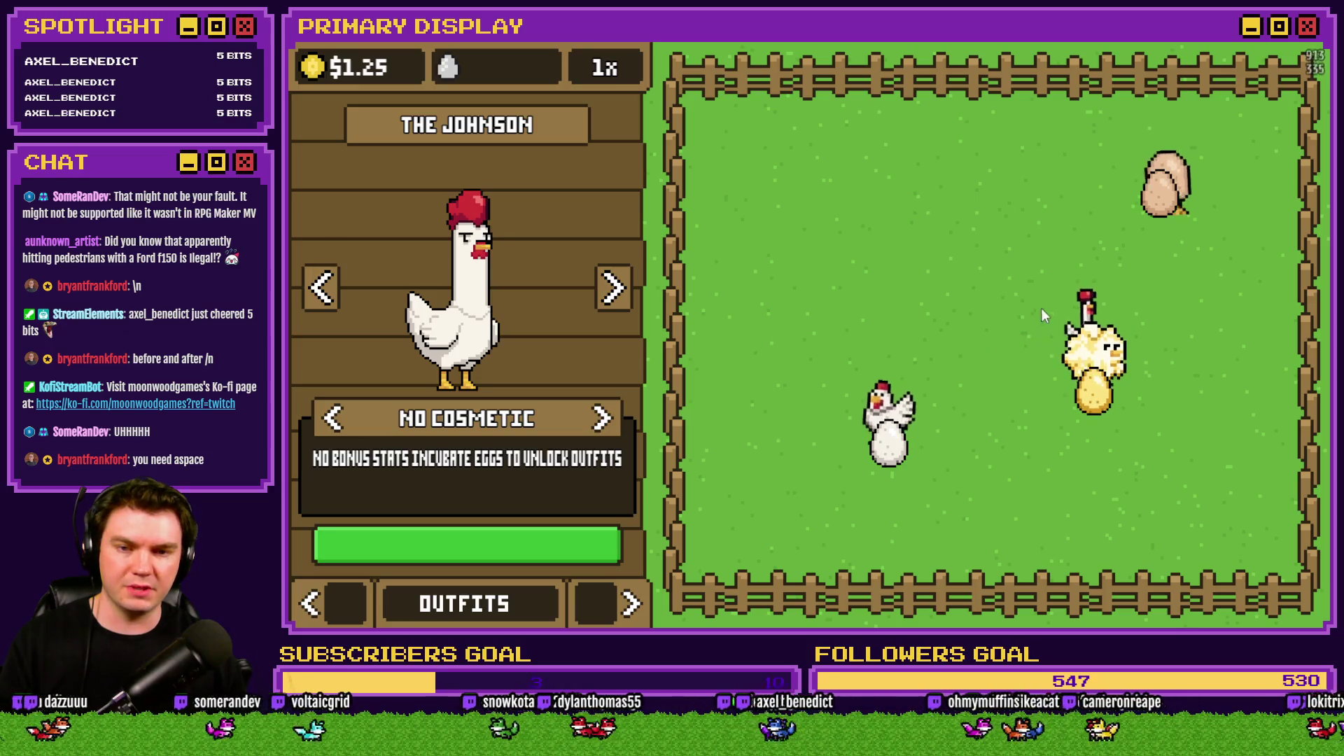
left_click(606, 419)
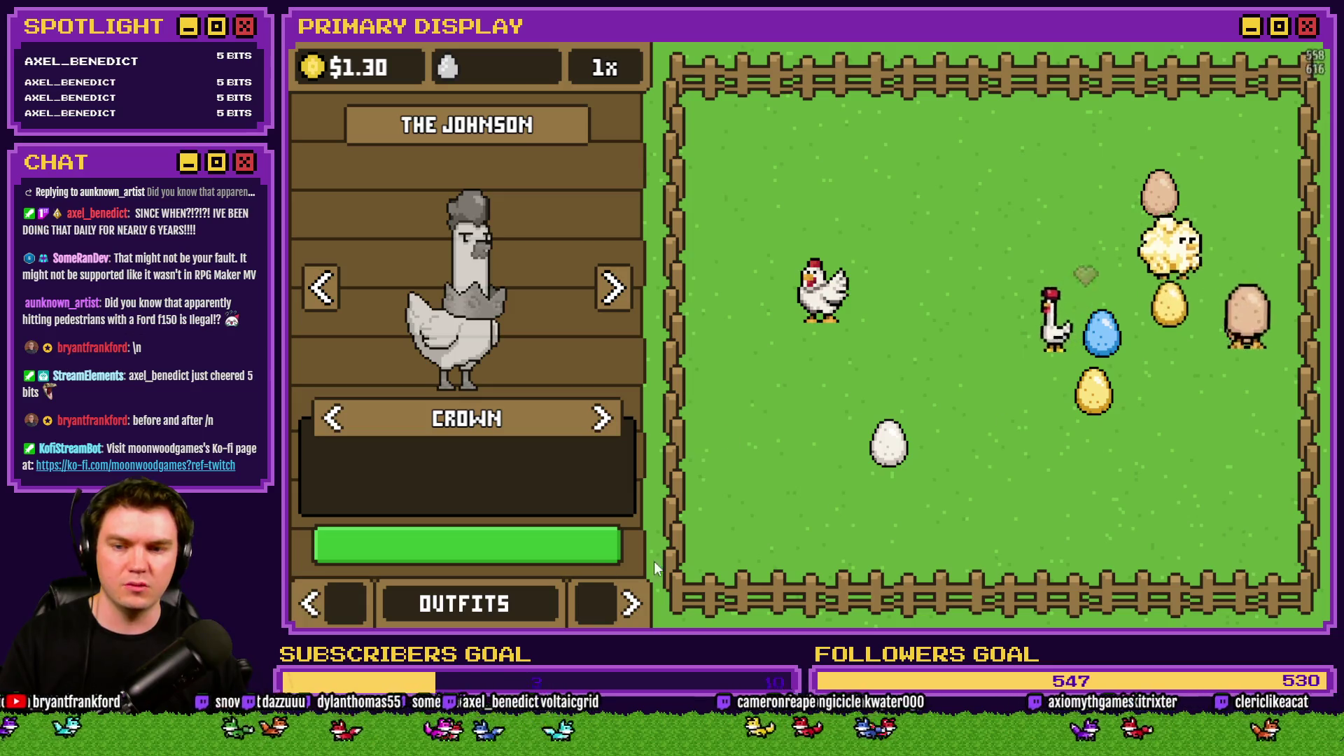
On the NESTS page, place the blue and white eggs in the nests and start incubating.
left_click(312, 604)
left_click_drag(1102, 335, 383, 444)
left_click_drag(889, 442, 584, 450)
left_click(495, 343)
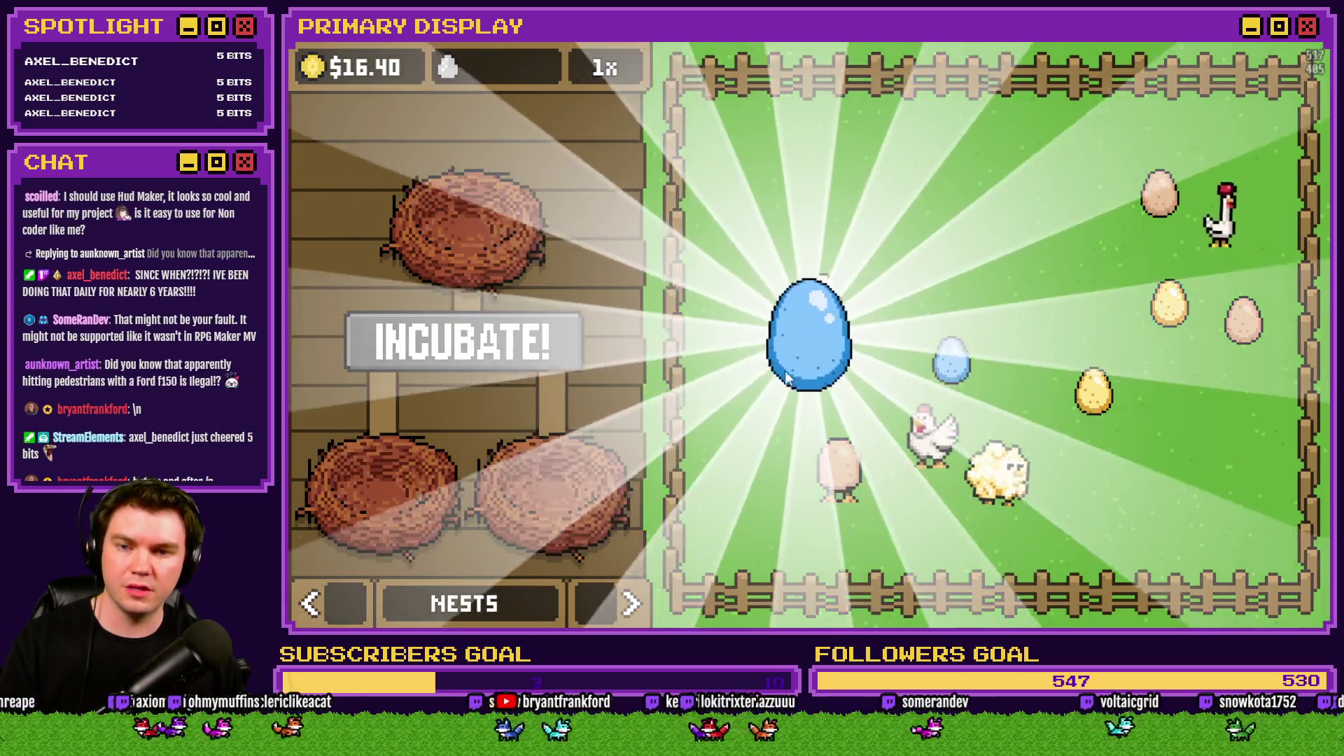
Hatch the blue egg into a crowned chick and return to the outfits page.
left_click(812, 352)
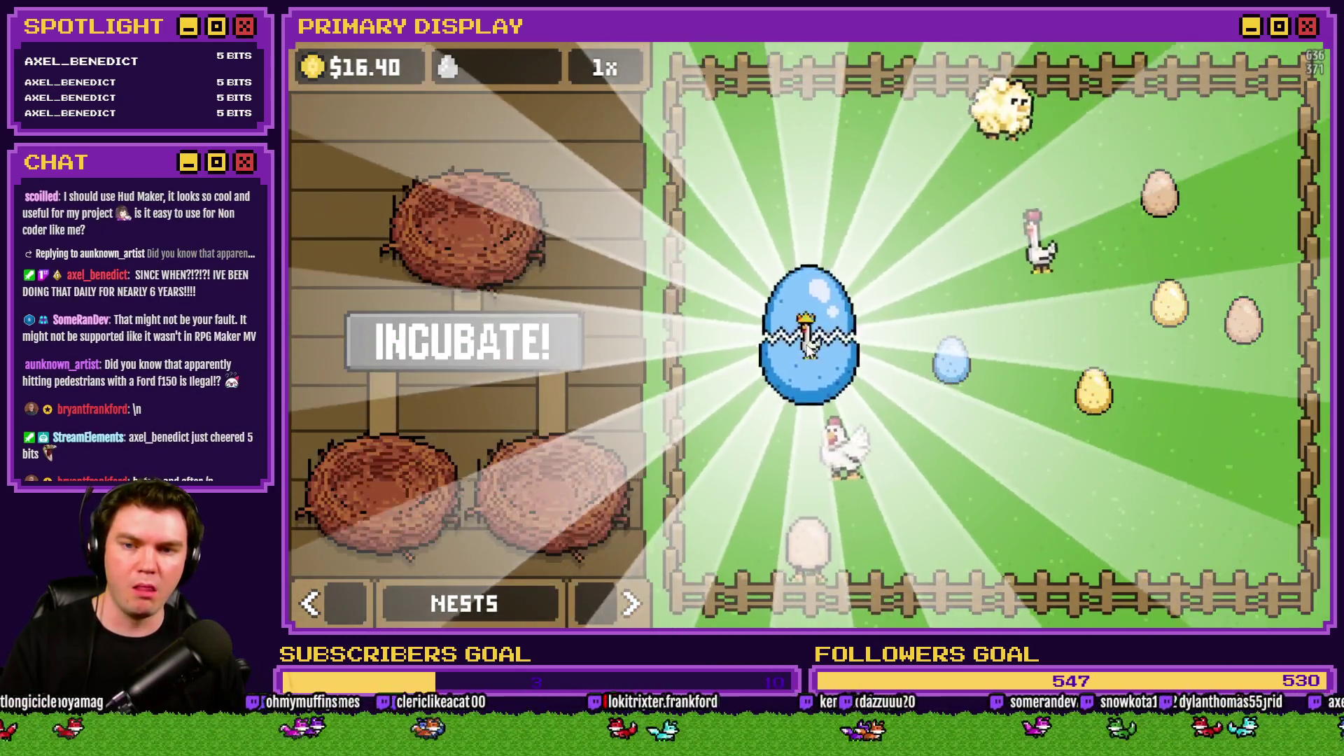
left_click(806, 344)
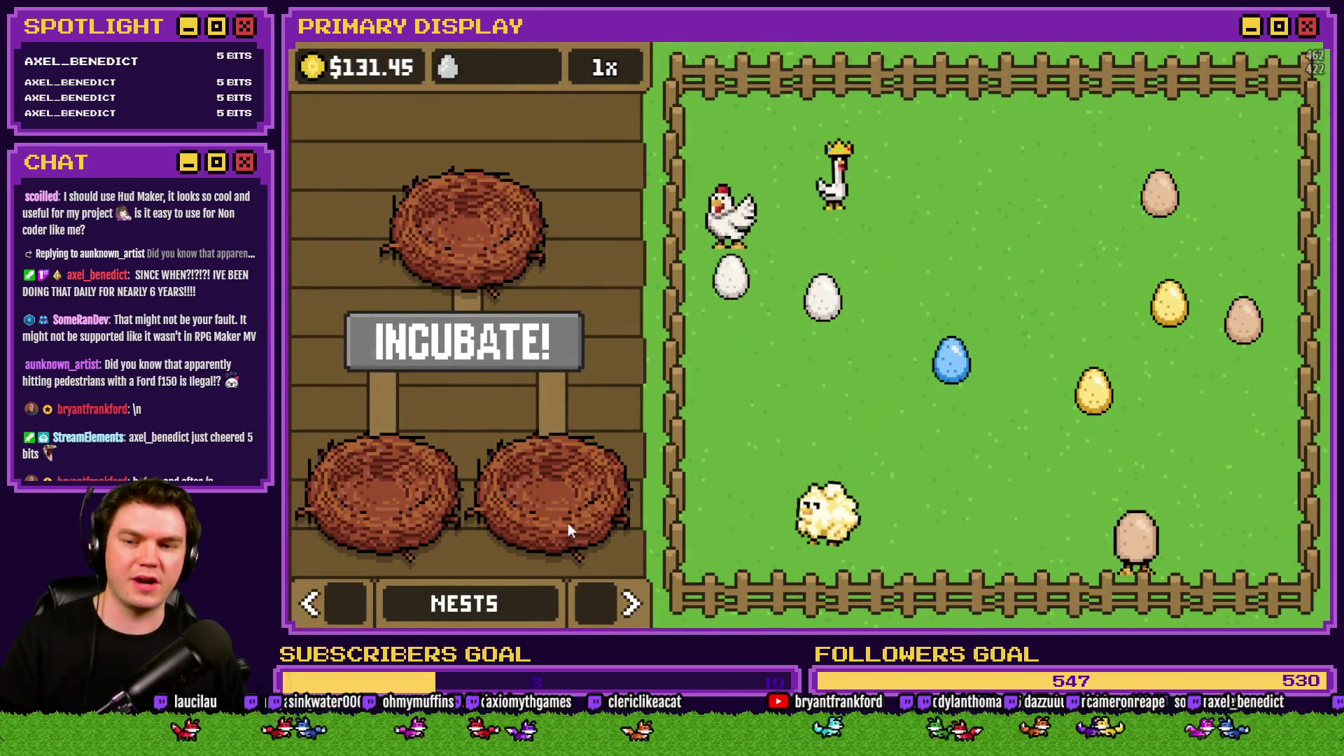
left_click(630, 603)
Cycle chicken breeds and cosmetics (Crown, Umbrella, No Cosmetic) to recheck their descriptions.
left_click(321, 287)
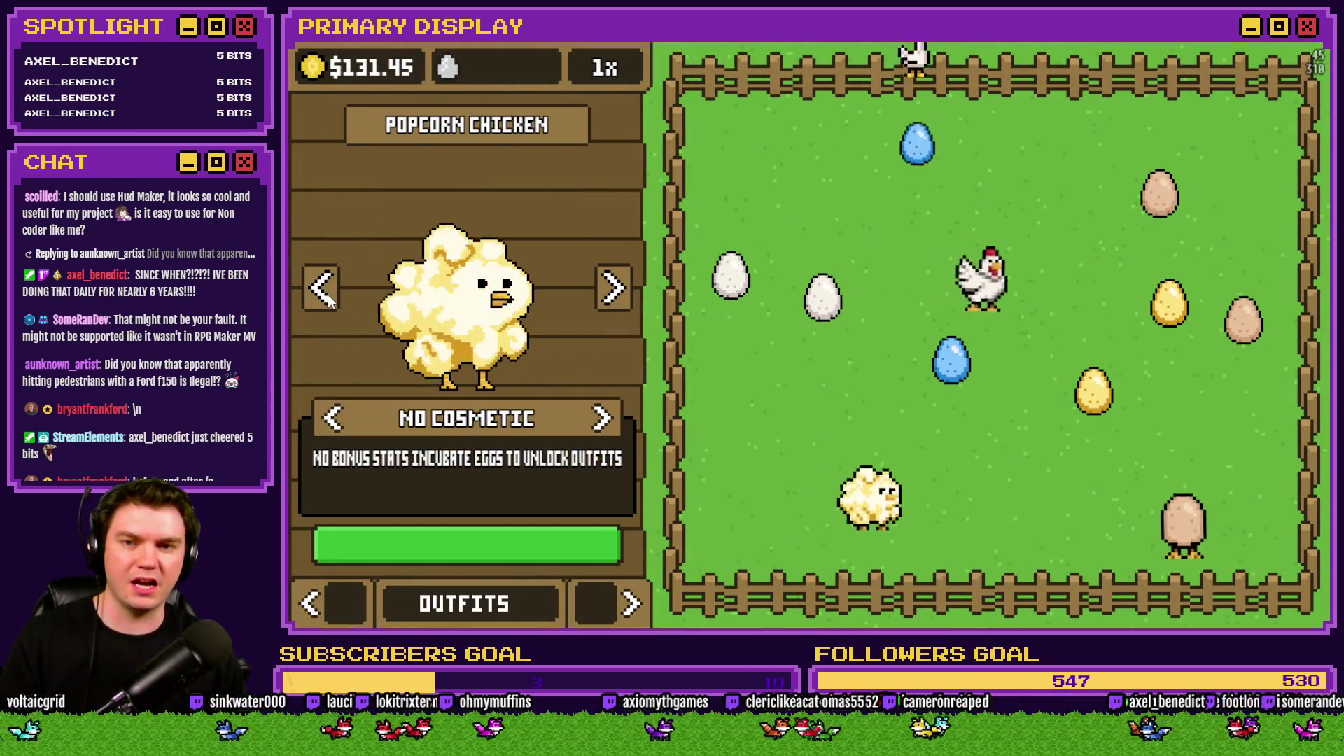
left_click(322, 288)
left_click(330, 419)
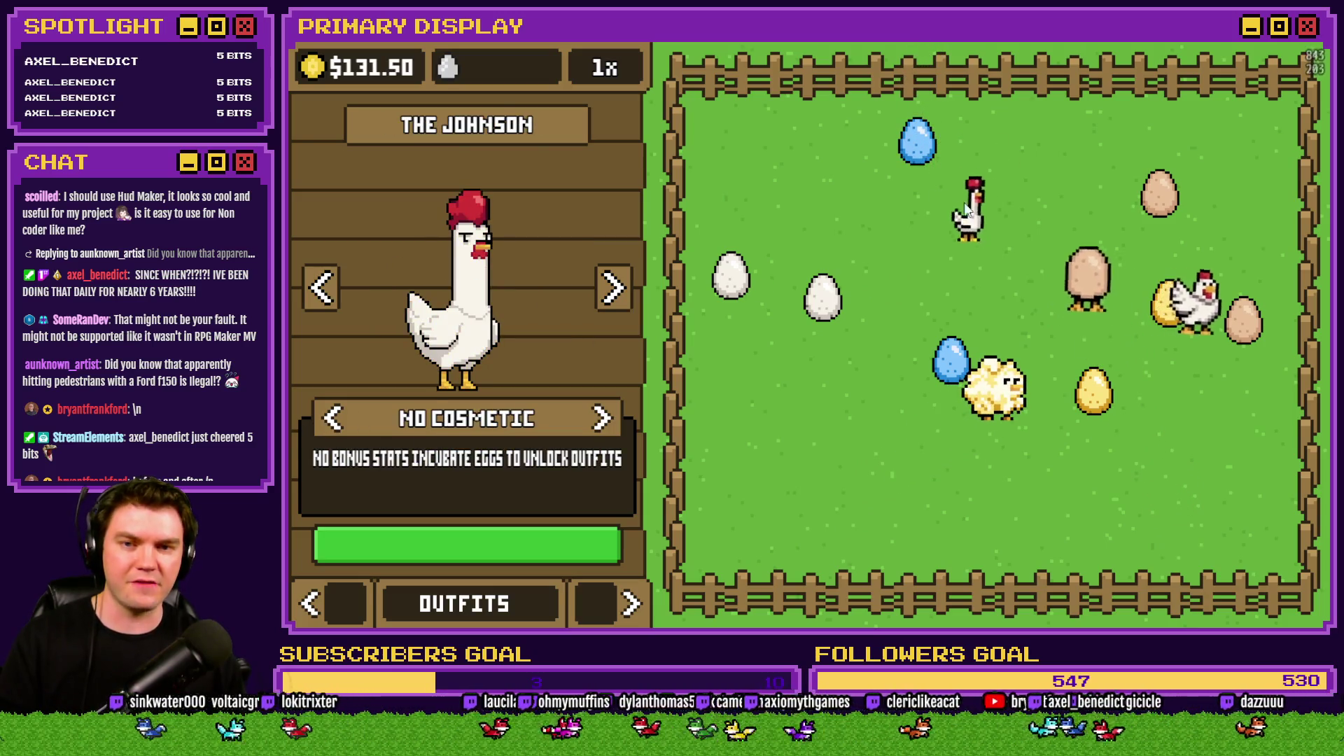
left_click(603, 419)
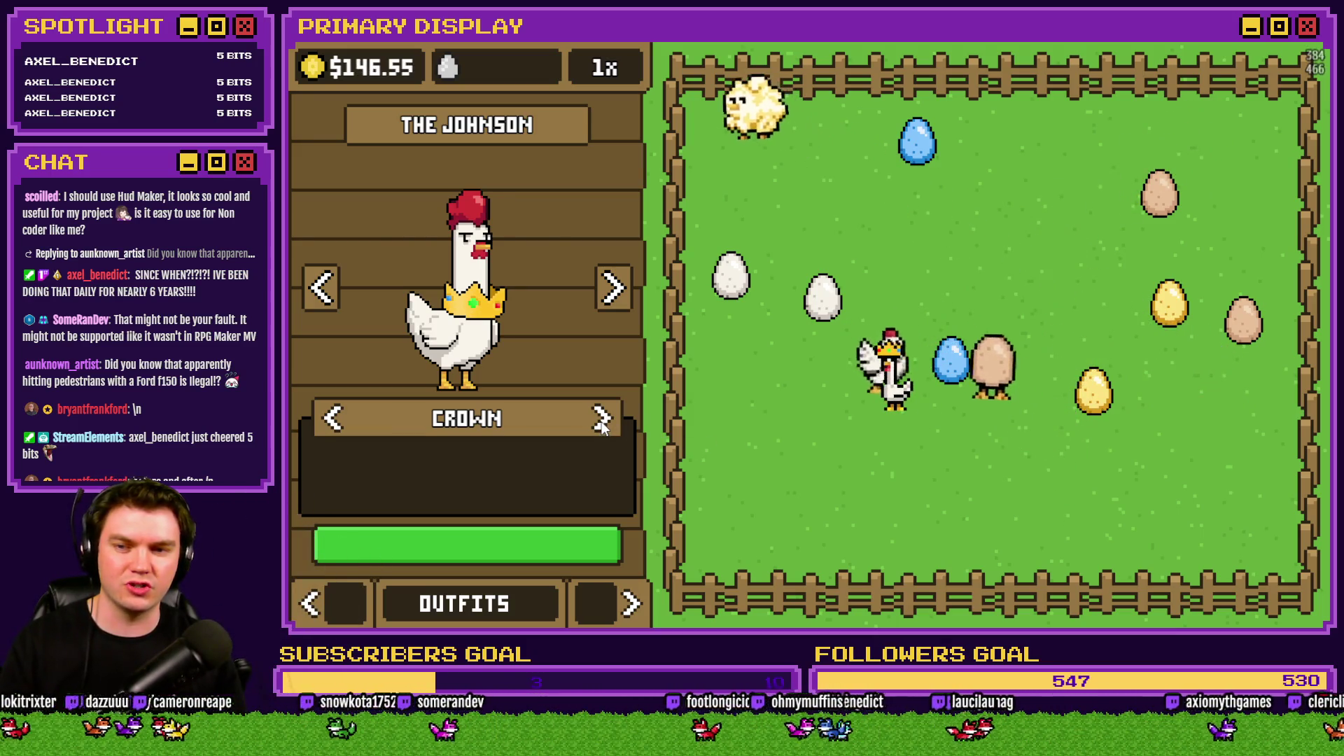
left_click(350, 420)
left_click(353, 423)
left_click(371, 424)
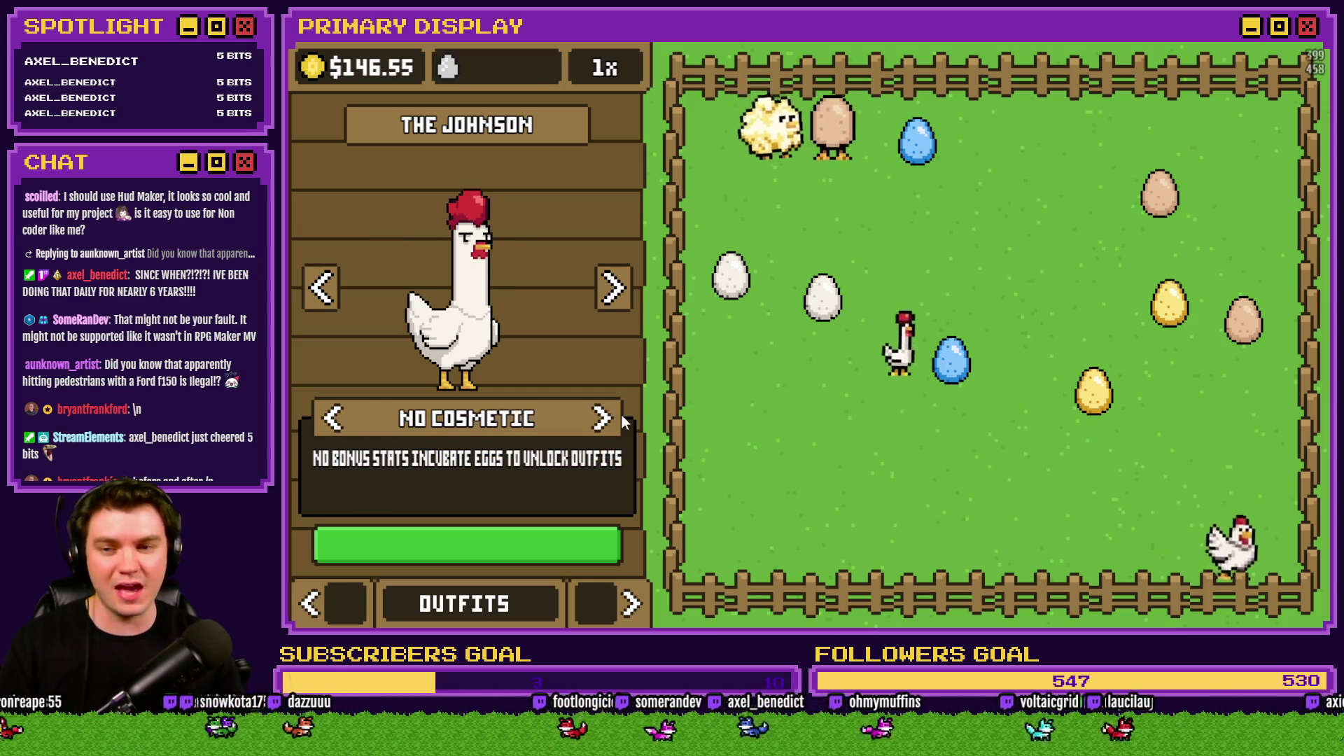
left_click(396, 424)
left_click(398, 423)
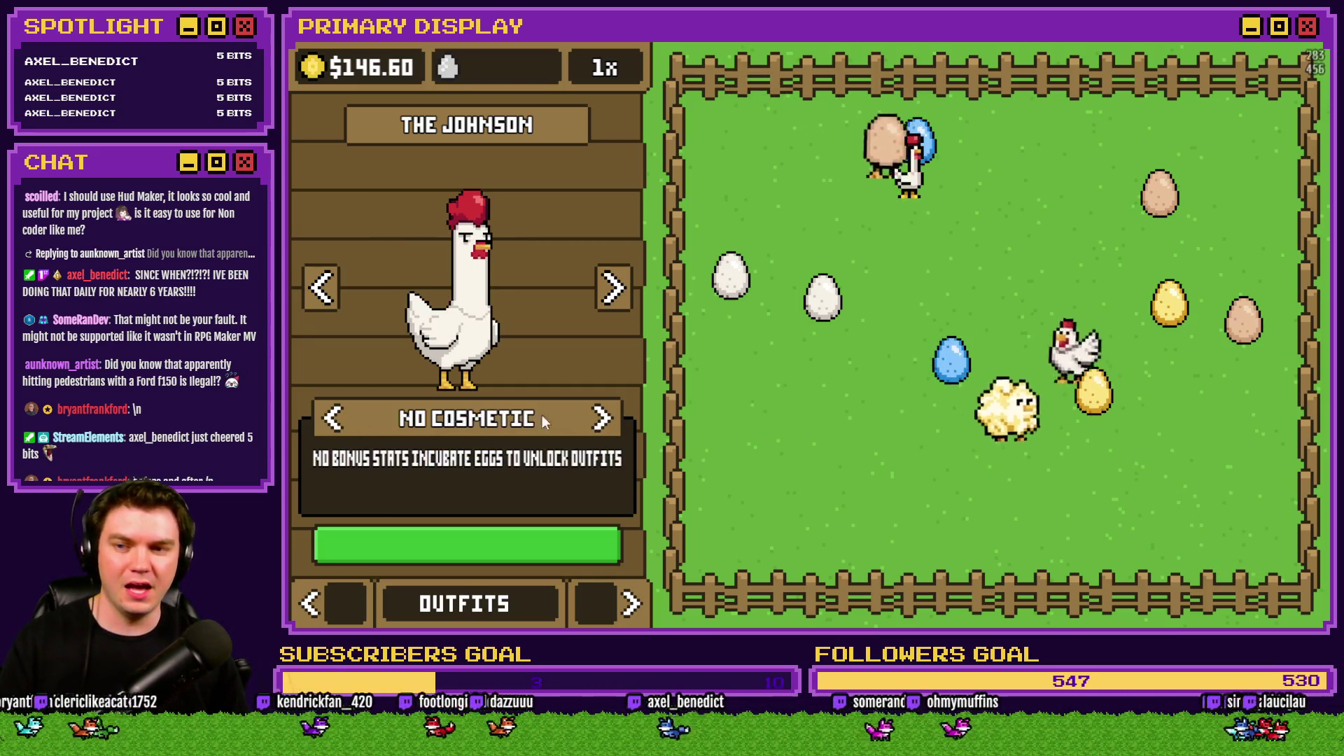
left_click(404, 419)
Browse to Leghorn, try the Crown, view the No Cosmetic description, then close the playtest.
left_click(613, 291)
left_click(613, 293)
left_click(612, 296)
left_click(612, 292)
left_click(612, 293)
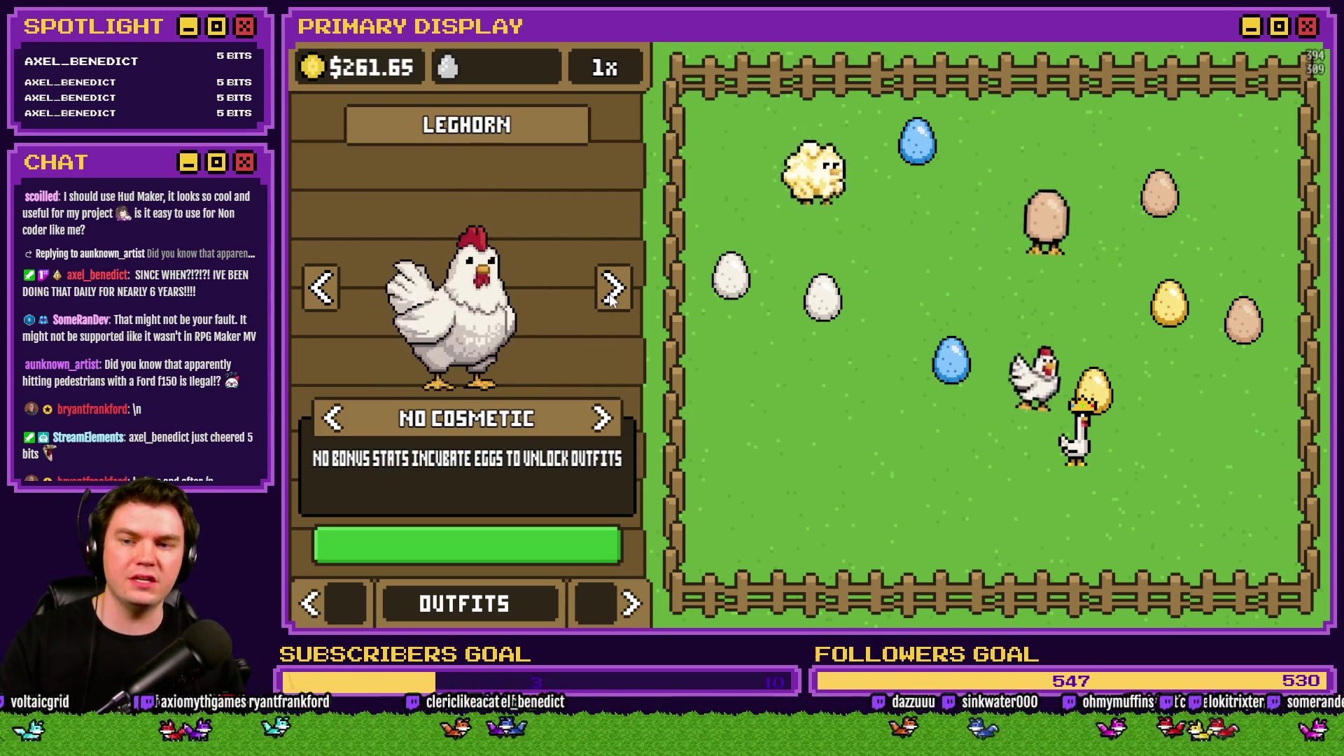
left_click(602, 419)
left_click(602, 419)
left_click(602, 418)
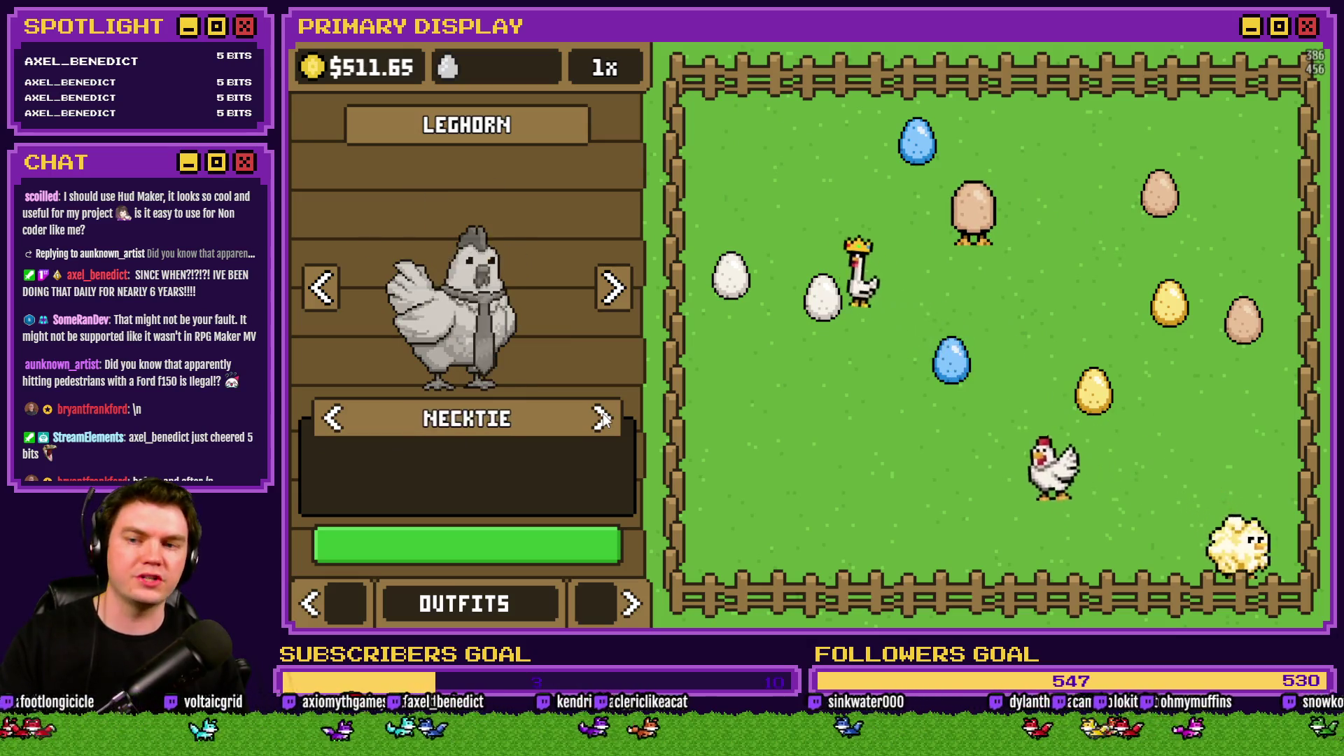
left_click(602, 419)
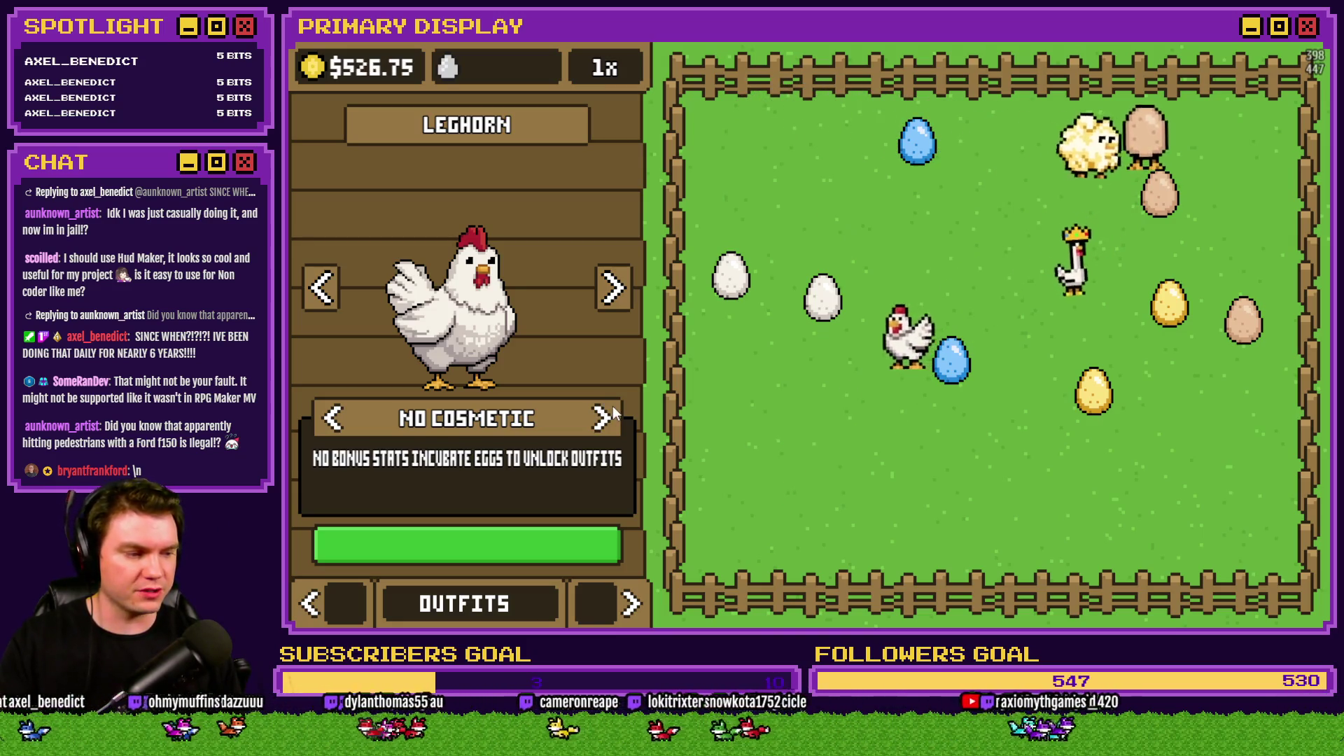
key("alt+F4")
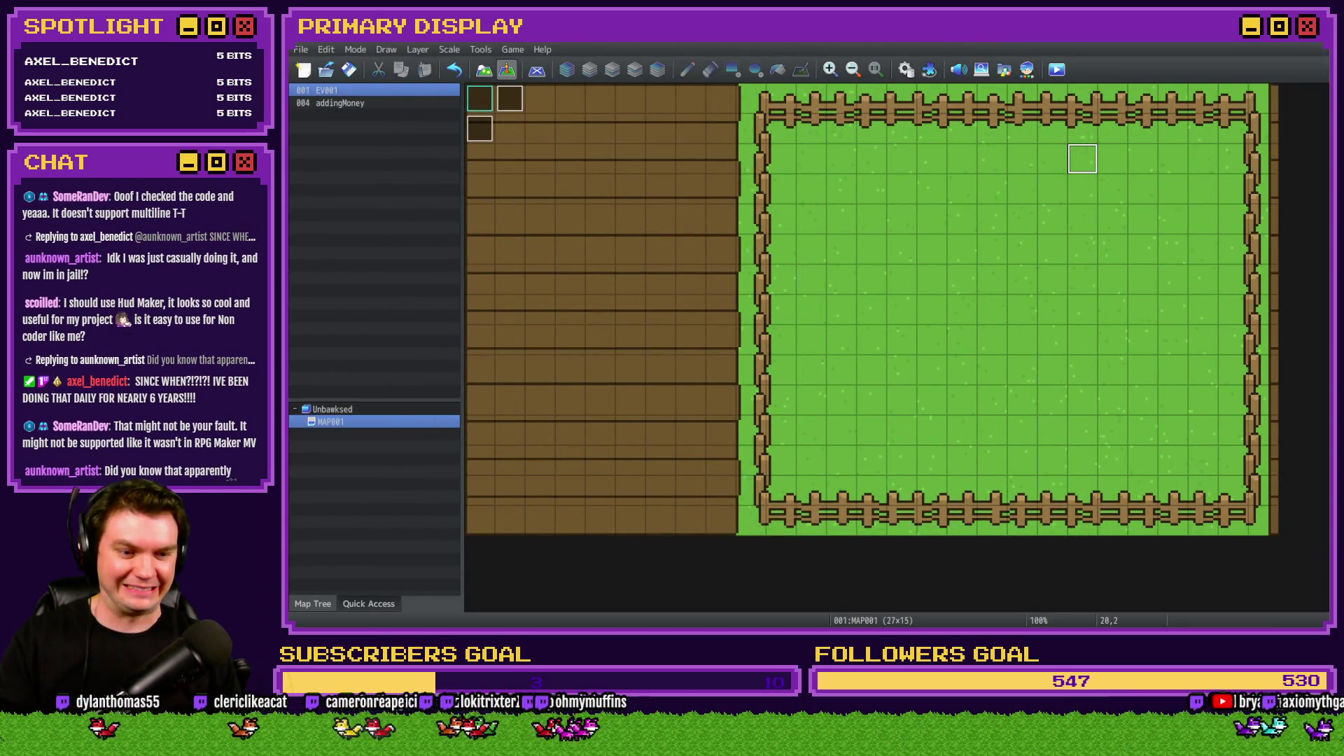
Confirm the Cosmetic Description text code containing the NO BONUS STATS \n INCUBATE EGGS message.
key("alt+Tab")
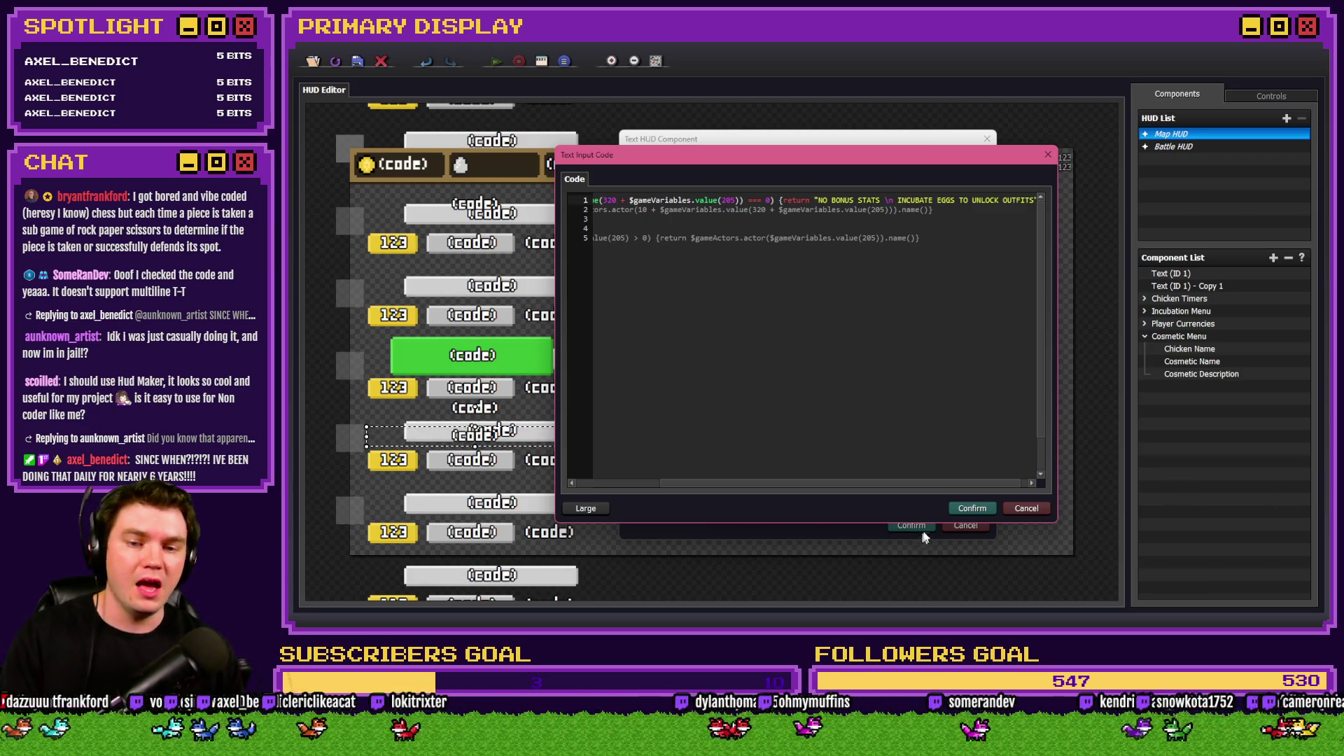
left_click(964, 510)
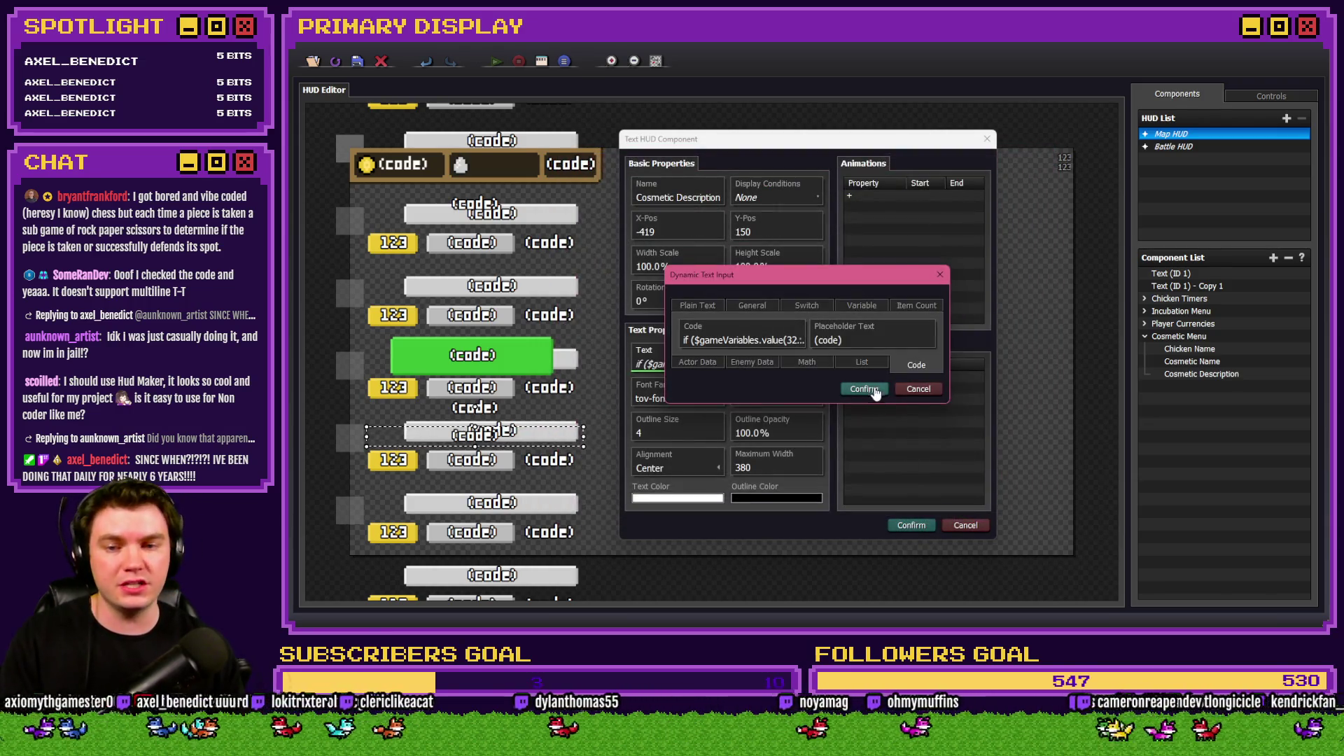
left_click(915, 526)
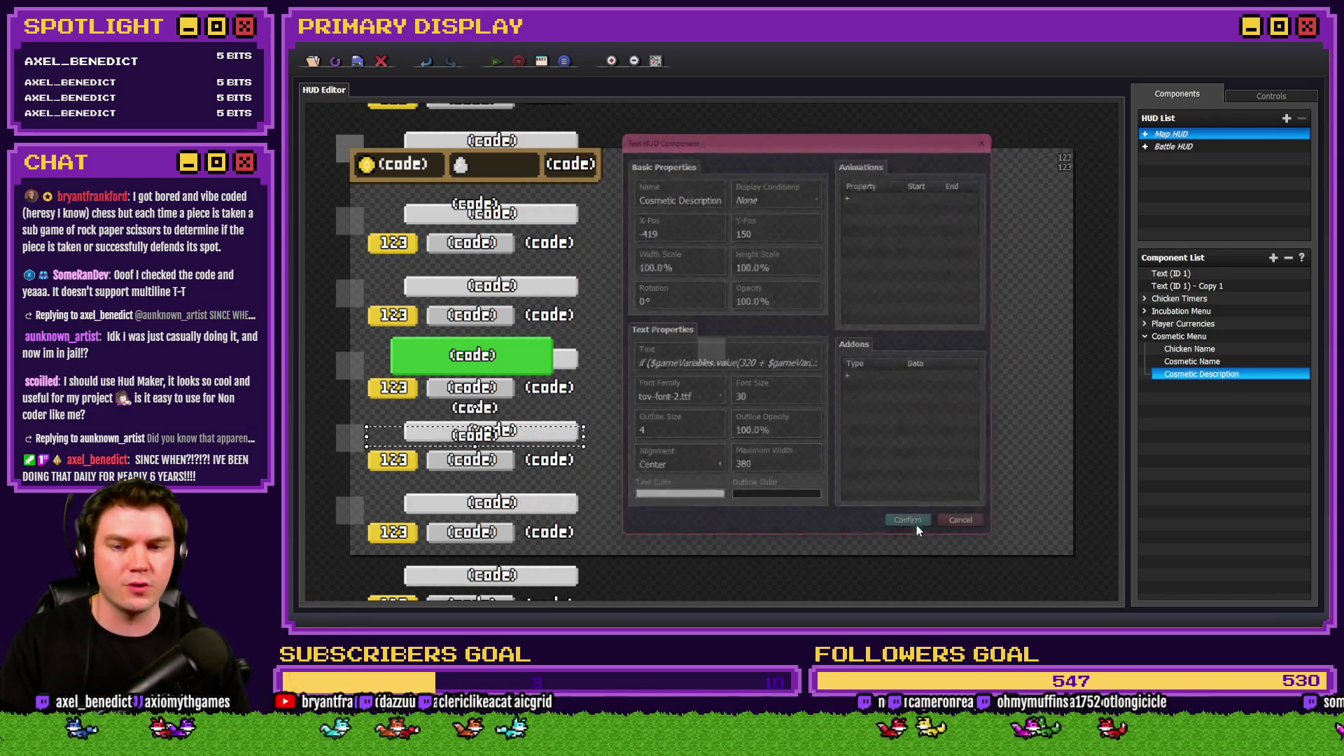
Add a new Text component (ID 106) with default 'My Text' from the Component List's add menu.
right_click(1194, 387)
left_click(1222, 397)
left_click_drag(834, 232, 880, 206)
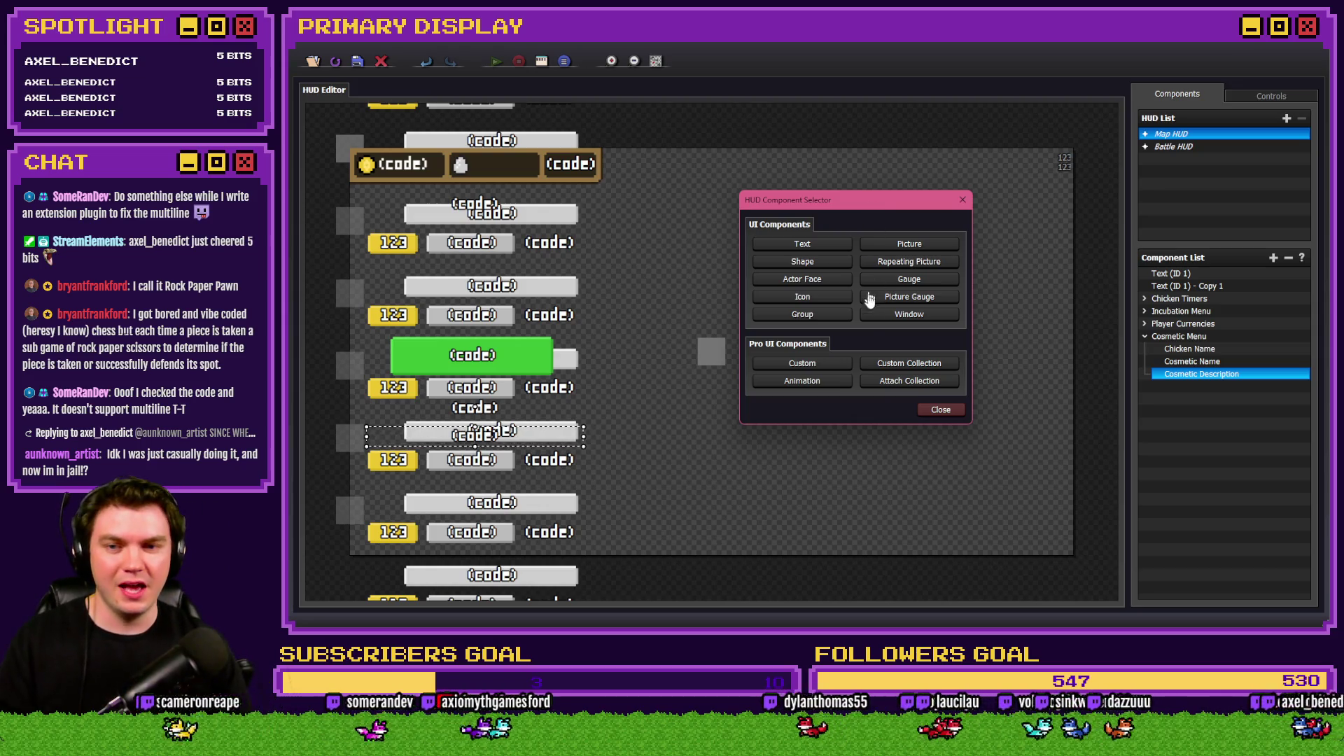
left_click(962, 200)
right_click(1211, 394)
left_click(1253, 404)
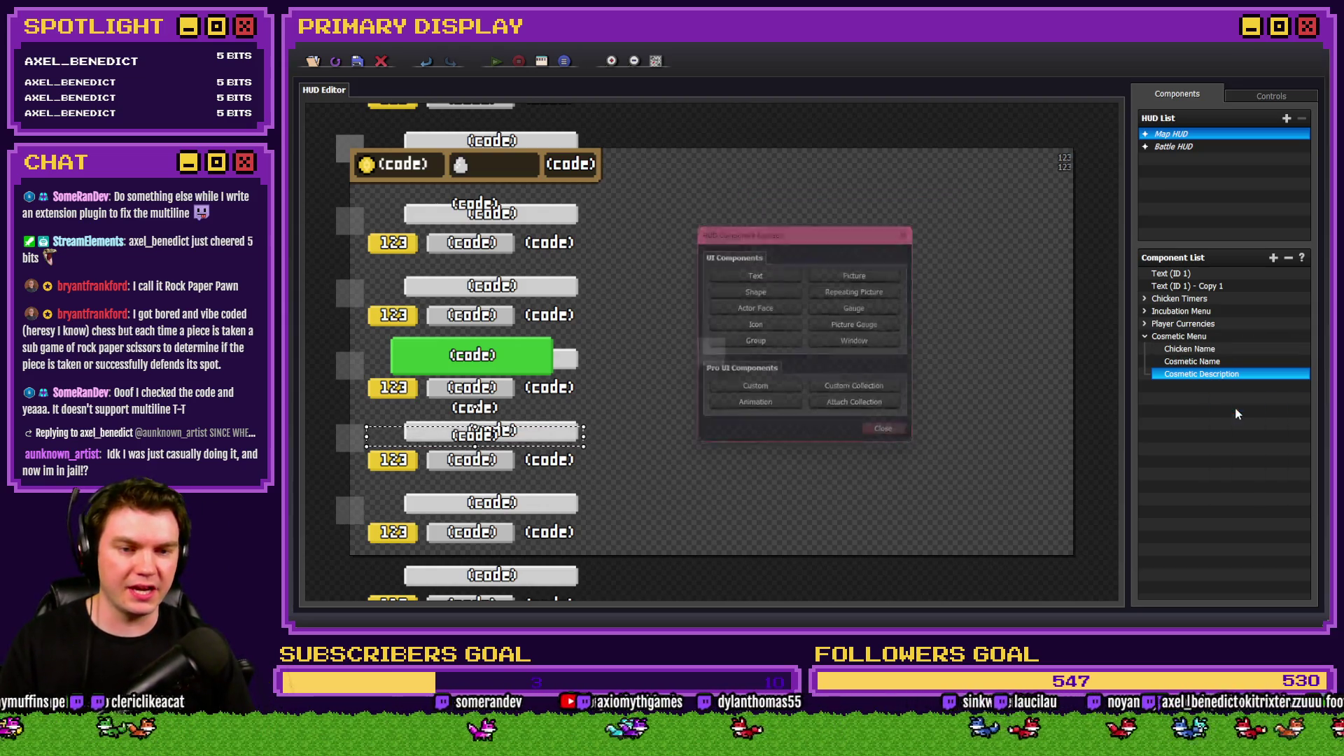
left_click(768, 273)
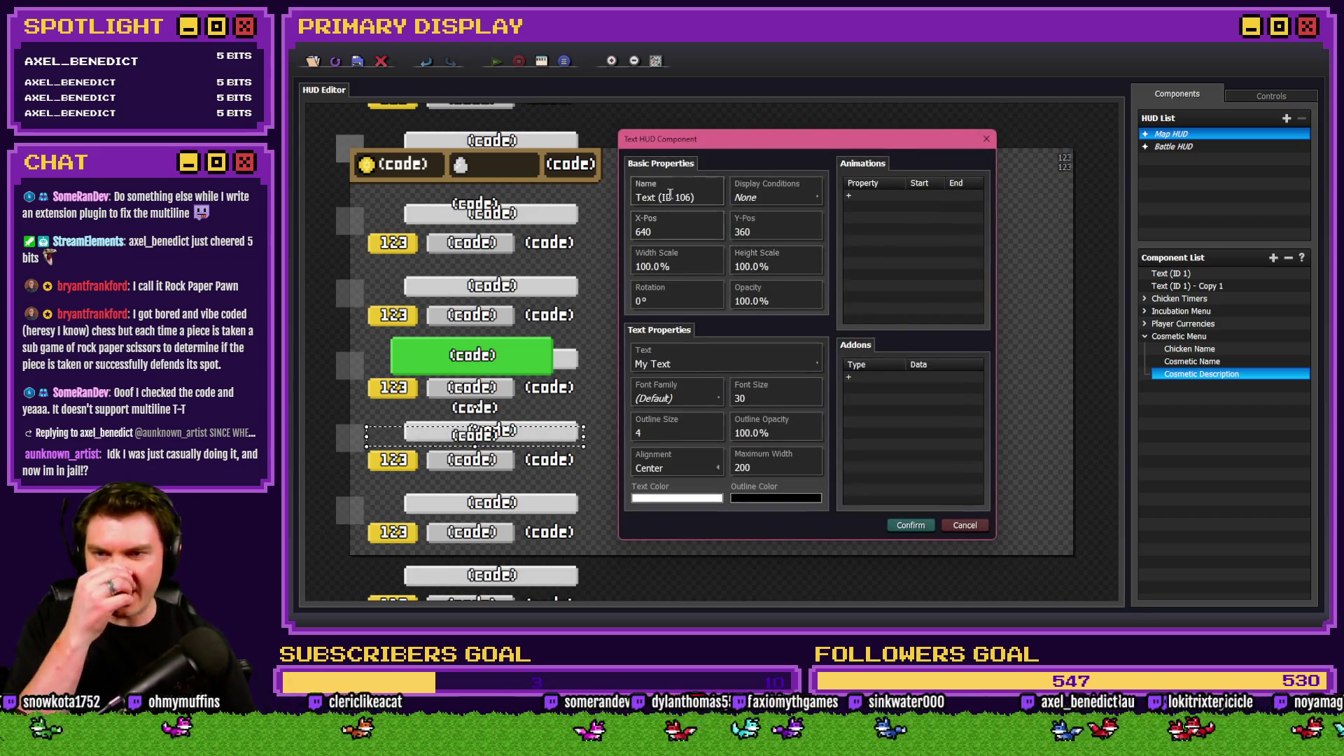
Set the new Text component's content to 'Hello World!' and confirm it.
left_click(728, 362)
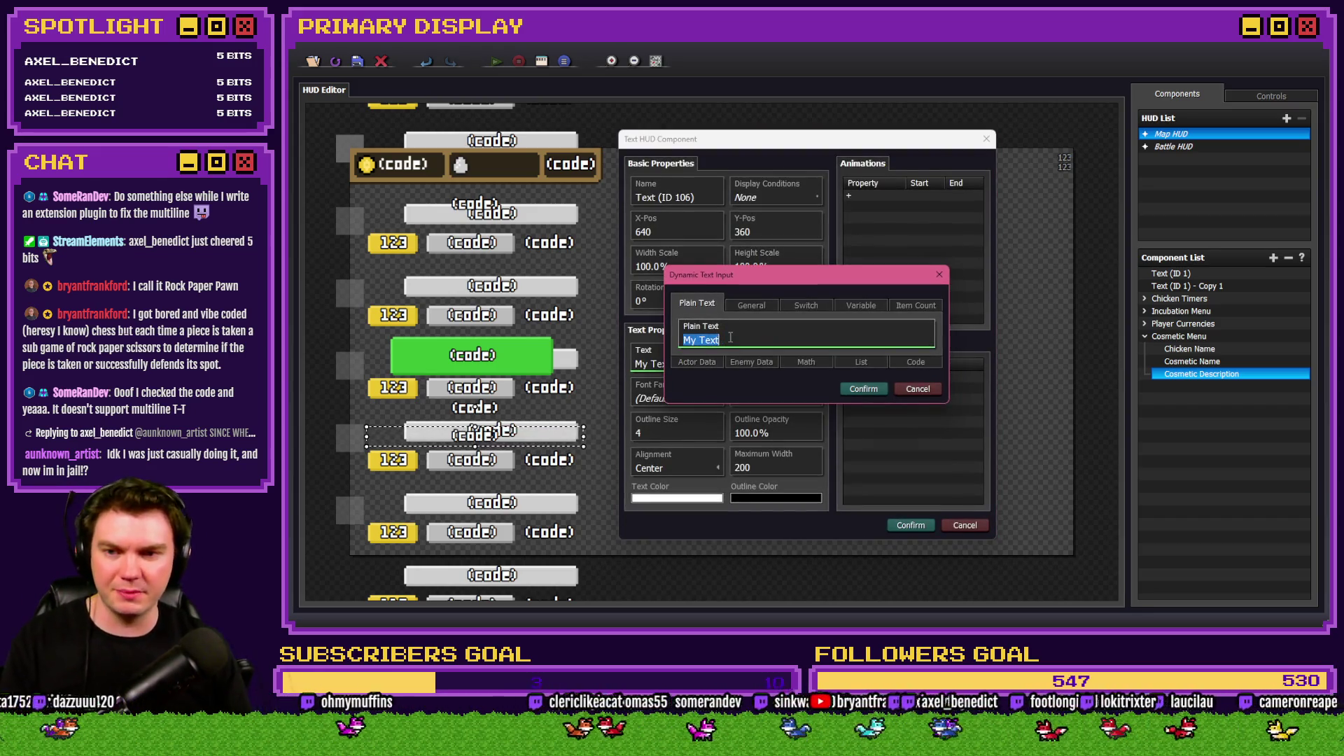
type("Hello World!")
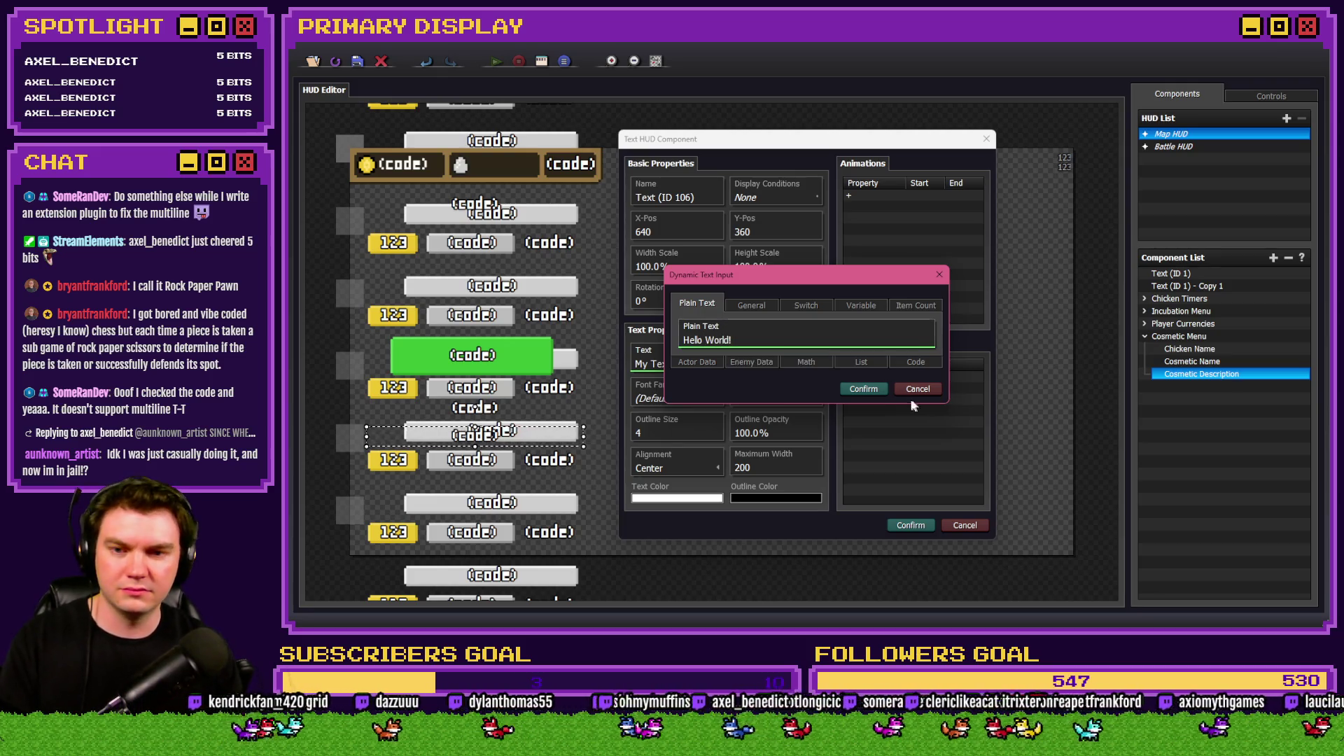
left_click(864, 388)
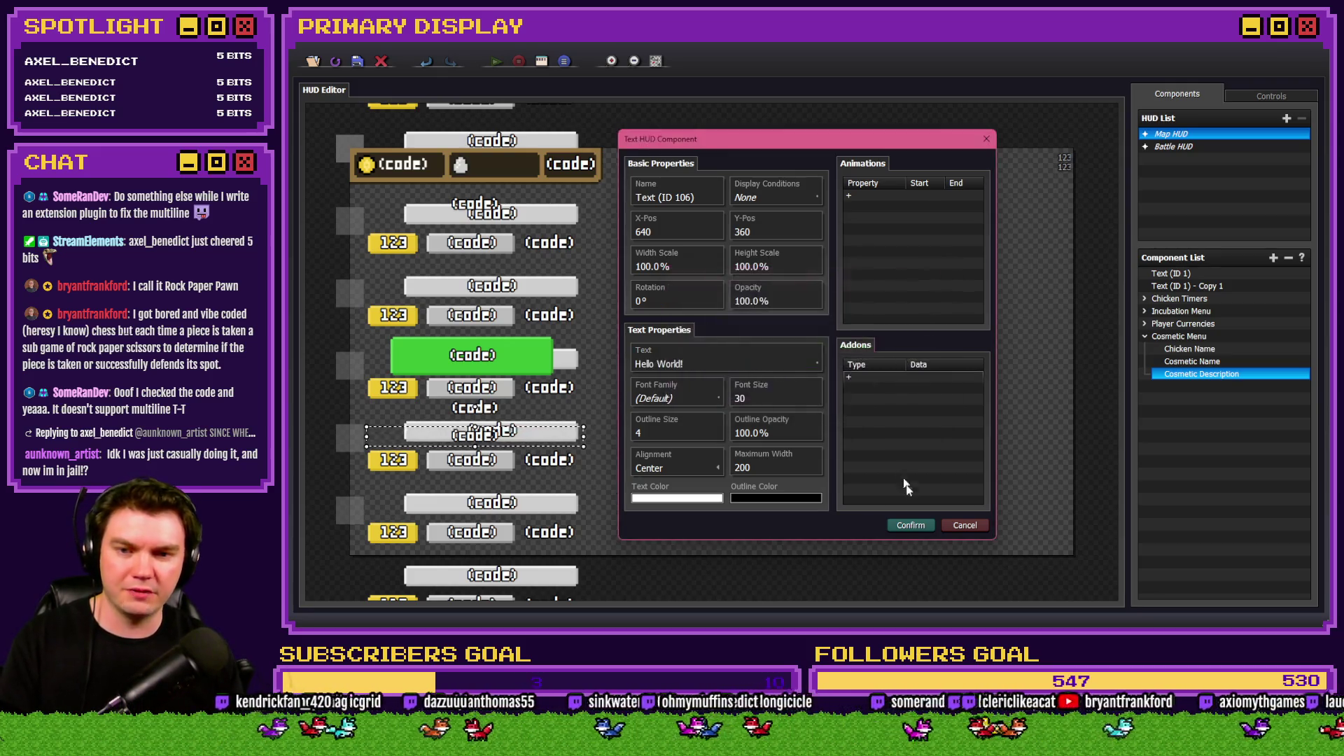
left_click(910, 526)
Place Hello World! in the canvas's lower-right corner and launch a playtest in RPG Maker.
mouse_move(844, 363)
left_mouse_down()
mouse_move(955, 330)
mouse_move(1092, 135)
mouse_move(650, 291)
mouse_move(1020, 175)
left_mouse_up()
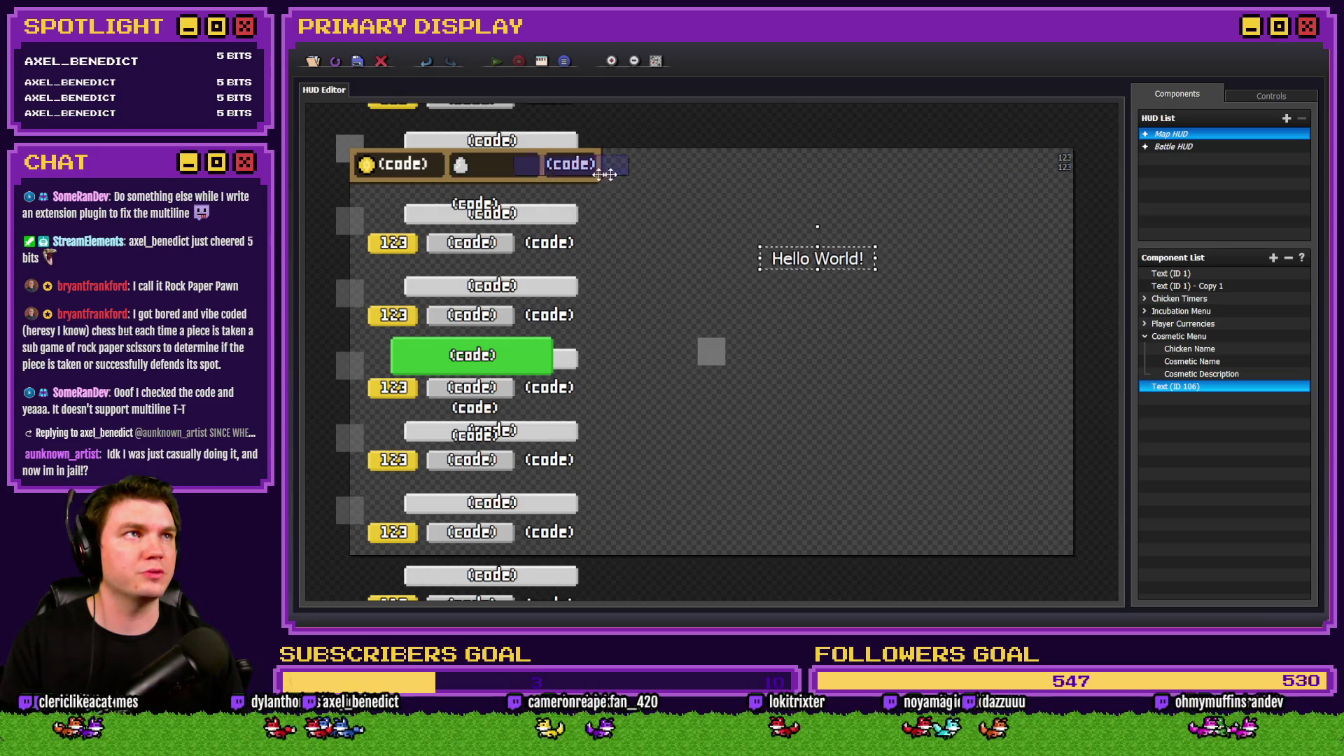
mouse_move(817, 226)
left_mouse_down()
mouse_move(924, 231)
mouse_move(931, 478)
mouse_move(1007, 503)
left_mouse_up()
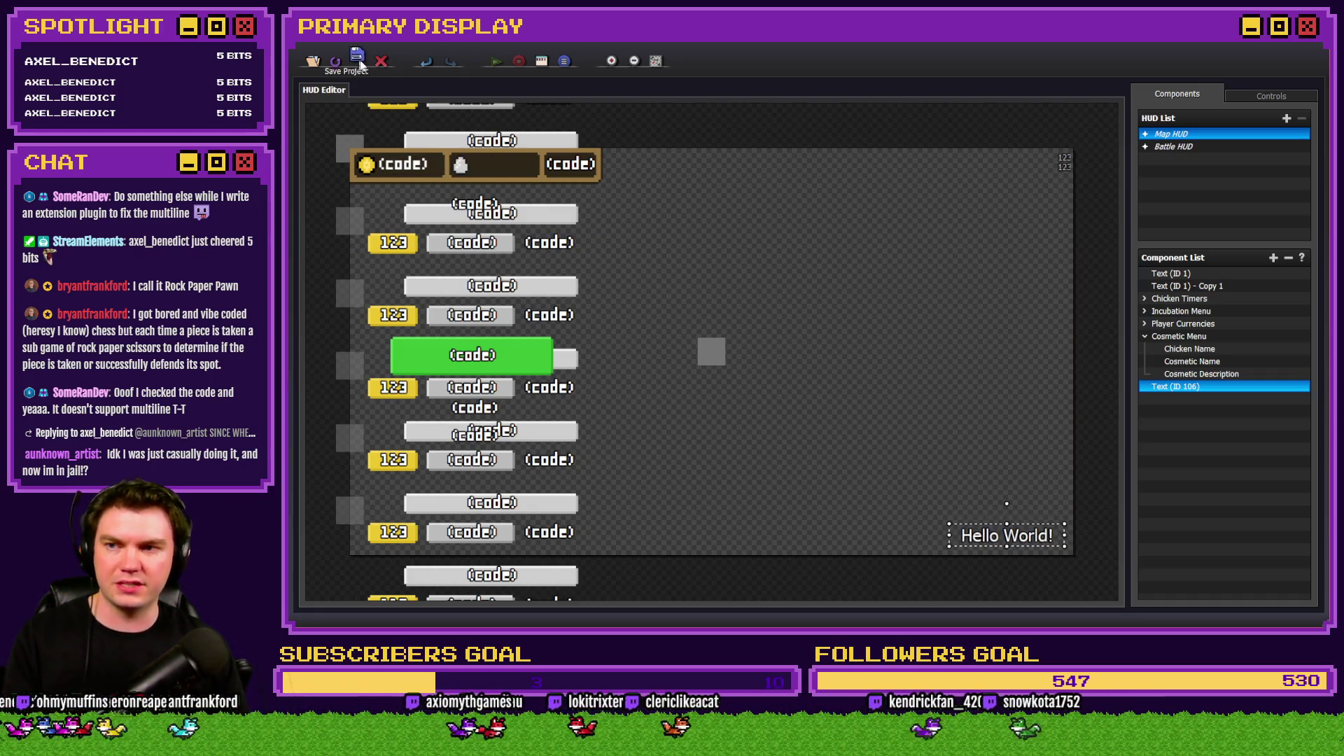
key("alt+Tab")
left_click(1057, 69)
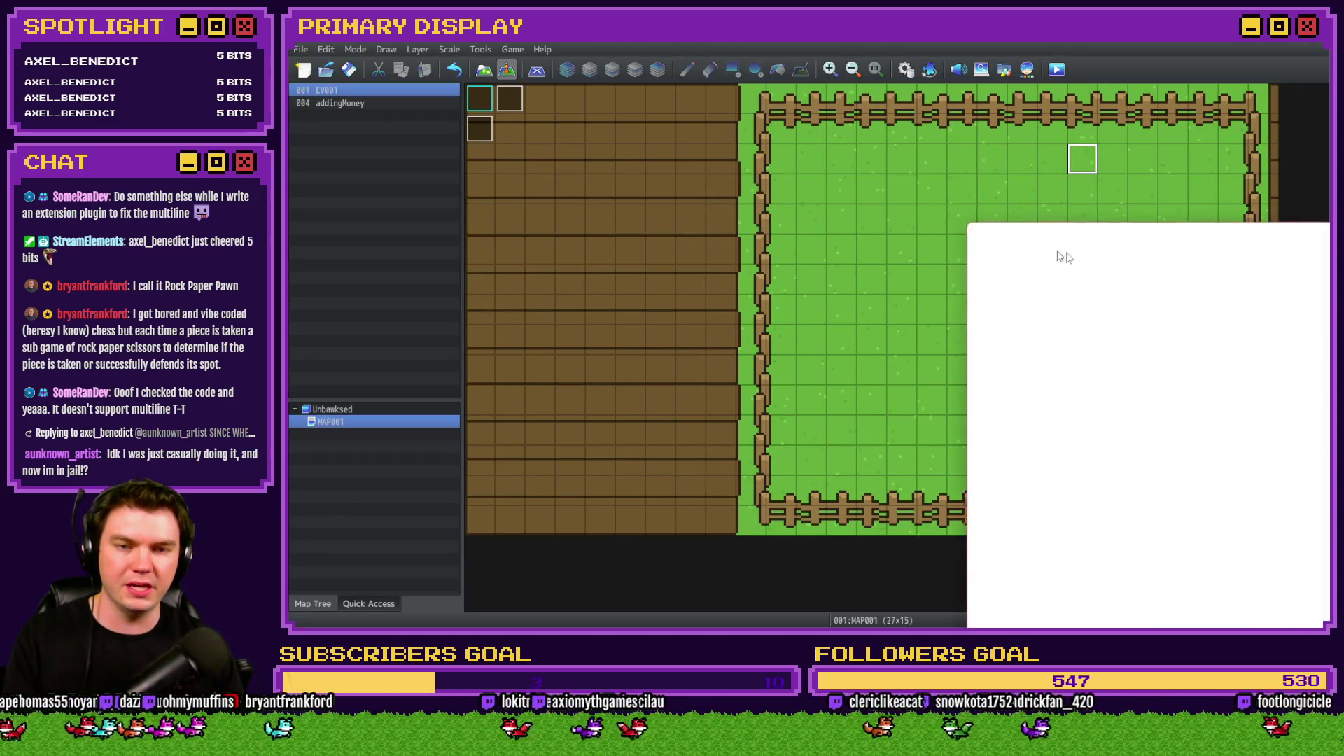
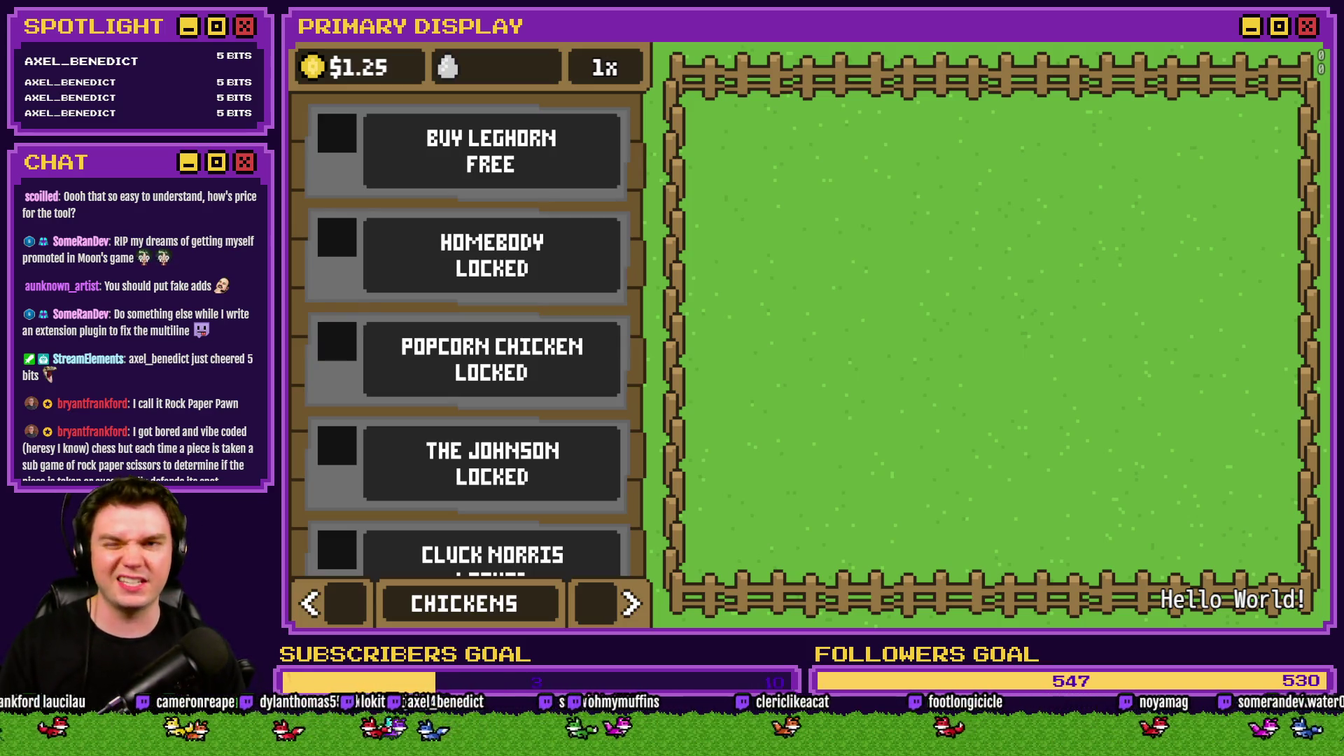
Close the running playtest window to return to the MAP001 editor.
left_click(1321, 50)
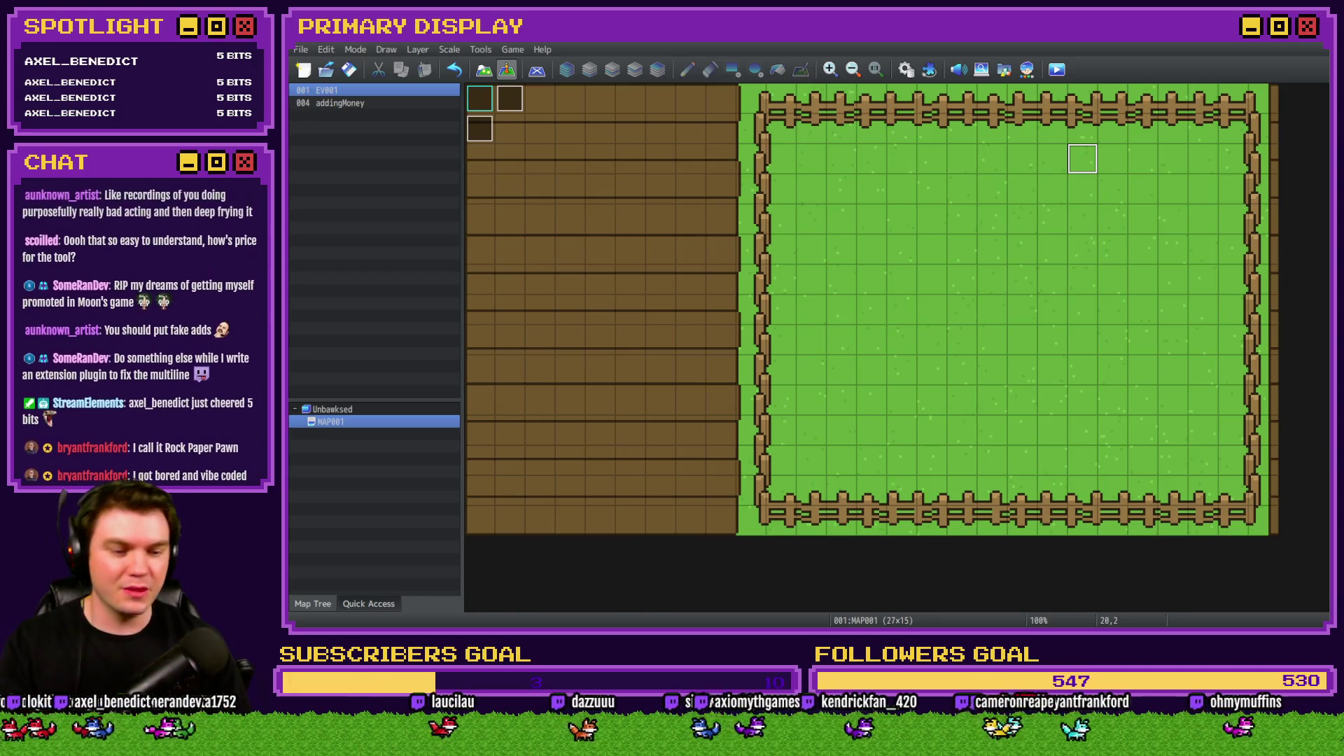
Delete the Hello World! text (ID 106) from the HUD, save the HUD project, and relaunch the playtest.
key("alt+Tab")
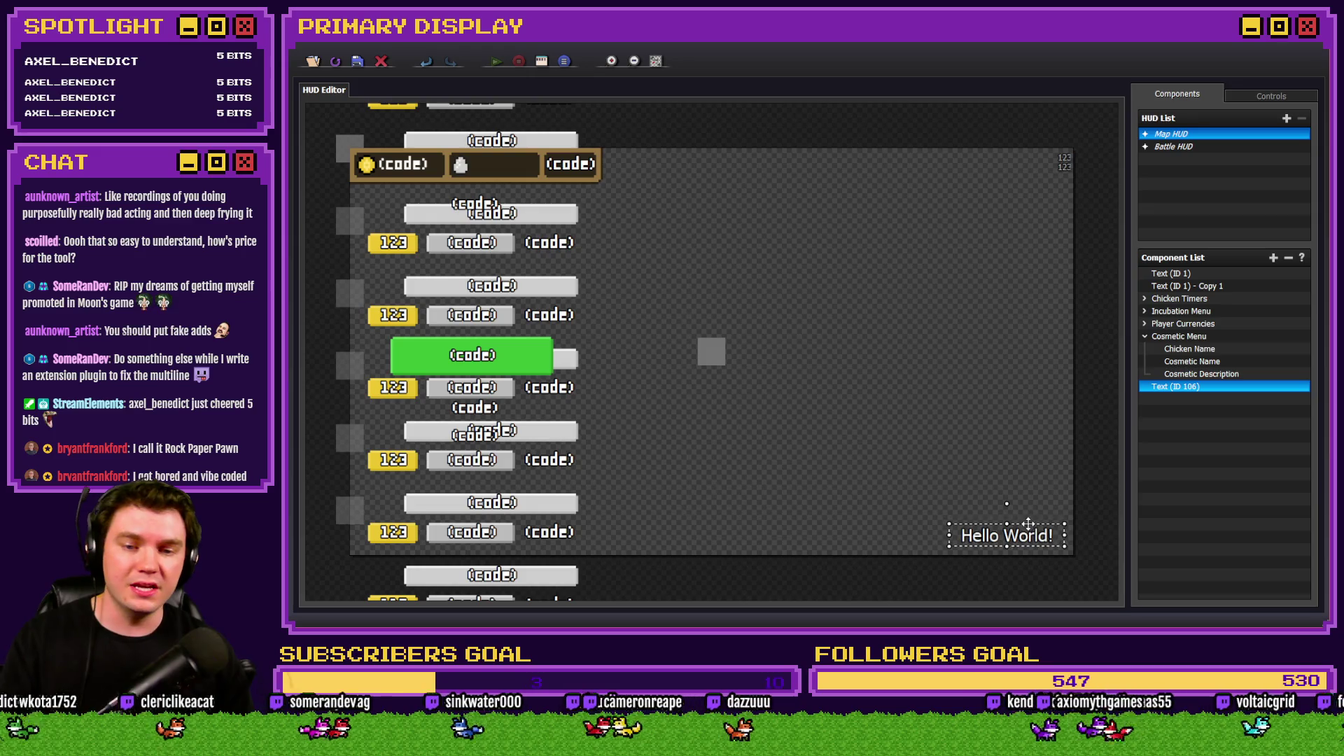
key("Delete")
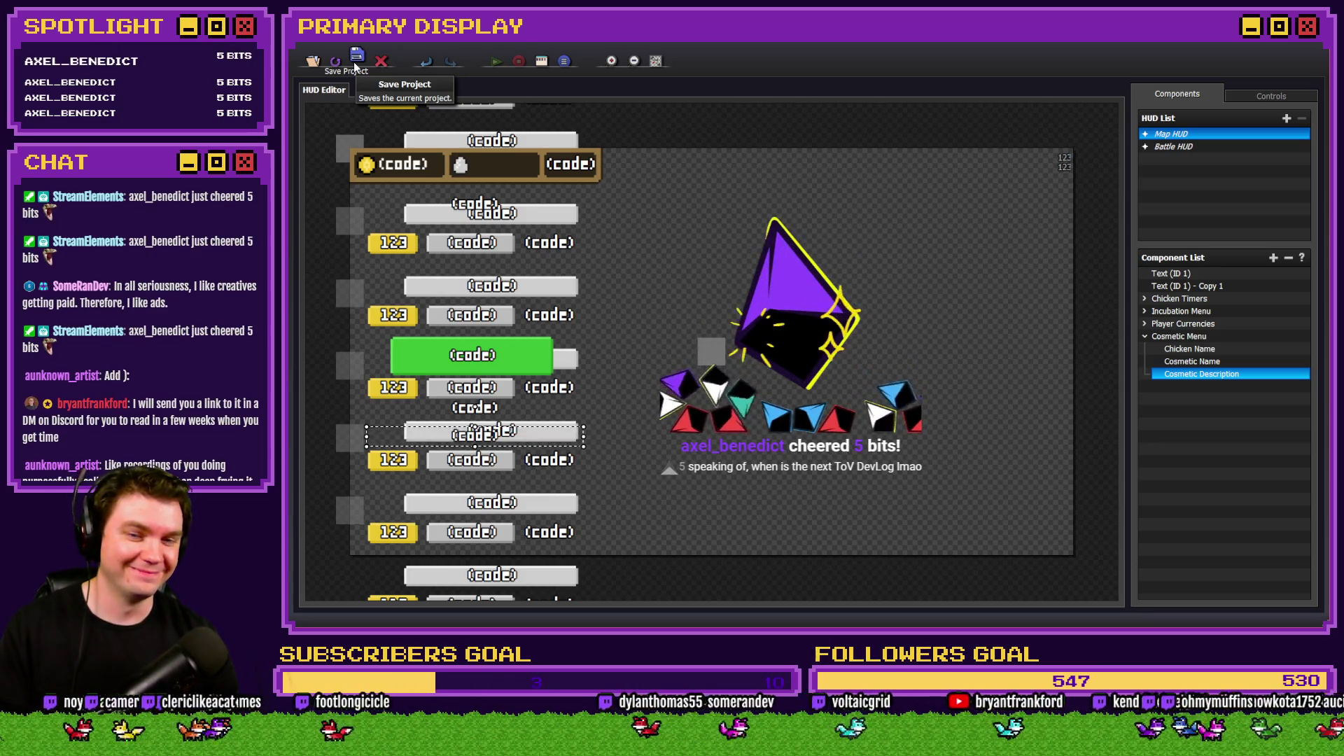
left_click(355, 61)
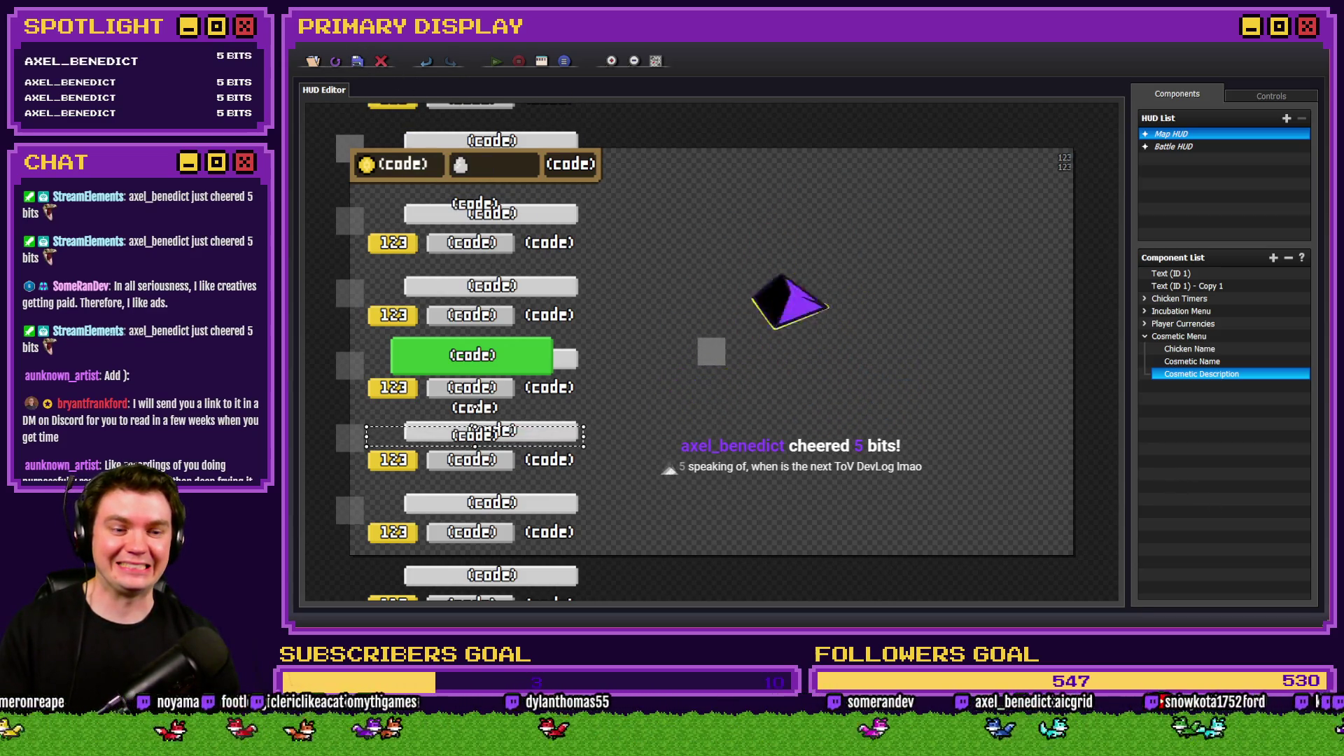
key("alt+F4")
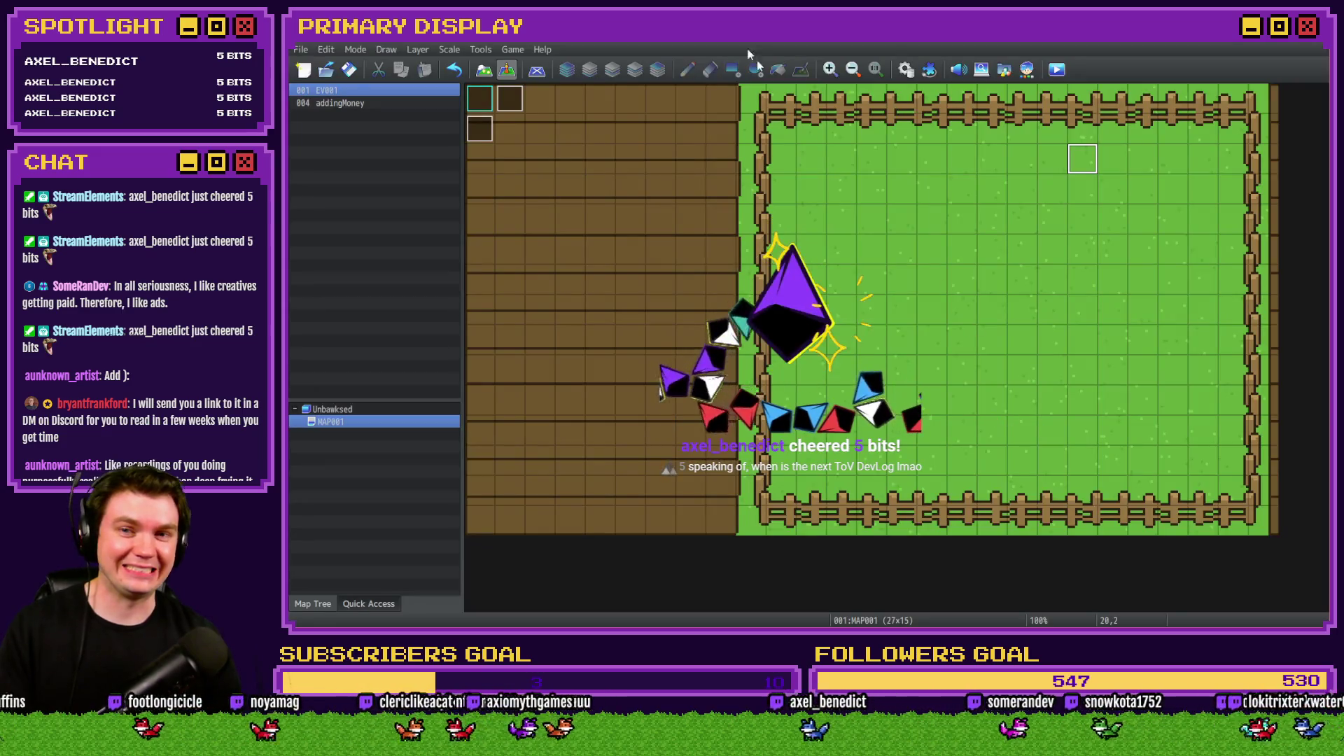
left_click(1055, 70)
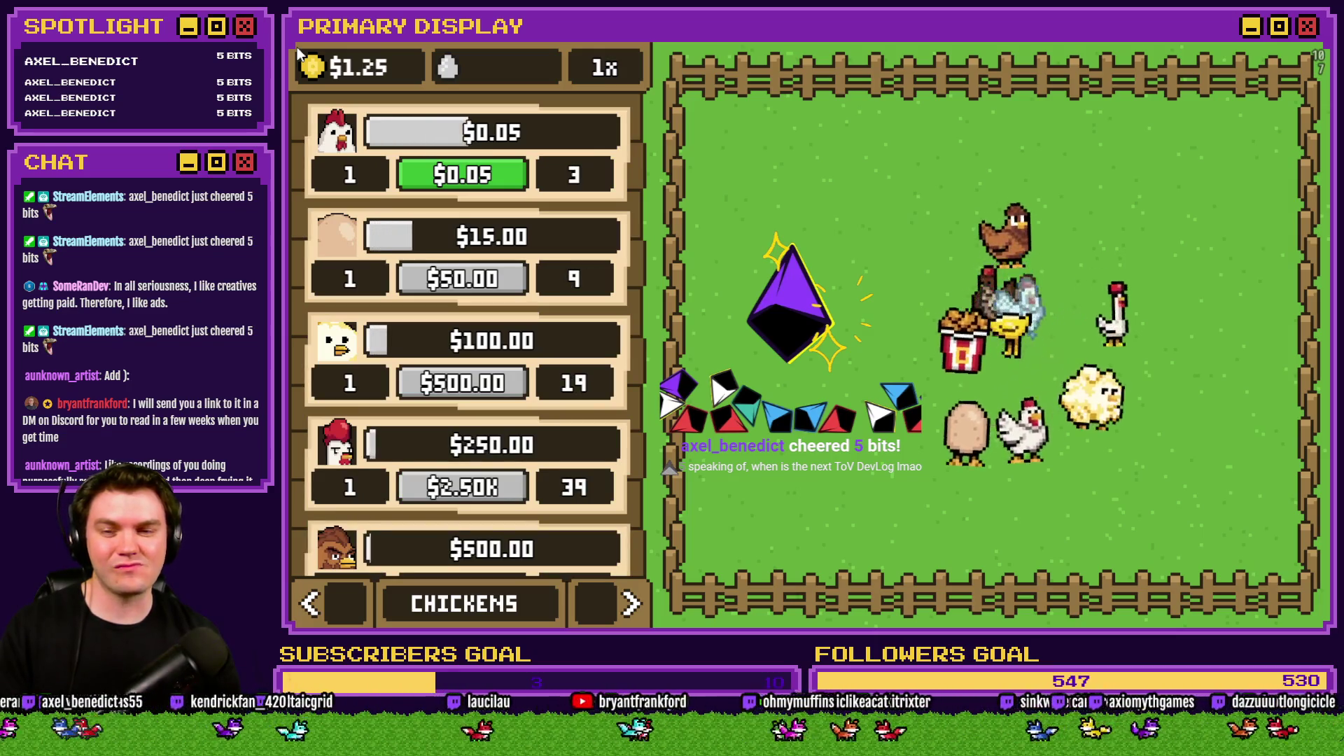
On the NESTS page, put the red egg into the empty nest and incubate the three red eggs.
left_click(631, 603)
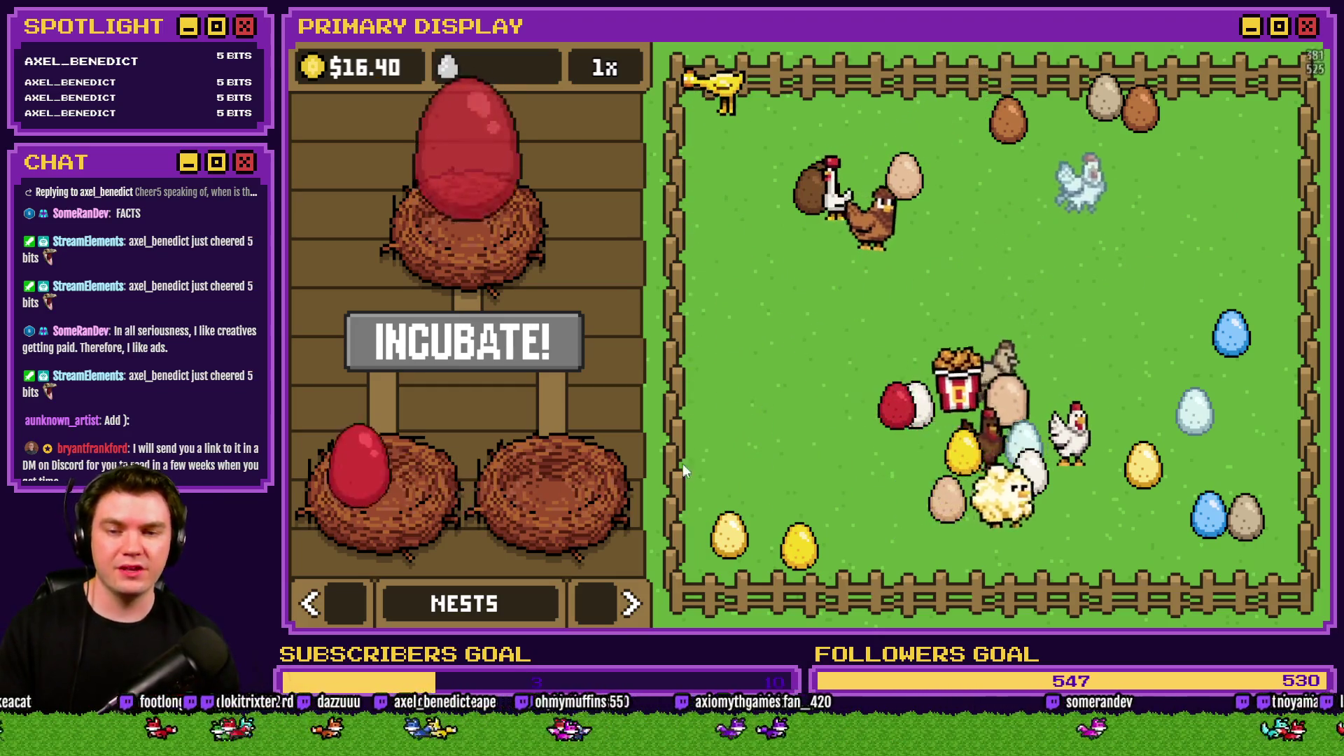
left_click_drag(656, 446, 570, 449)
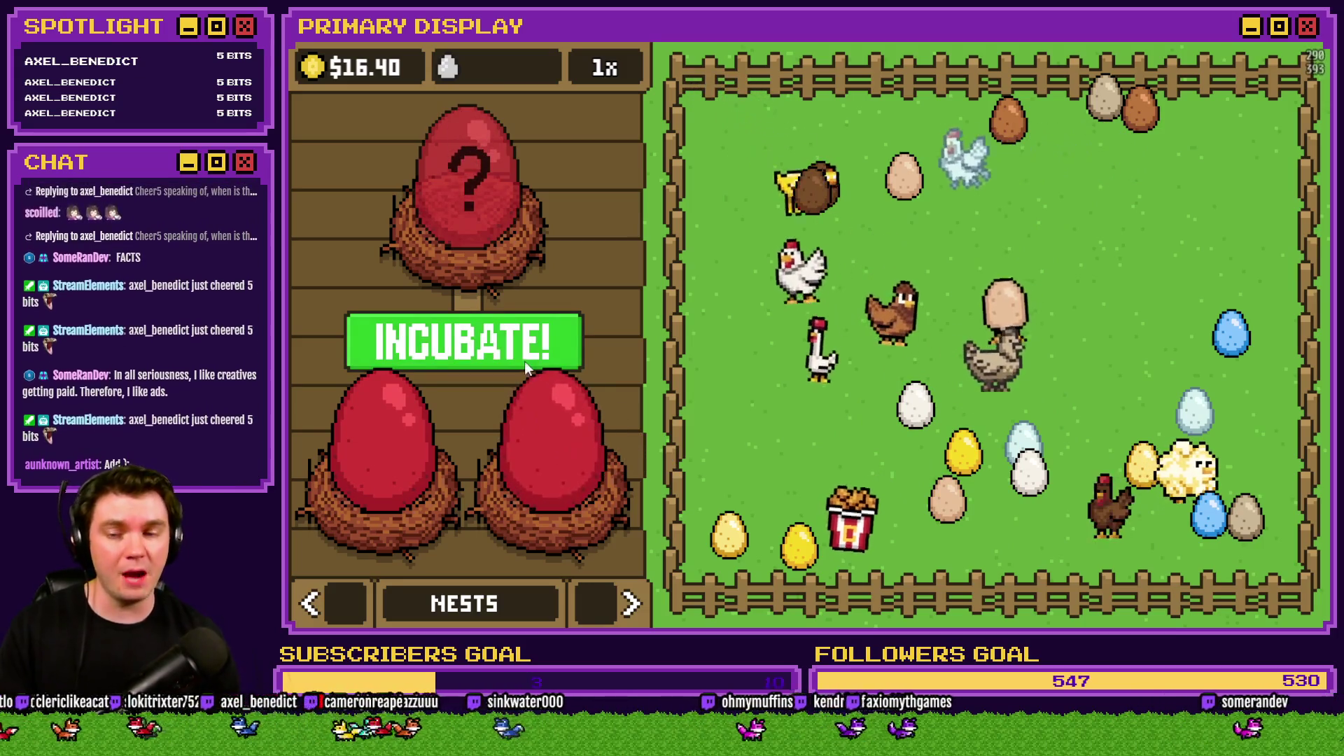
left_click(524, 346)
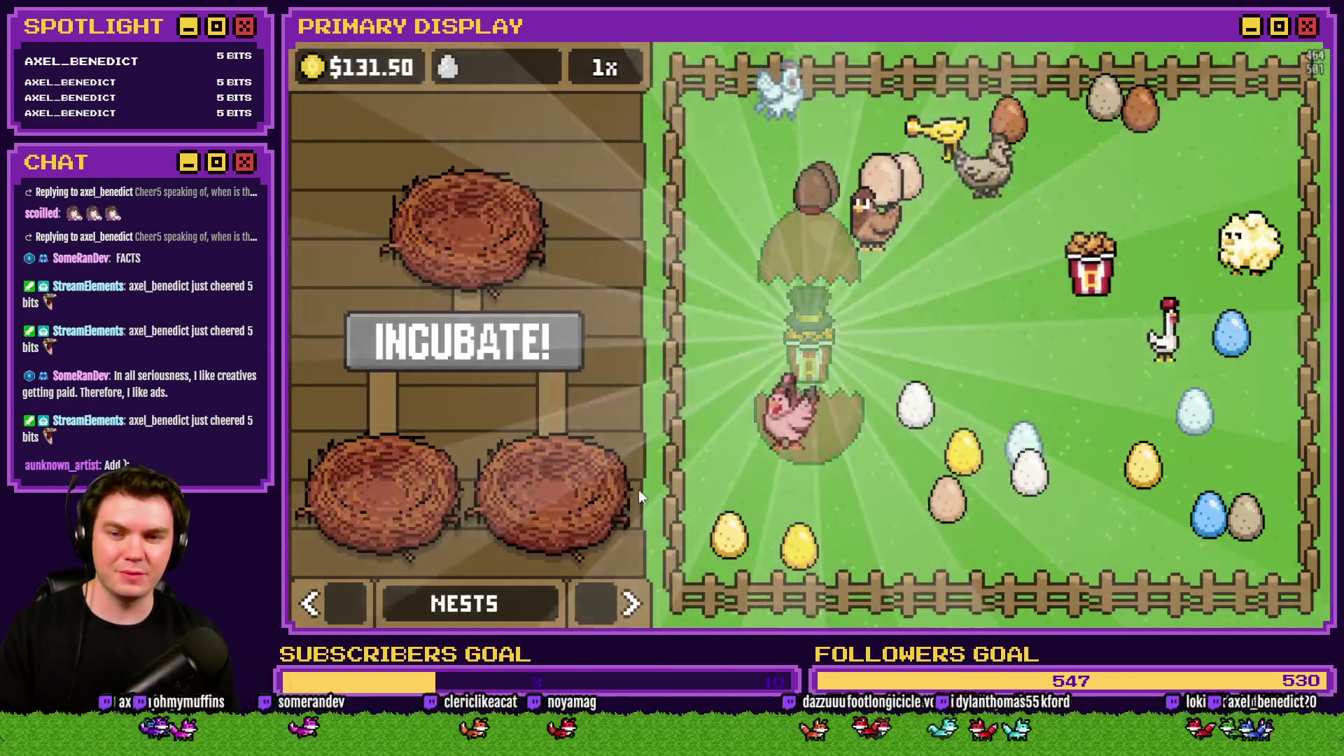
left_click(618, 602)
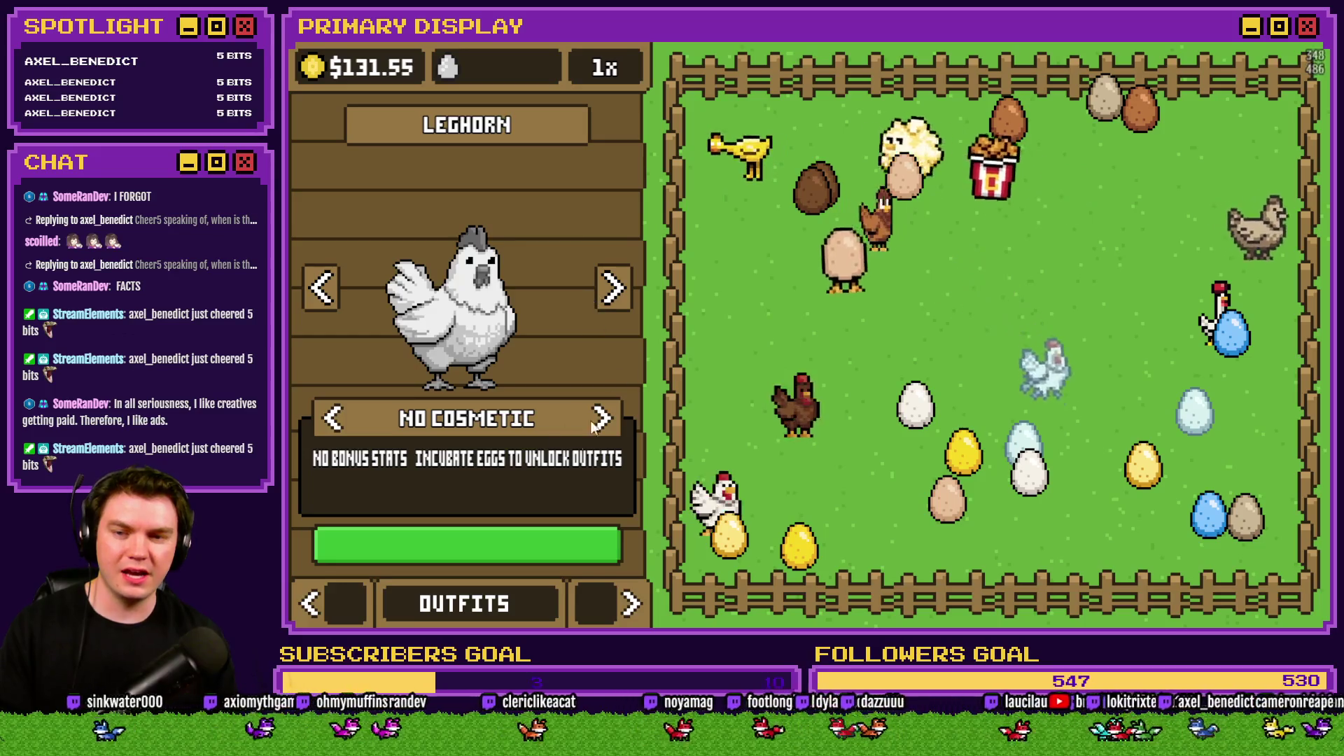
Step through the chicken breeds, return to Leghorn, and reopen the Outfits page.
left_click(323, 288)
left_click(322, 288)
left_click(322, 288)
left_click(323, 288)
left_click(323, 293)
left_click(323, 292)
left_click(631, 604)
left_click(589, 601)
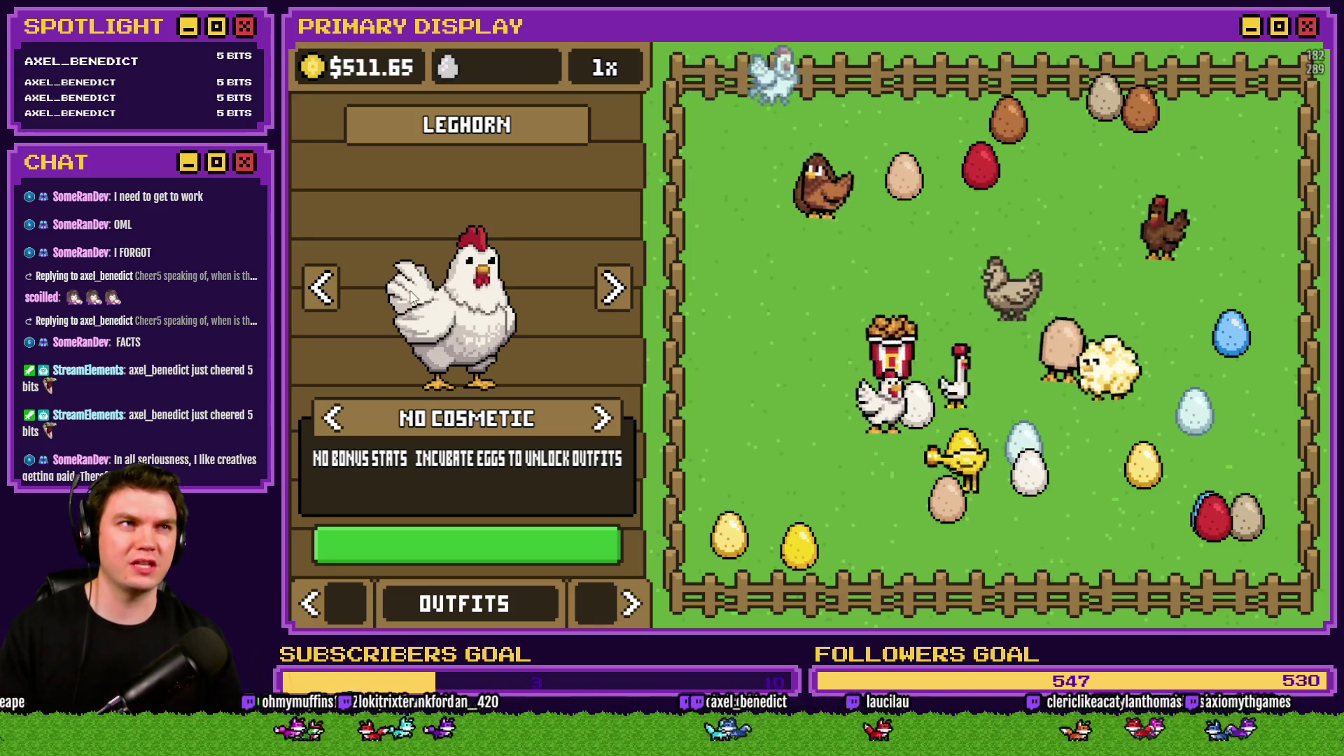
Advance the breed preview to The Colonel and cycle the cosmetics to the Top Hat.
left_click(619, 295)
left_click(619, 294)
left_click(618, 293)
left_click(619, 294)
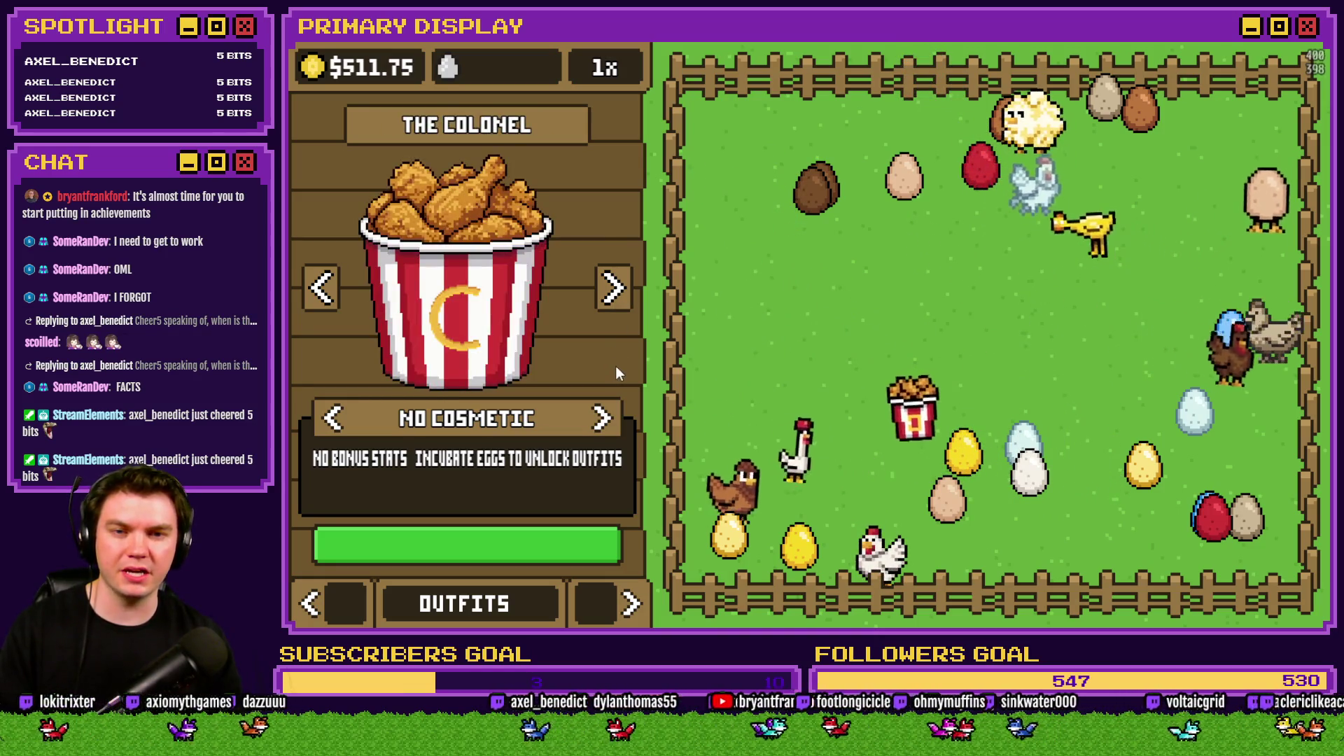
left_click(604, 420)
left_click(604, 420)
left_click(605, 420)
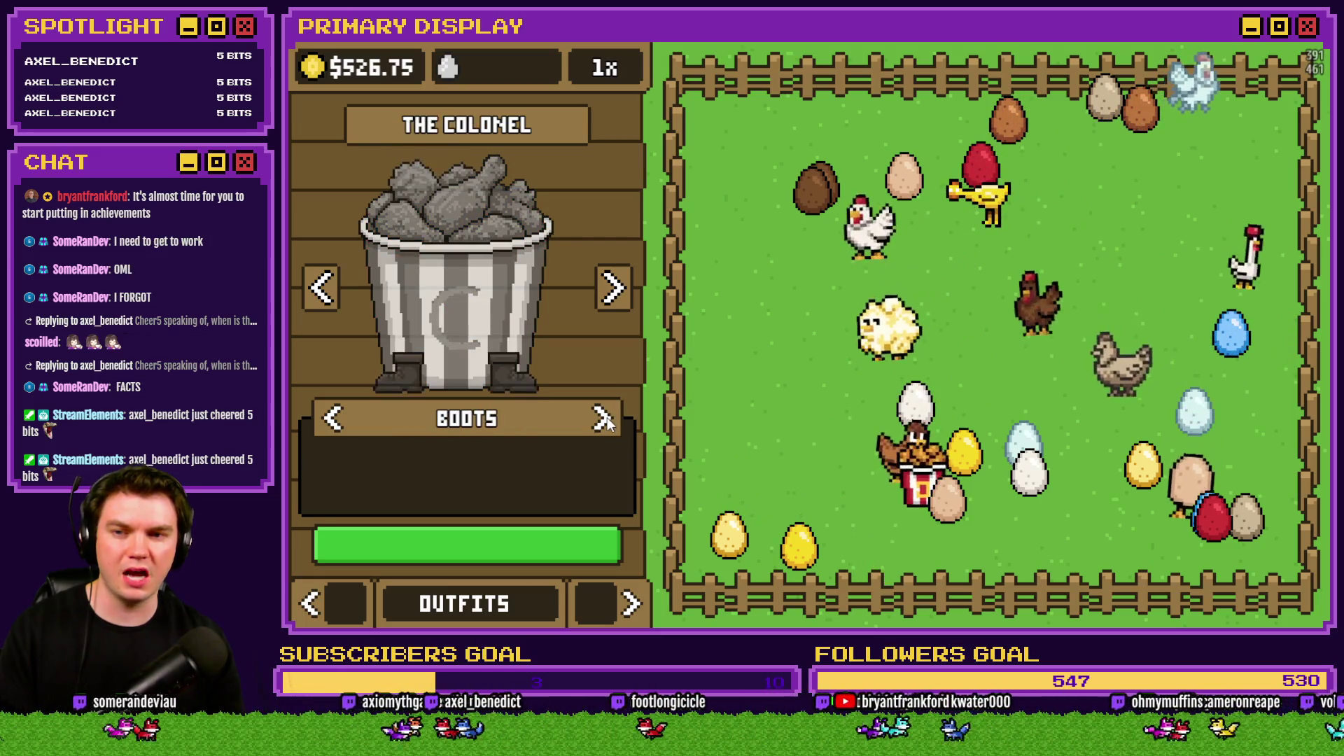
left_click(604, 420)
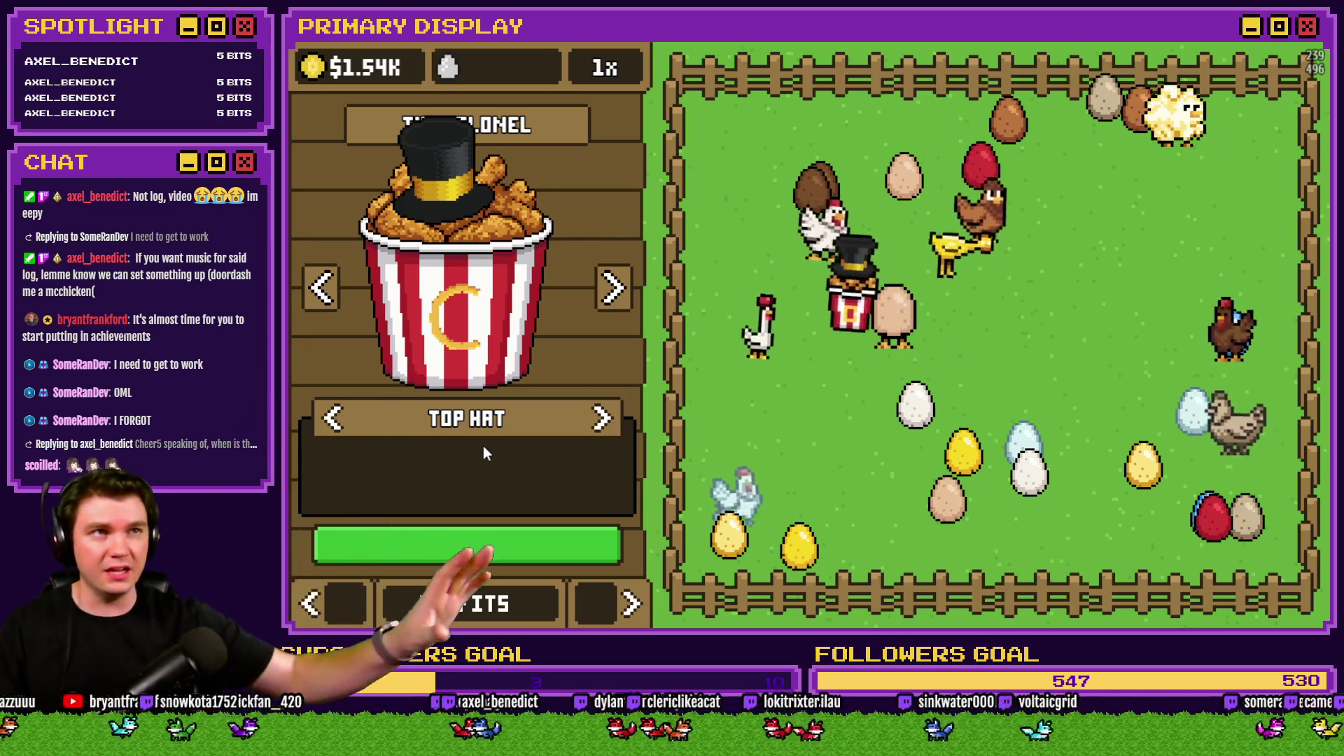
left_click(612, 294)
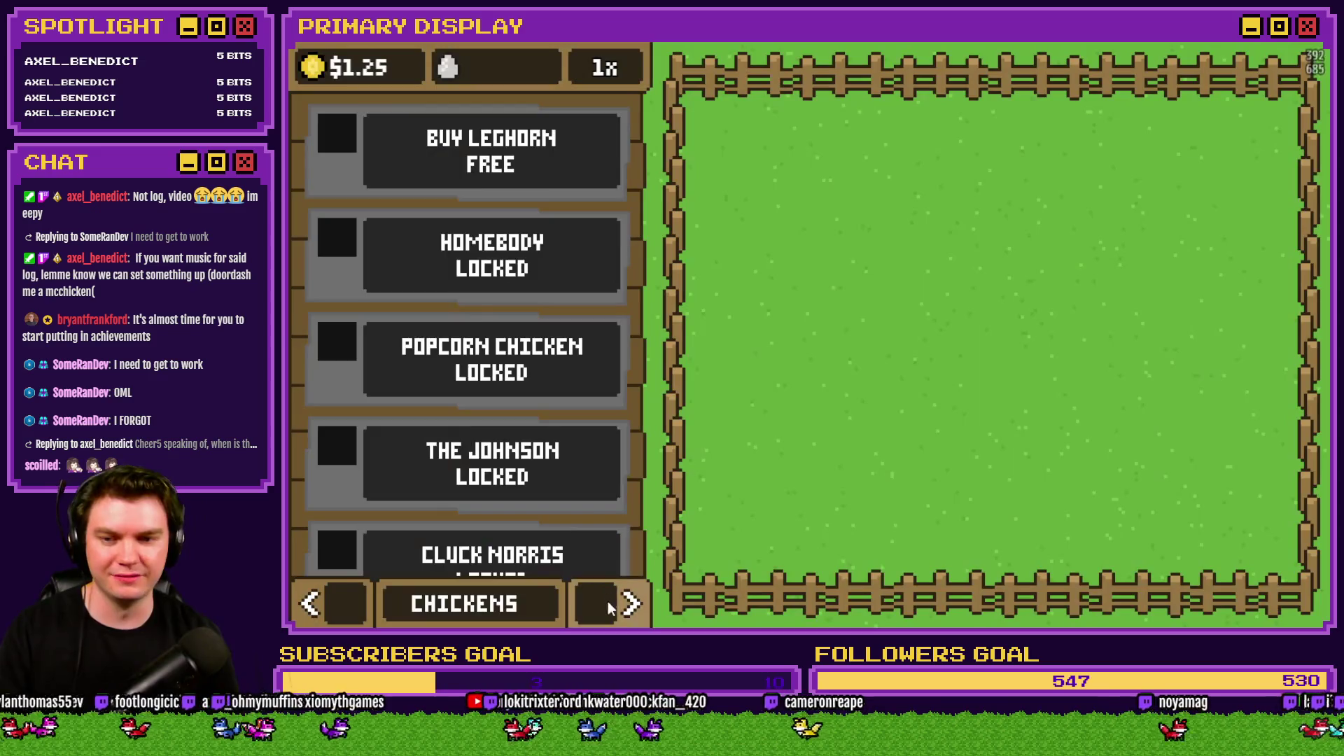
Return the panel to Outfits and browse the breeds to Goldie Oldie.
left_click(608, 605)
left_click(608, 603)
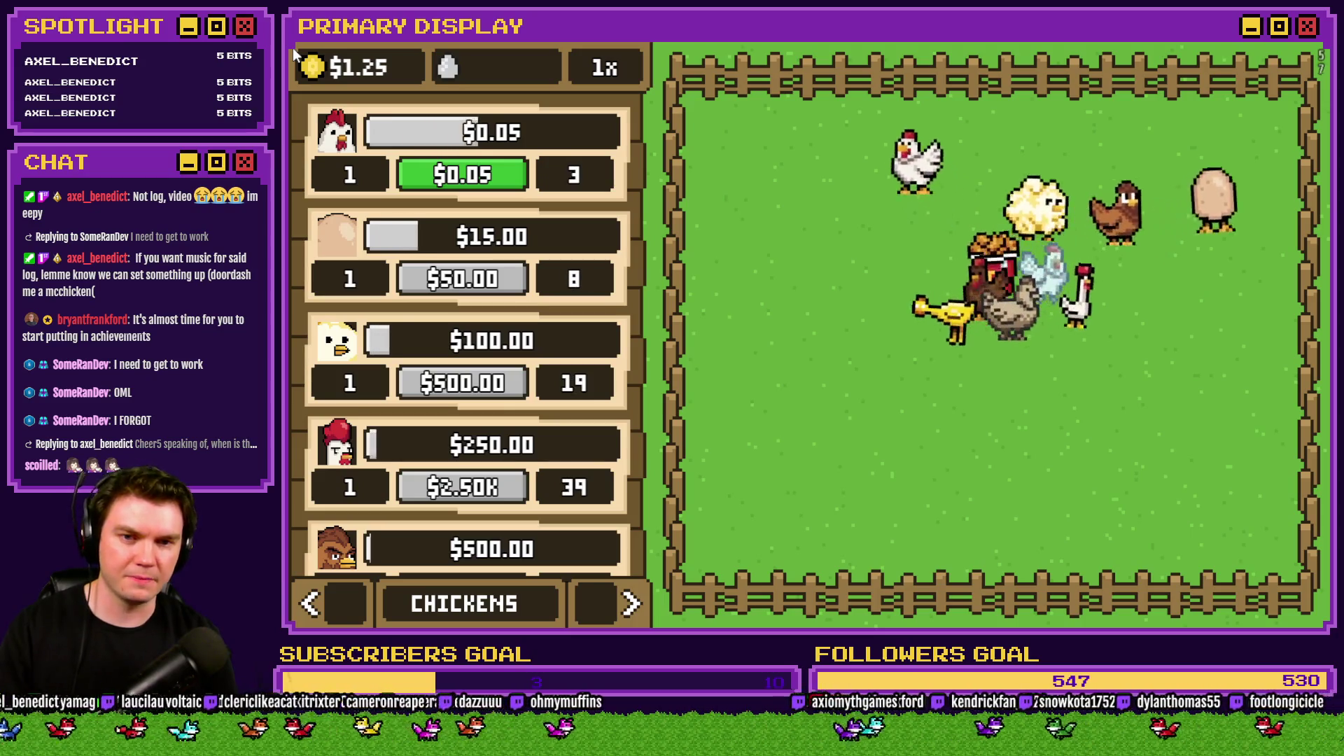
left_click(626, 606)
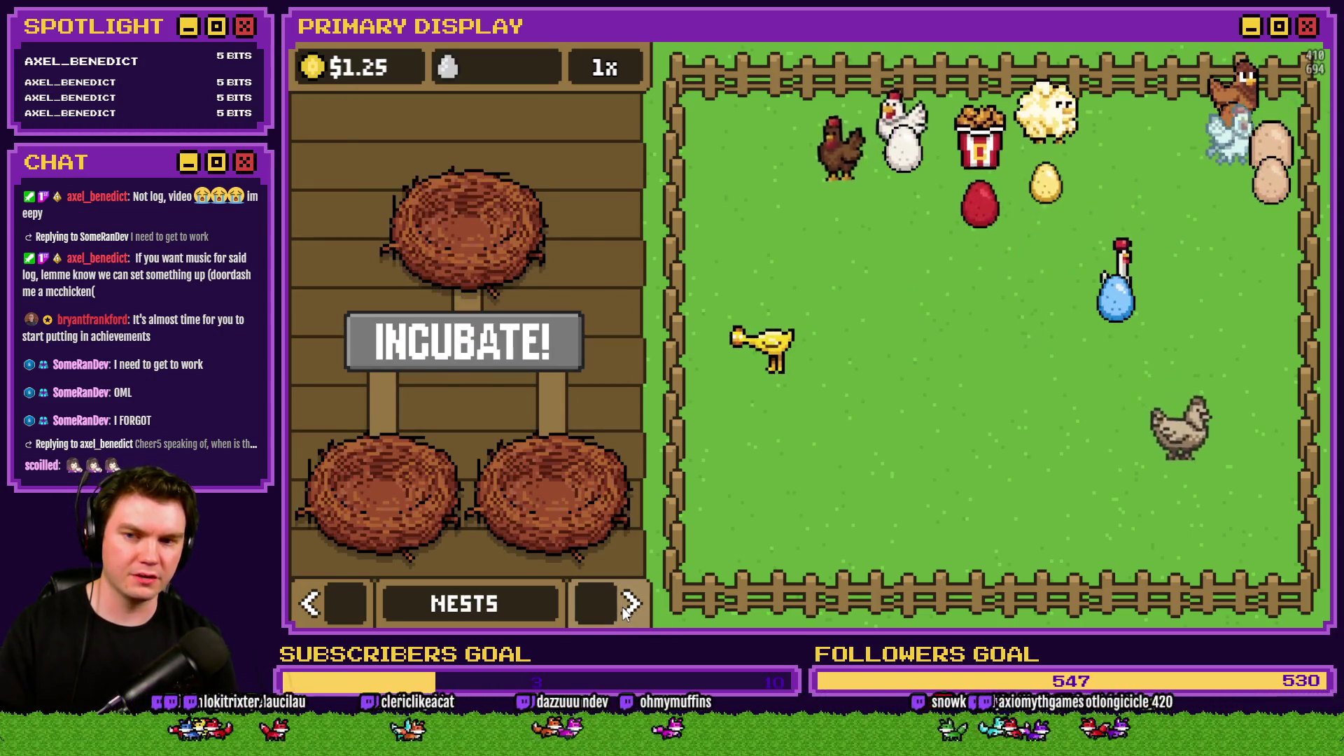
left_click(627, 608)
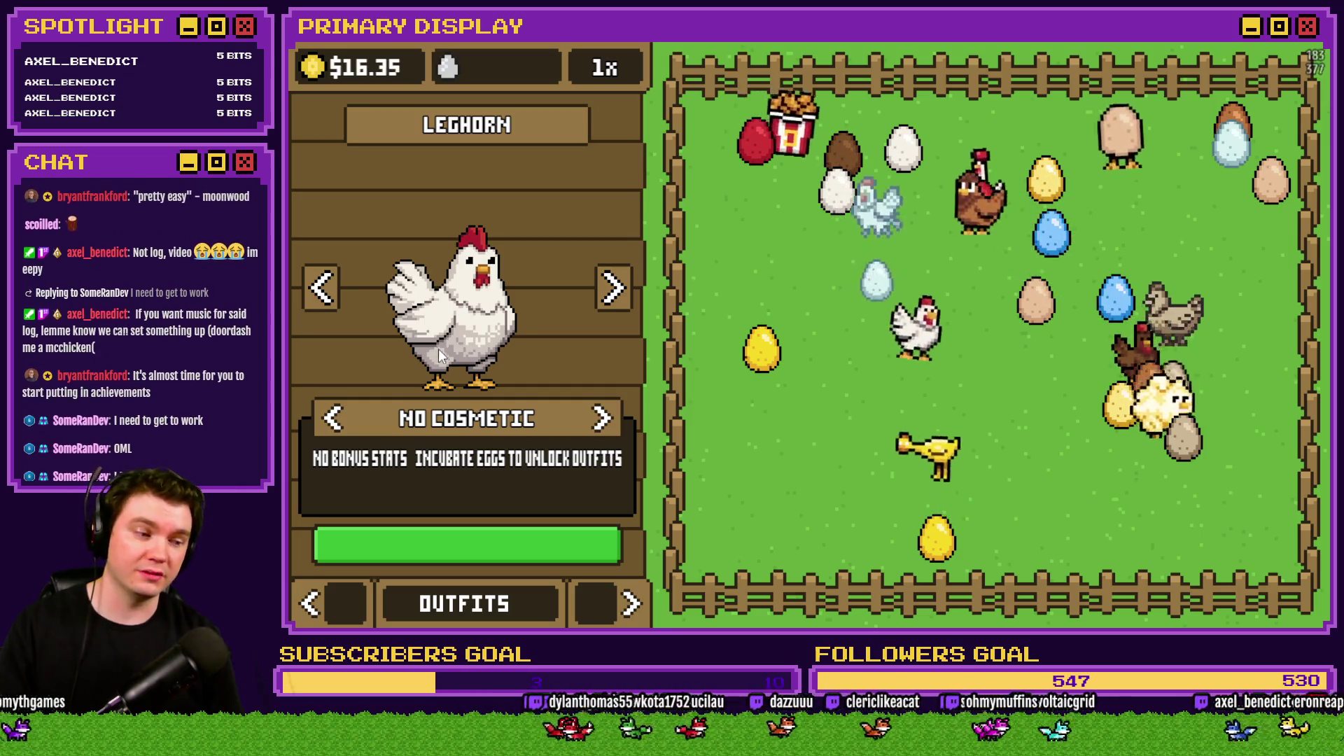
left_click(323, 288)
left_click(614, 289)
left_click(616, 297)
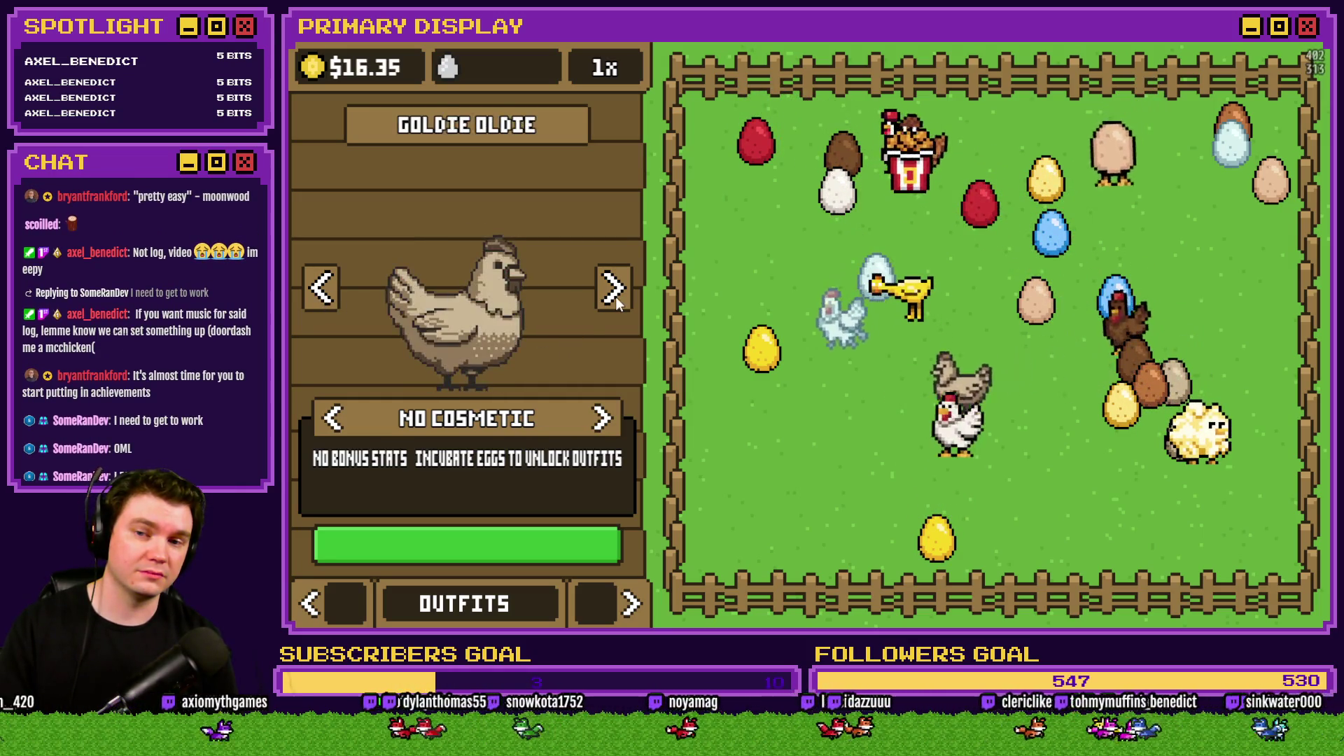
left_click(615, 296)
left_click(321, 301)
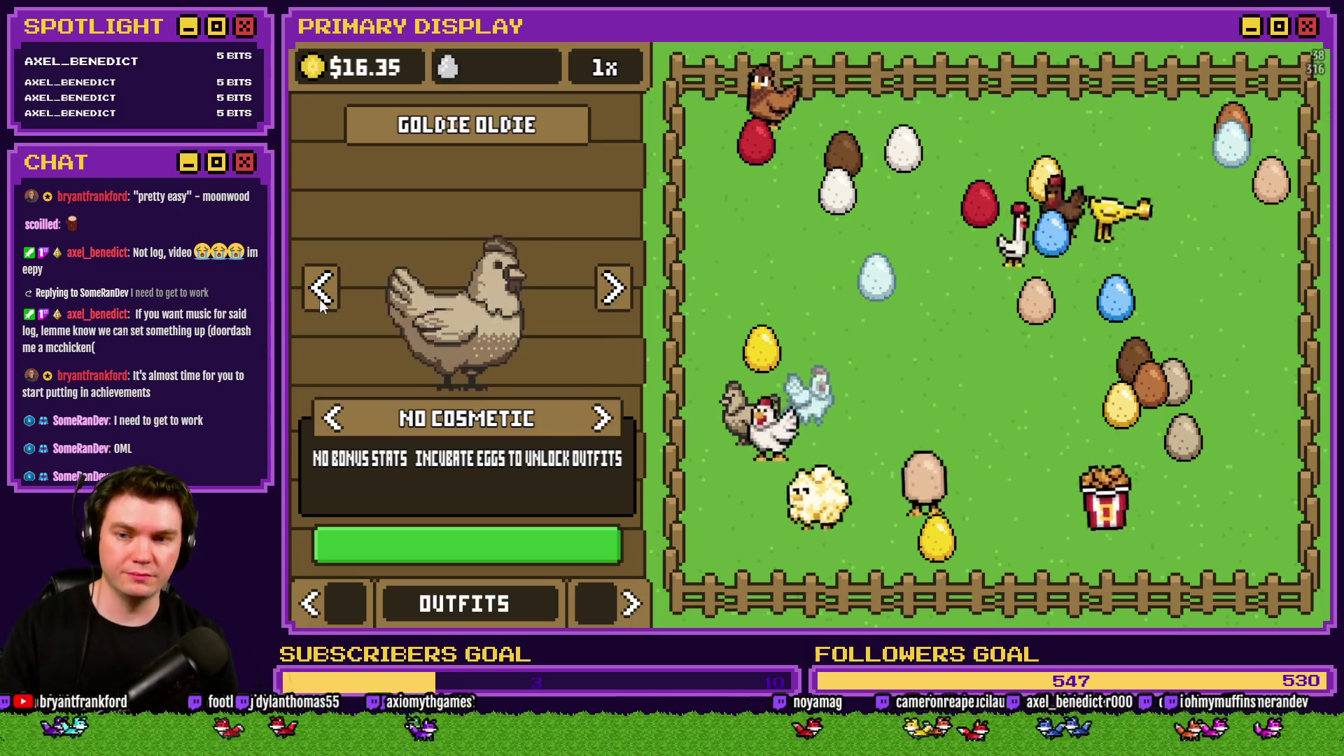
Toggle the Crown on Goldie Oldie, then cycle through the remaining cosmetics back to none.
left_click(601, 420)
left_click(336, 420)
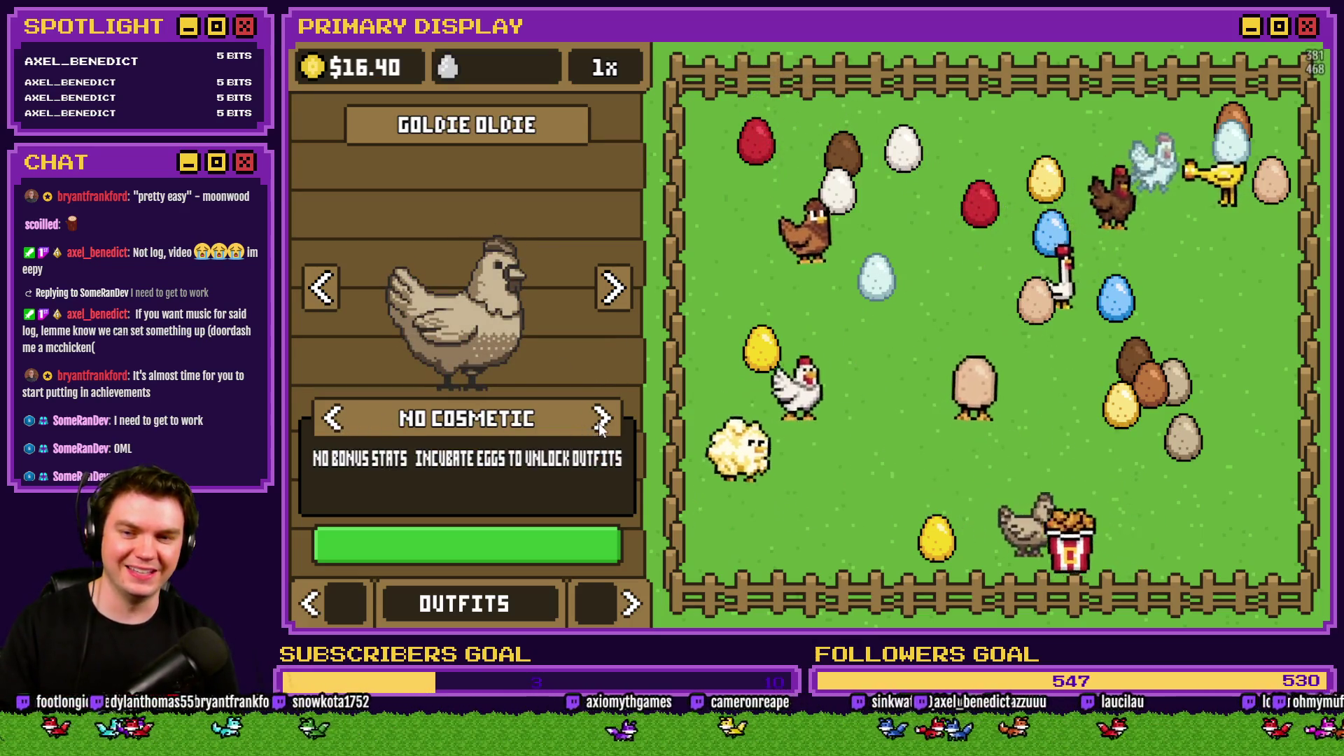
left_click(337, 420)
left_click(348, 423)
left_click(348, 424)
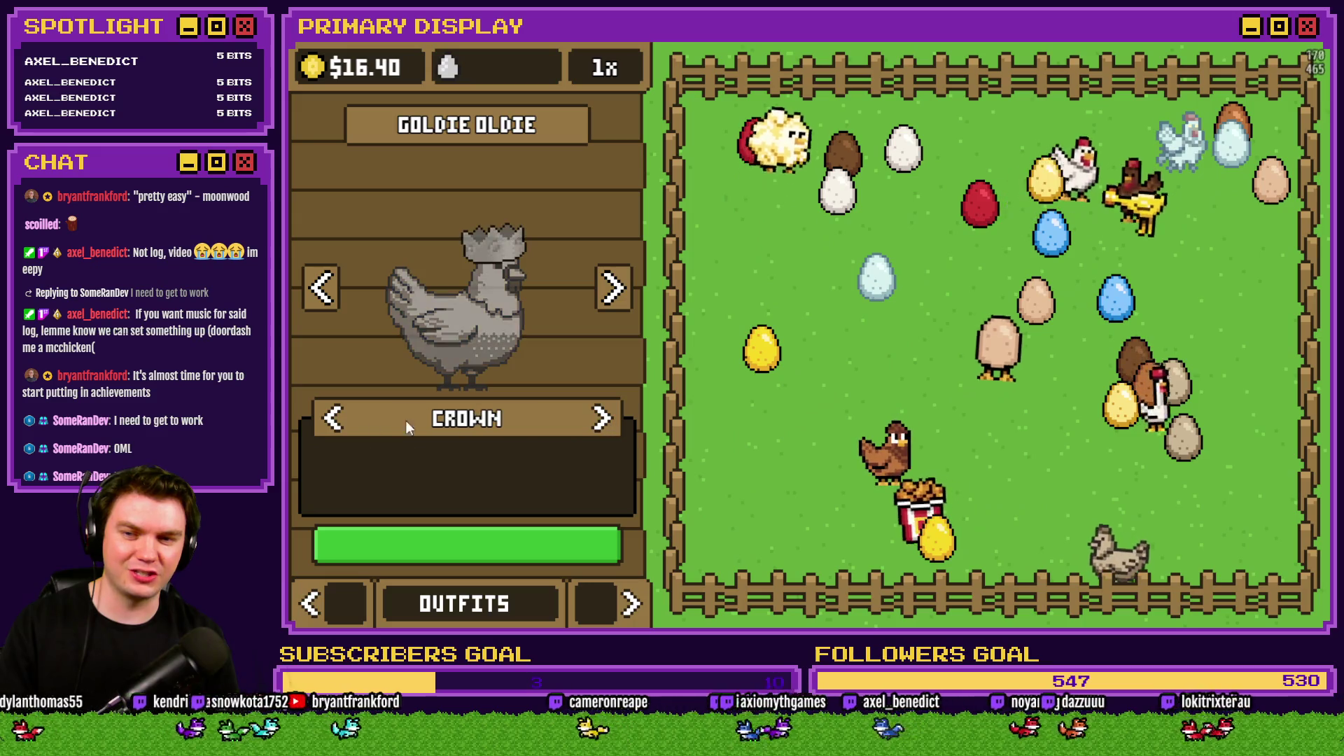
left_click(335, 422)
left_click(602, 420)
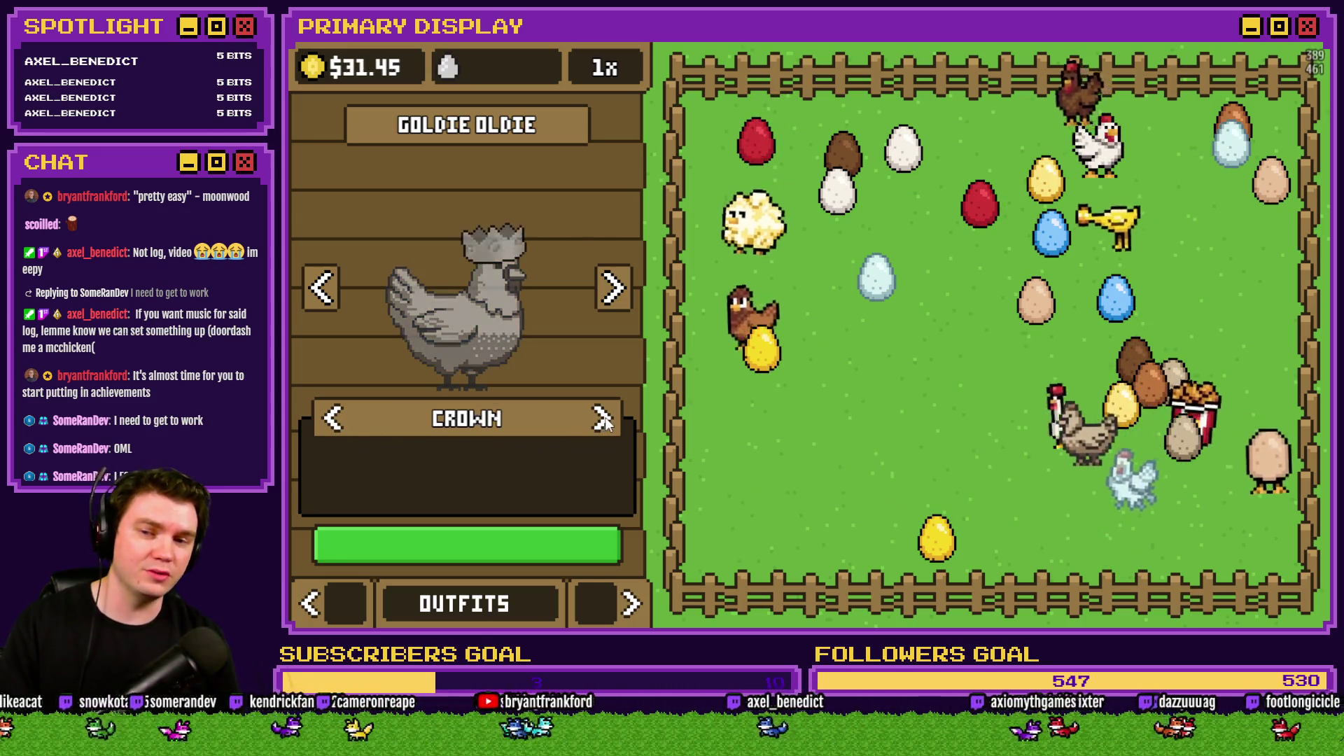
left_click(603, 420)
left_click(602, 420)
left_click(602, 420)
left_click(602, 420)
left_click(602, 420)
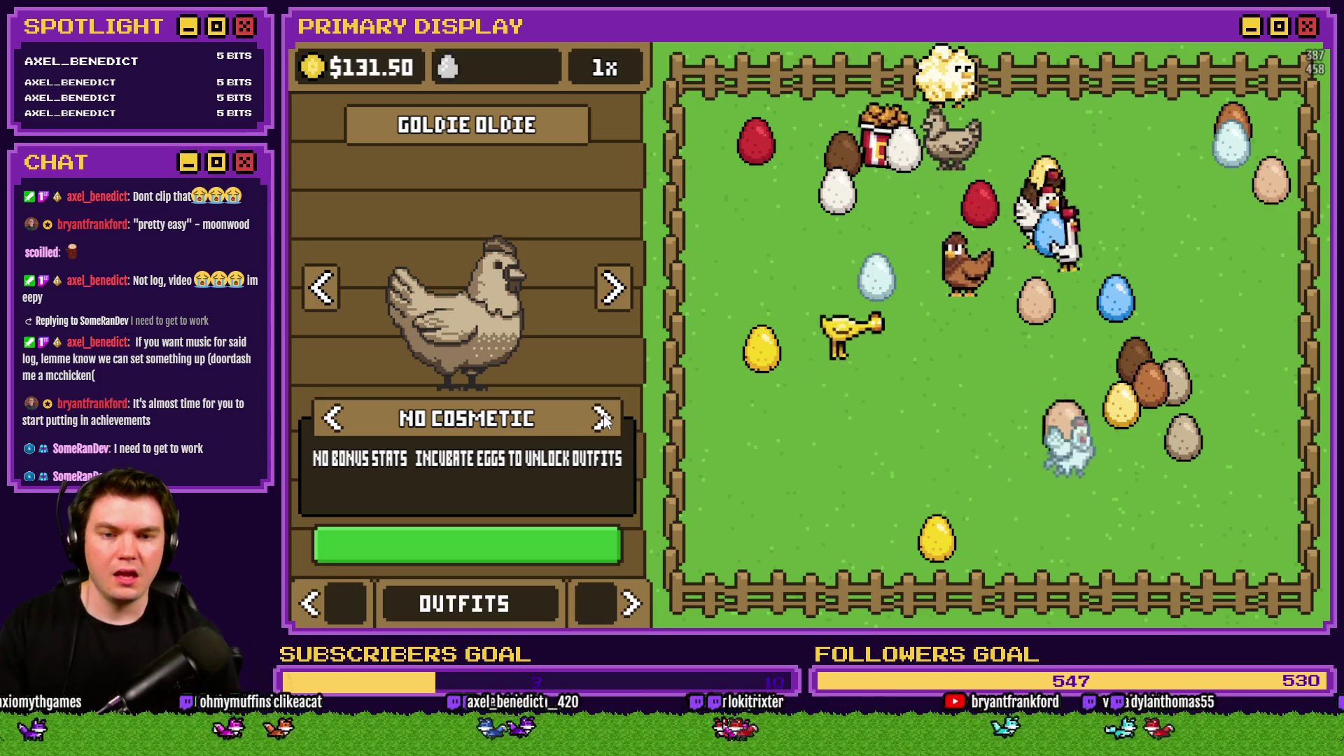
Cycle the breeds around to Leghorn and on to Cluck Norris.
left_click(611, 297)
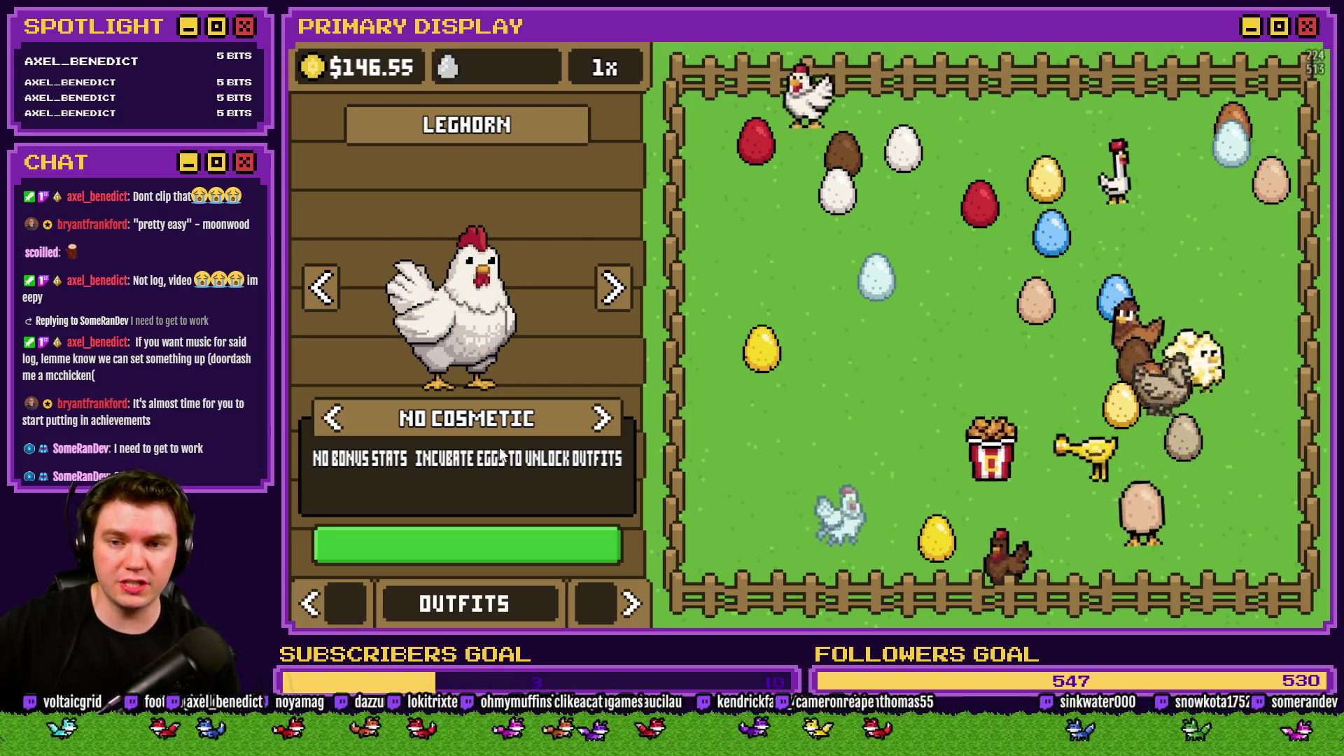
left_click(614, 291)
left_click(614, 295)
left_click(613, 294)
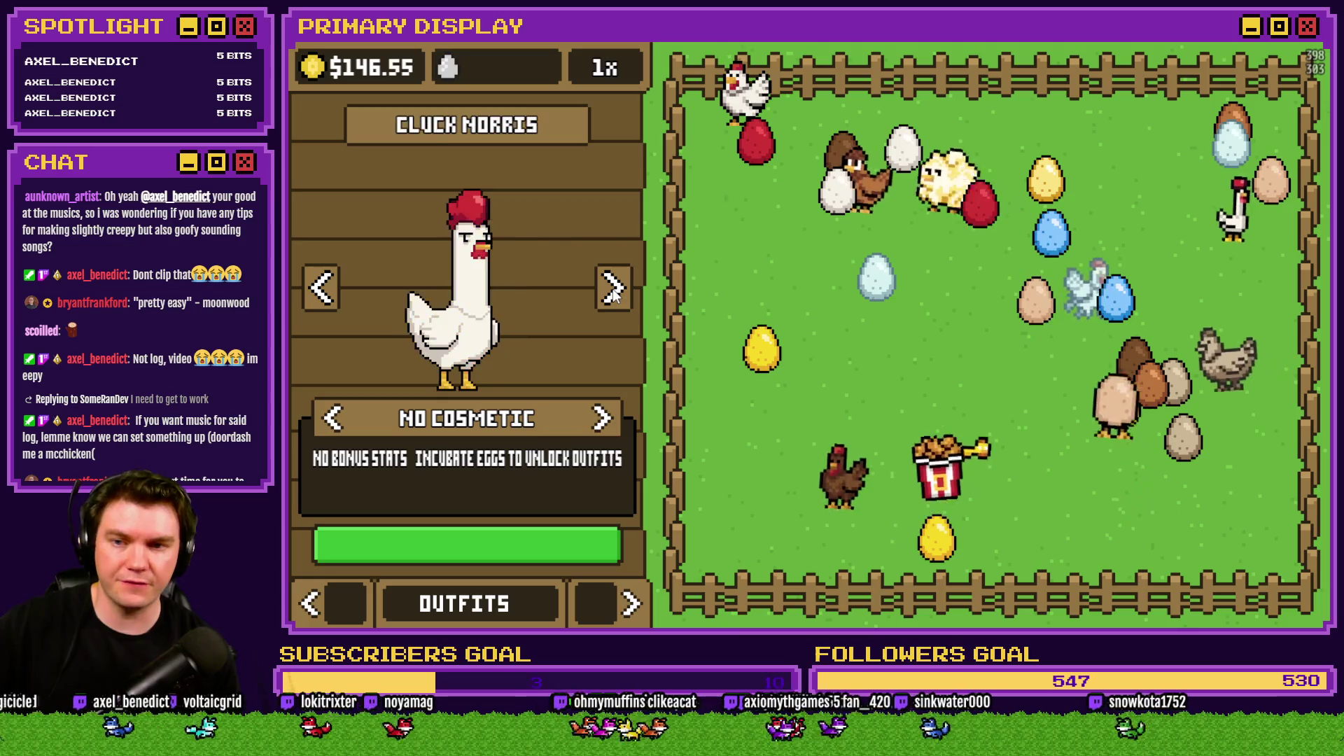
left_click(613, 294)
left_click(613, 294)
left_click(613, 295)
left_click(614, 294)
left_click(614, 294)
left_click(614, 295)
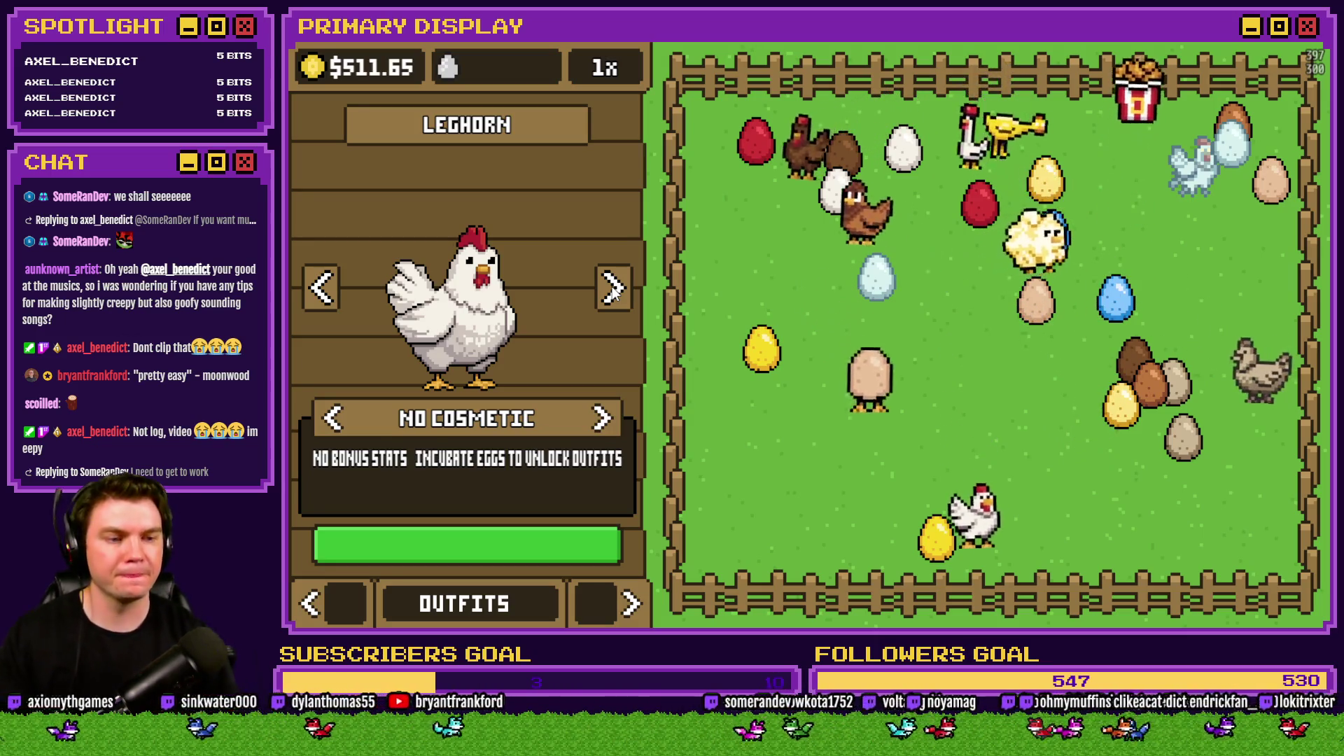
left_click(613, 297)
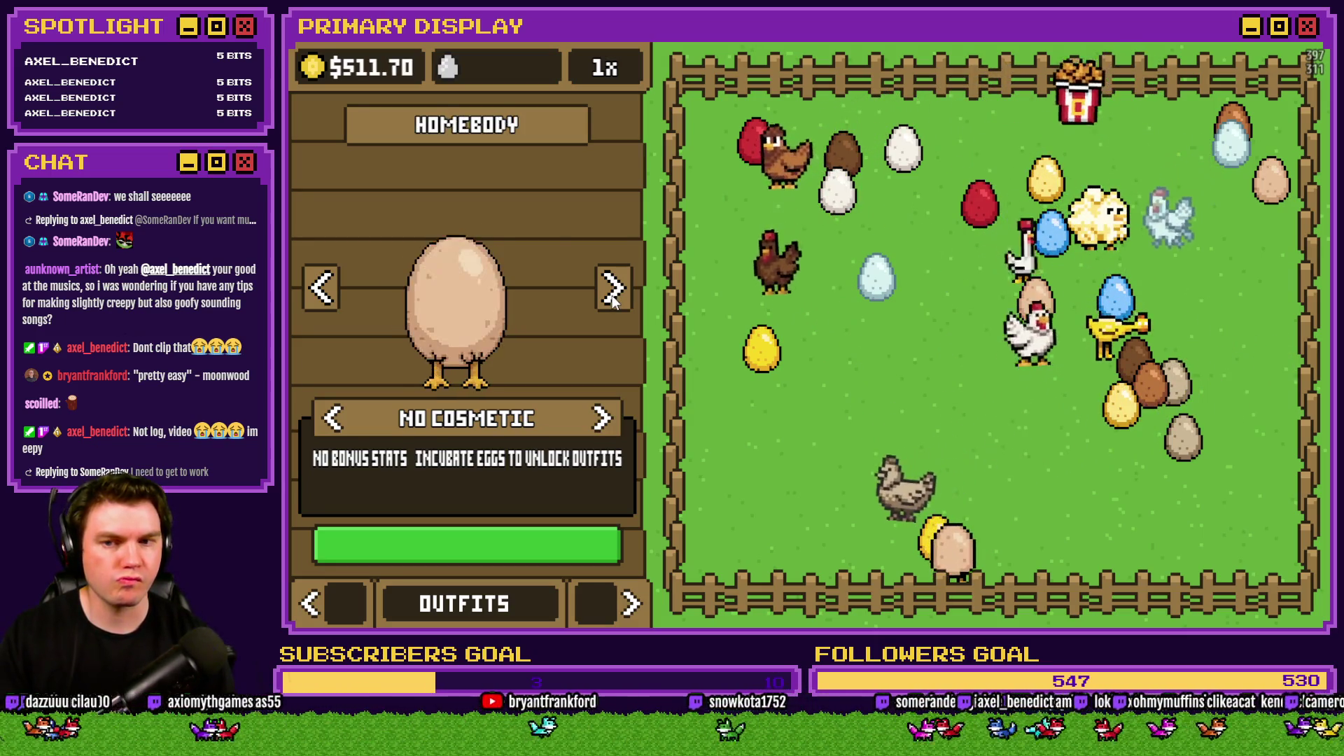
left_click(613, 297)
left_click(613, 298)
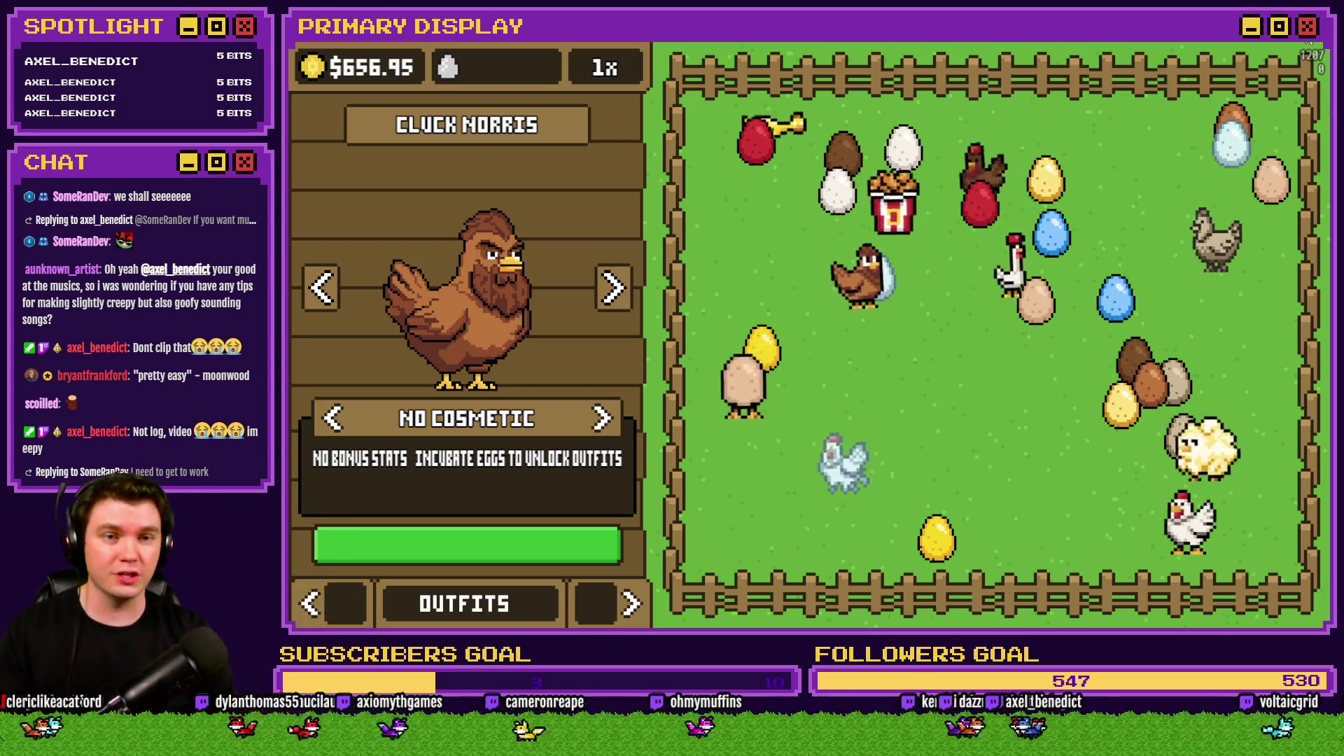
Close the playtest and start a new Text component in HUD Maker.
key("alt+F4")
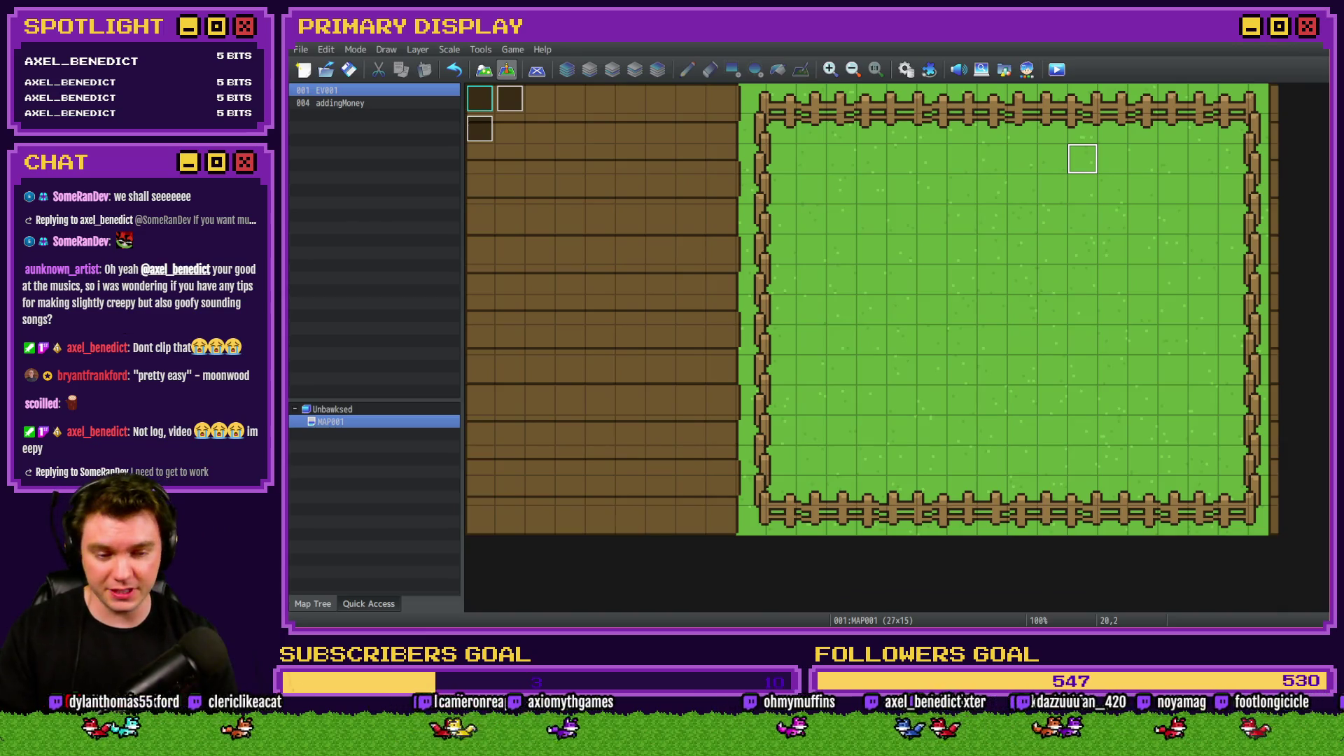
key("alt+Tab")
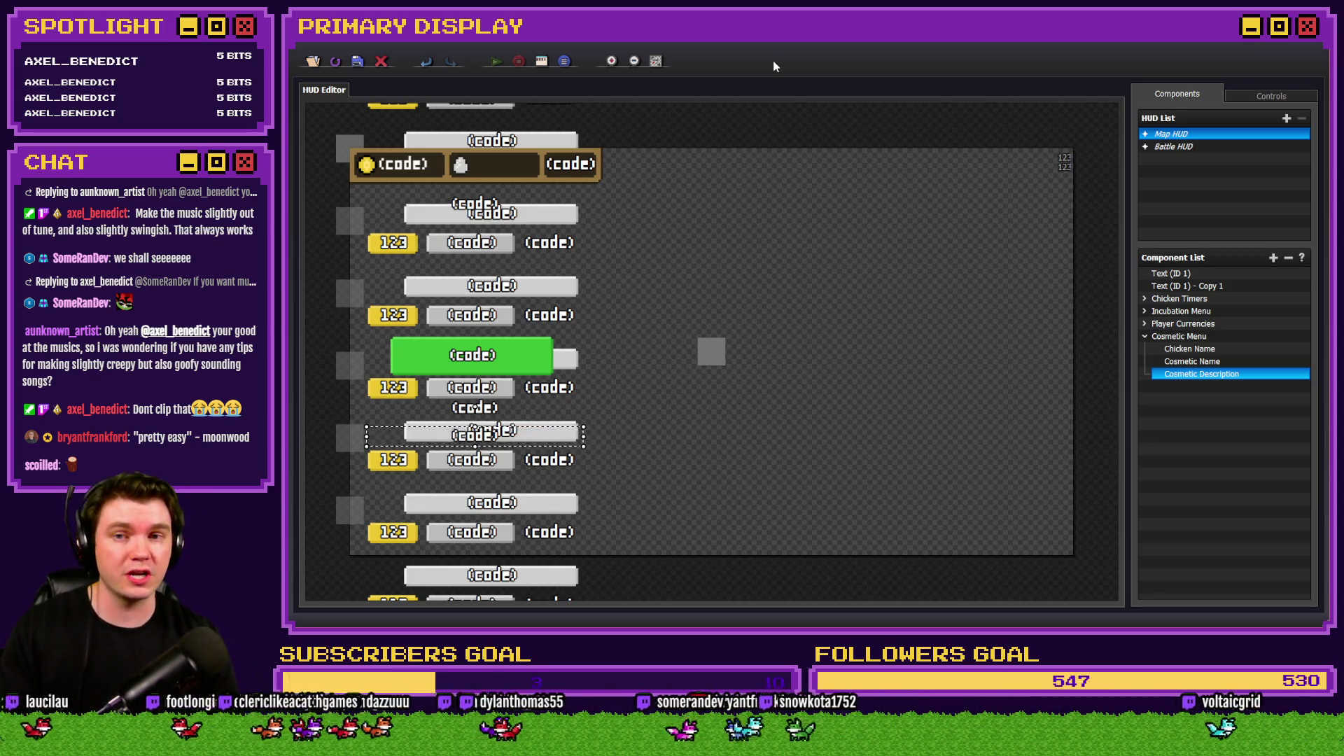
double_click(806, 250)
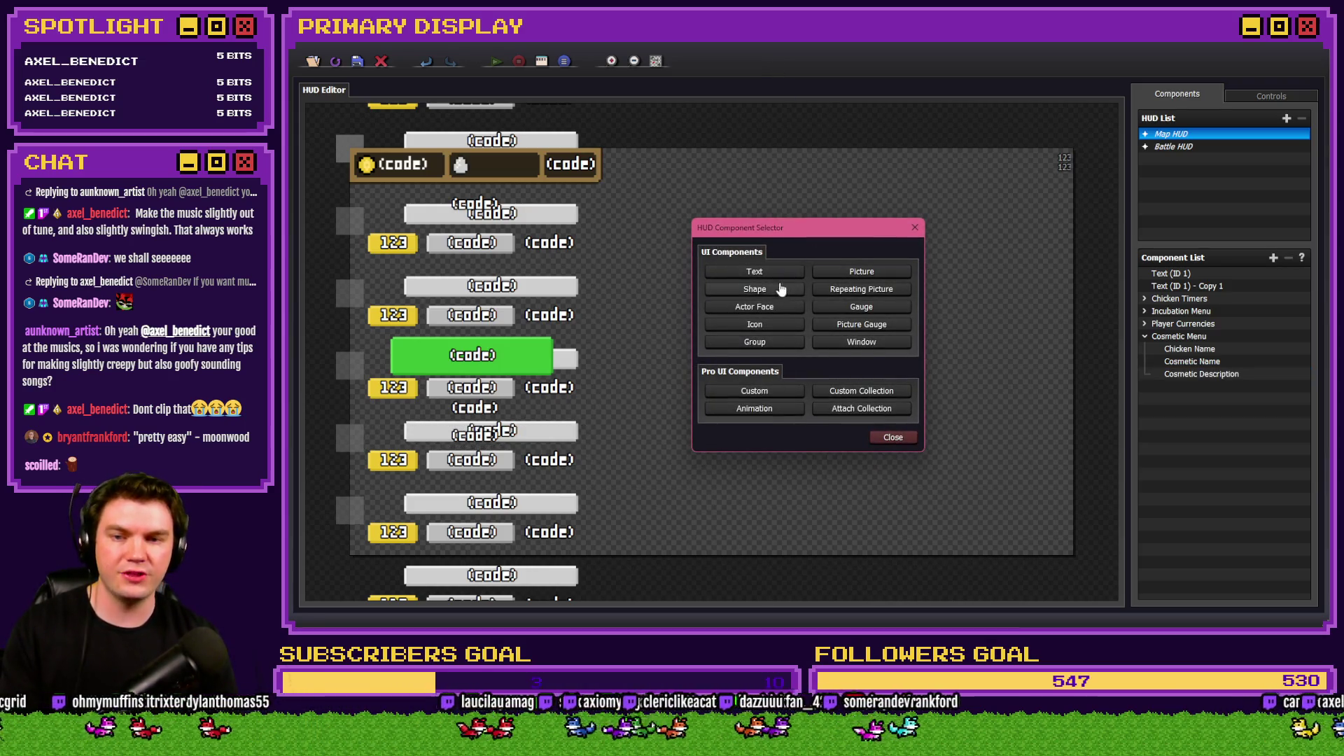
left_click(774, 274)
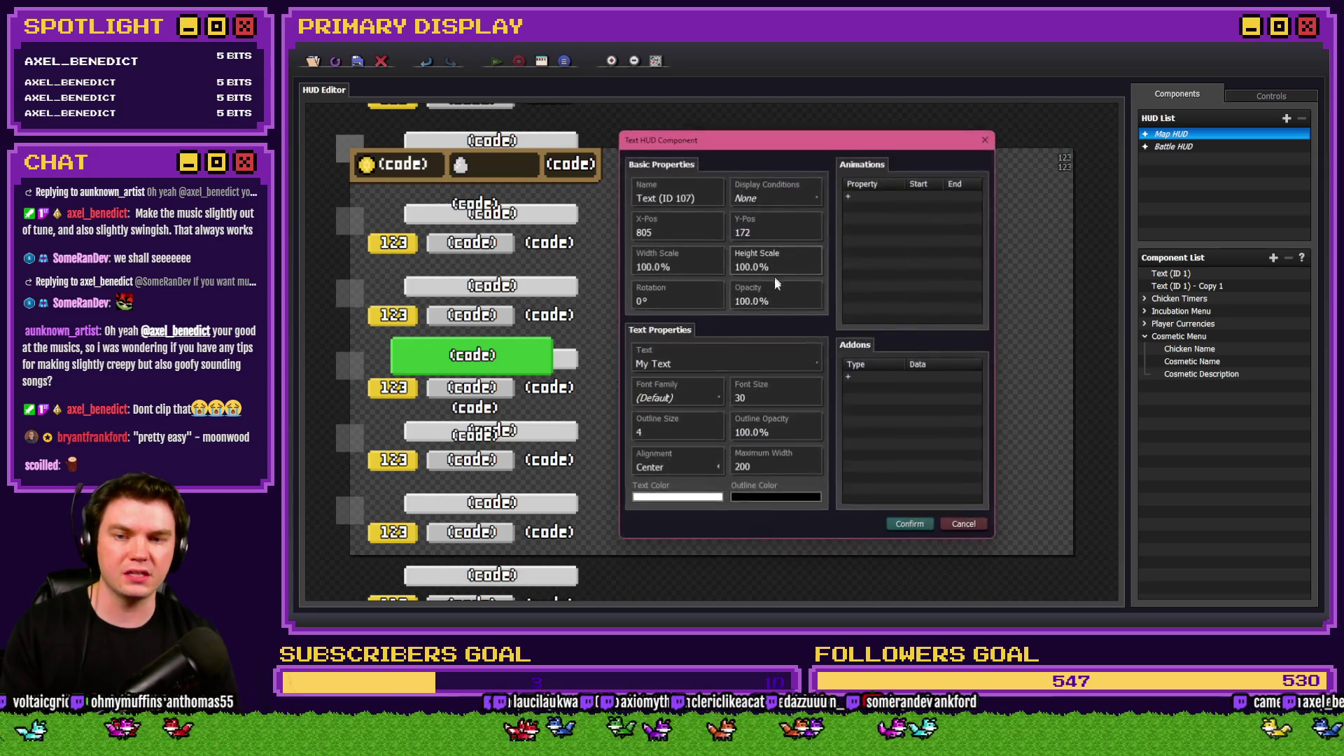
Review the Text component's add-on list, then discard it and exit to the map editor.
double_click(878, 382)
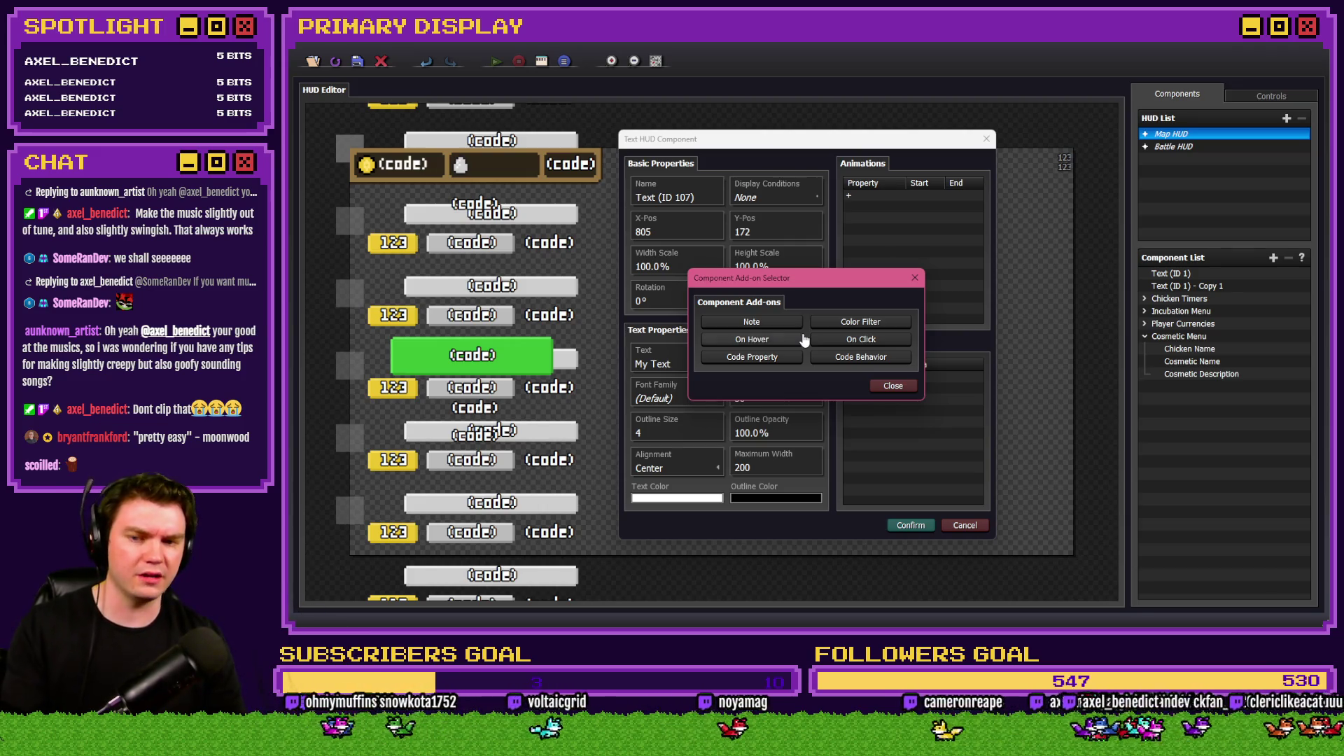
key("Escape")
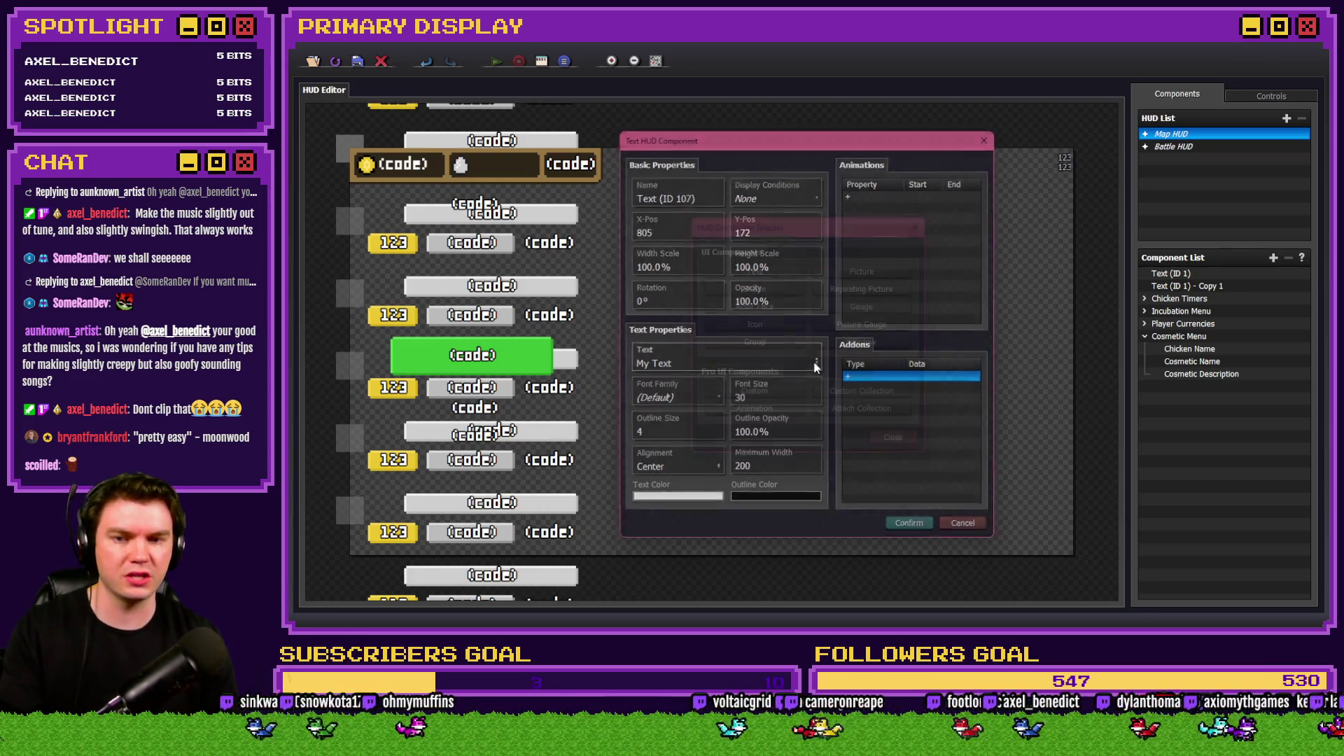
key("Return")
key("Escape")
key("Escape")
key("Escape")
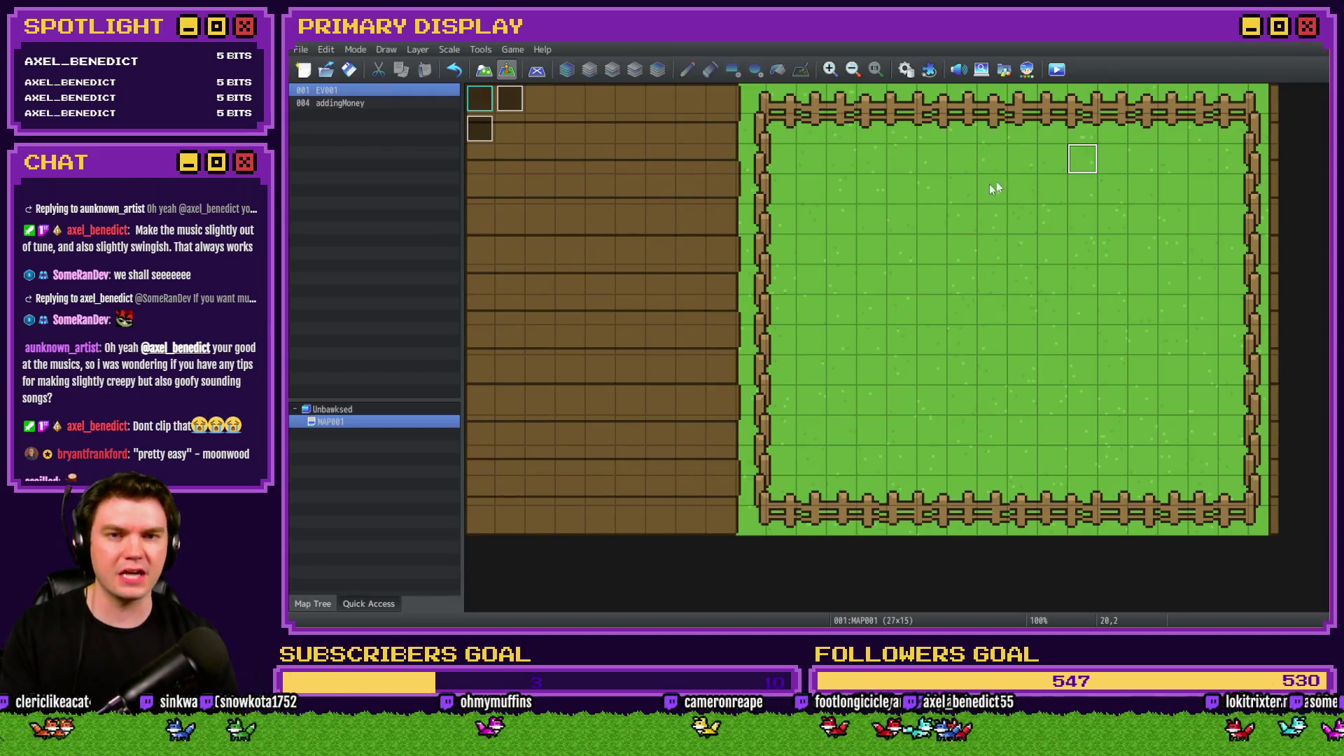
In a fresh playtest, buy the Leghorn from the Chickens list and unlock its crate.
left_click(1058, 69)
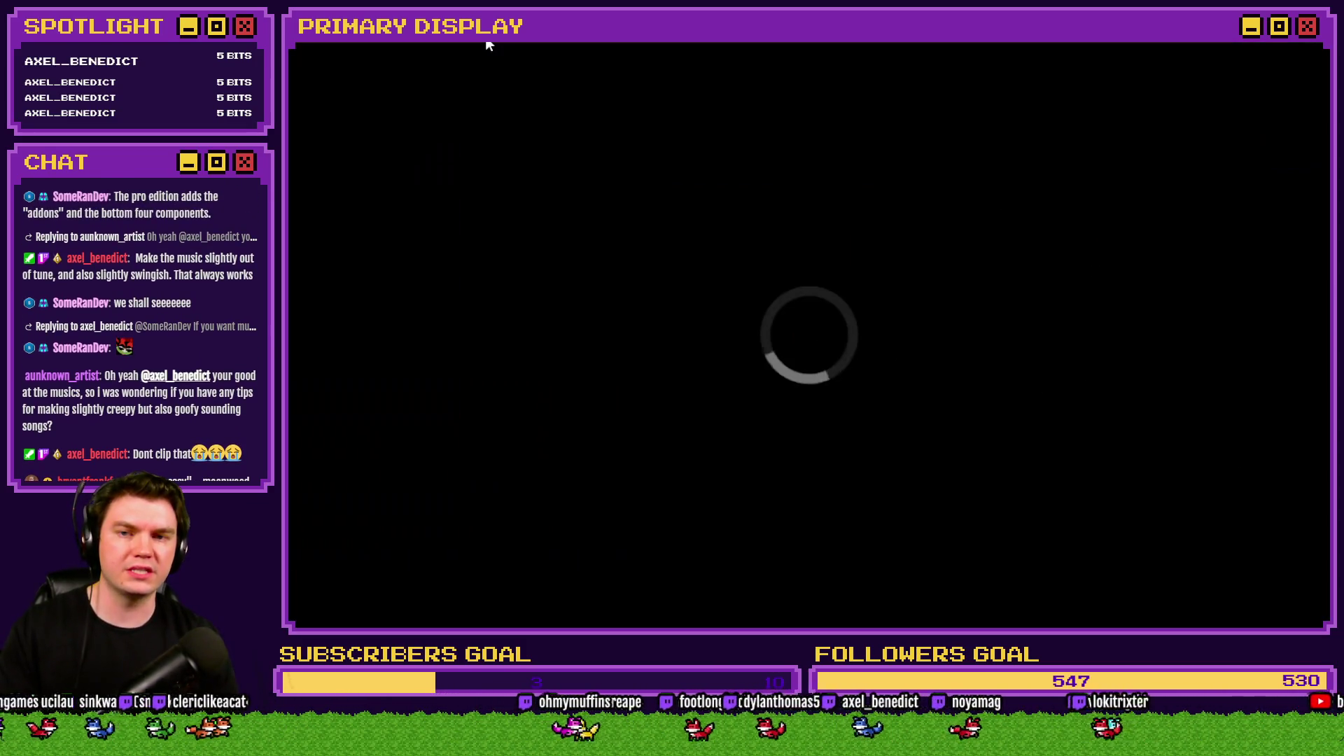
scroll(476, 224, "down", 5)
scroll(481, 165, "down", 2)
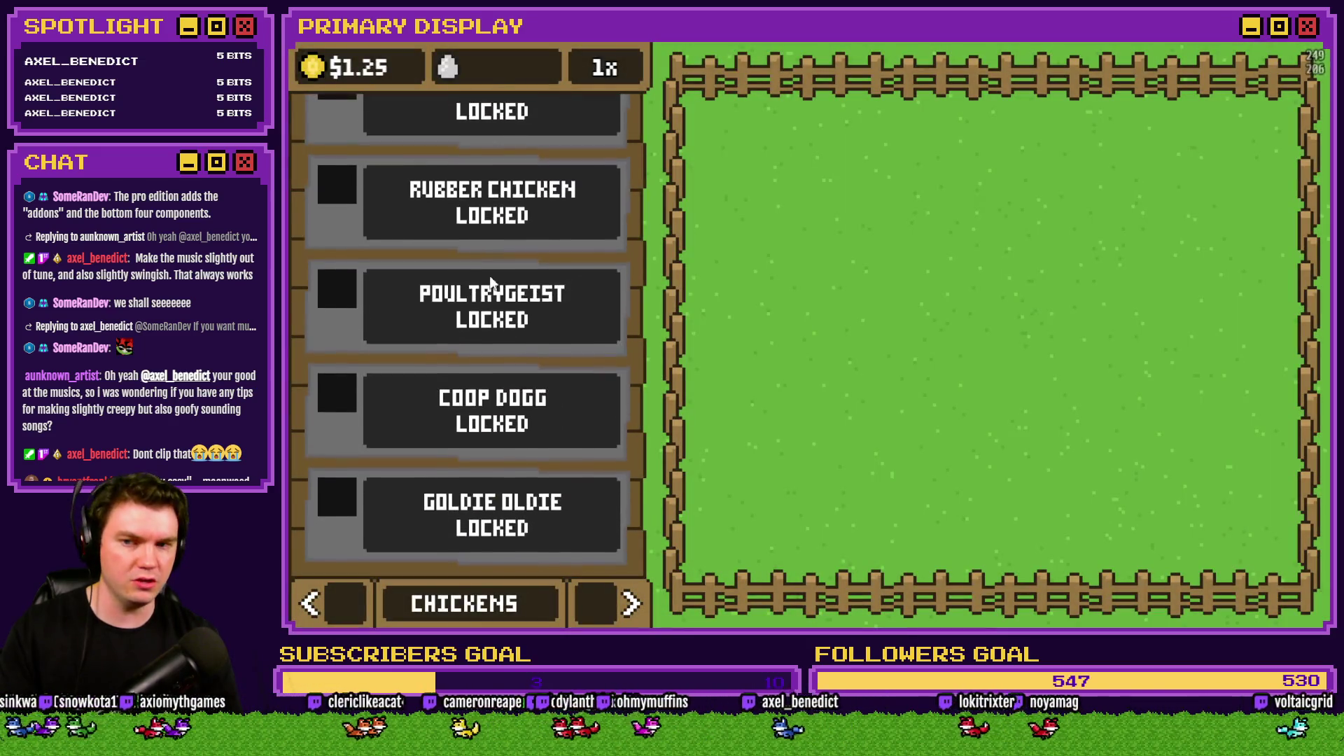
scroll(481, 309, "up", 5)
left_click(630, 604)
left_click(309, 604)
left_click(443, 172)
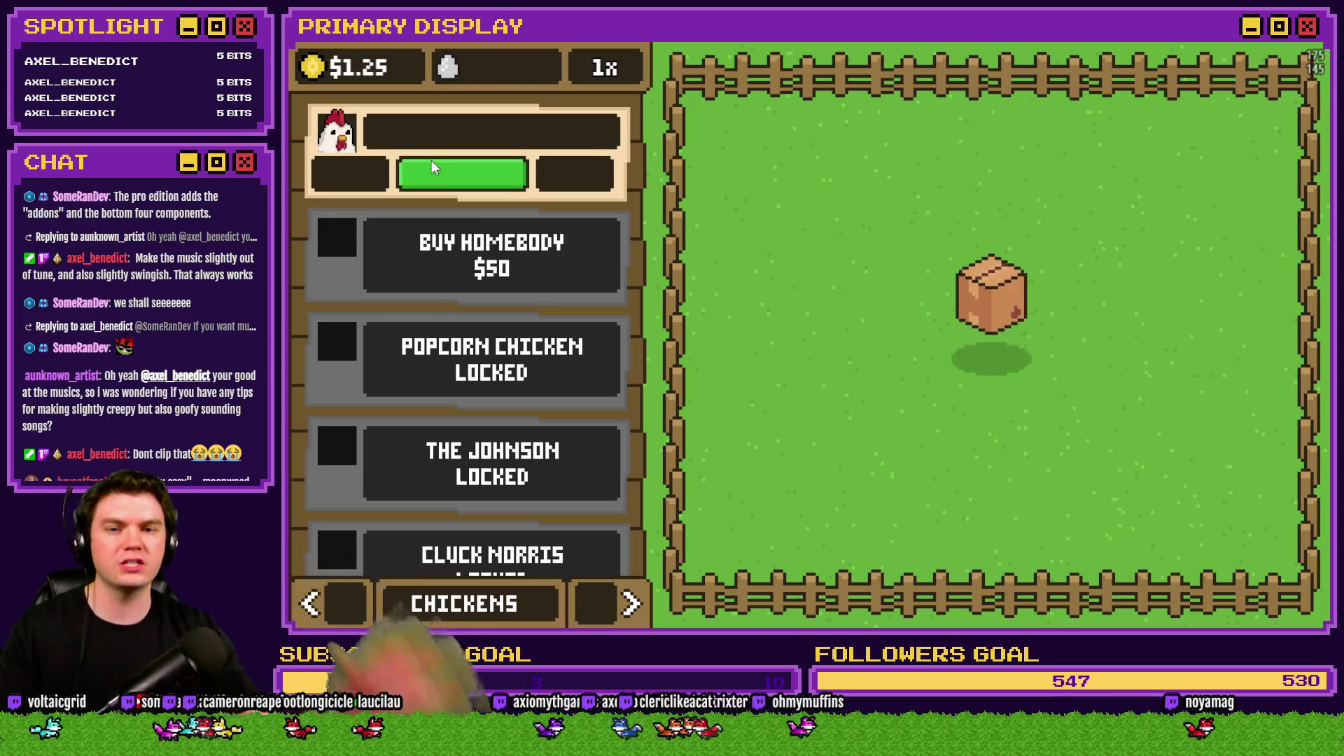
left_click(992, 321)
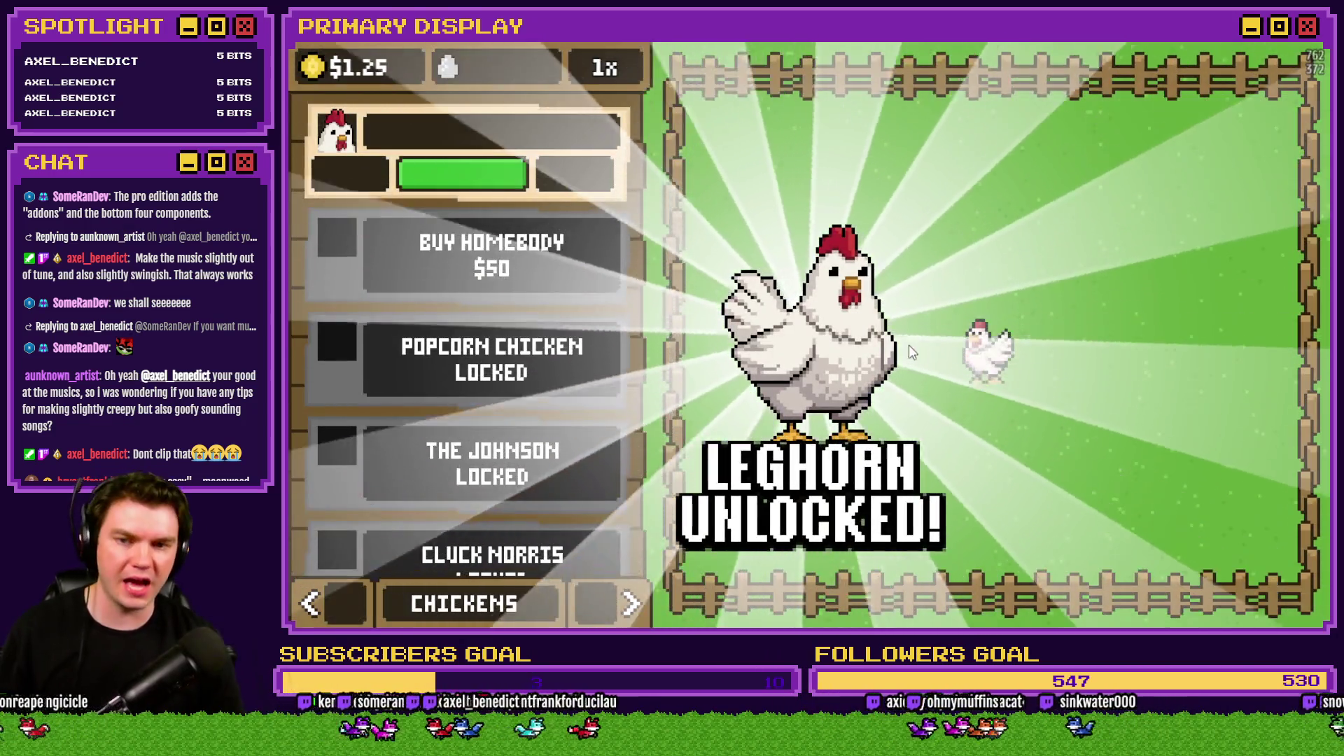
Scroll through the shop list, then close the playtest.
scroll(595, 182, "down", 2)
scroll(597, 188, "down", 4)
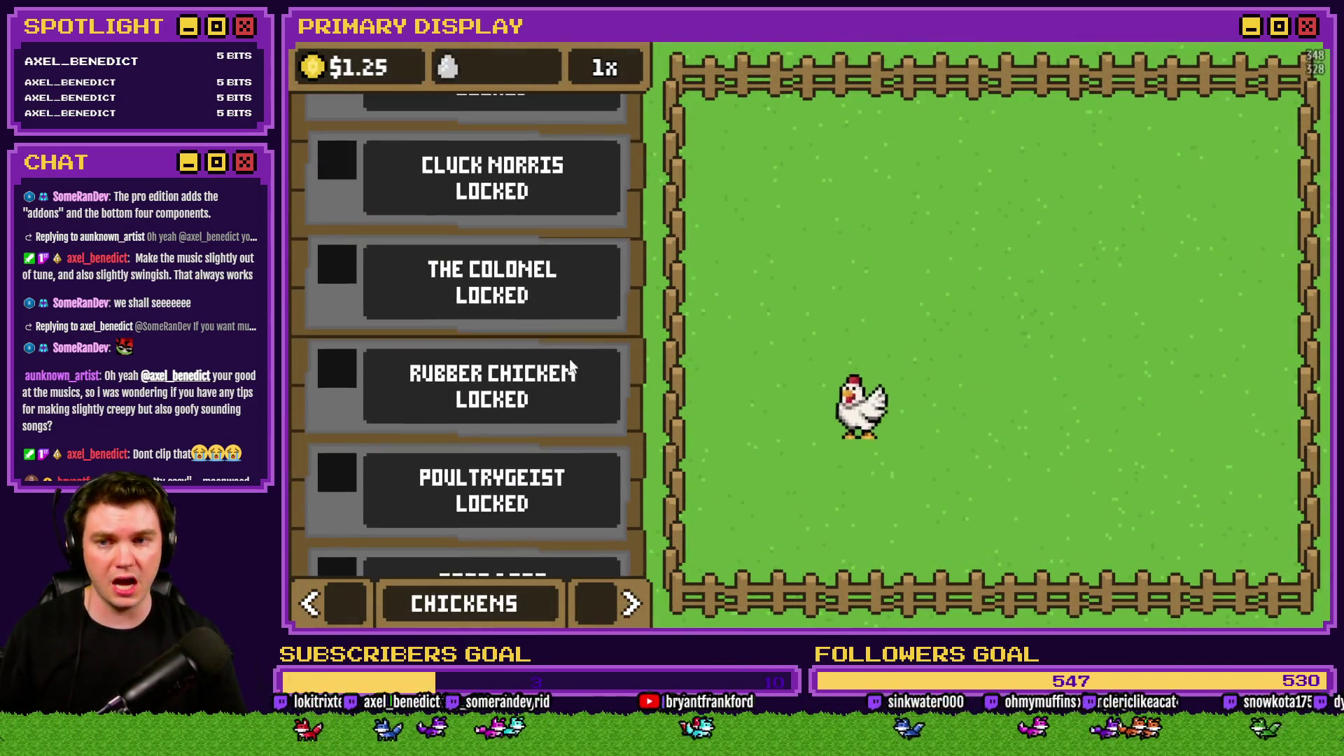
scroll(569, 202, "up", 5)
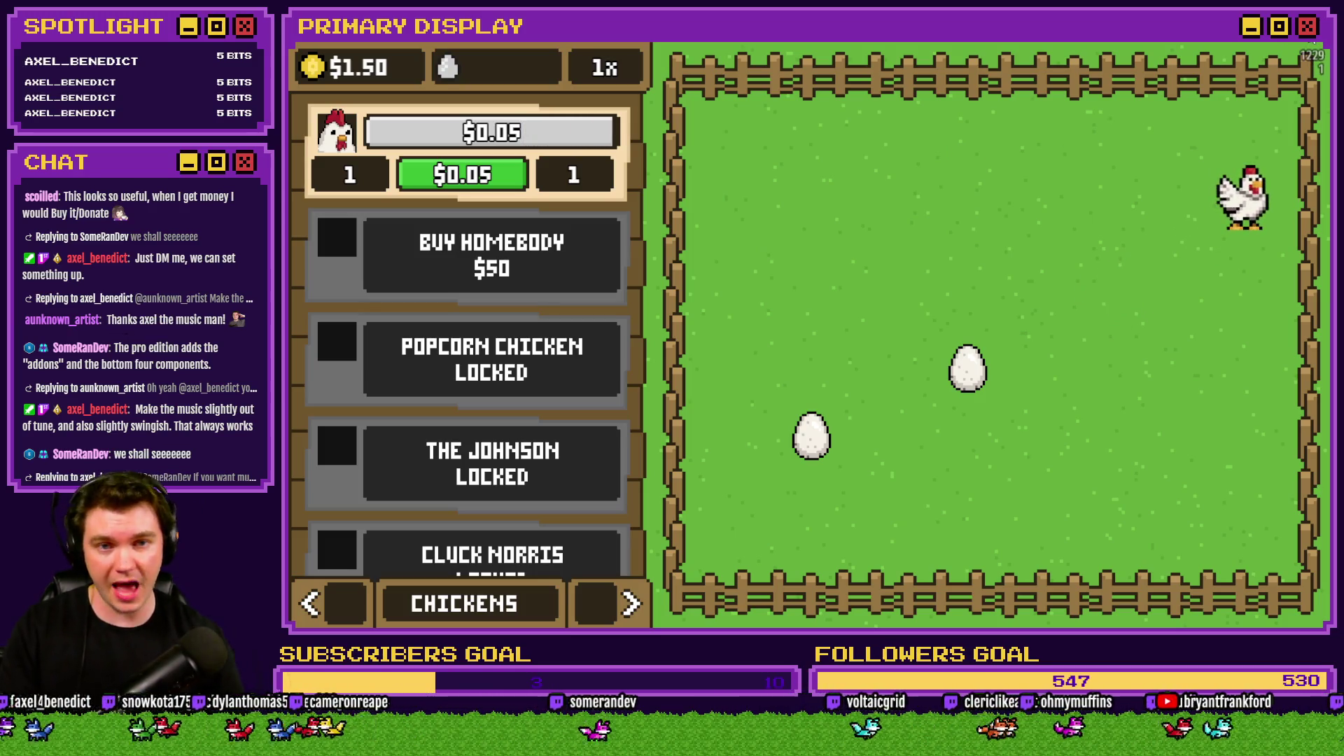
key("alt+F4")
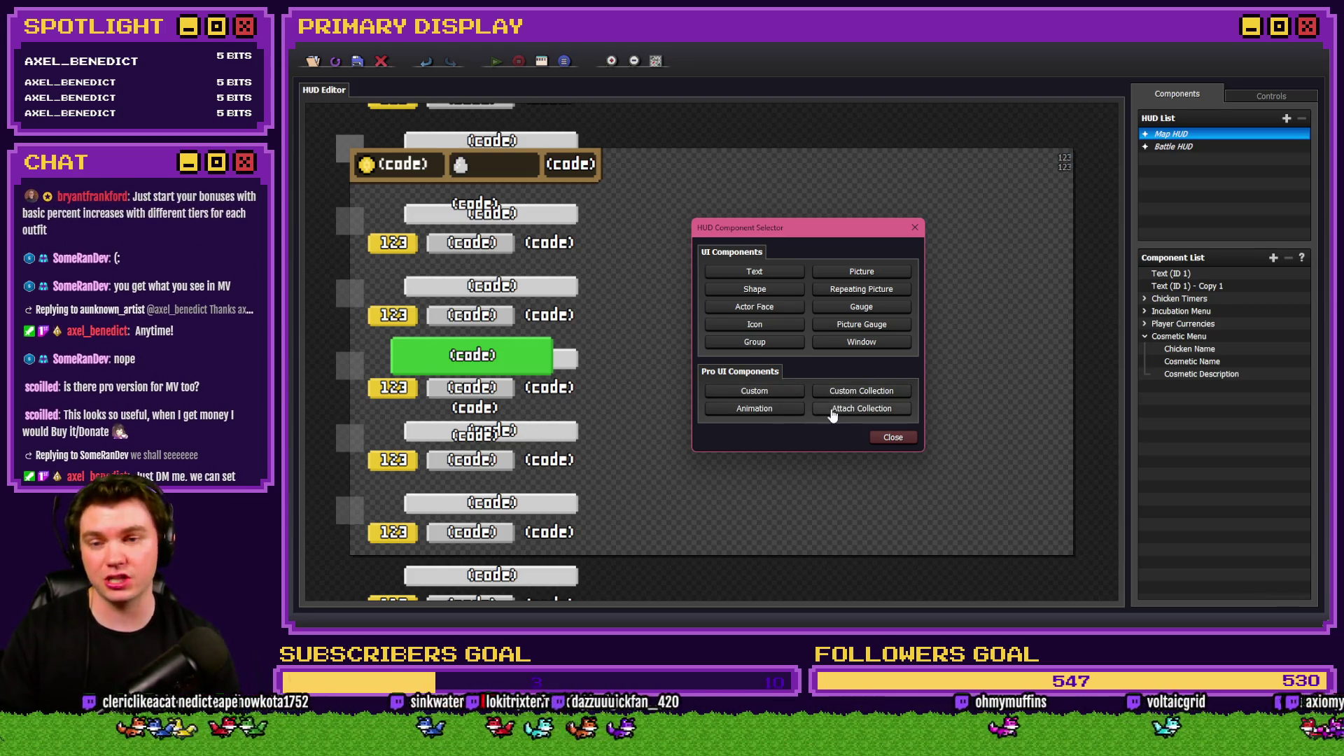
Start a Text component and view its add-on list without adding one.
left_click(782, 276)
left_click(847, 376)
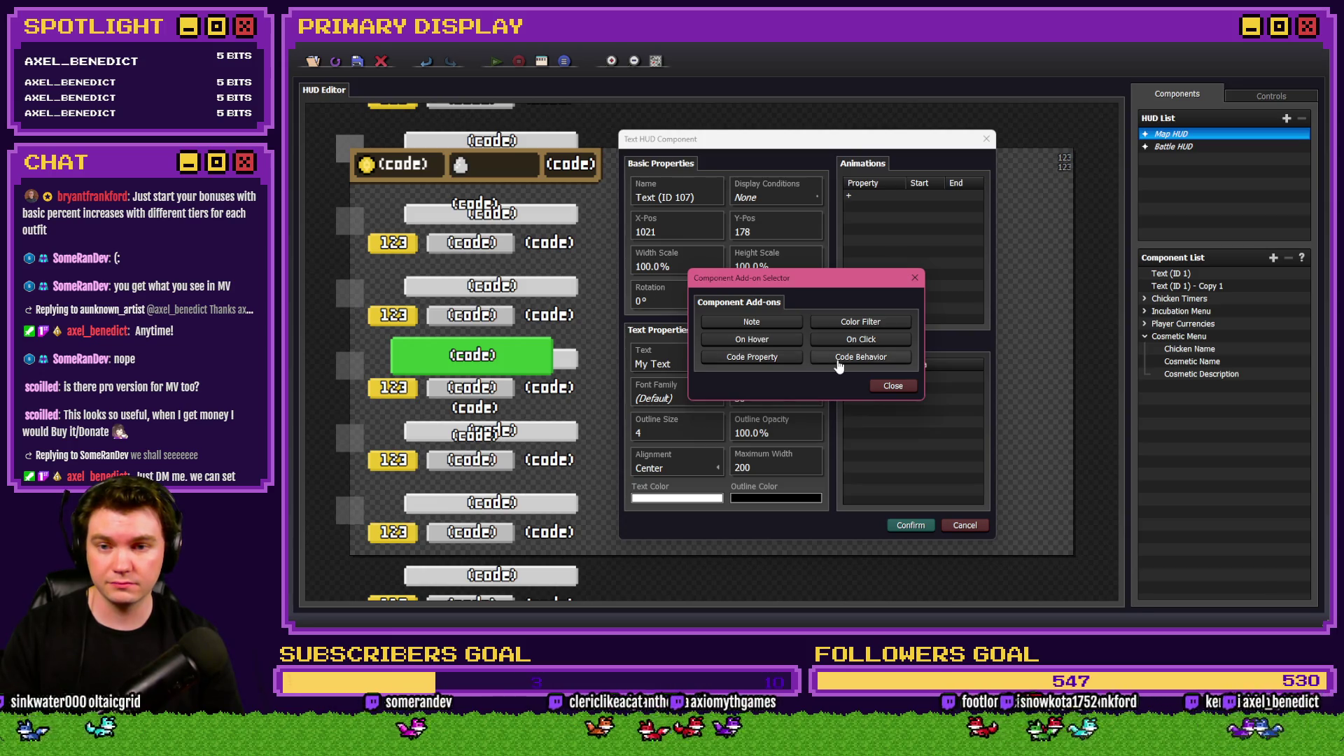
left_click(890, 386)
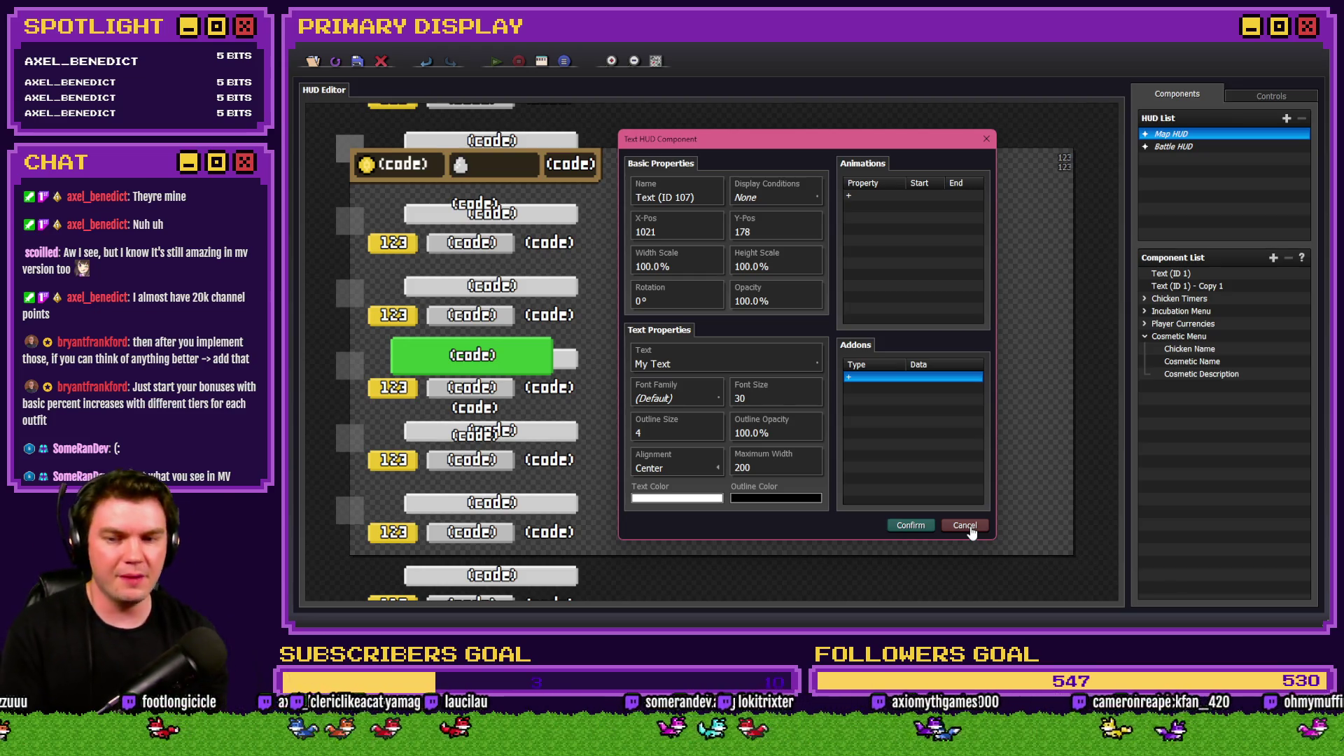
Cancel the Text component, close the selector, and open the game Database.
left_click(971, 532)
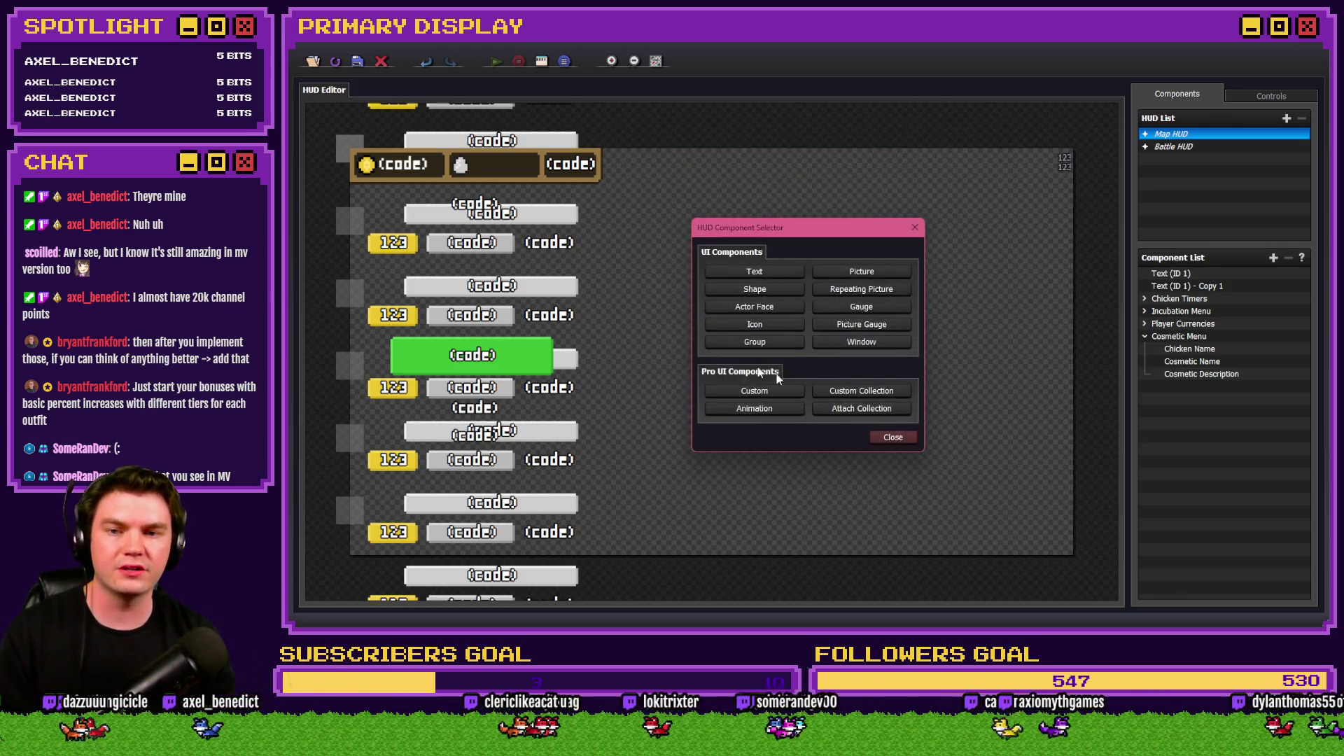
left_click(910, 443)
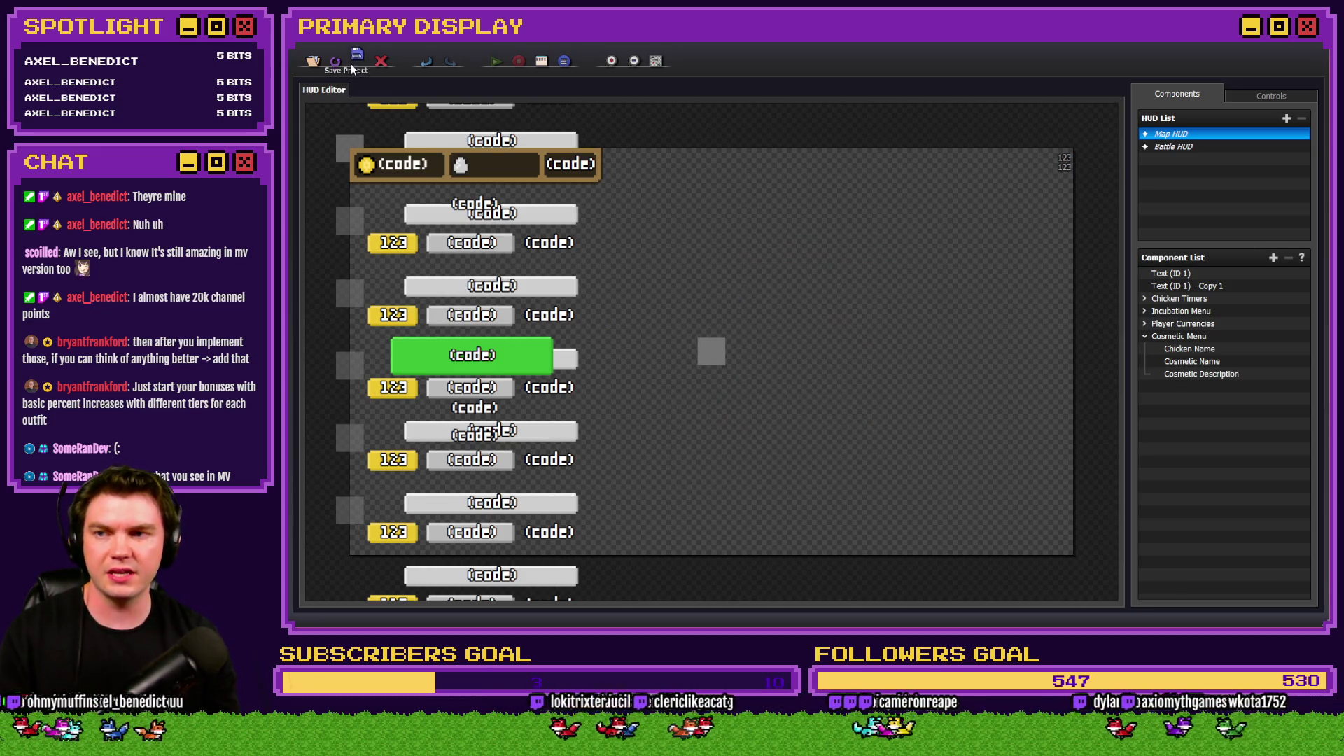
key("alt+Tab")
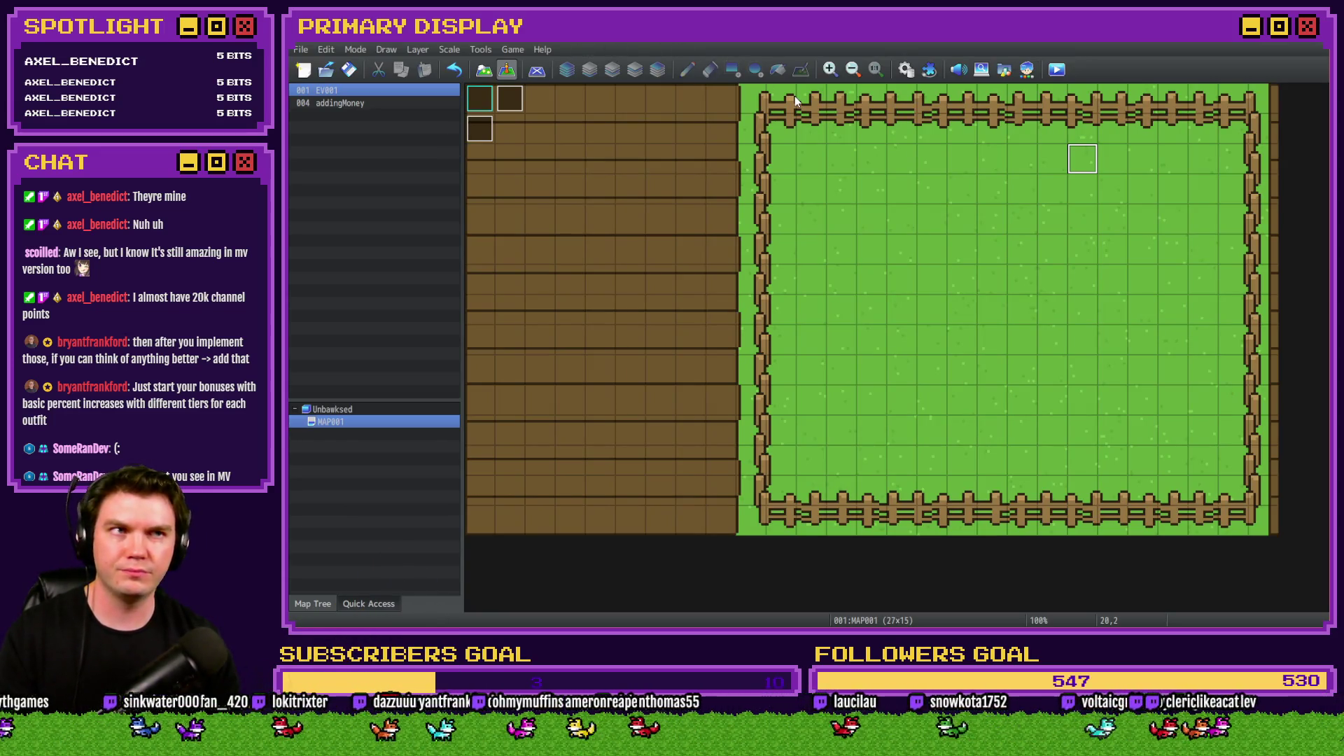
left_click(908, 70)
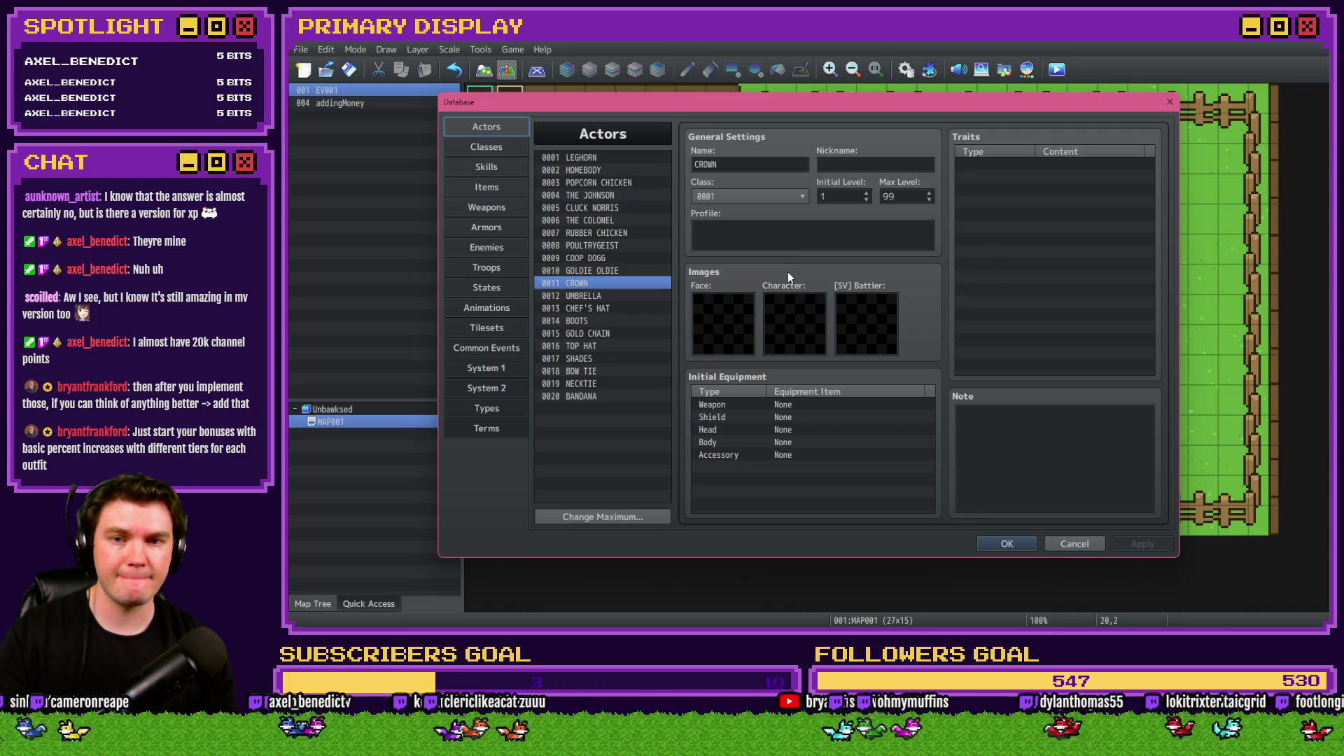
On actor 0011 CROWN, begin editing its nickname field.
left_click(864, 166)
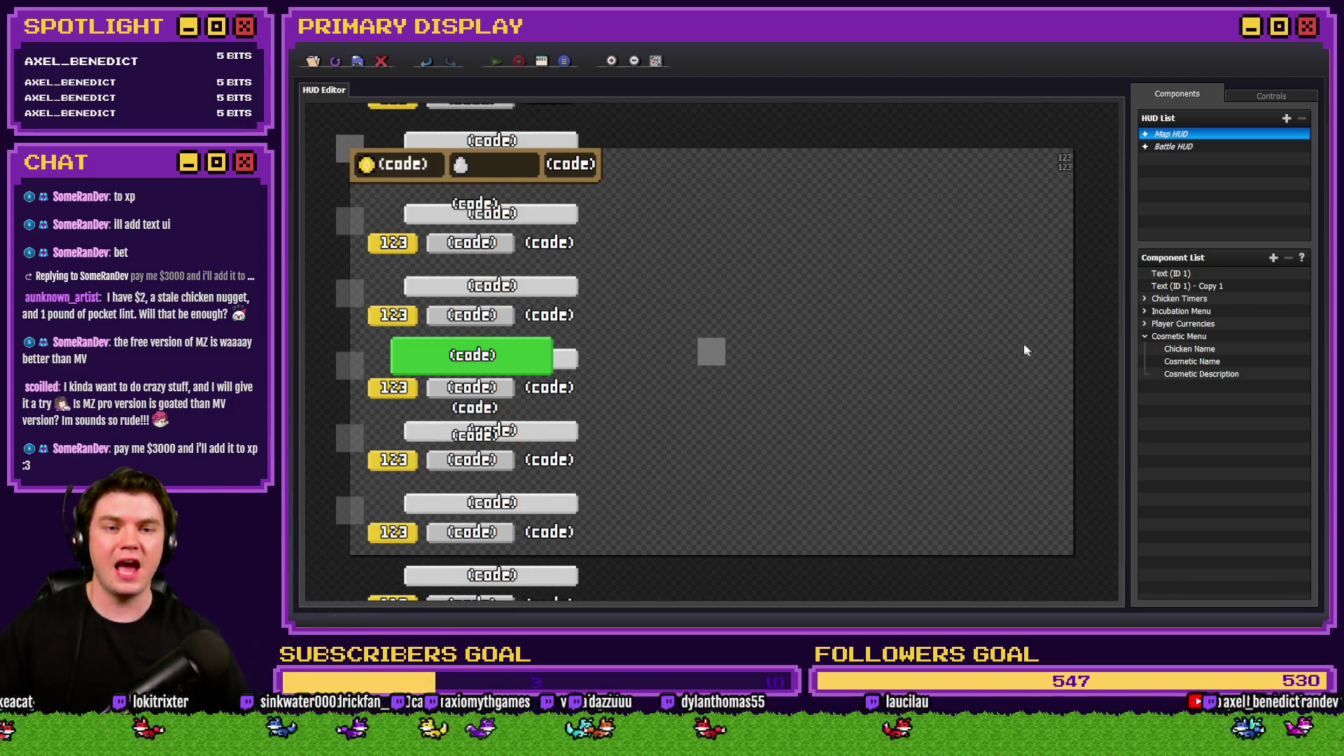
left_click(1145, 337)
left_click(1145, 336)
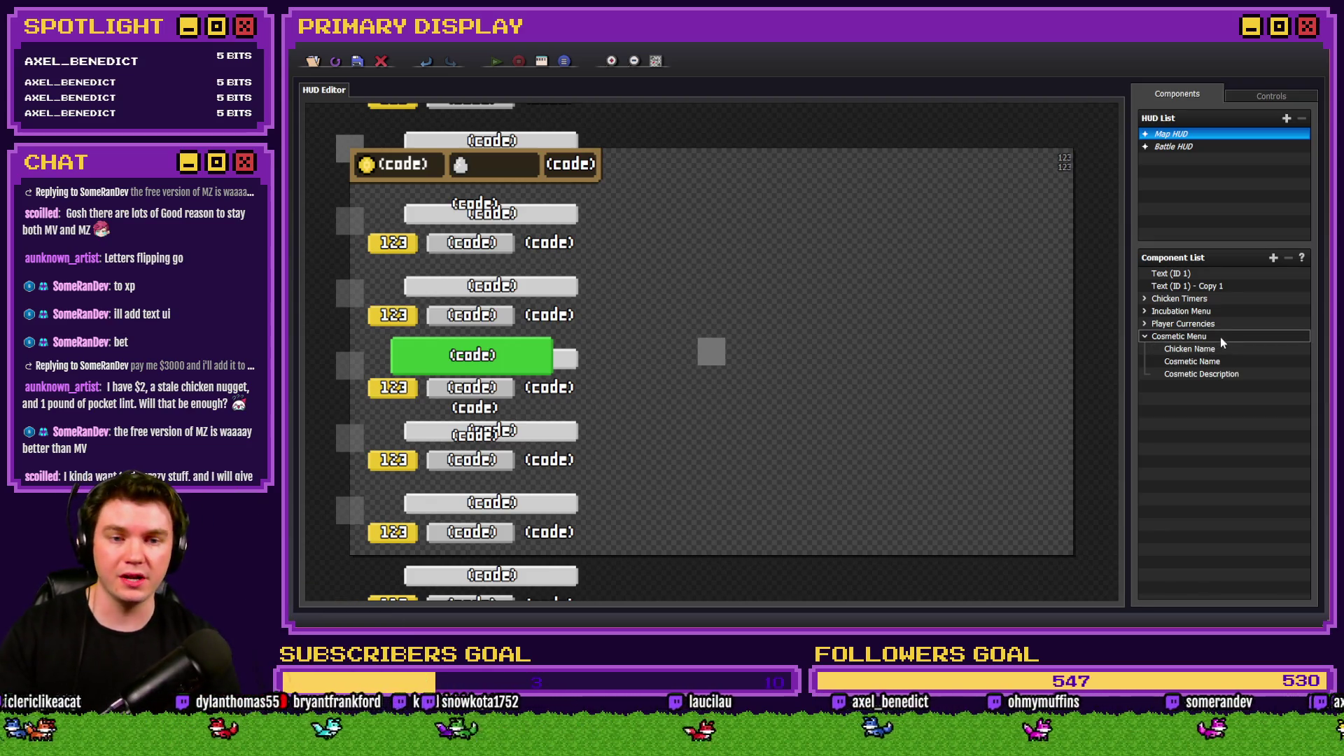
double_click(1218, 375)
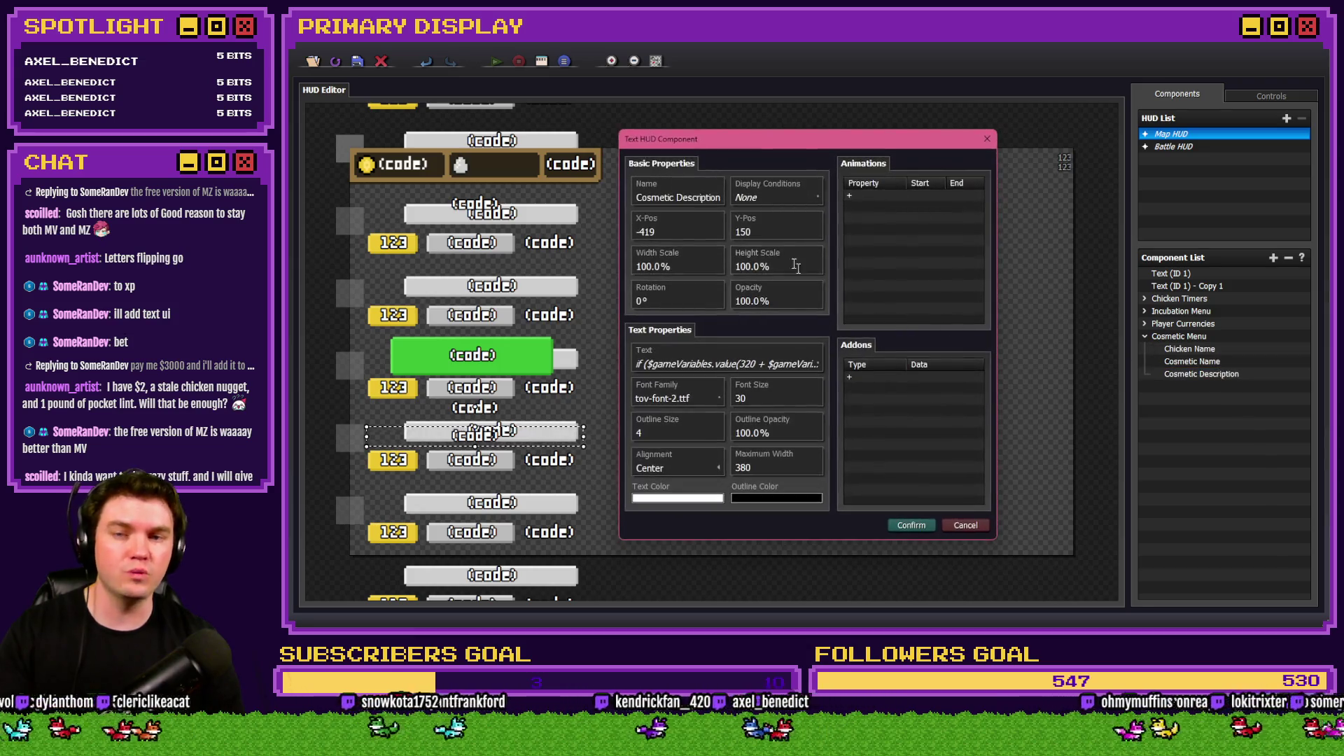
left_click(748, 336)
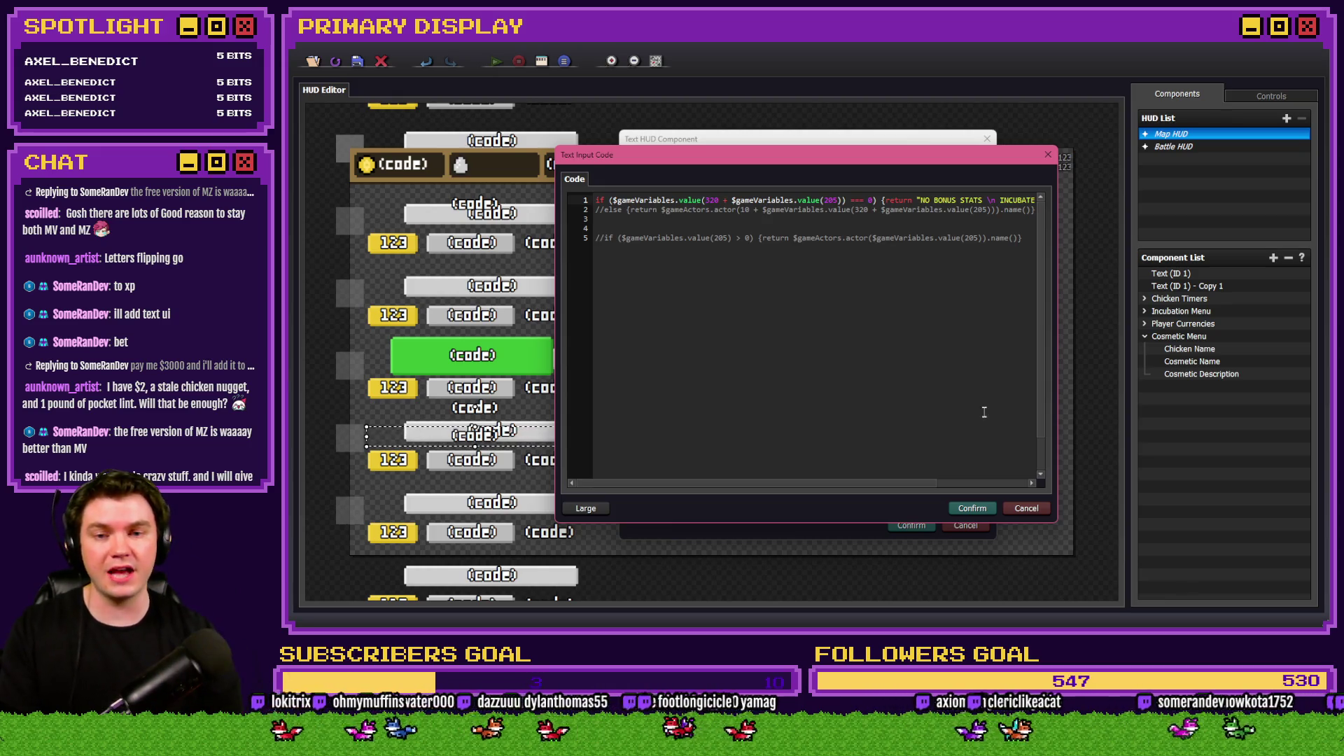
left_click(1026, 509)
left_click(920, 392)
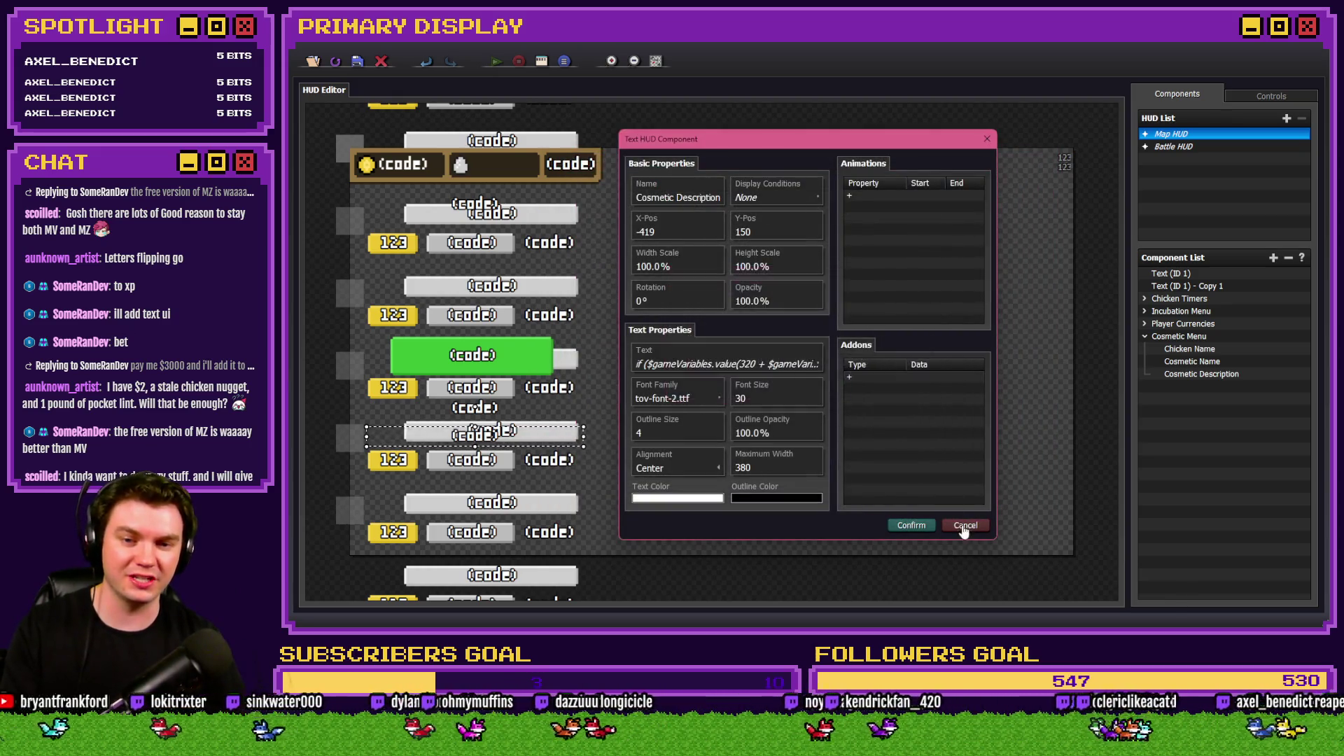
left_click(966, 527)
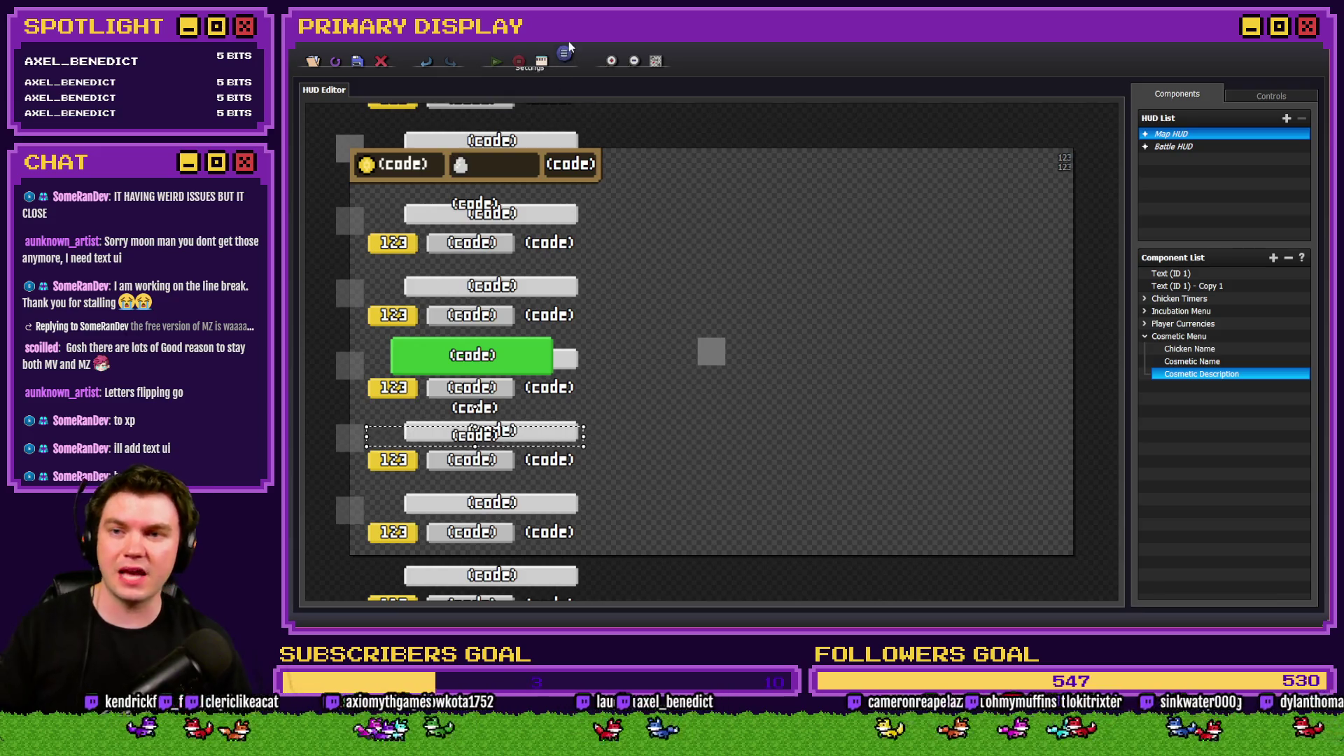
left_click(655, 61)
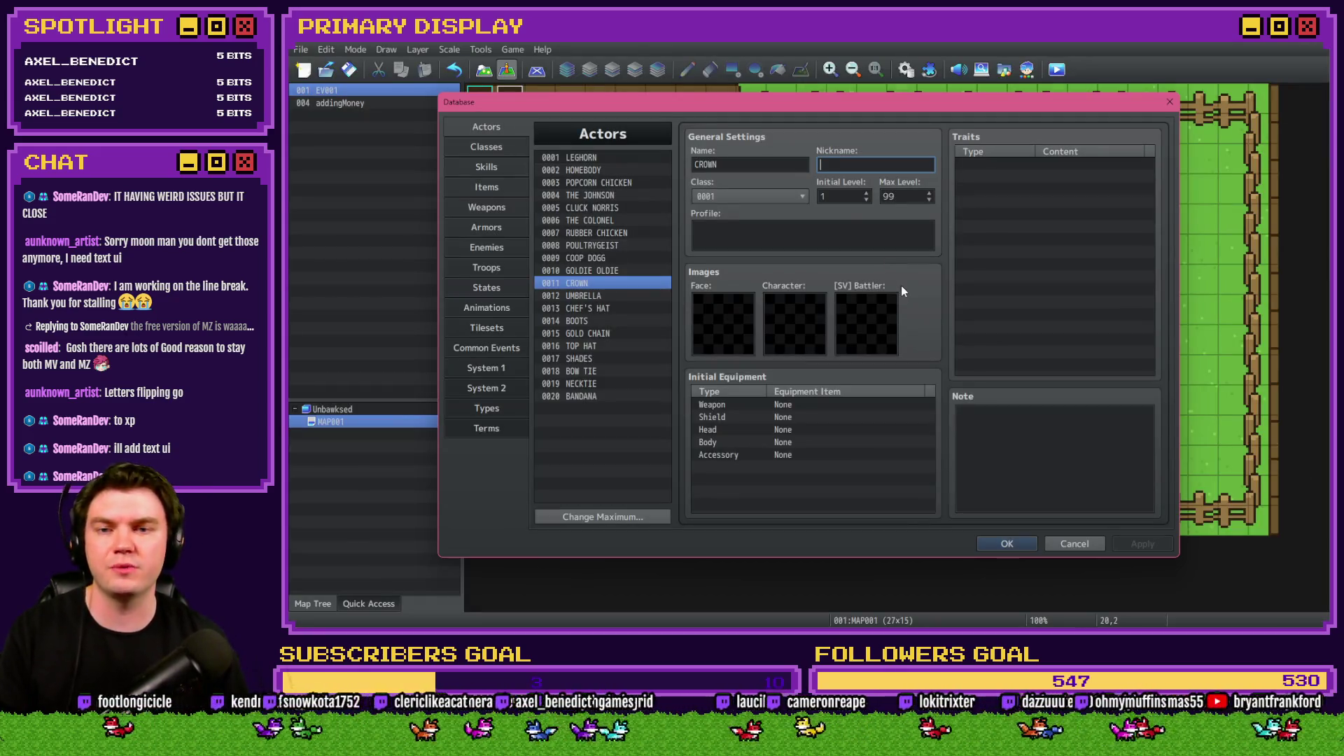
left_click(774, 238)
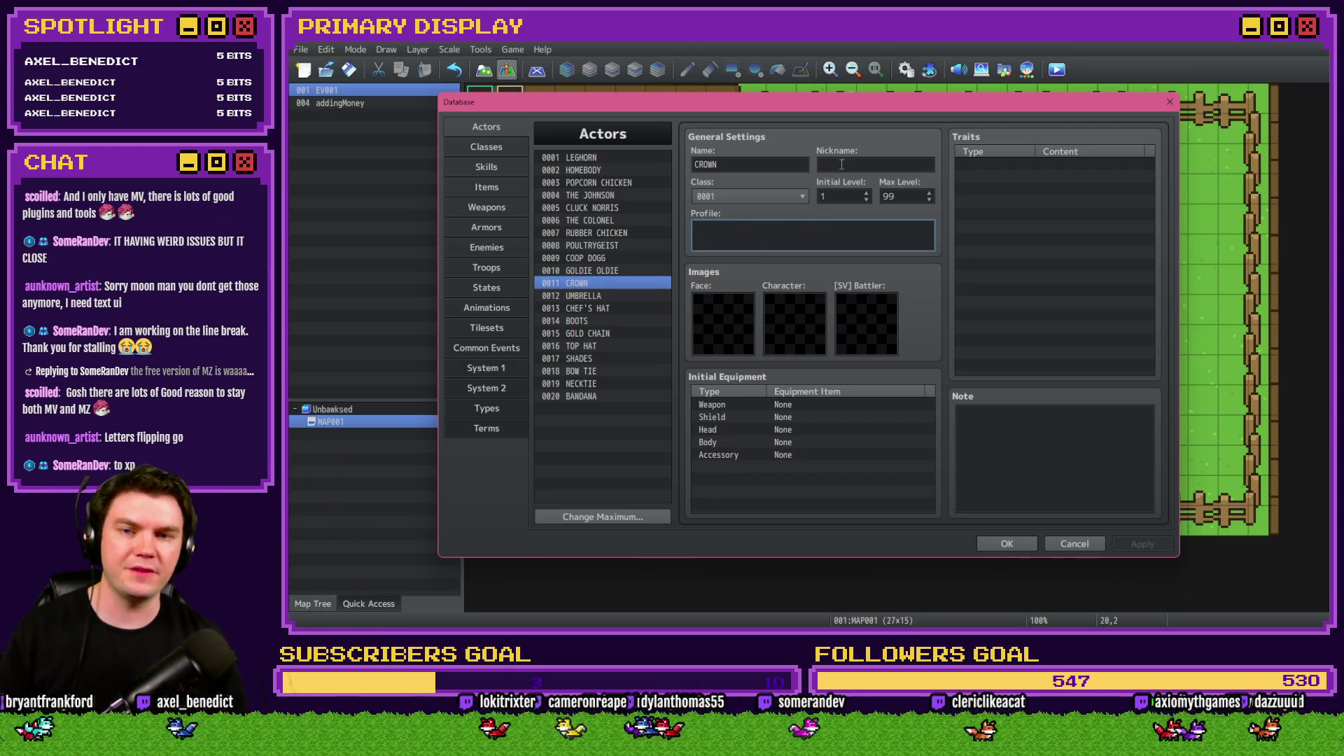
left_click(837, 165)
left_click(791, 237)
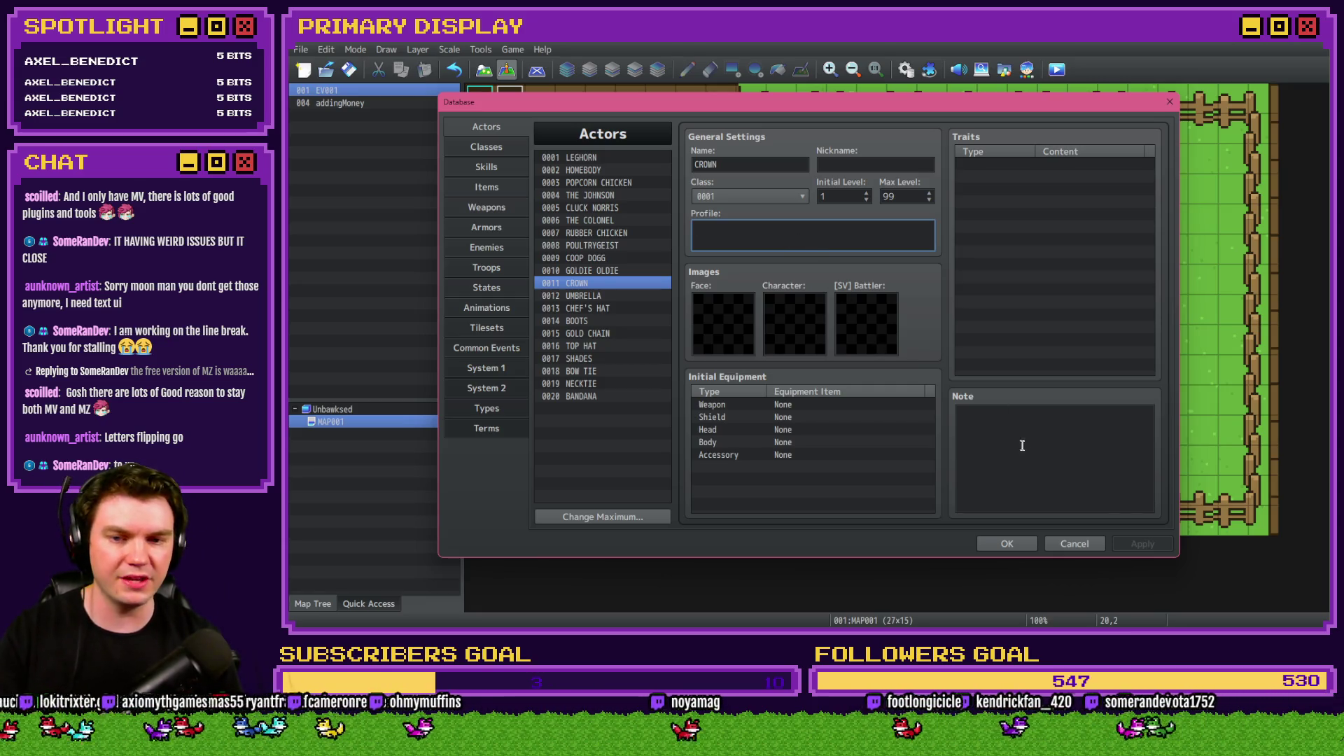
left_click(1009, 545)
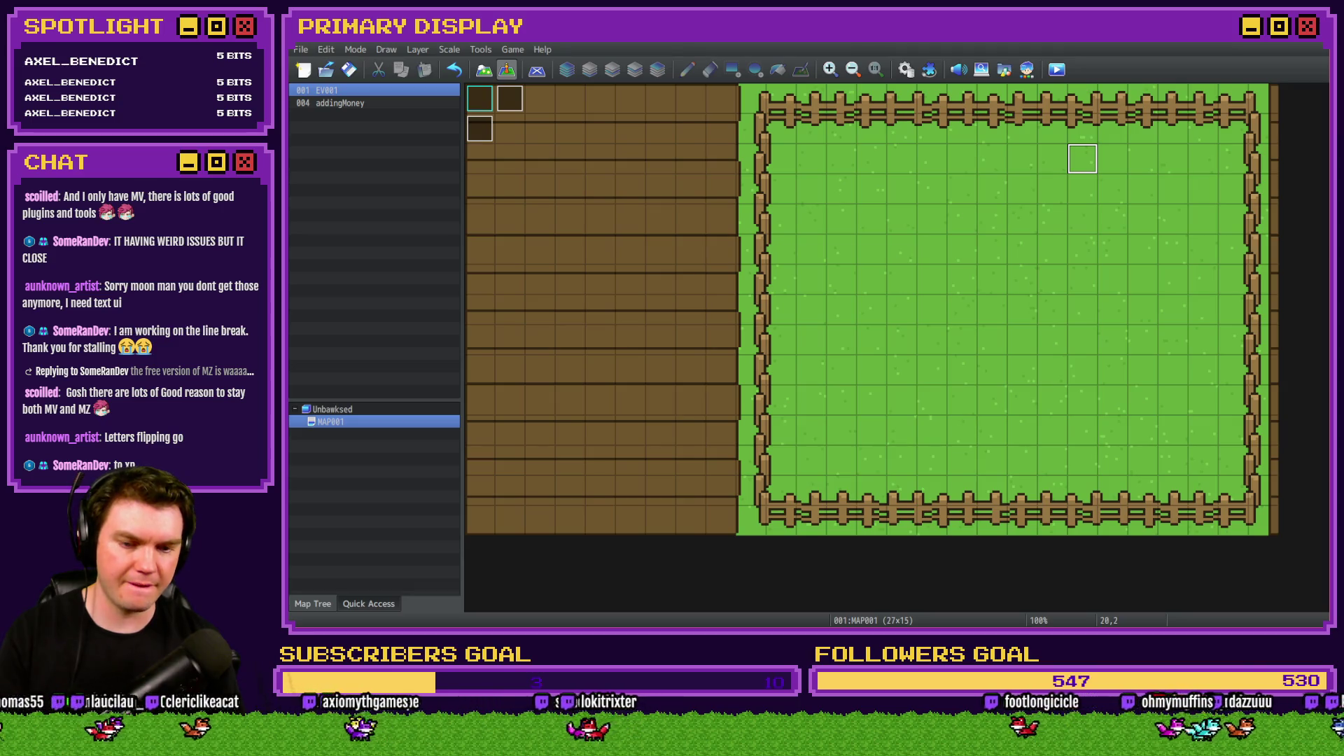
left_click(904, 70)
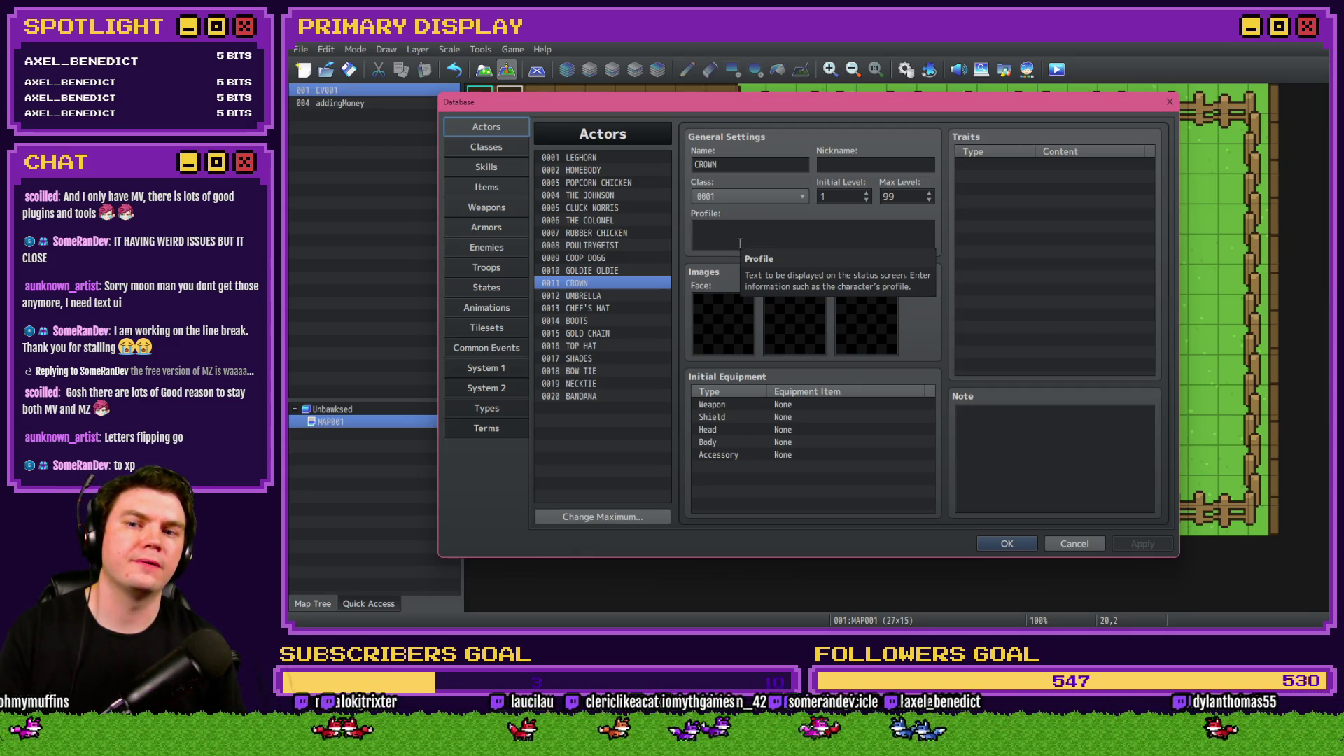
key("alt+Tab")
key("alt+Tab")
key("alt+Tab")
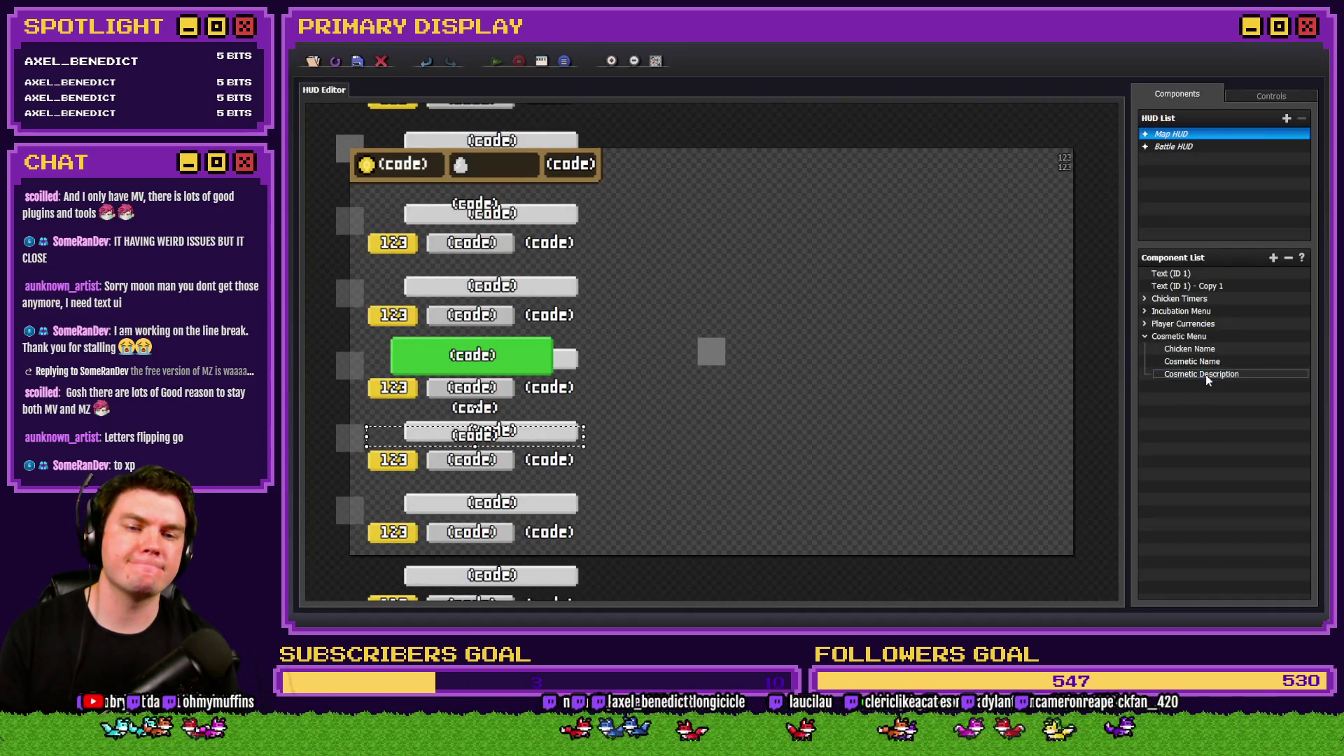
Remove the // from line 2 of the Cosmetic Description code, confirm, and close the Database.
double_click(1202, 373)
double_click(728, 364)
left_click(690, 385)
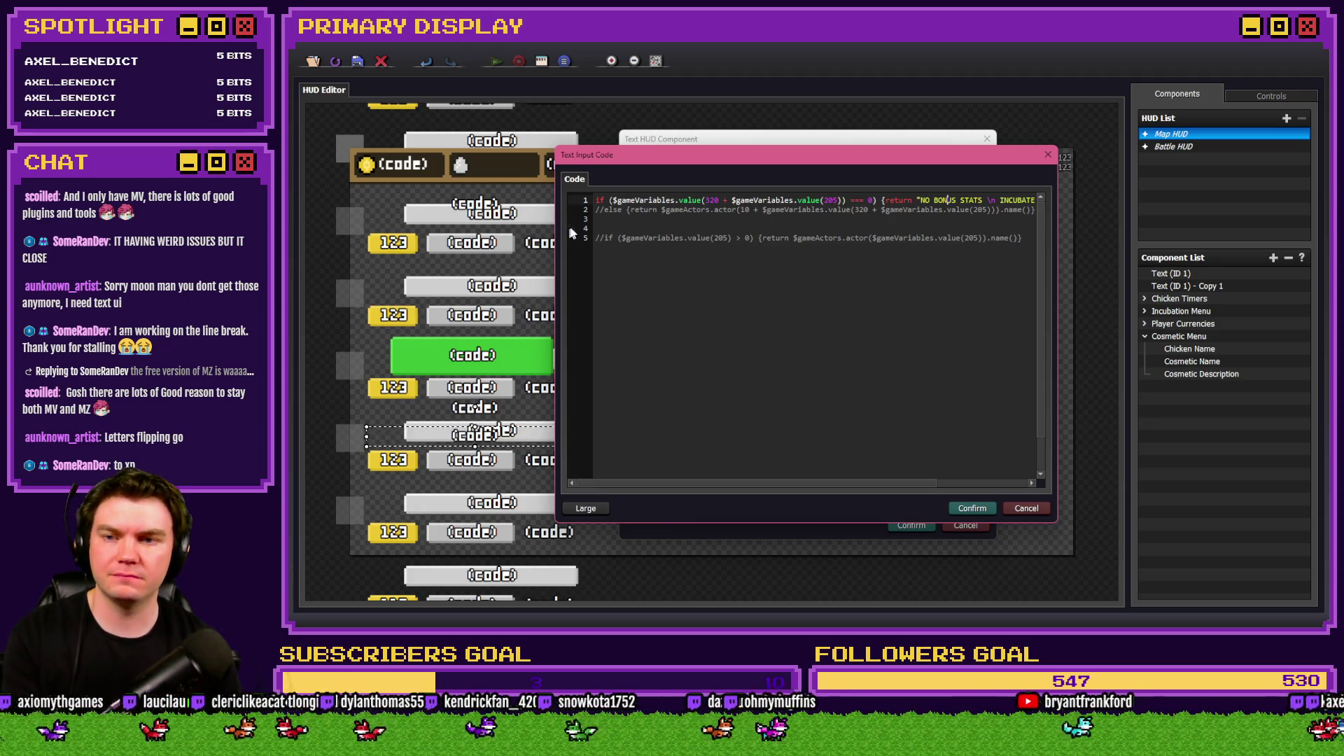
left_click(604, 211)
key("BackSpace")
key("BackSpace")
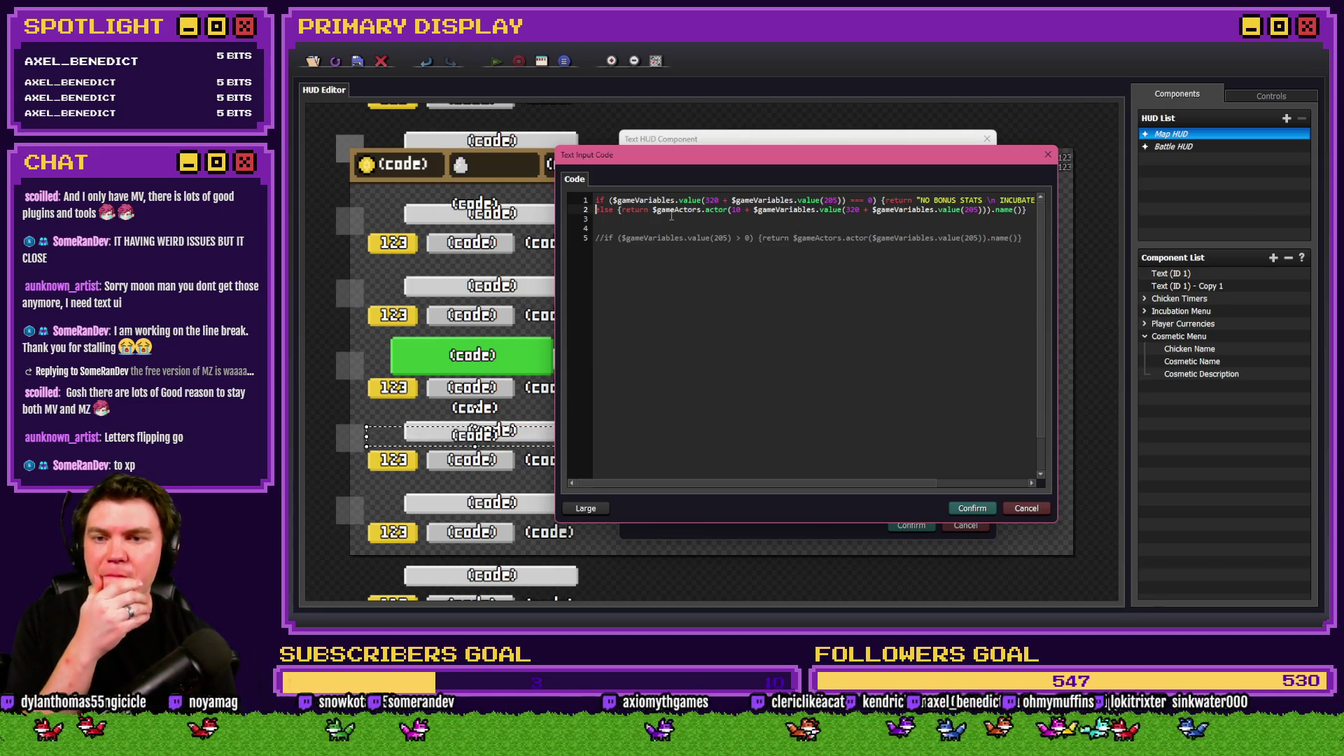
left_click(973, 508)
left_click(918, 523)
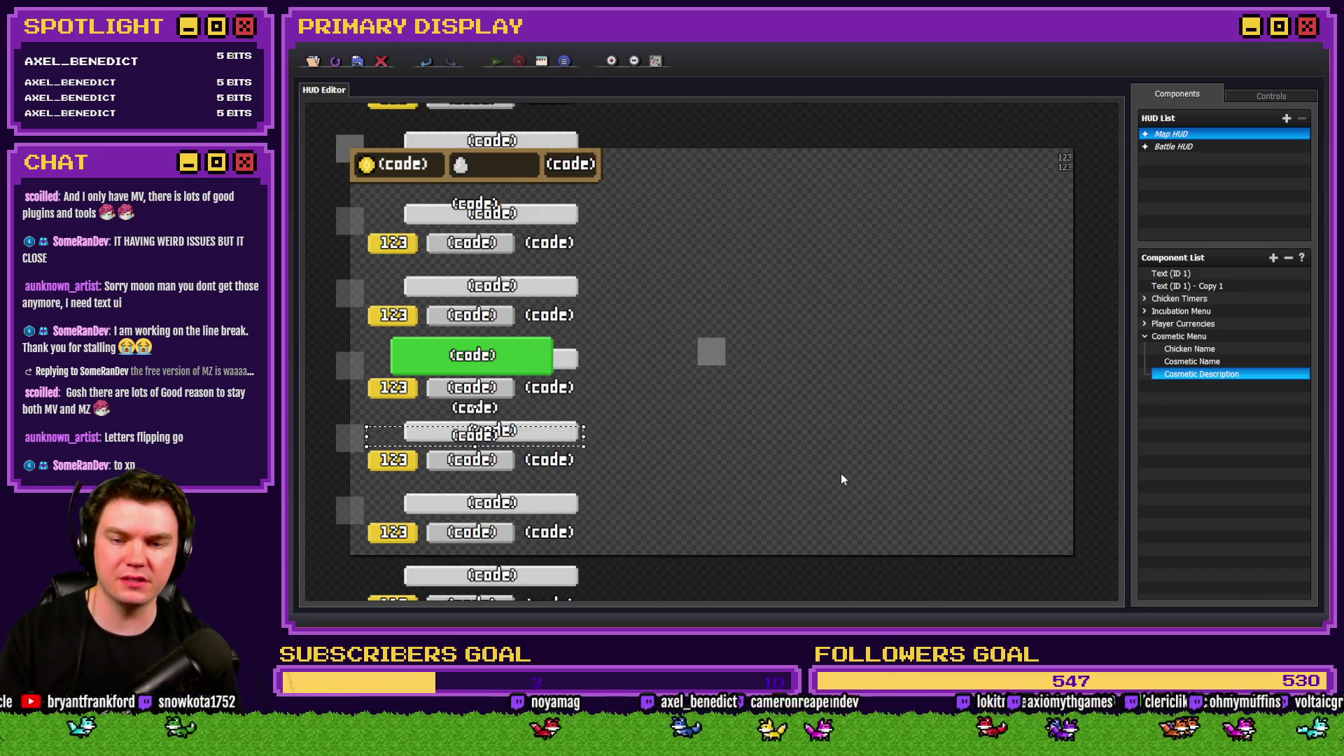
key("alt+Tab")
left_click(1013, 543)
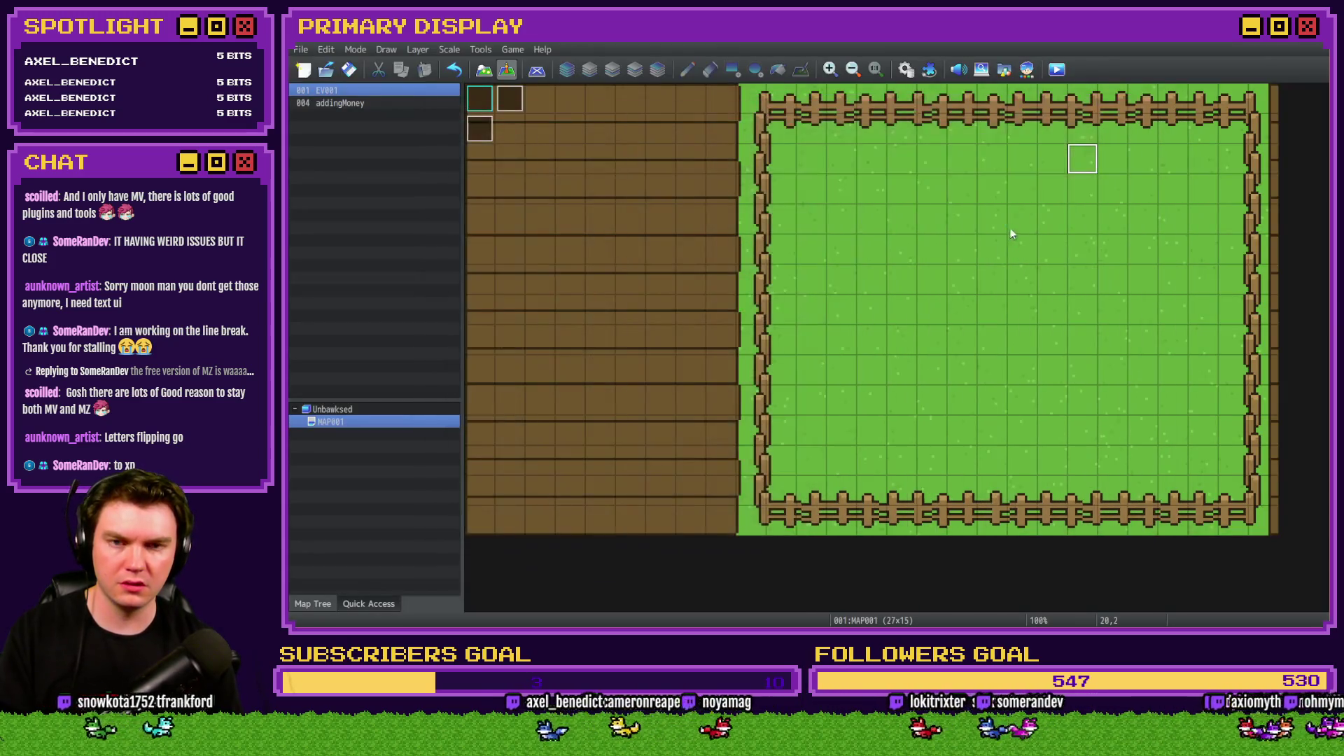
Start a playtest, step the shop to Outfits and put the crown on the chicken.
key("ctrl+r")
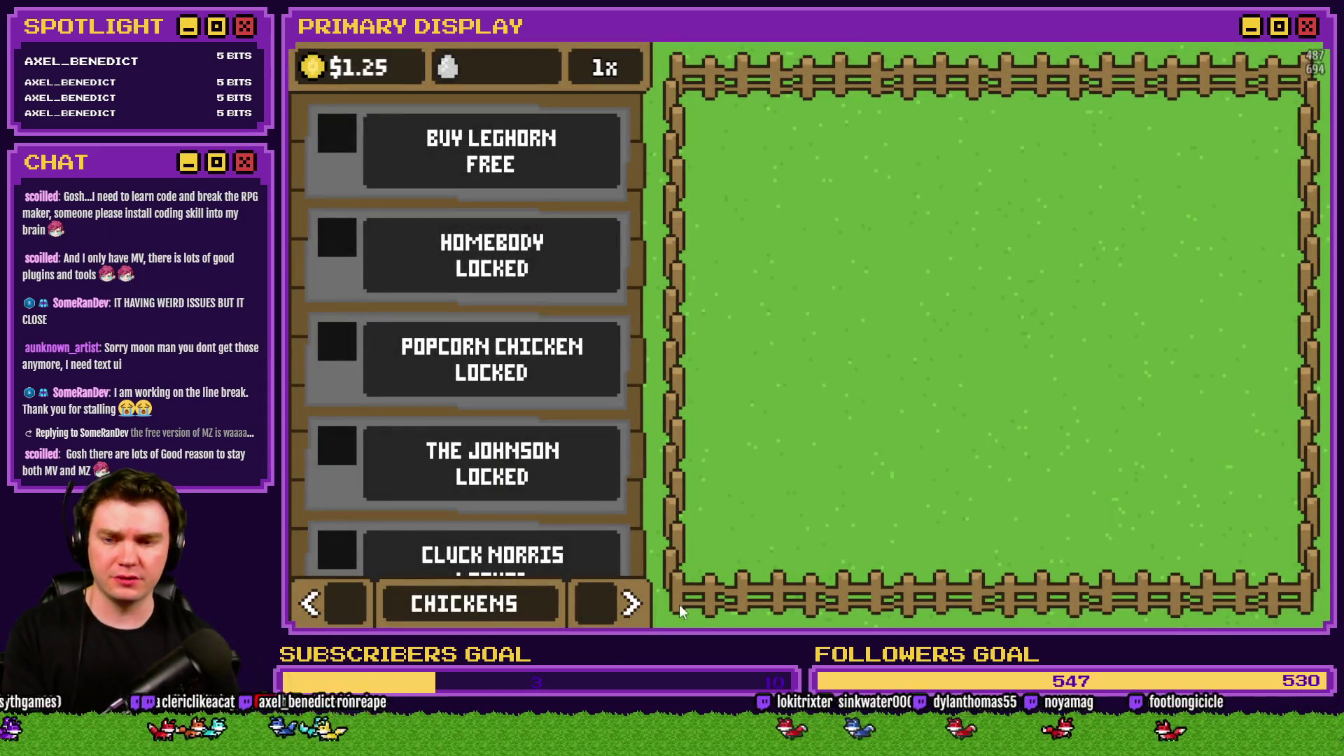
left_click(630, 606)
left_click(630, 608)
left_click(602, 424)
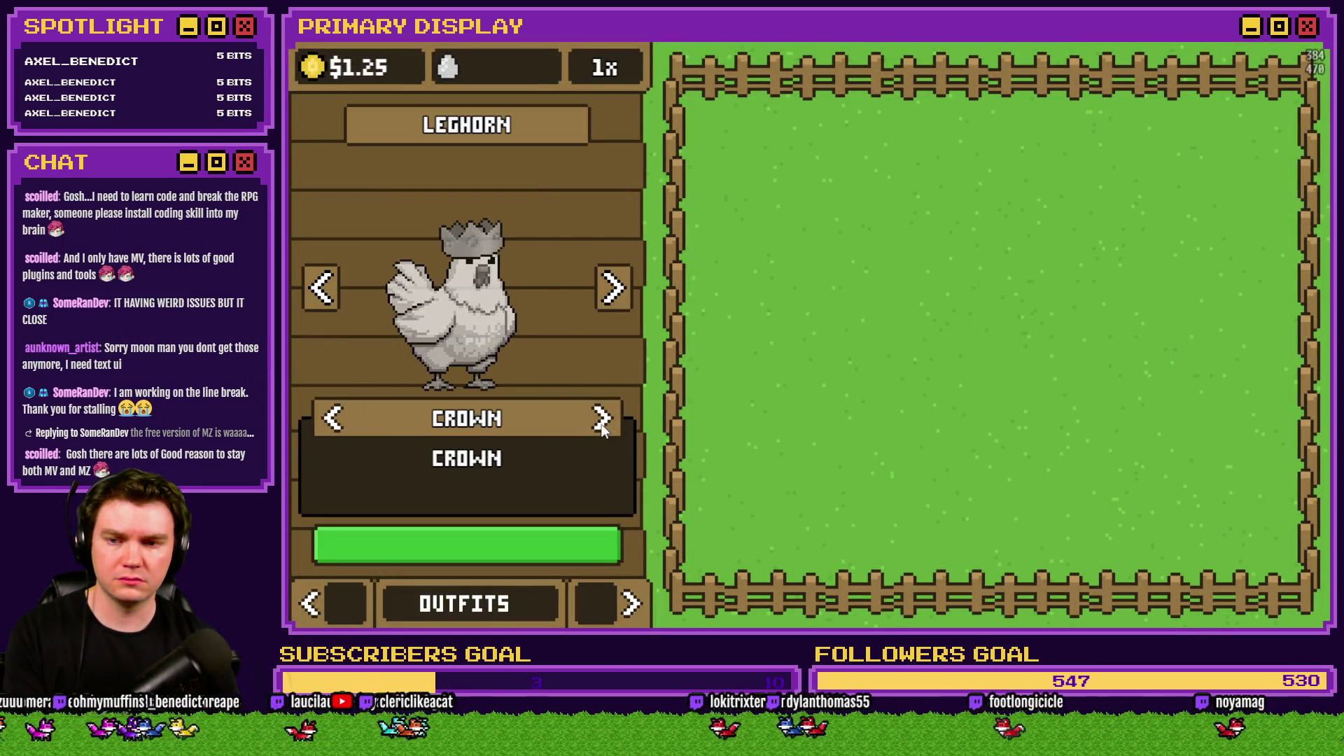
Cycle through every cosmetic, past Bandana, back to No Cosmetic, then close the playtest.
left_click(334, 420)
left_click(601, 421)
left_click(601, 421)
left_click(601, 424)
left_click(601, 422)
left_click(601, 422)
left_click(601, 422)
left_click(601, 422)
left_click(601, 422)
left_click(601, 422)
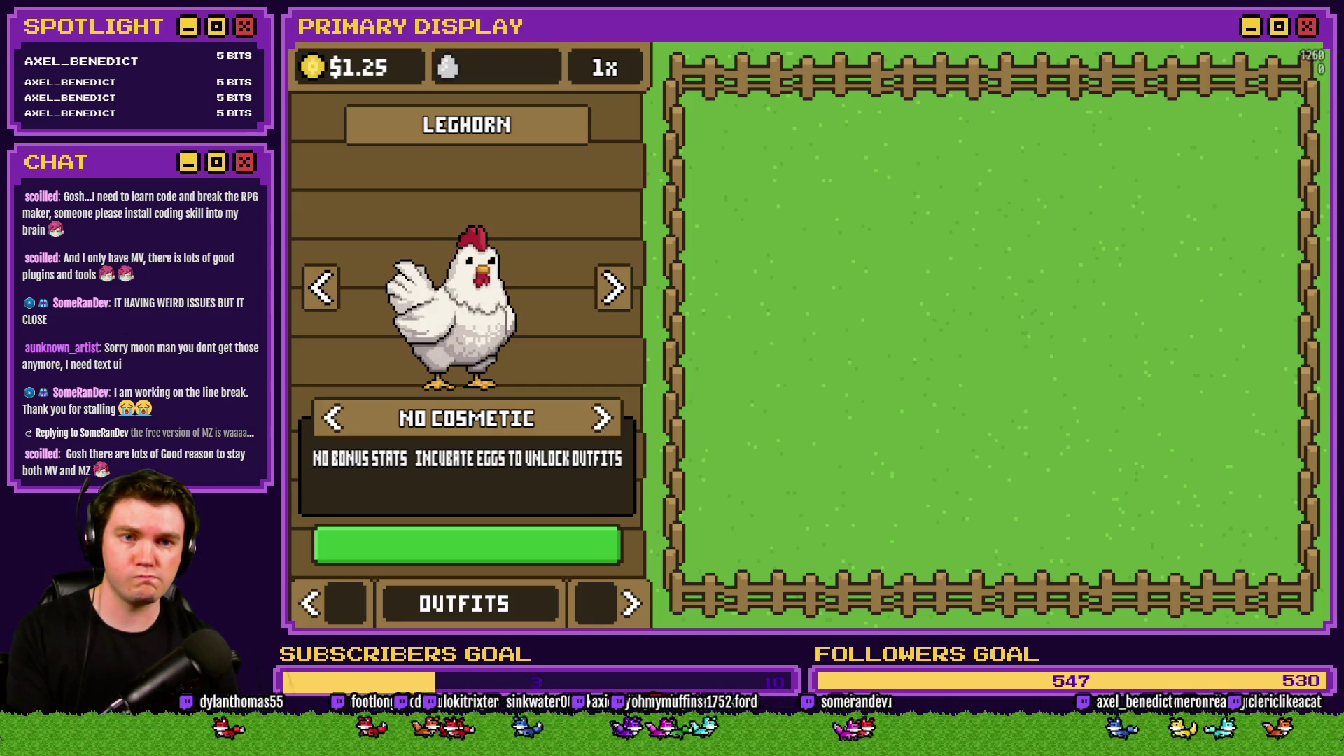
key("alt+F4")
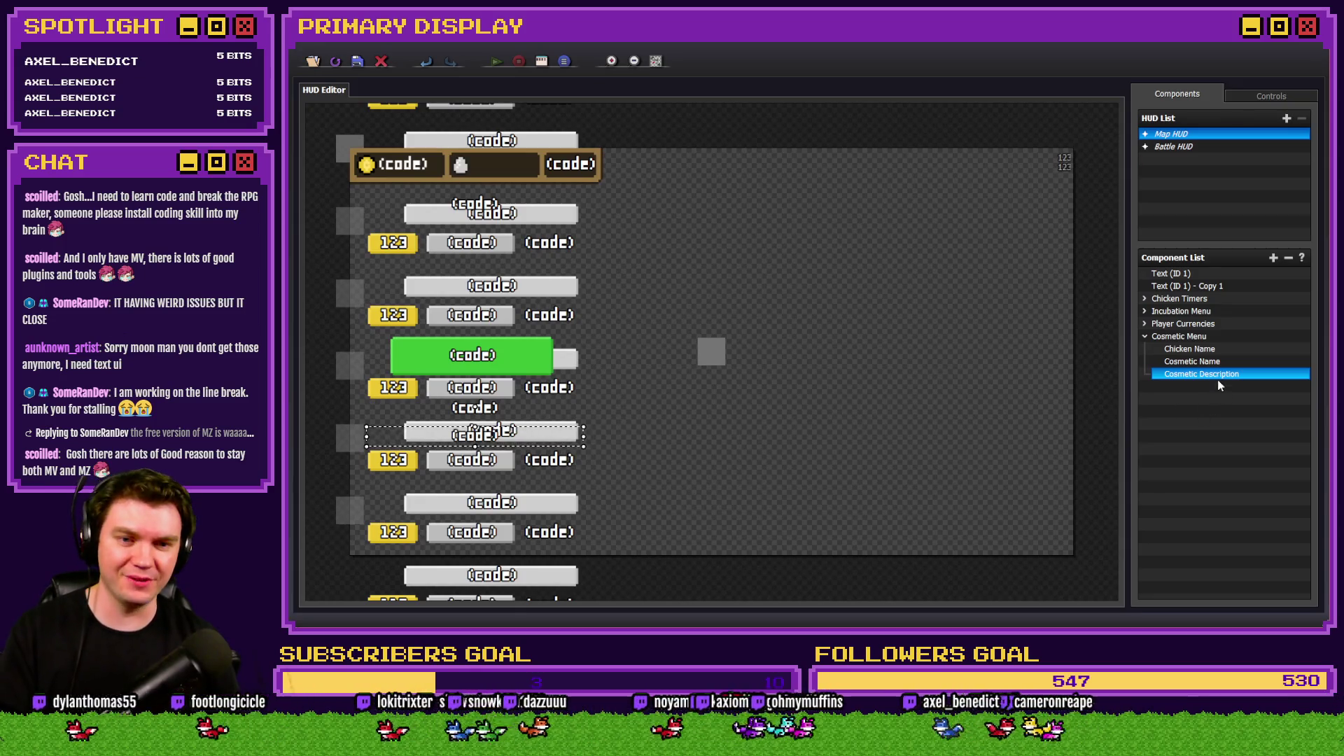
Reopen the Cosmetic Description text code, place the caret after .name on line 2, and confirm.
double_click(1218, 375)
left_click(651, 364)
left_click(764, 341)
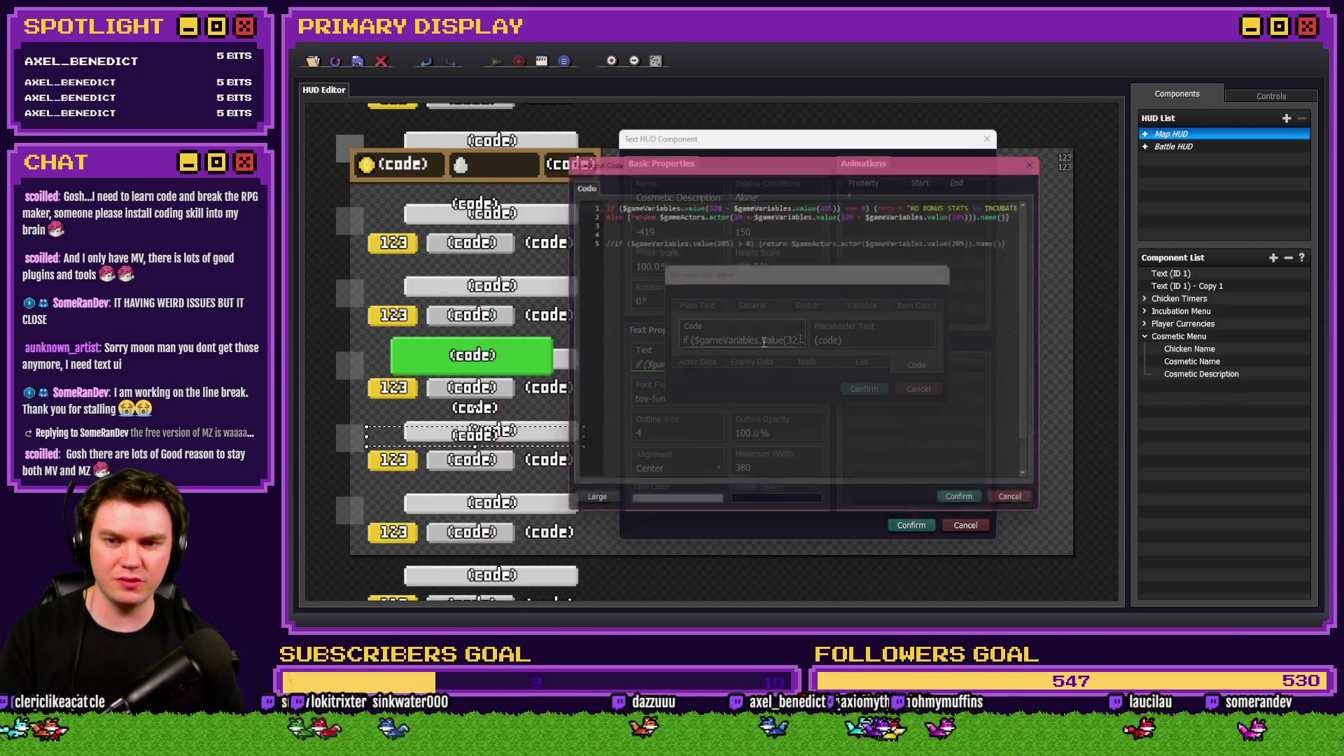
left_click(1015, 210)
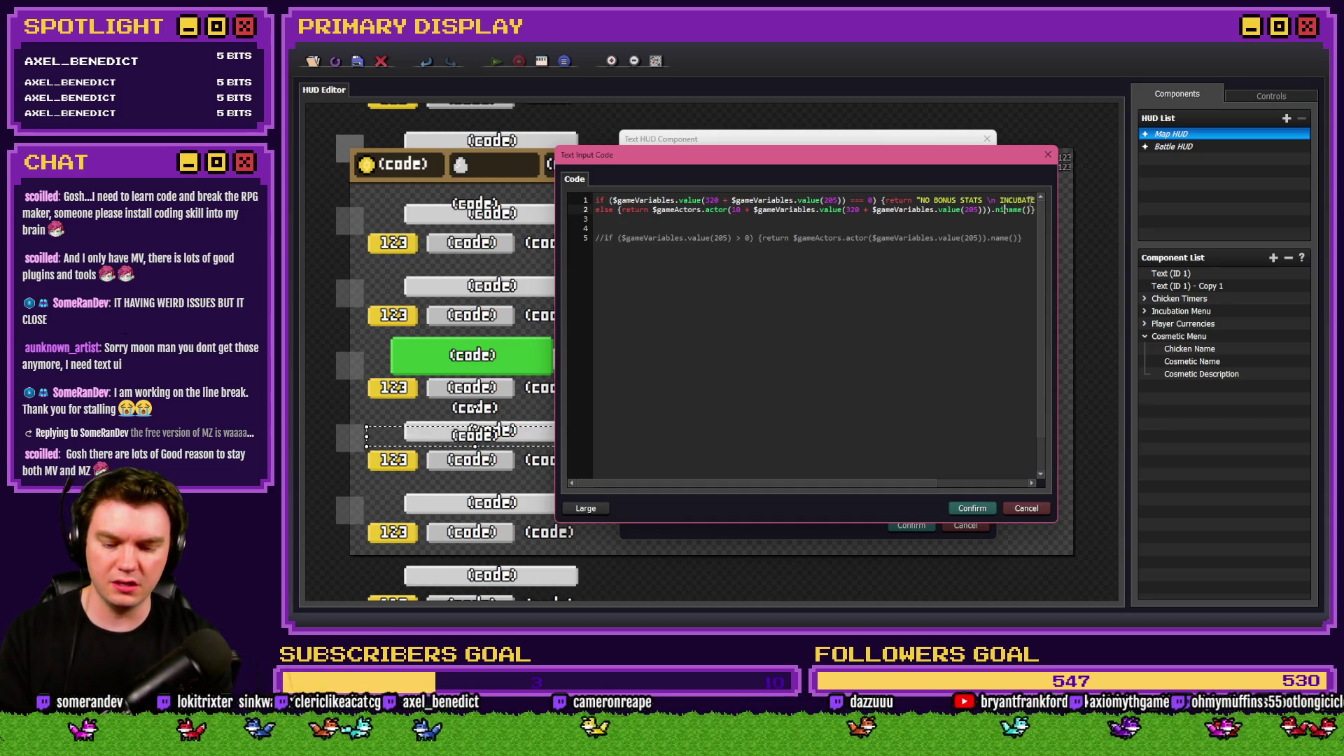
left_click(973, 509)
left_click(864, 389)
left_click(912, 525)
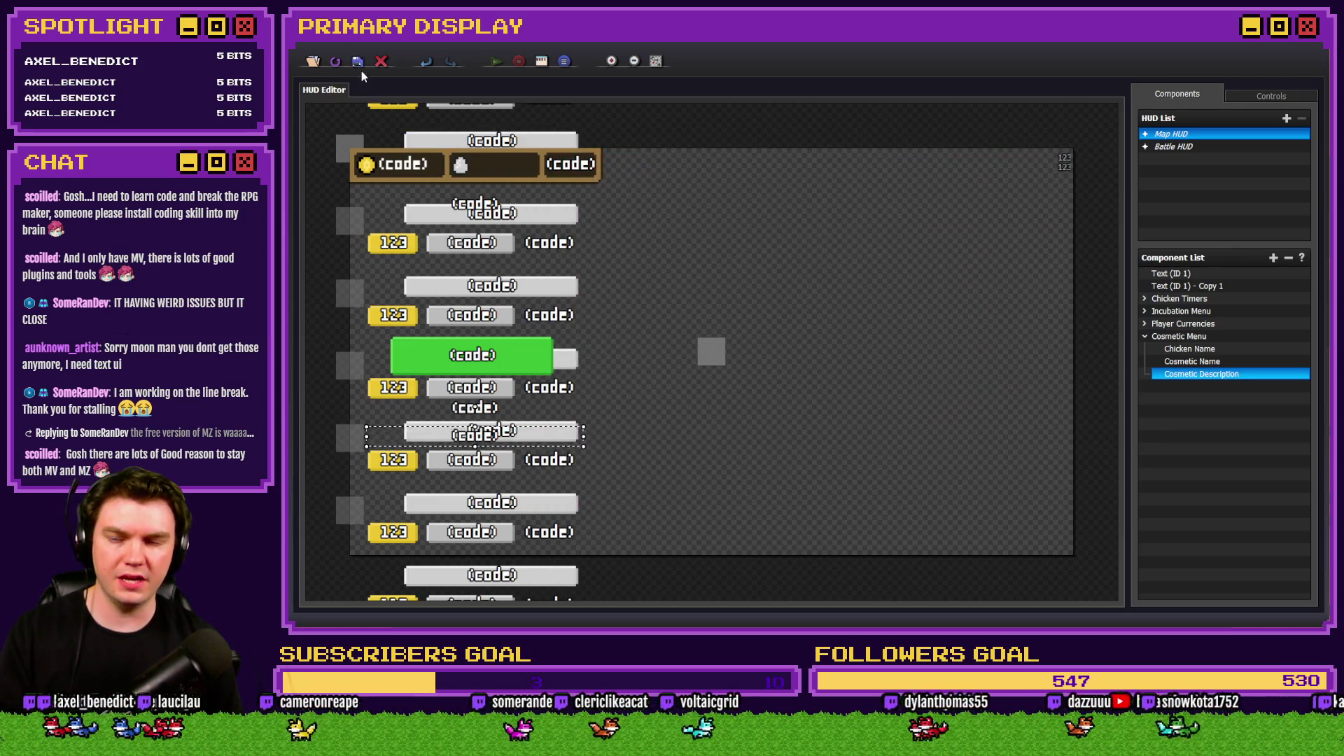
Close the HUD Maker and open the Database on the CROWN actor's Profile.
left_click(381, 61)
left_click(904, 71)
left_click(716, 243)
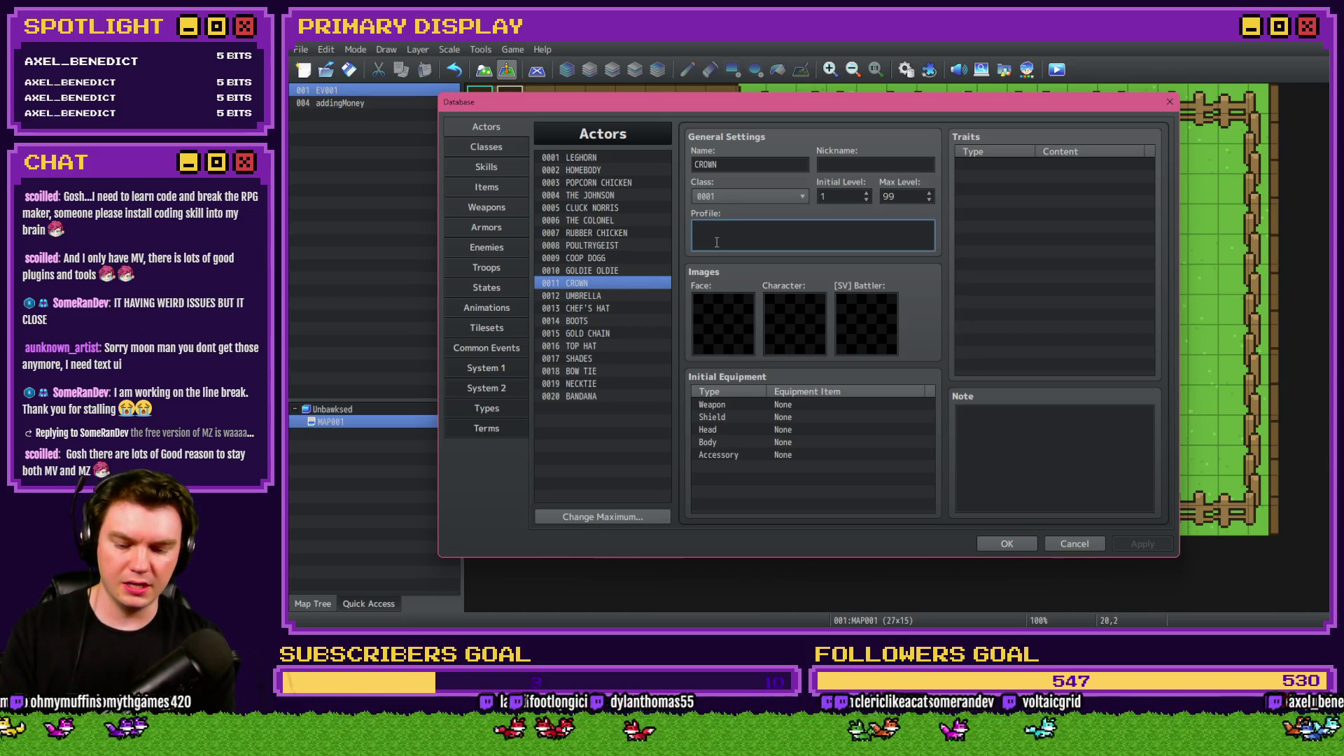
Enter 'Chicken generates x% more money.' as CROWN's profile, save, and start a playtest.
type("Chicken g")
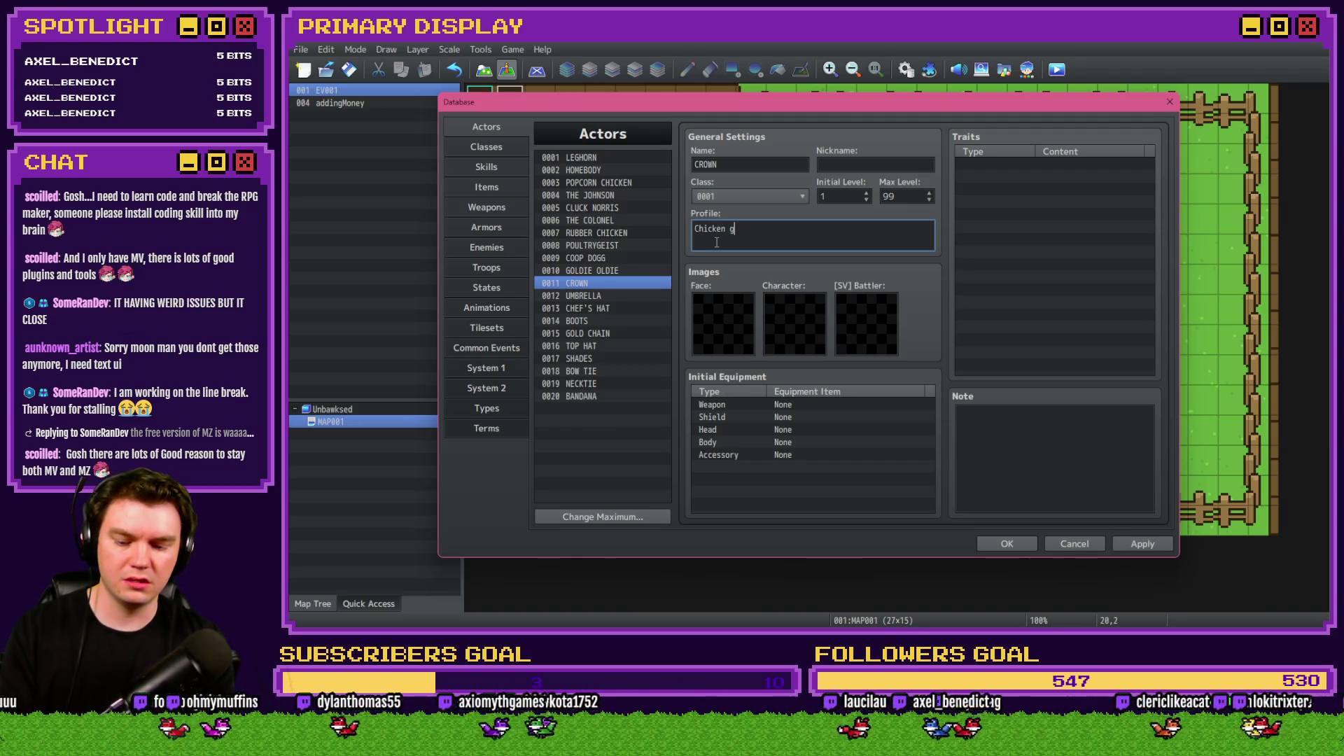
type("enerates")
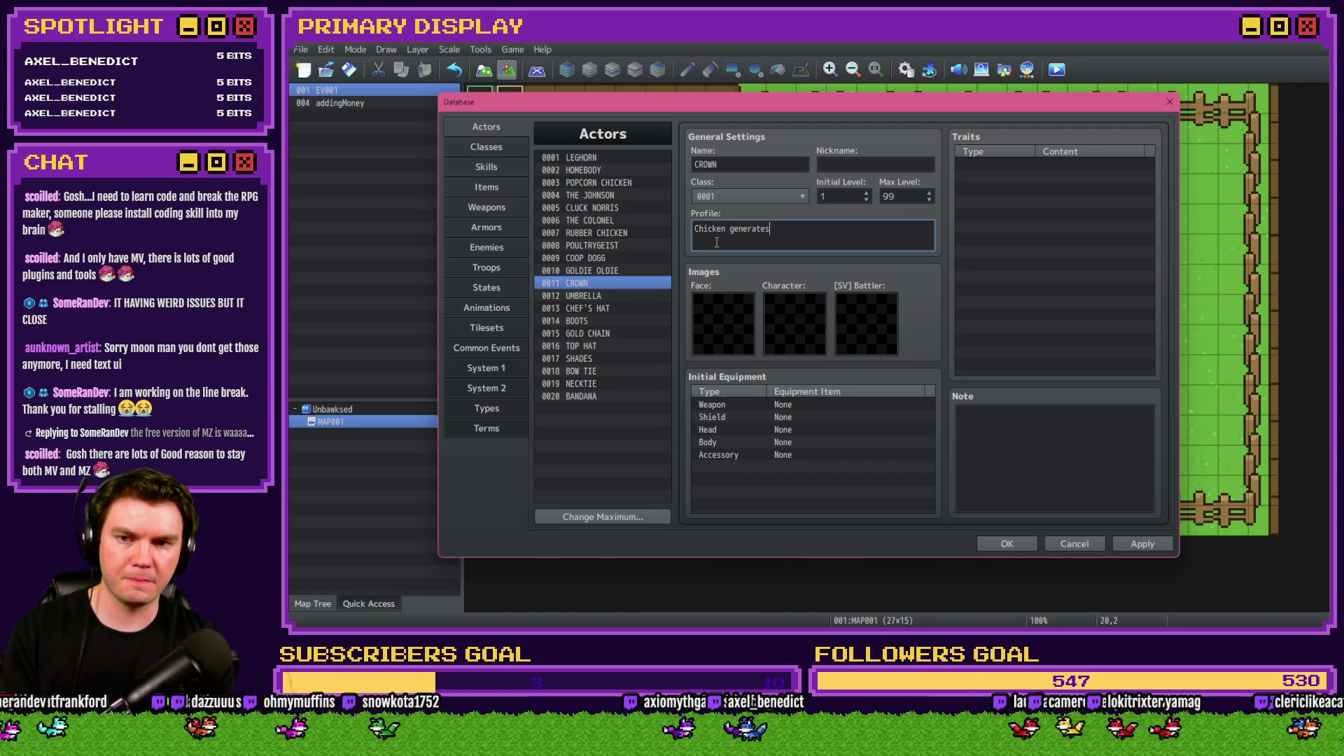
type(" x")
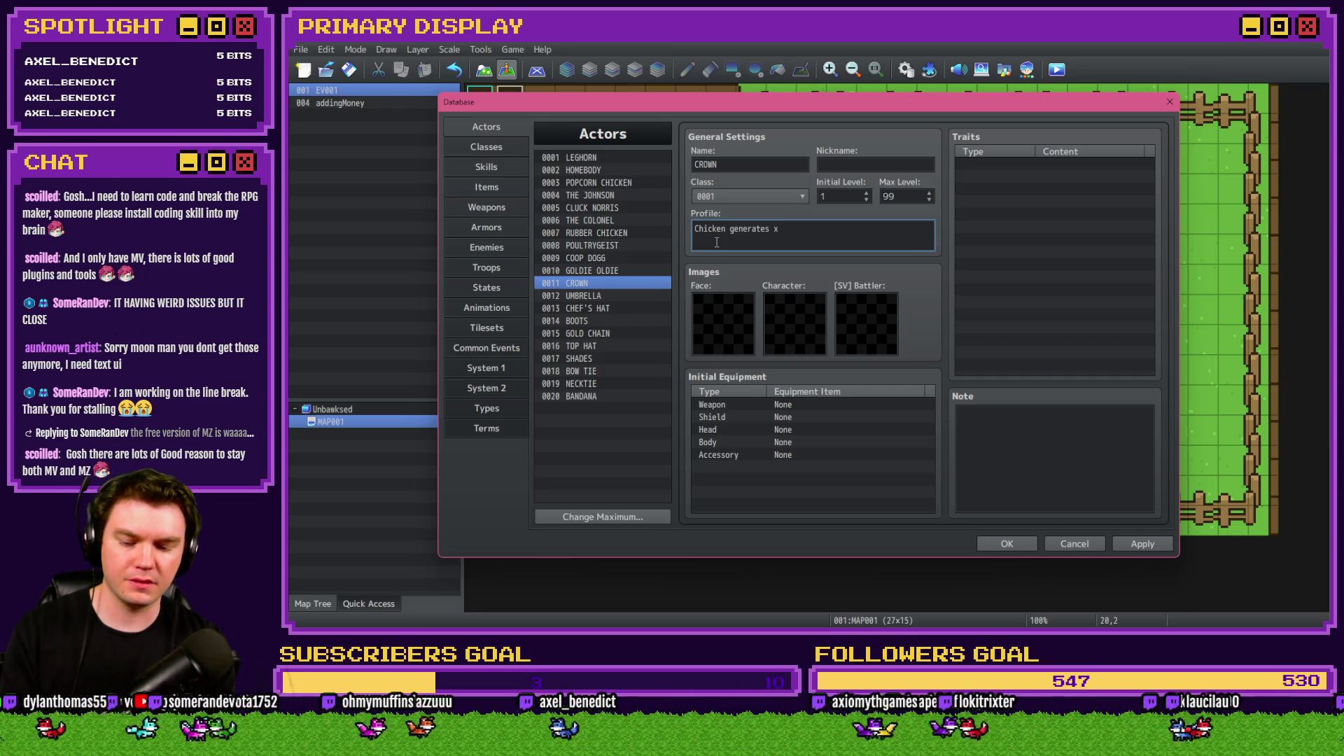
type("% more")
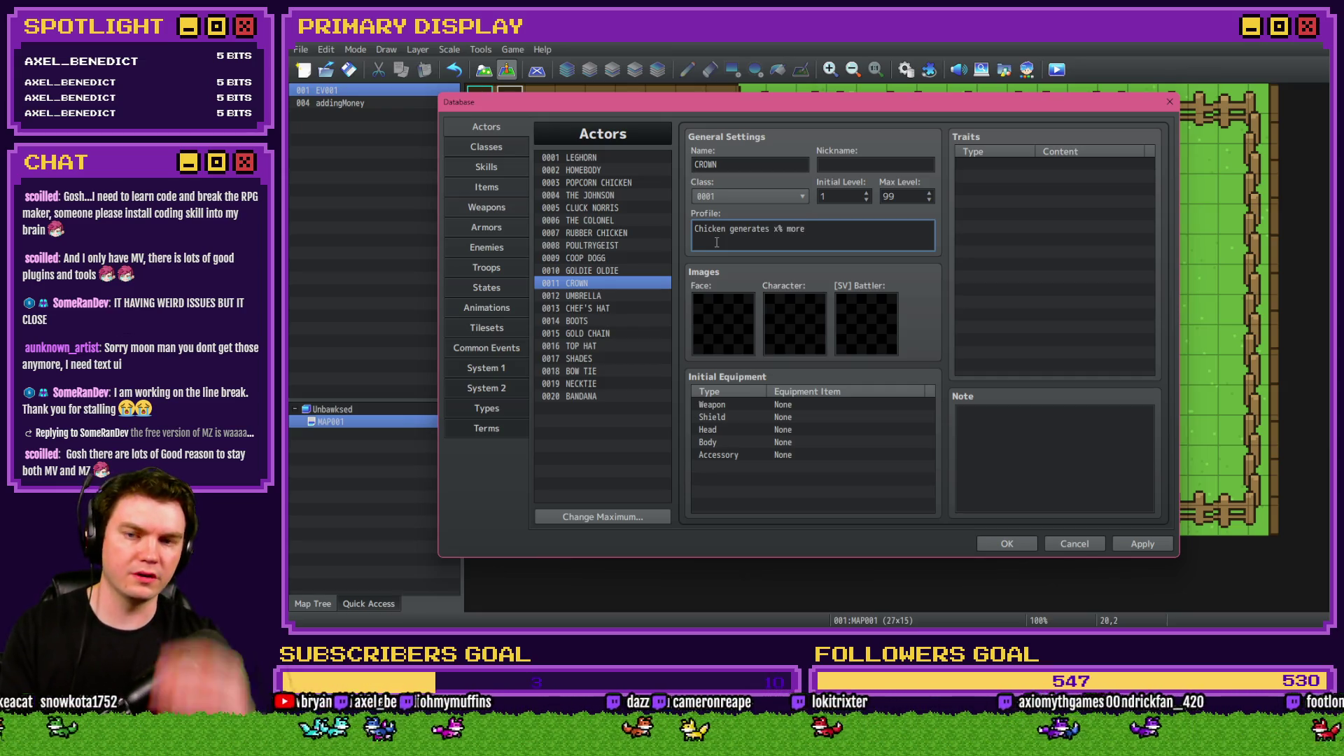
type(" money")
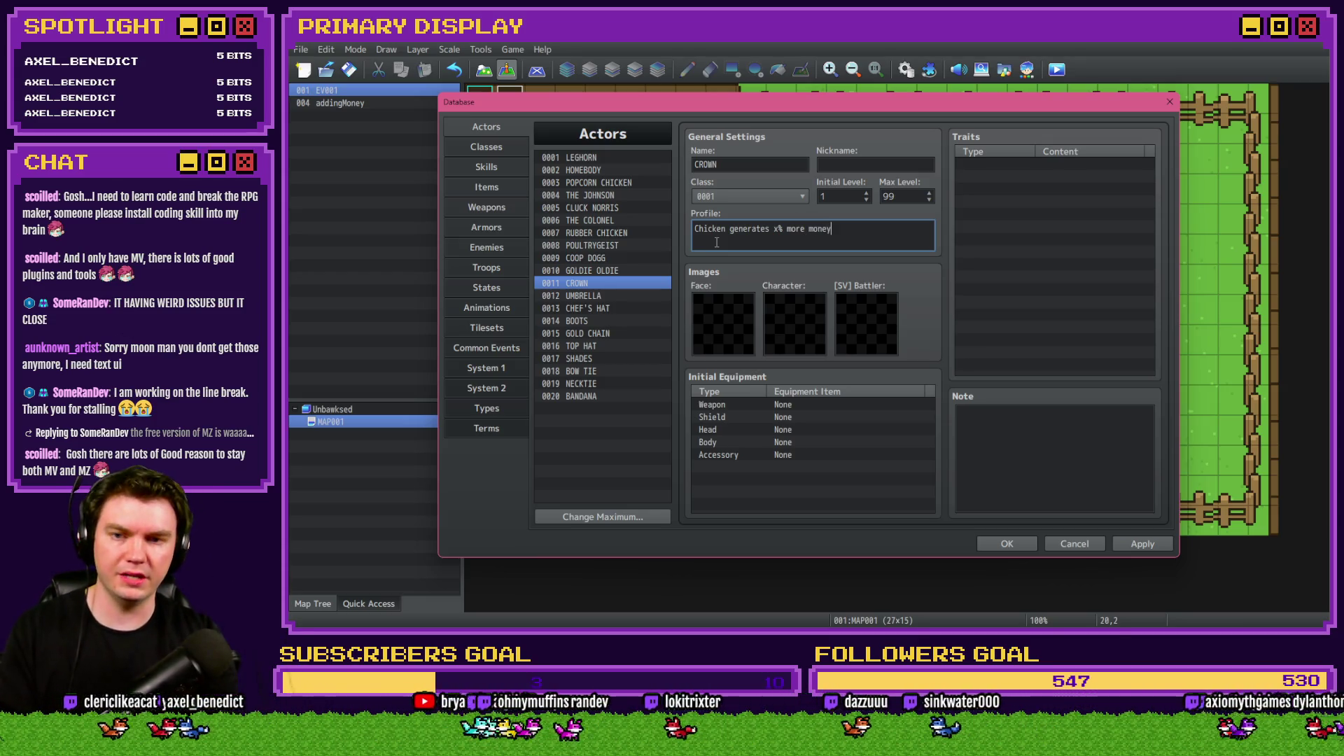
type(".")
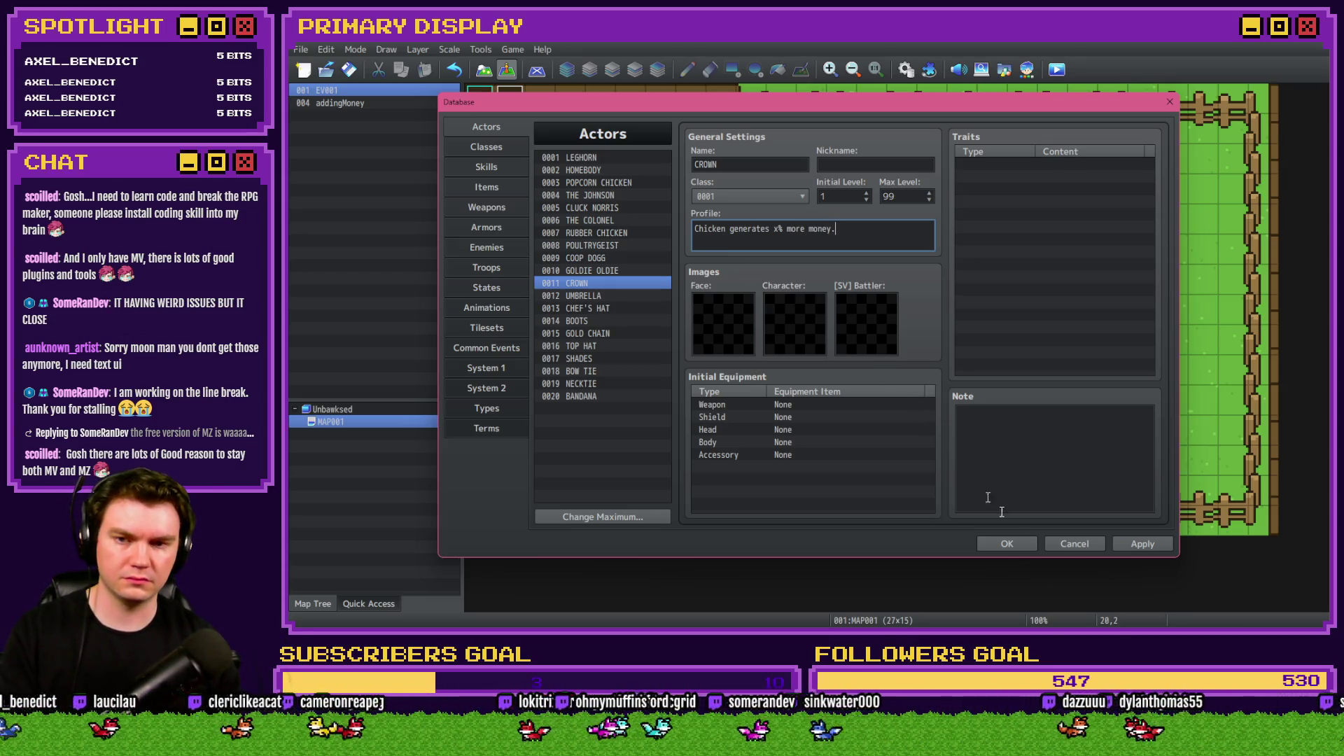
left_click(1130, 544)
left_click(1009, 544)
left_click(1056, 69)
left_click(788, 350)
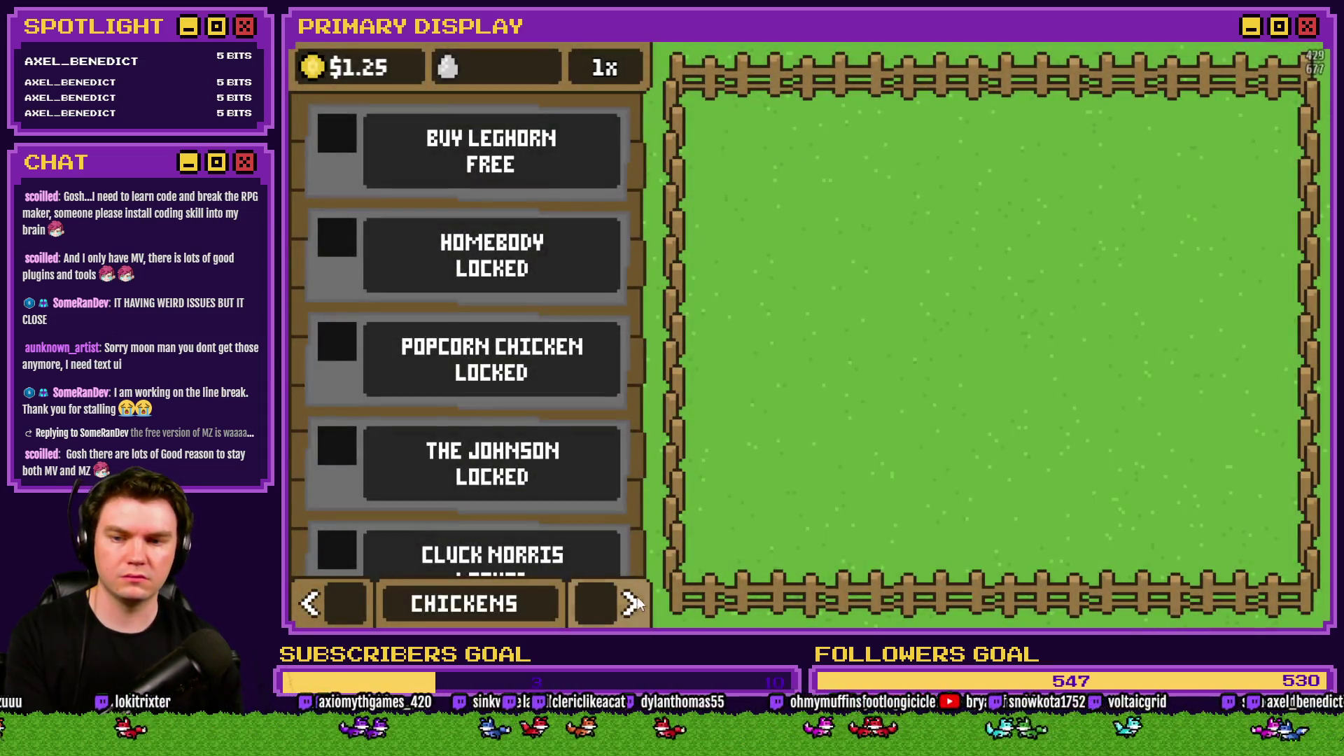
Switch the shop to Outfits, dress the chicken in the Crown, and close the playtest.
left_click(619, 607)
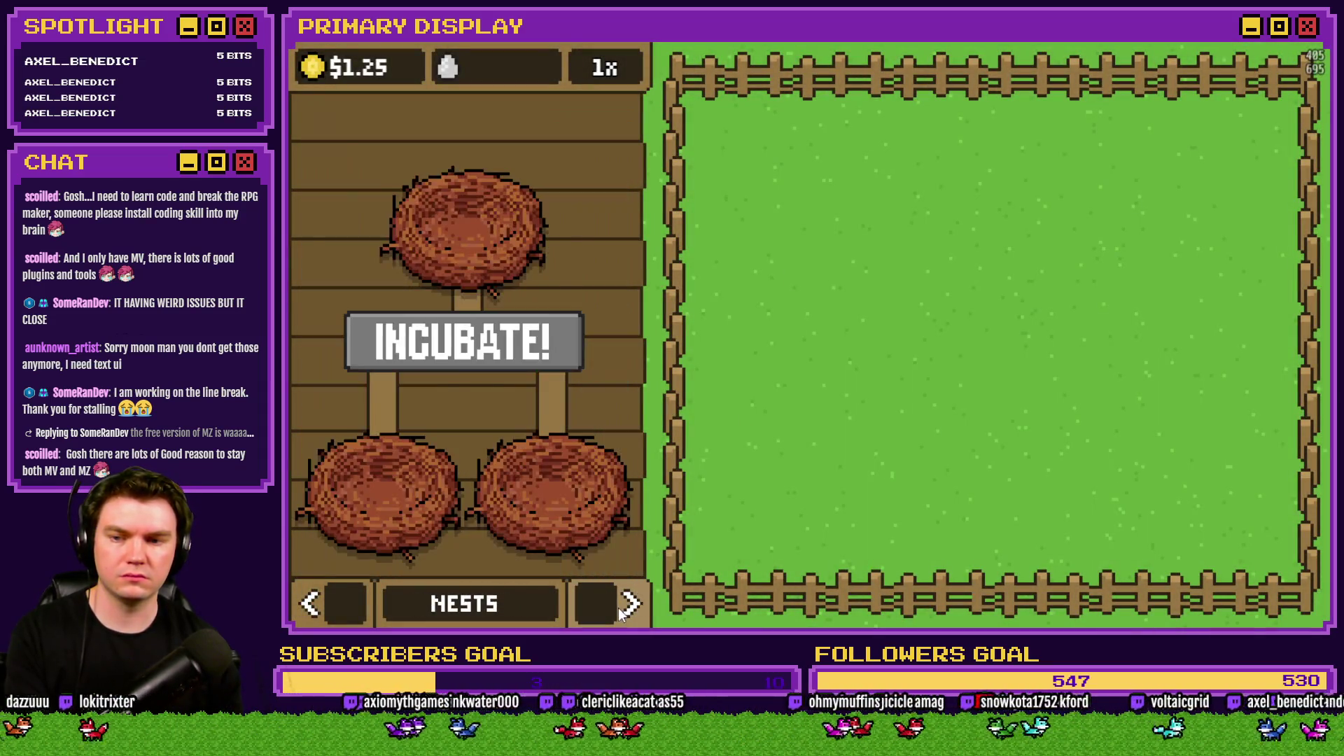
left_click(619, 607)
left_click(601, 421)
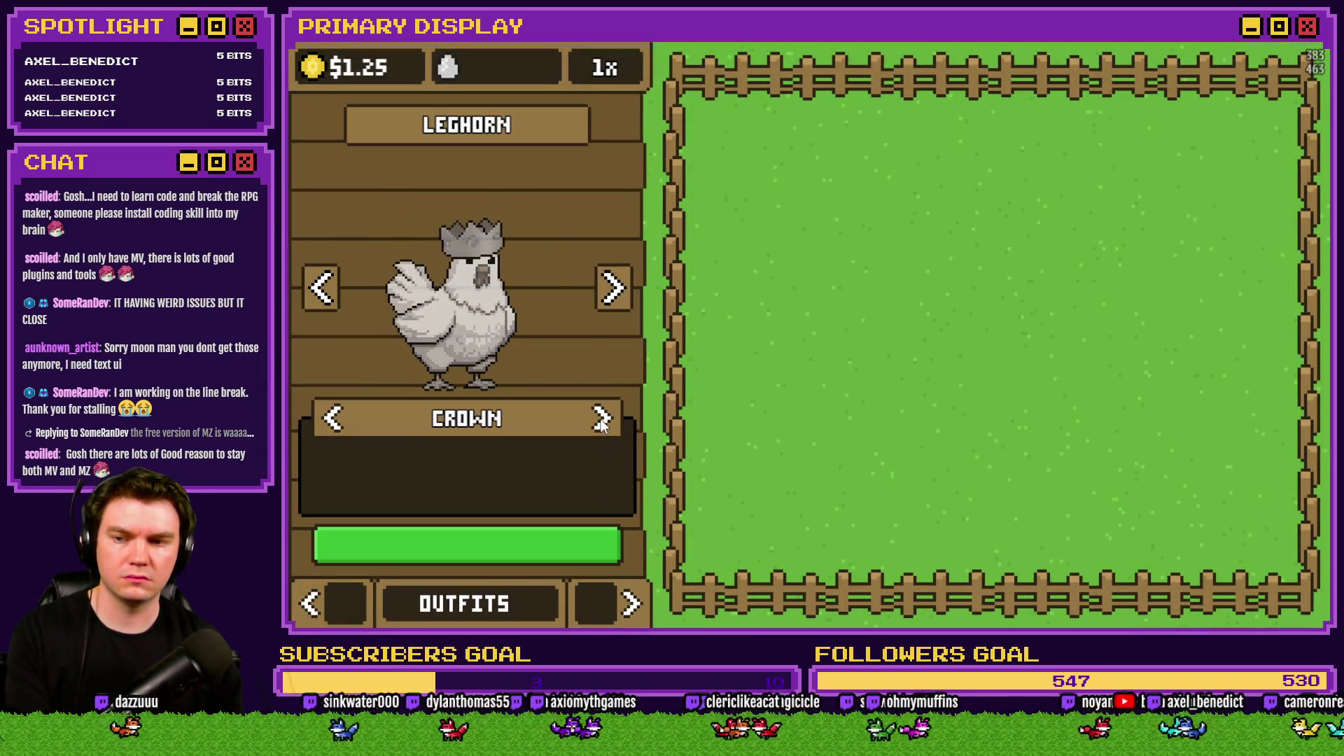
left_click(604, 423)
left_click(607, 423)
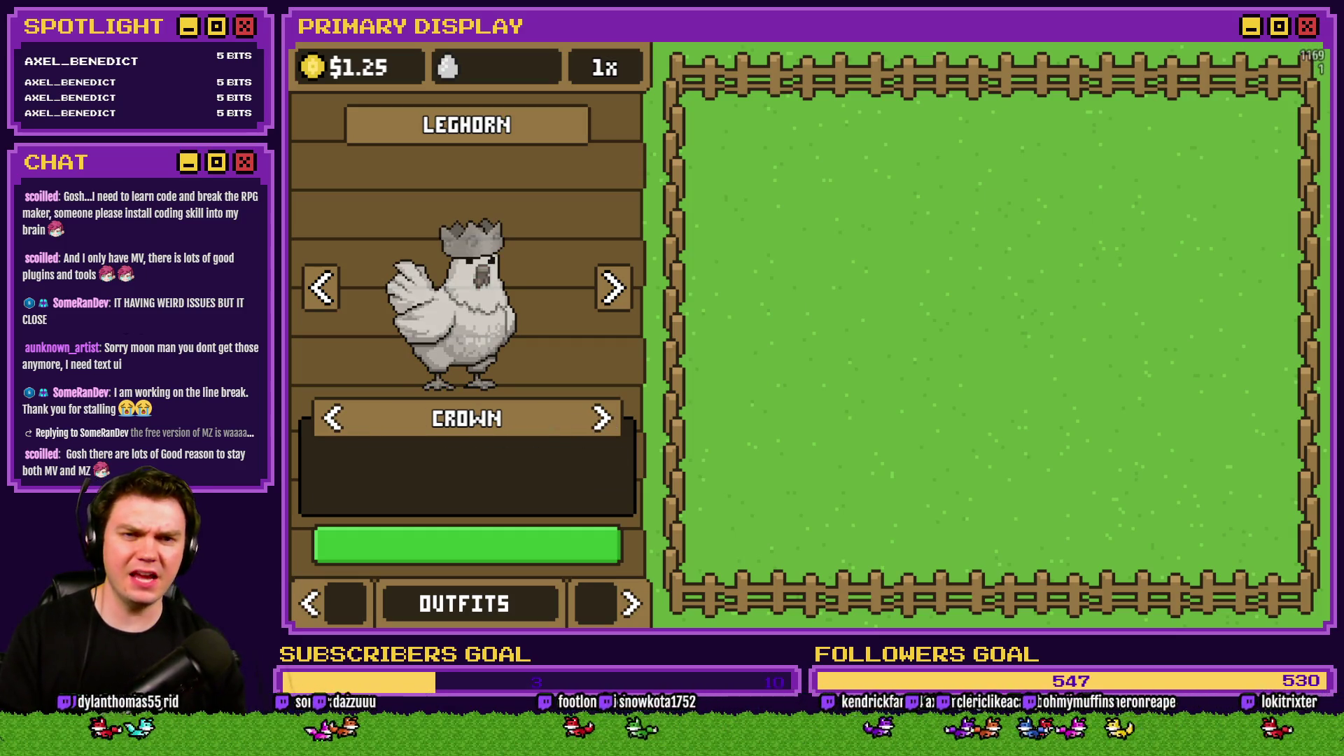
left_click(1308, 41)
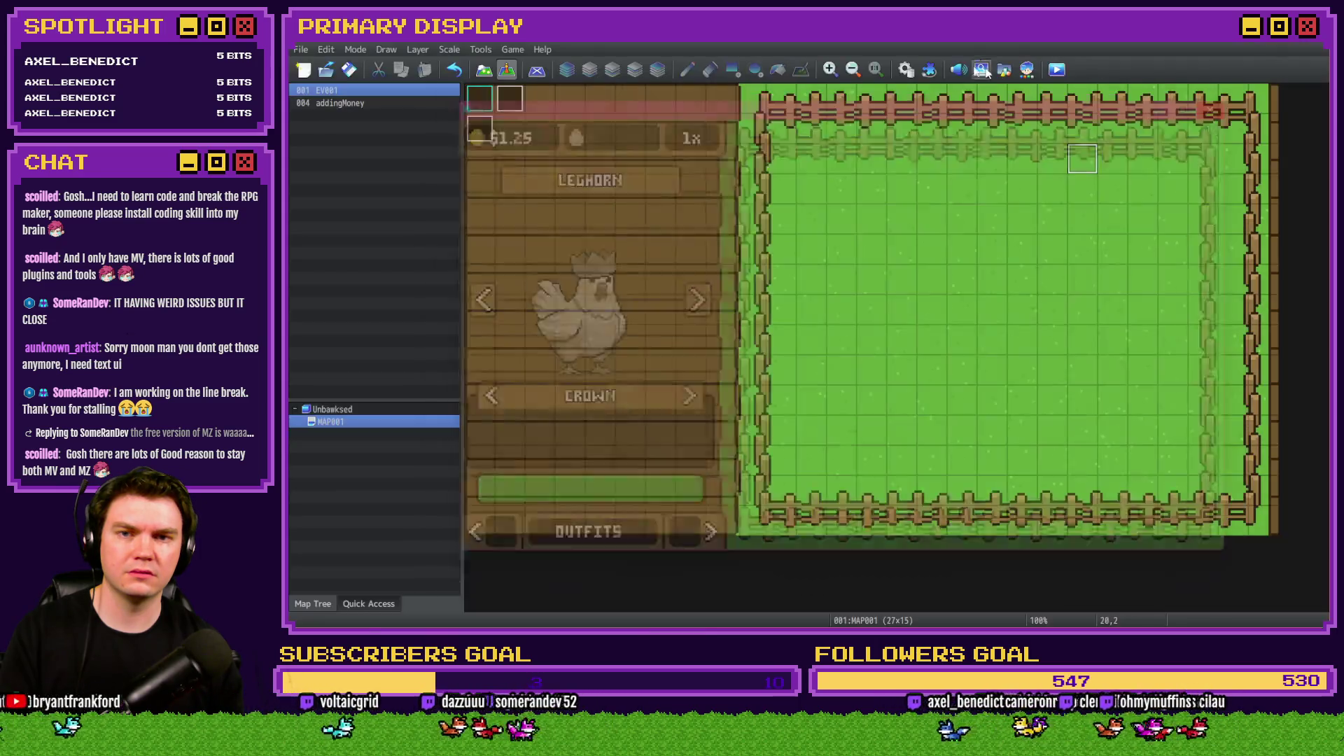
Open the Database, then the Cosmetic Description text code in the large editor.
key("F9")
key("alt+Tab")
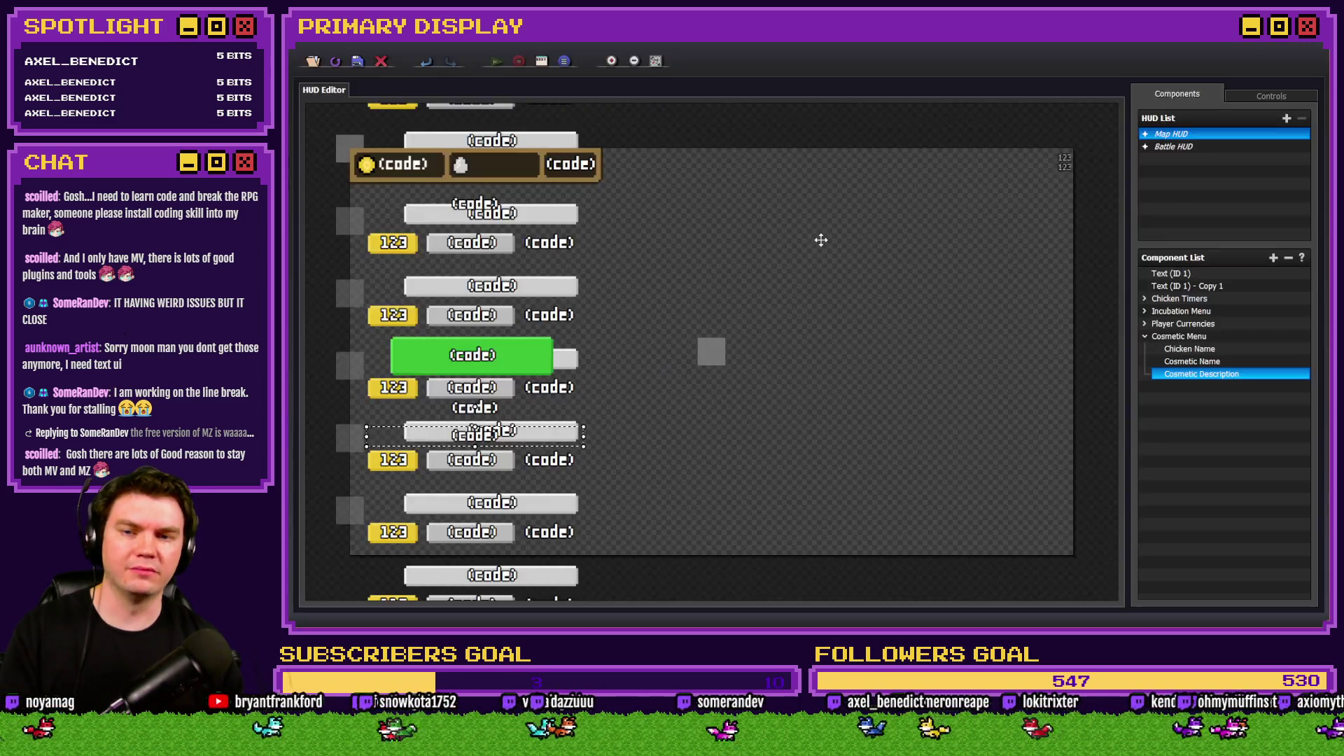
left_click(1200, 374)
double_click(1199, 376)
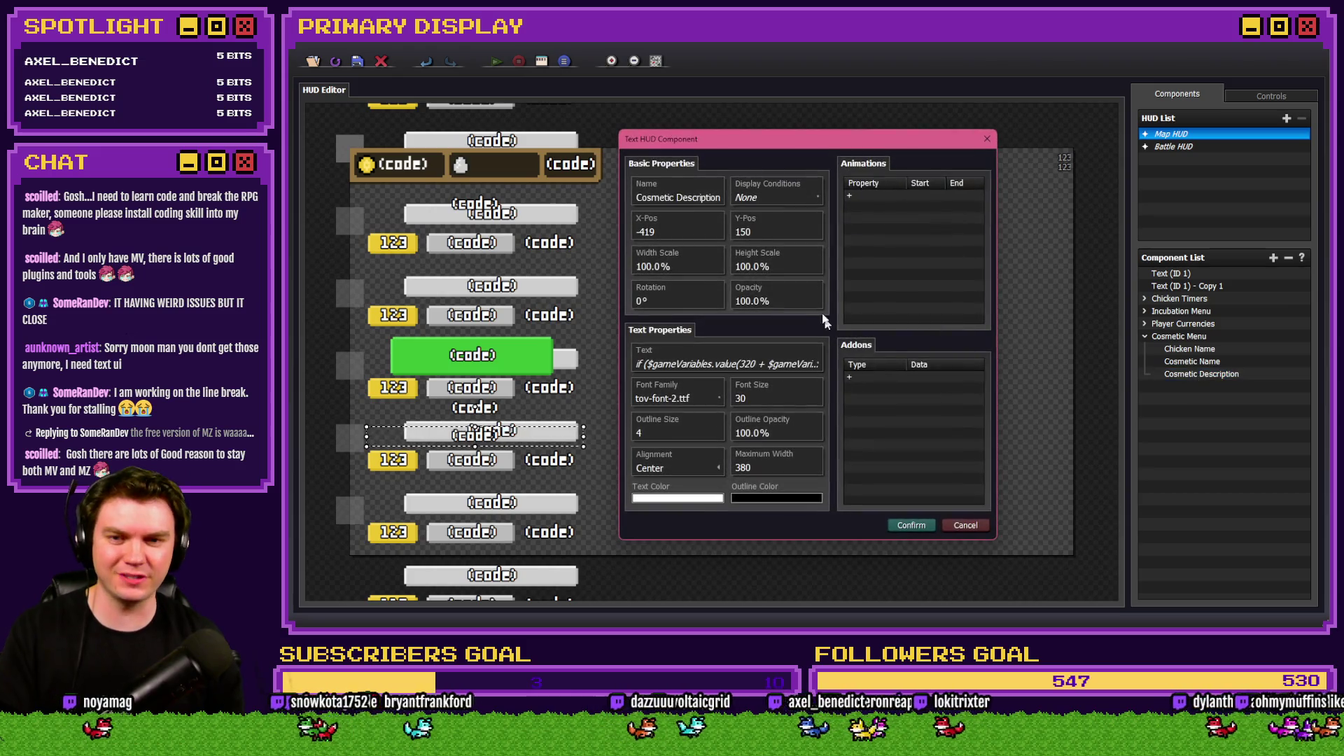
left_click(743, 366)
left_click(742, 343)
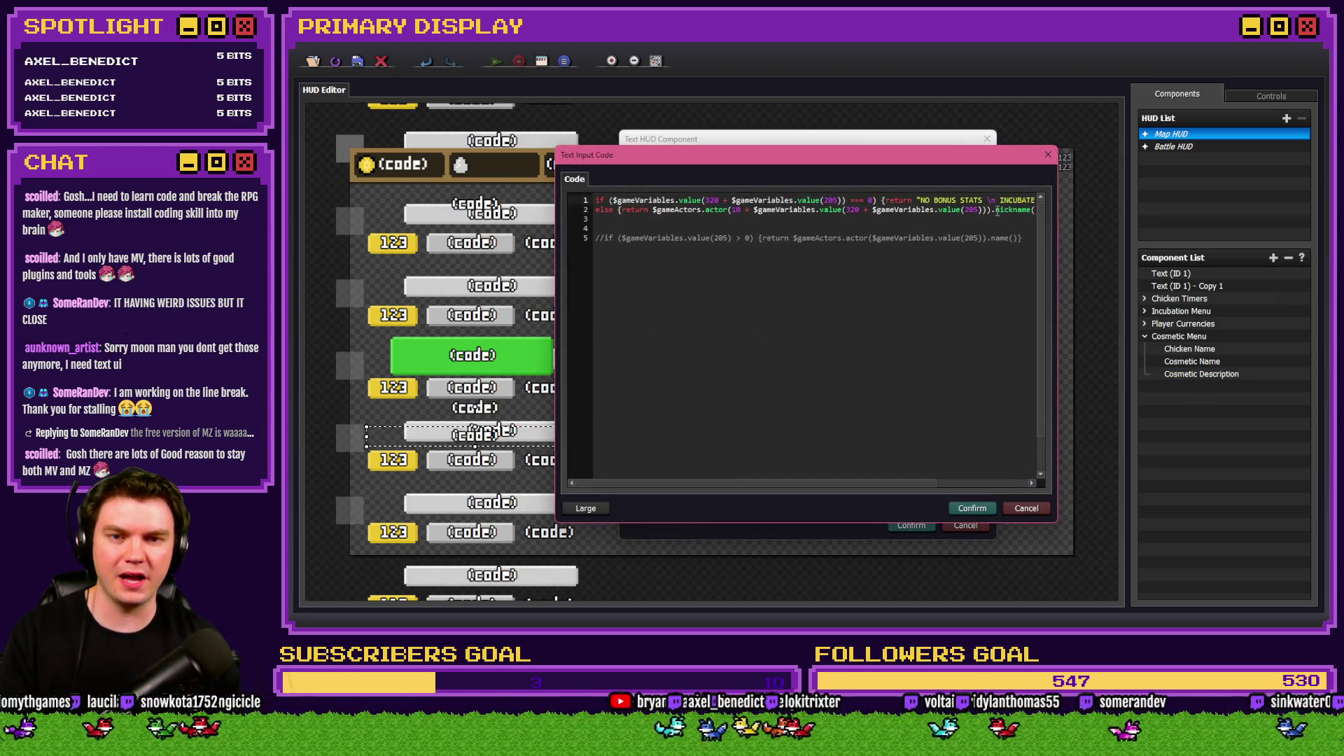
Change nickname() to profile() in the code, confirm all dialogs, and save the HUD project.
type("profil")
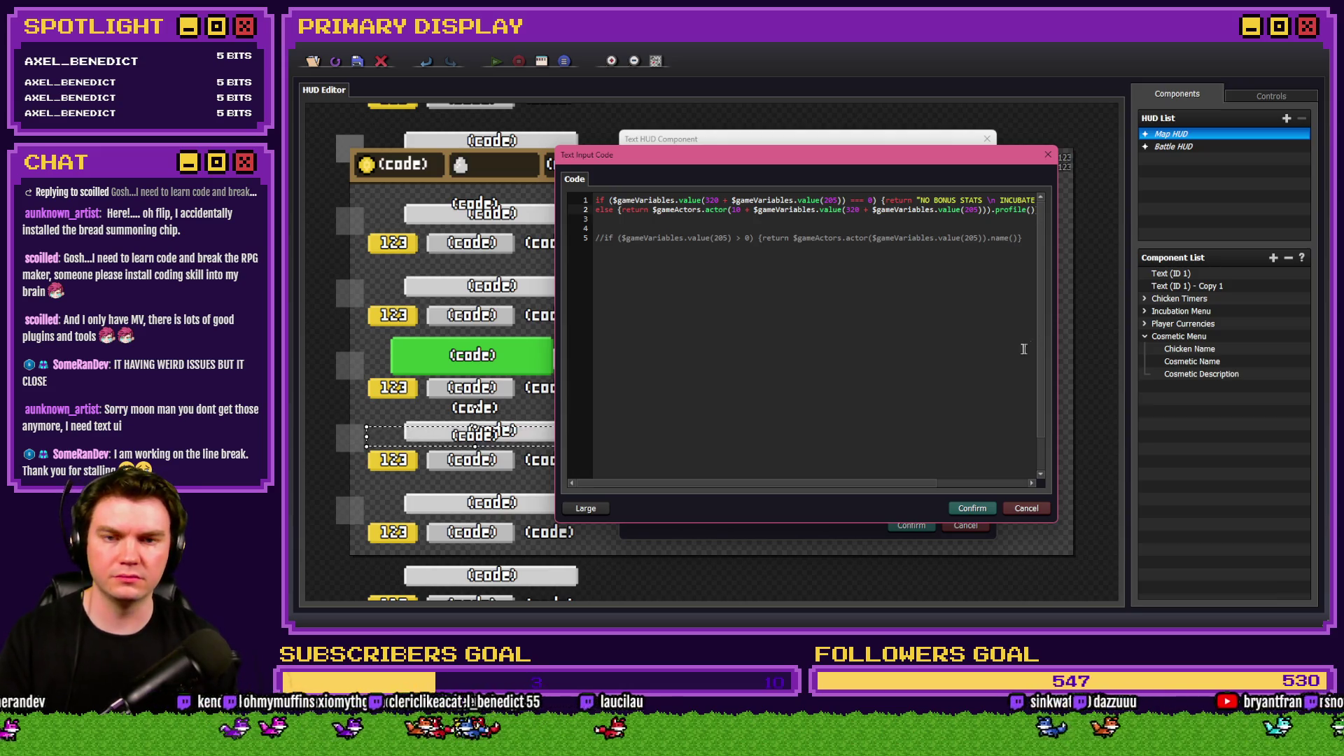
left_click(955, 511)
left_click(863, 385)
left_click(911, 524)
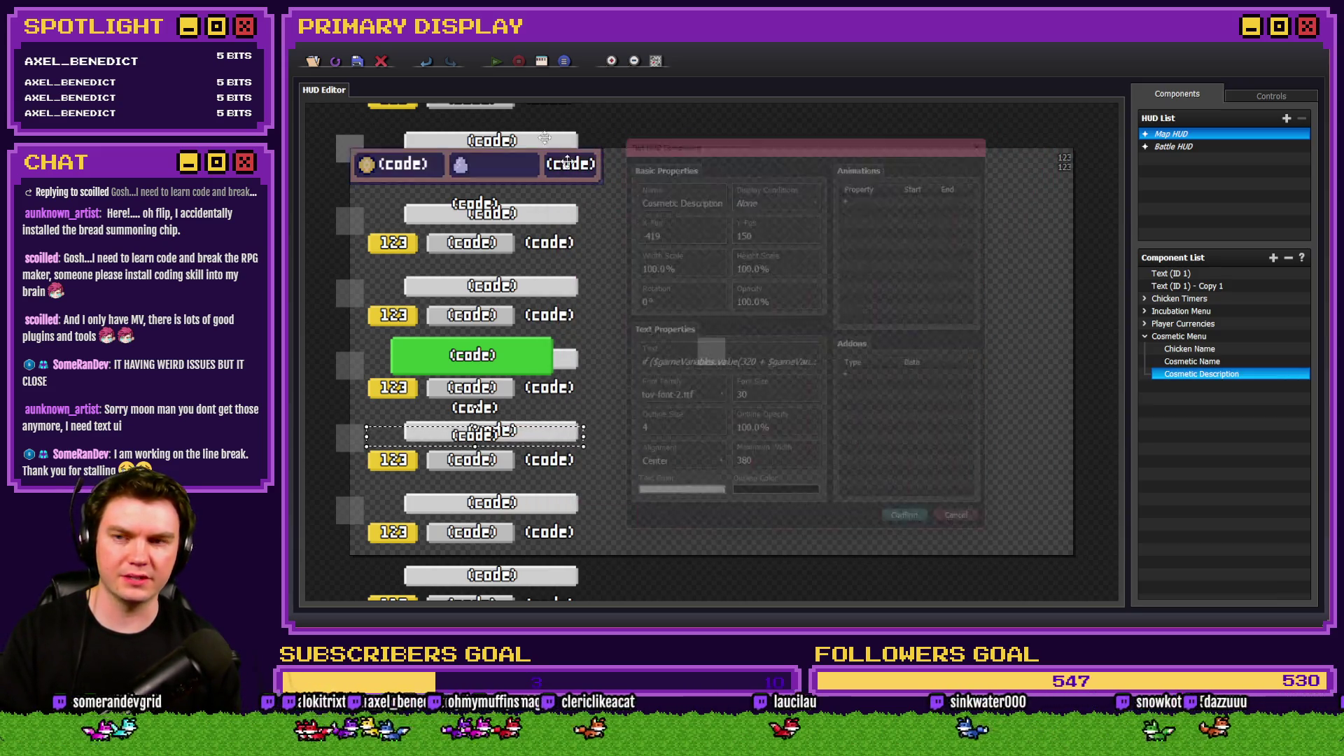
left_click(359, 60)
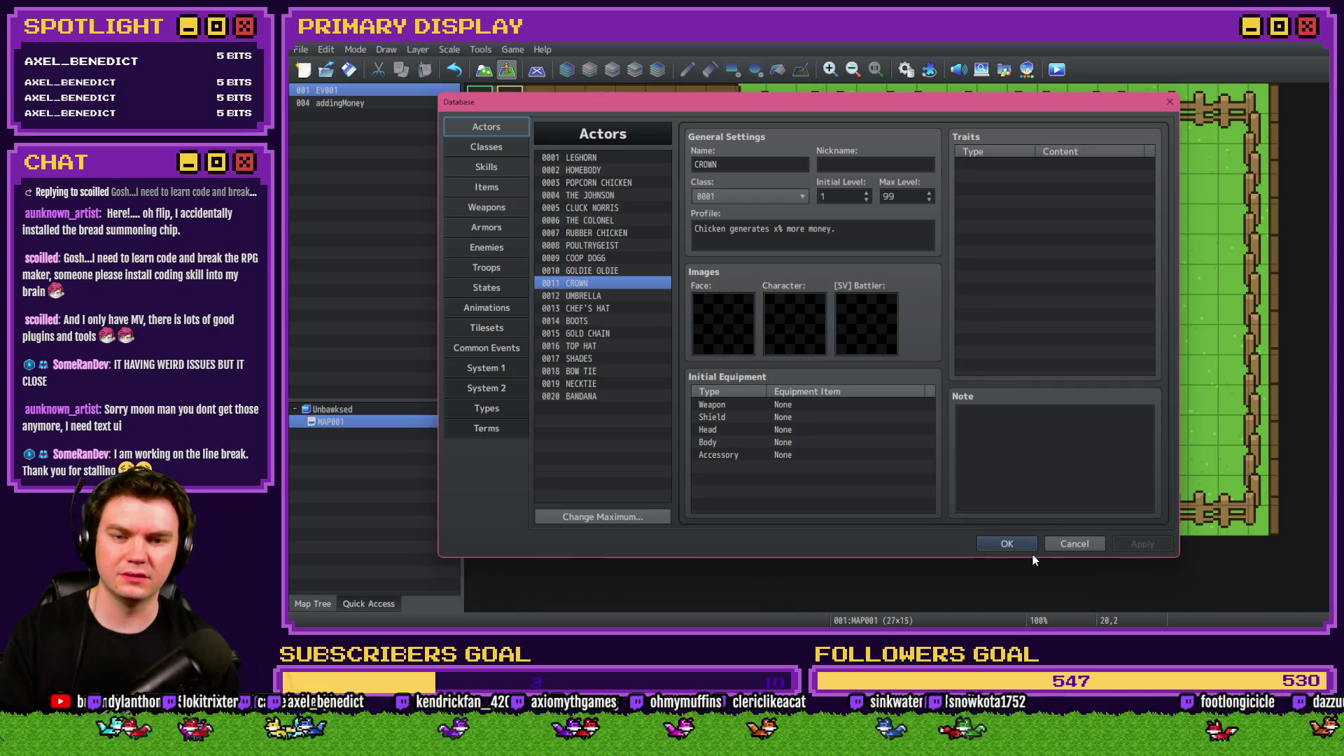
Save and playtest, switch the Leghorn to the Crown to view its profile description, then close.
left_click(986, 543)
left_click(1056, 71)
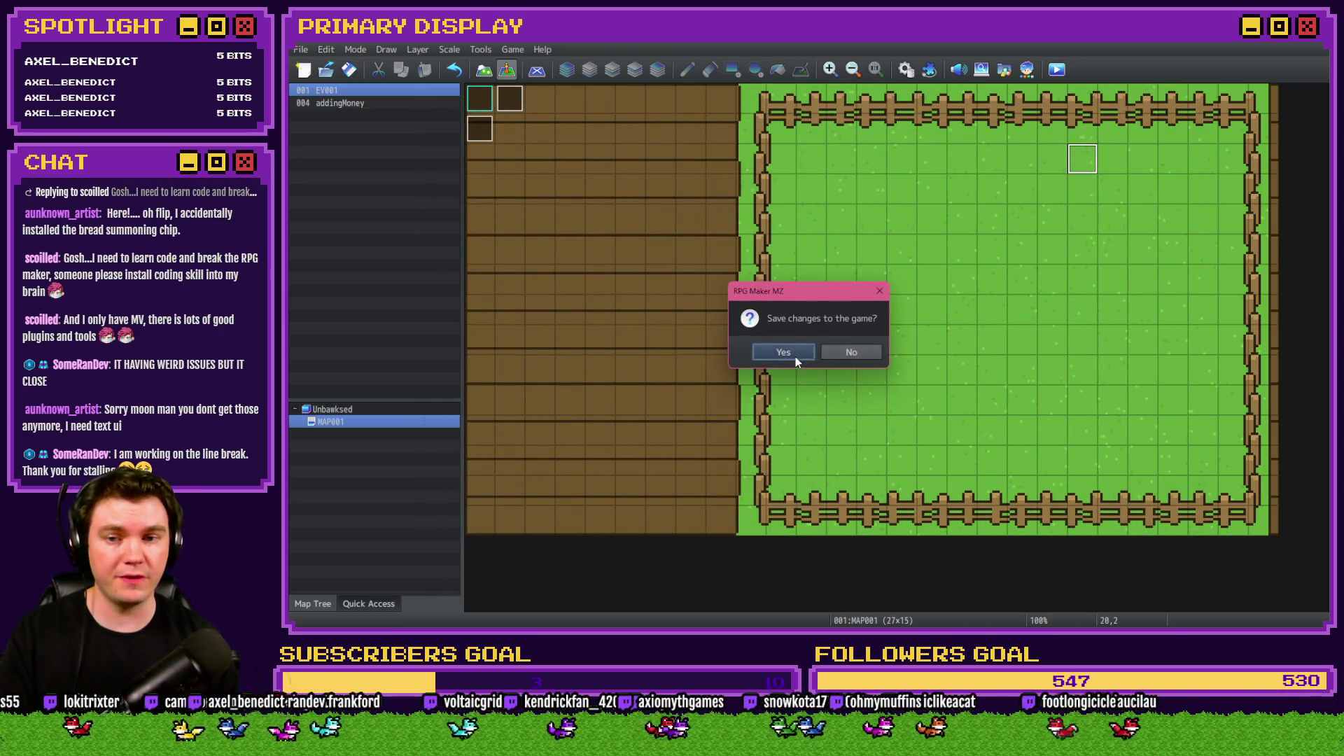
left_click(795, 354)
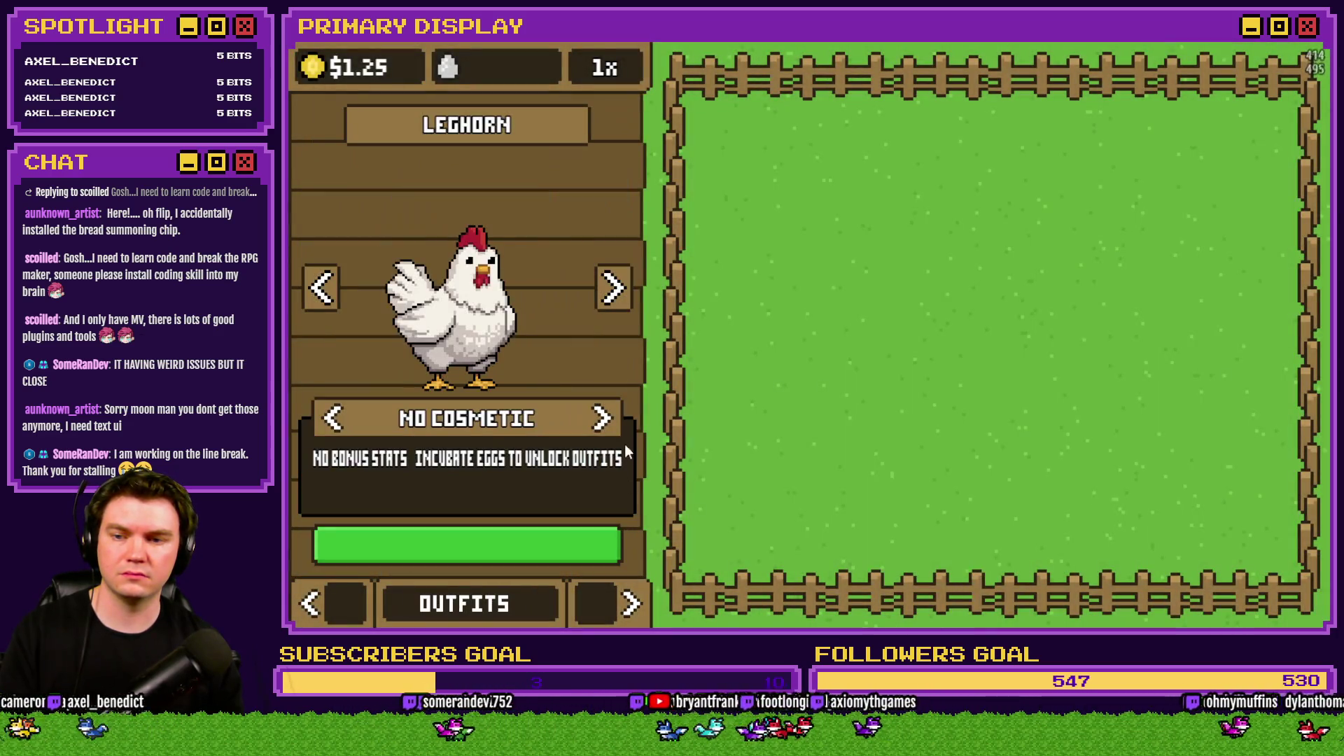
left_click(599, 423)
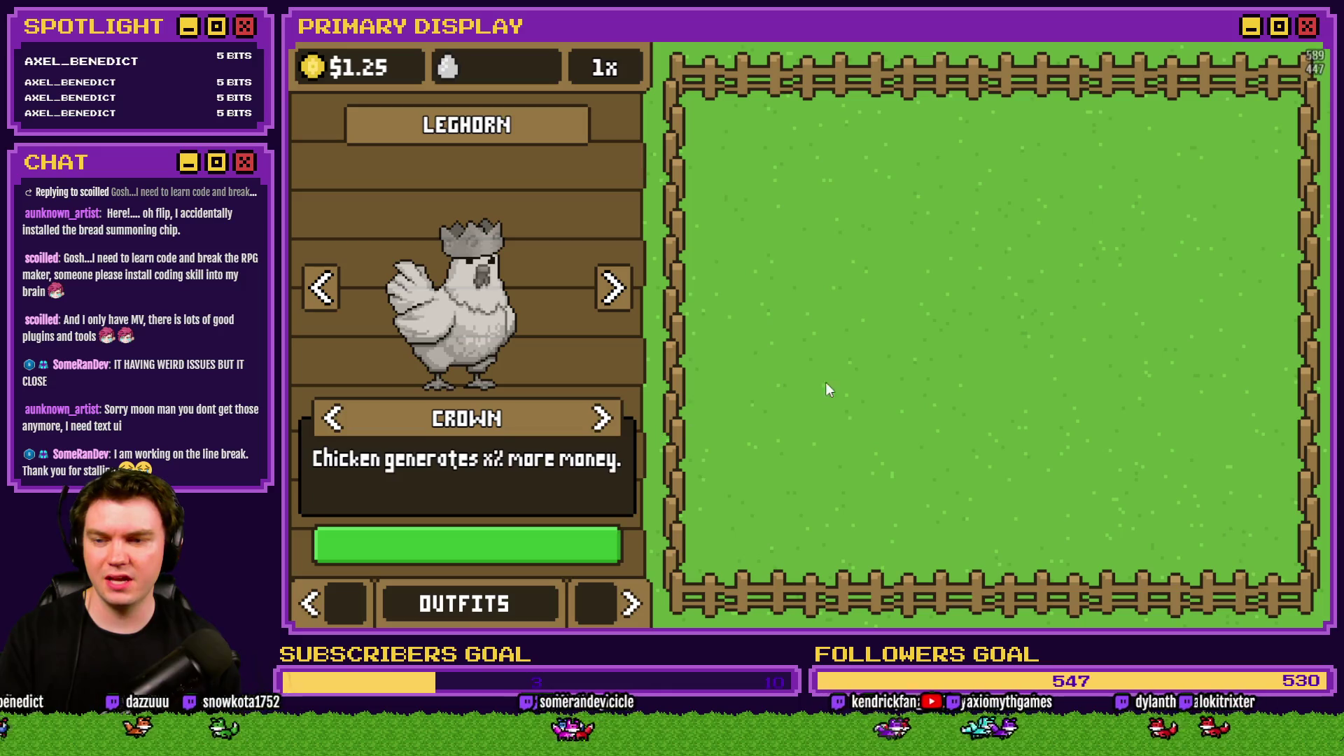
left_click(1310, 38)
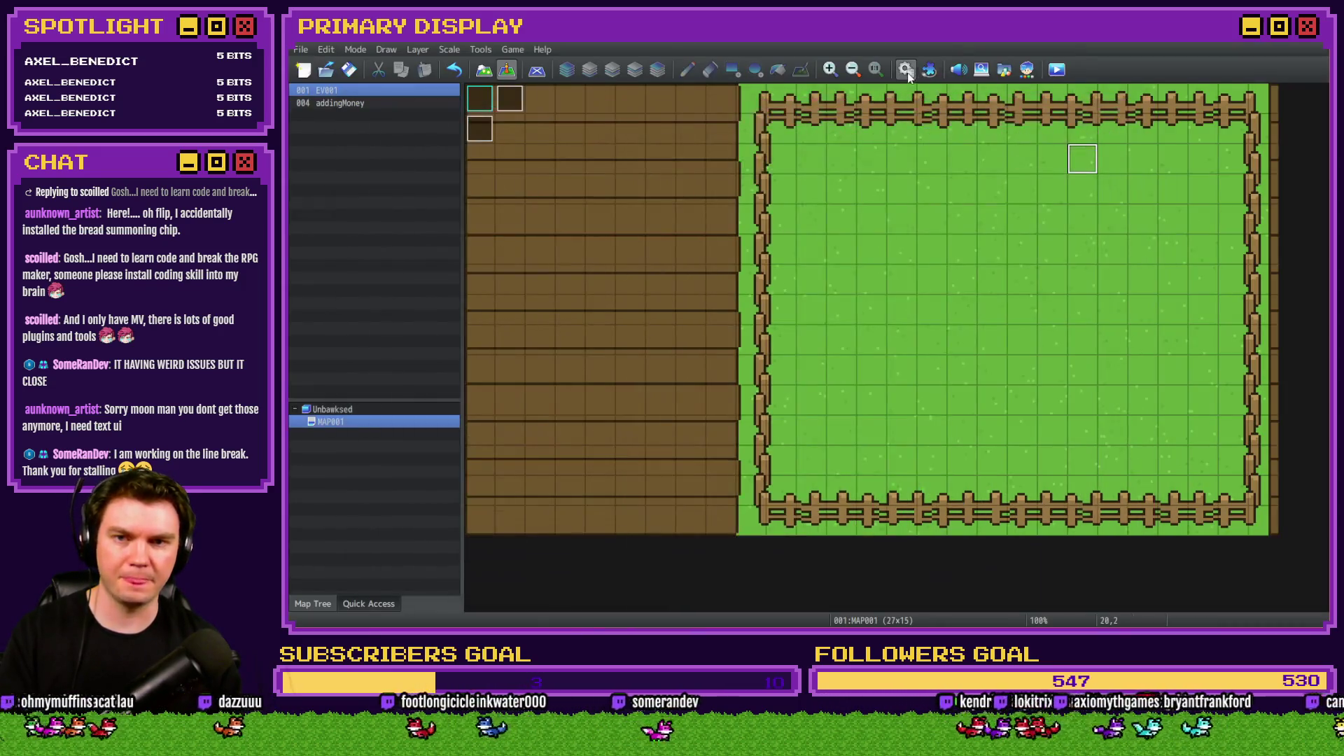
Replace CROWN's profile with 'CHICKEN GENERATES x% MORE MONEY', deleting the lowercase text, and apply.
left_click(906, 69)
left_click(752, 230)
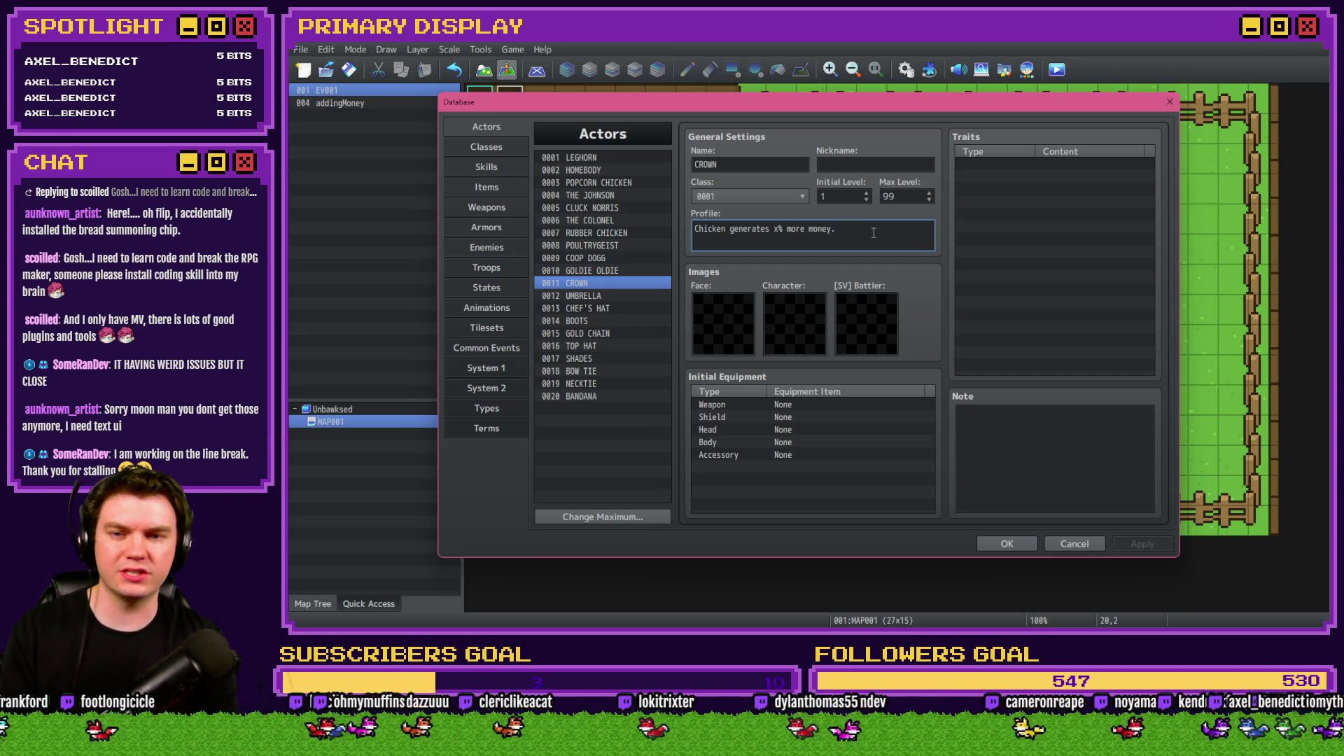
type("CHICKEN")
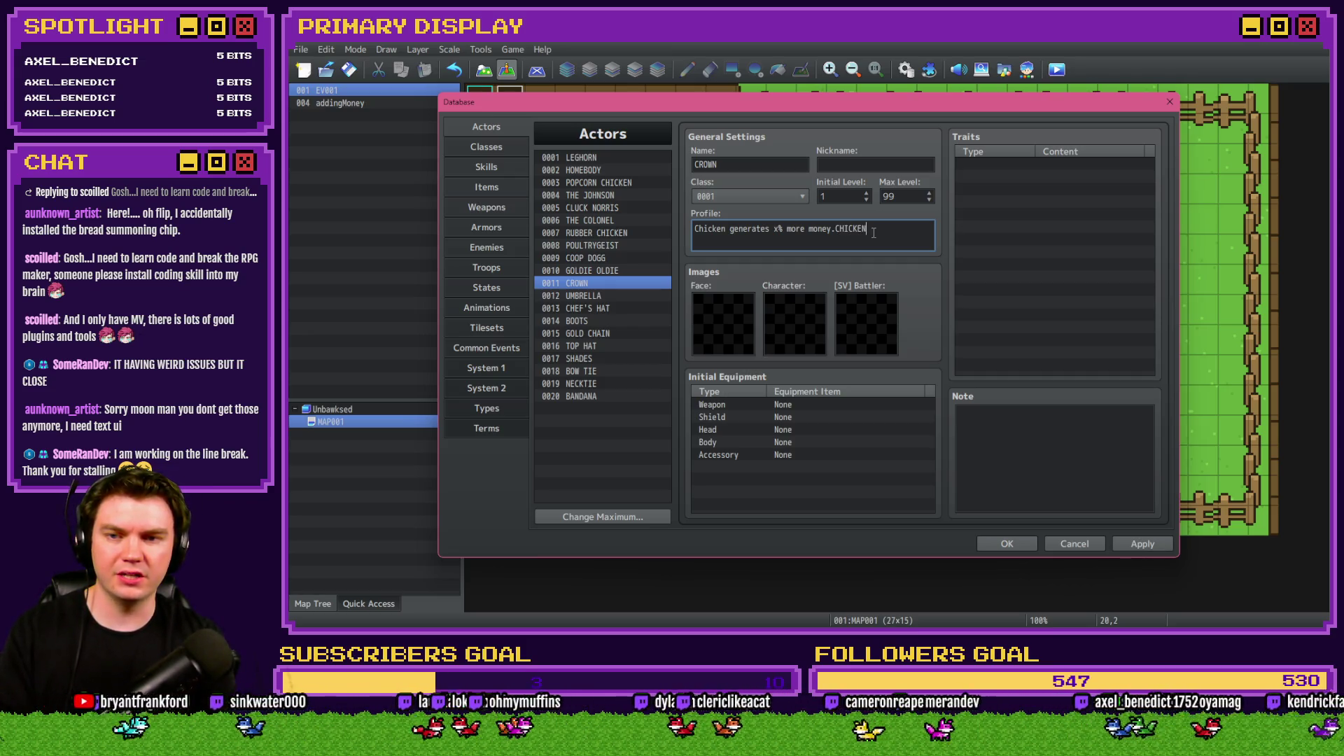
type(" GENERATES x")
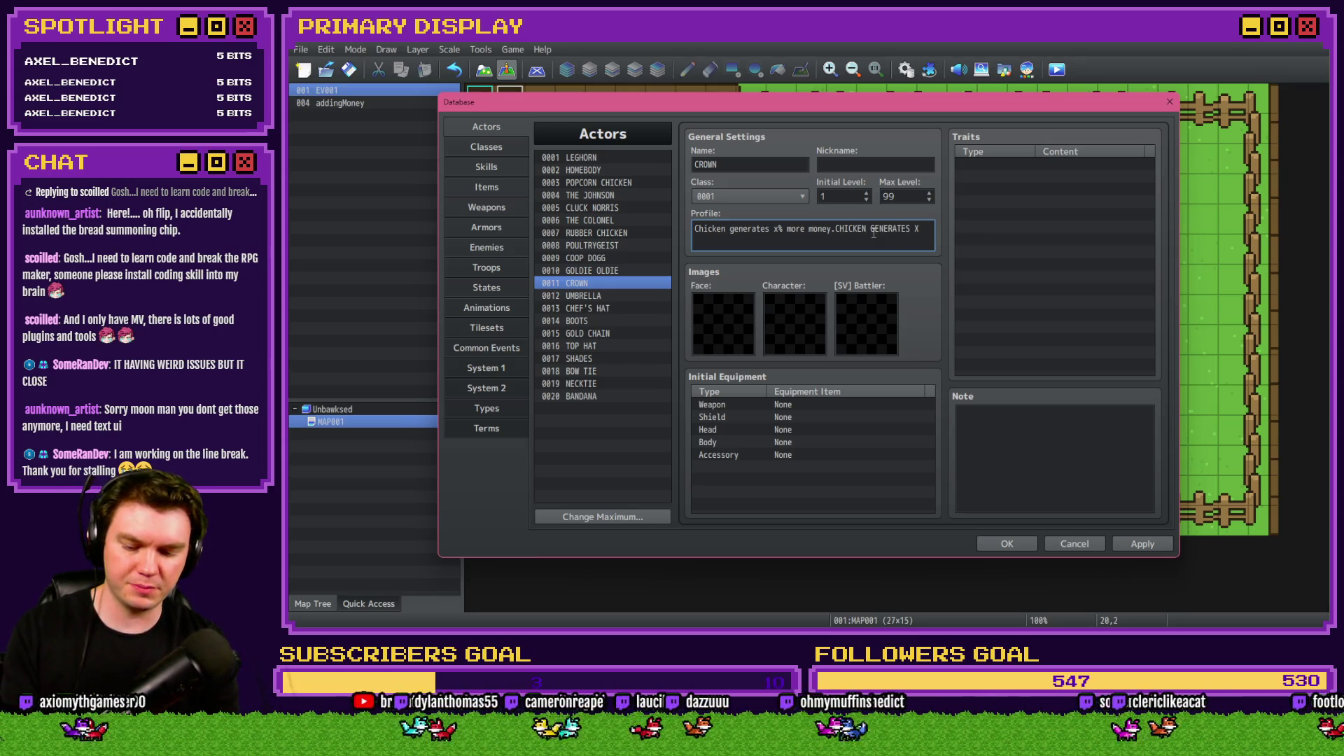
type("% MORE MONEY")
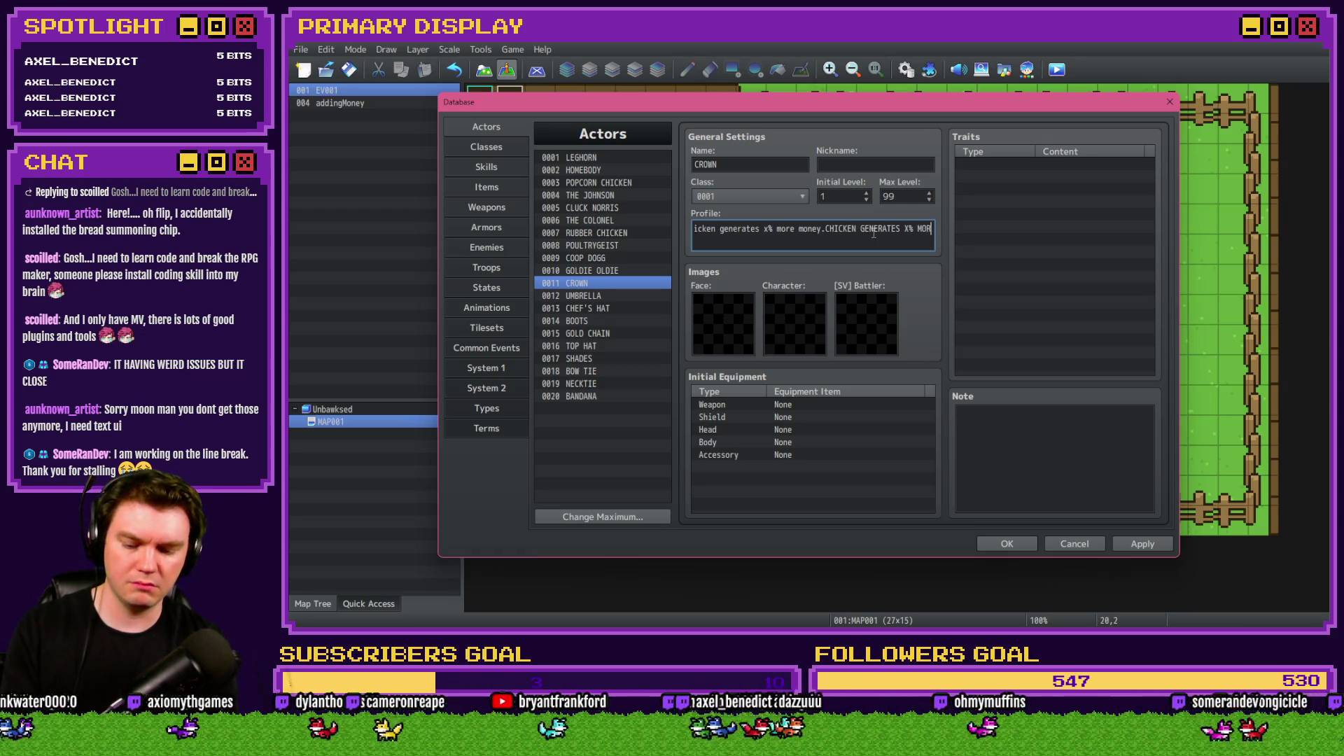
key("ctrl+Left")
key("ctrl+Left")
key("ctrl+Left")
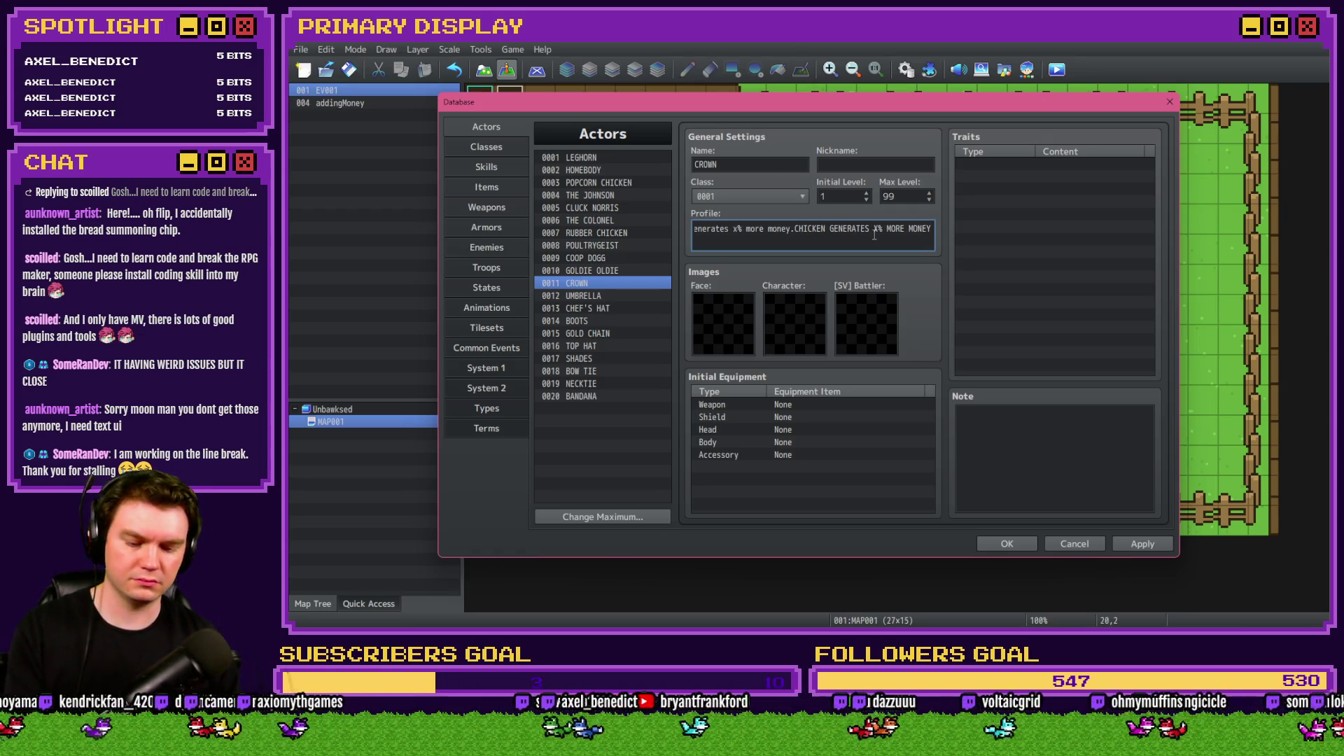
key("ctrl+Right")
key("ctrl+Right")
key("ctrl+Right")
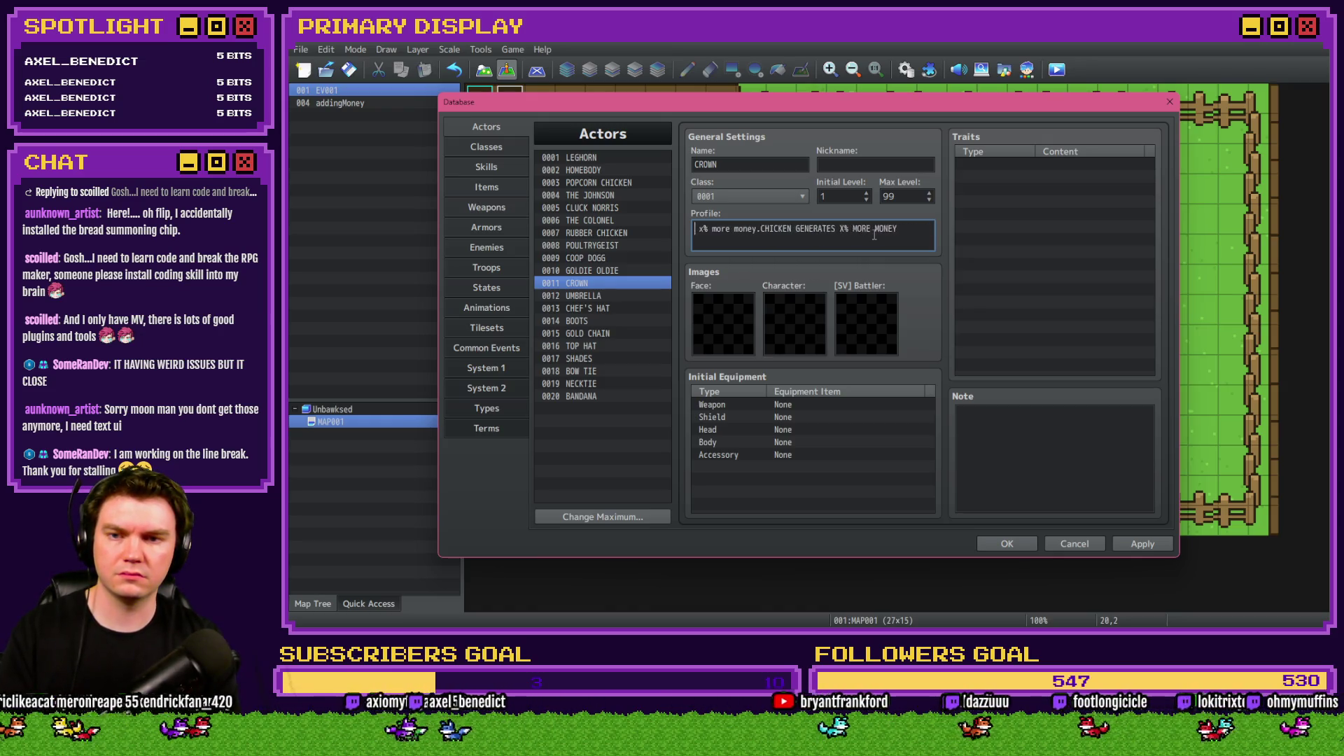
key("BackSpace")
key("BackSpace")
key("BackSpace")
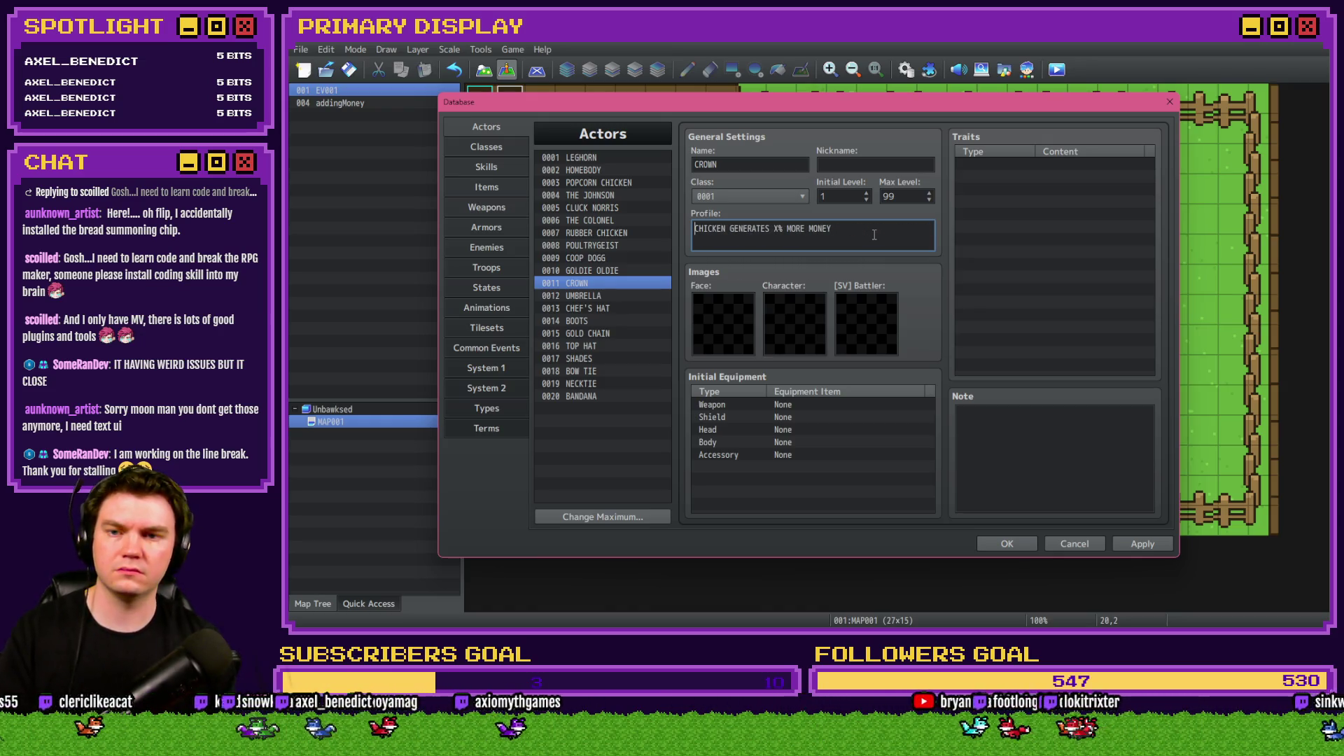
left_click(1136, 543)
left_click(1008, 544)
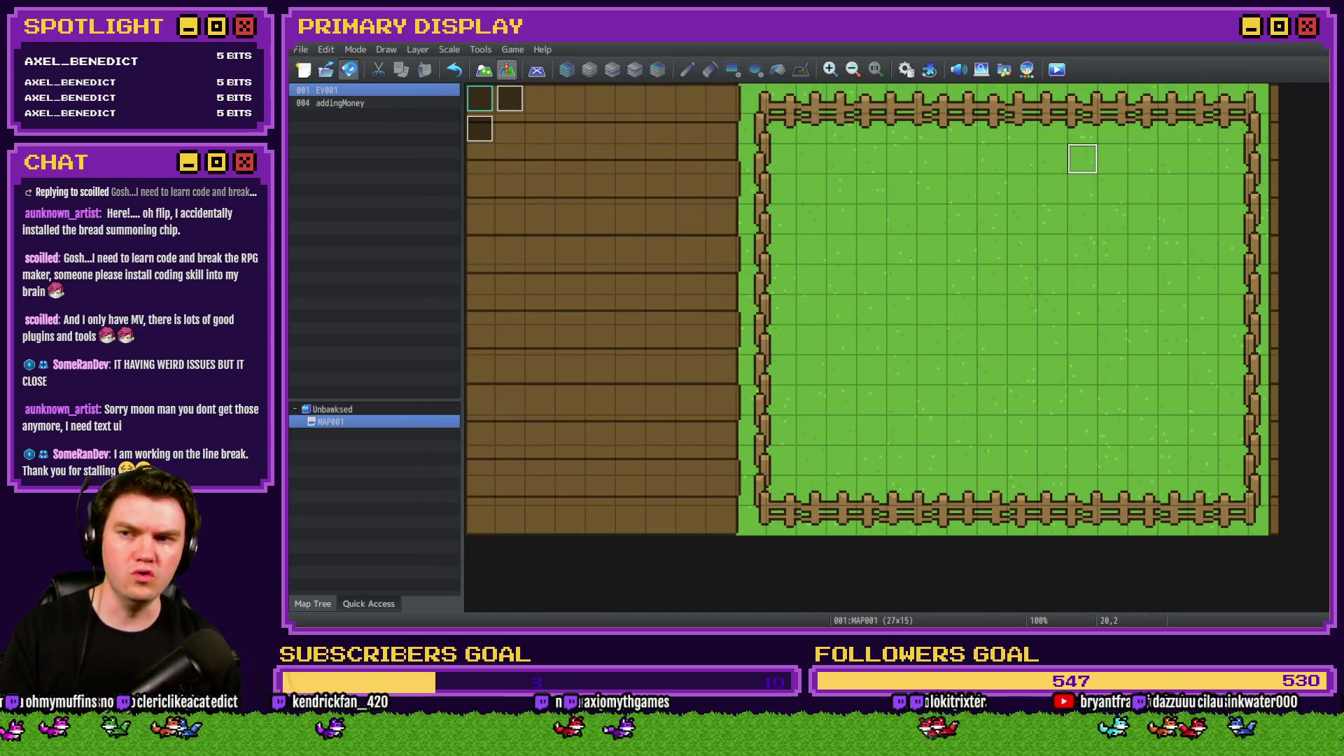
Launch a new playtest and buy a Leghorn chicken.
key("alt+Tab")
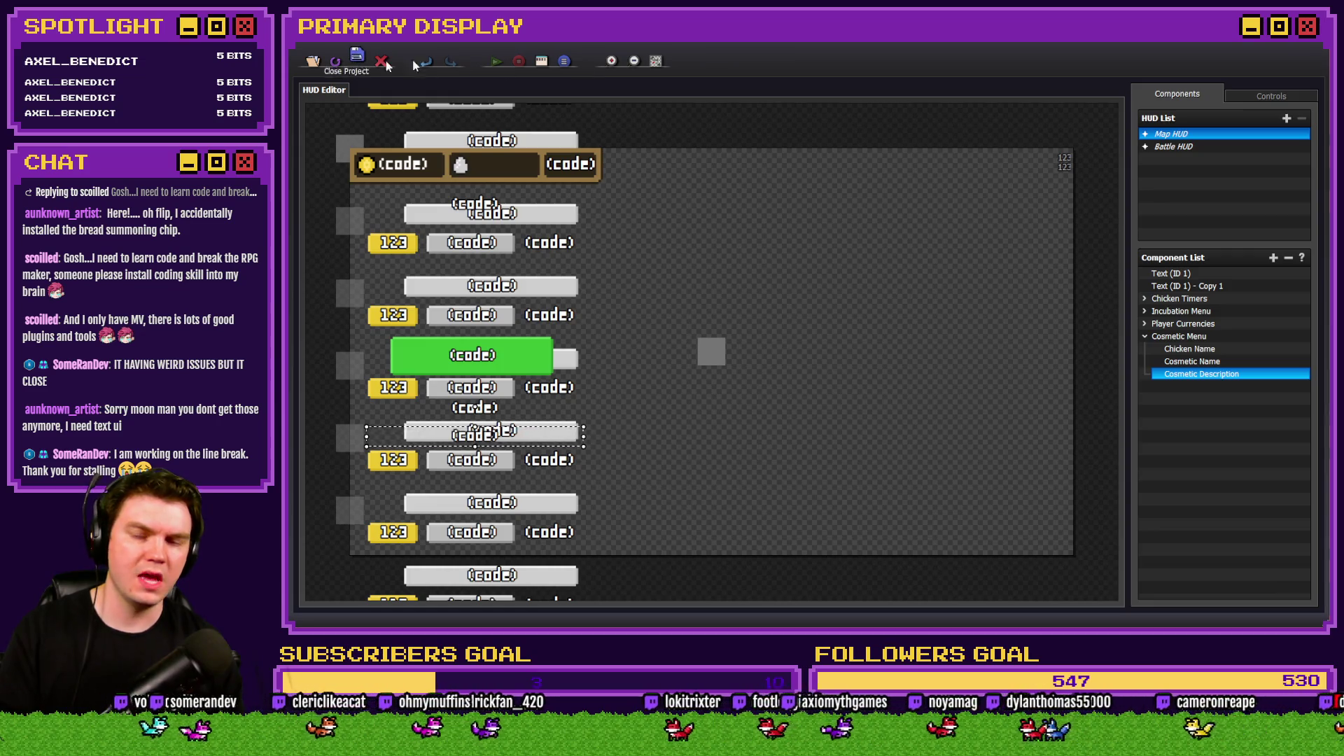
key("alt+Tab")
left_click(1058, 74)
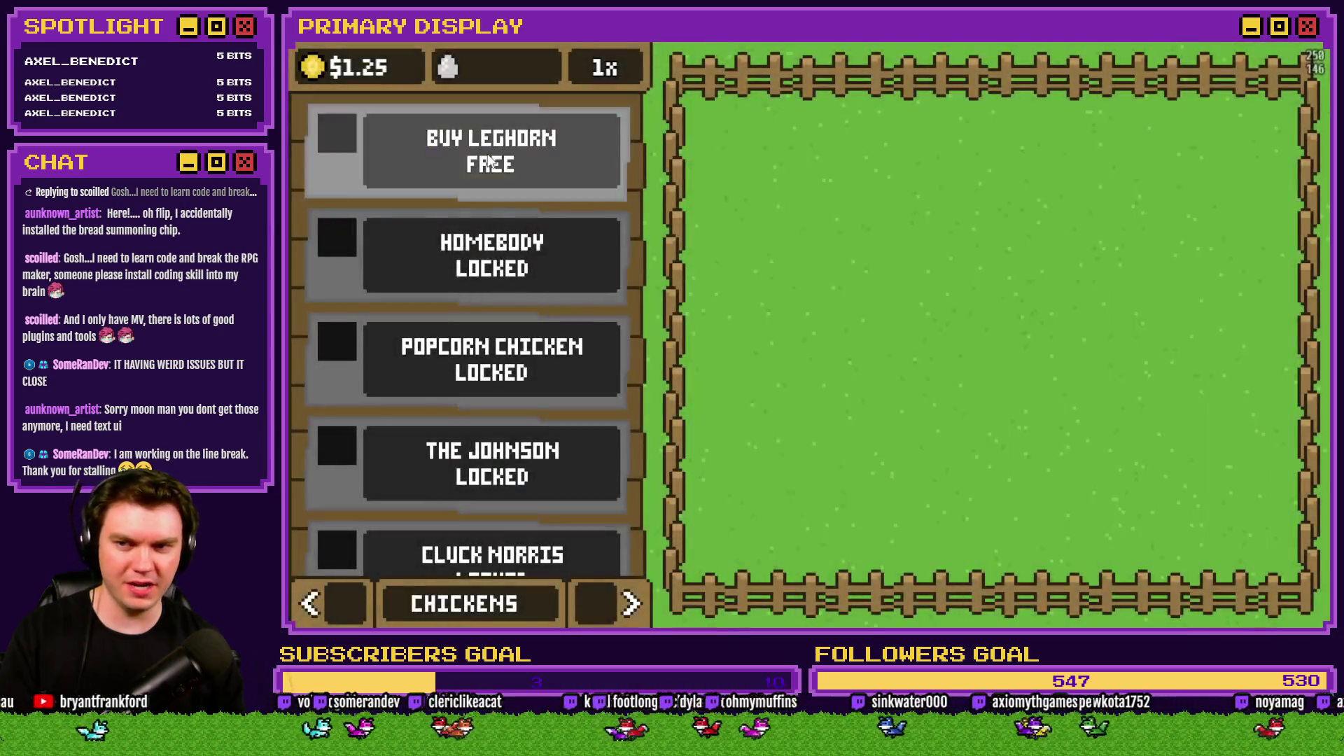
left_click(608, 177)
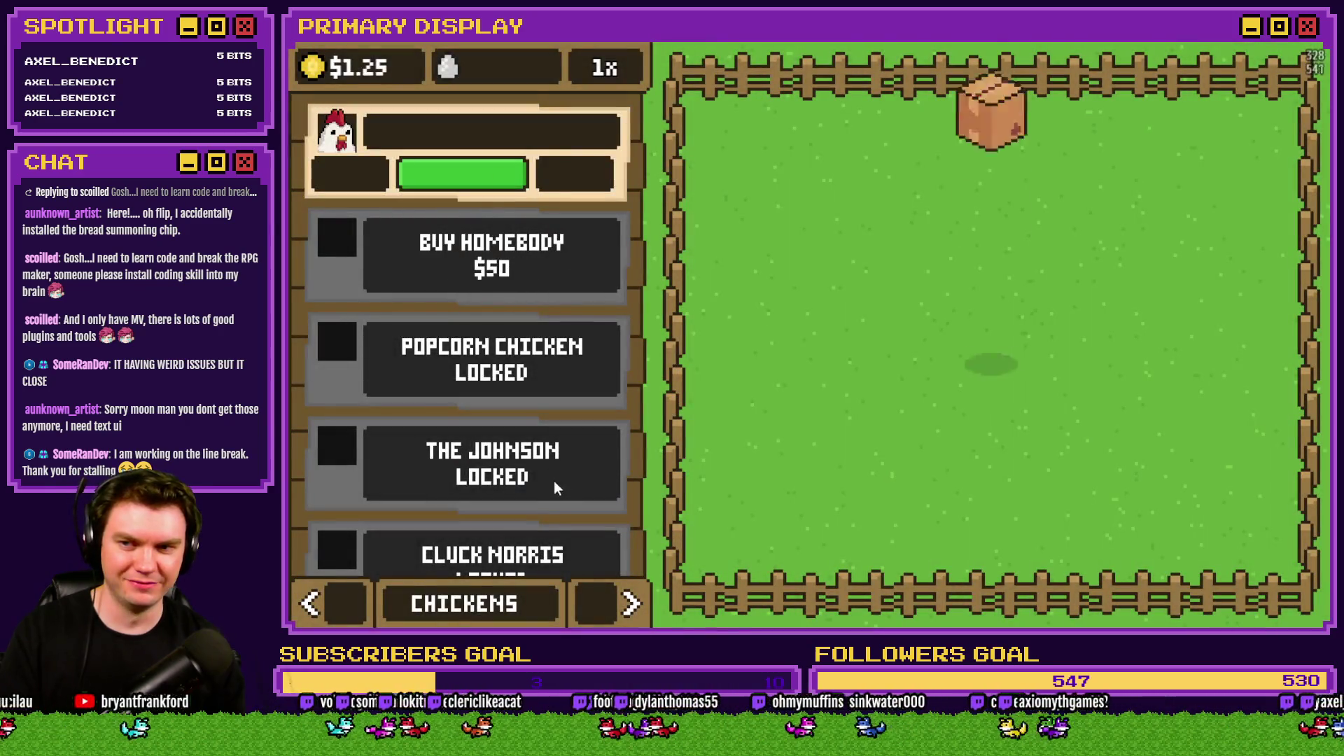
On the Outfits page, toggle the Leghorn between No Cosmetic and Crown, then close the game.
left_click(600, 595)
left_click(601, 596)
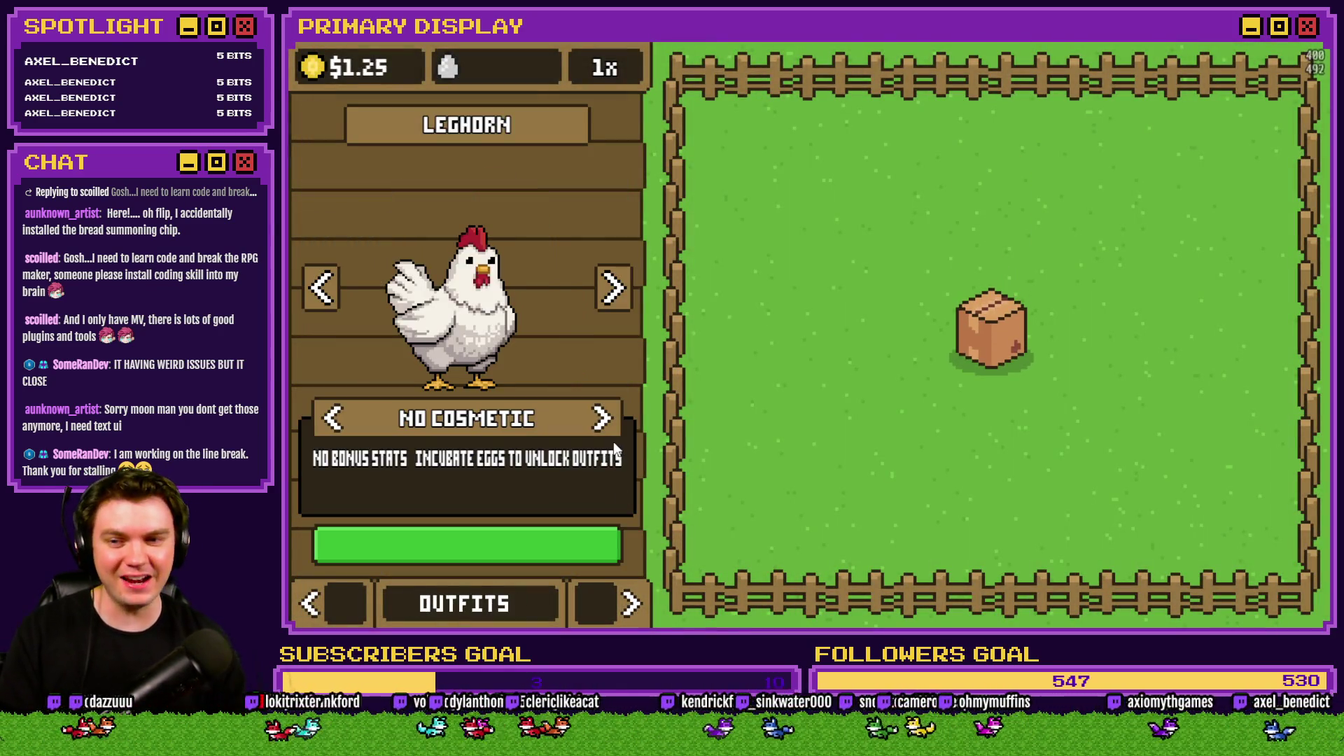
left_click(322, 418)
left_click(320, 418)
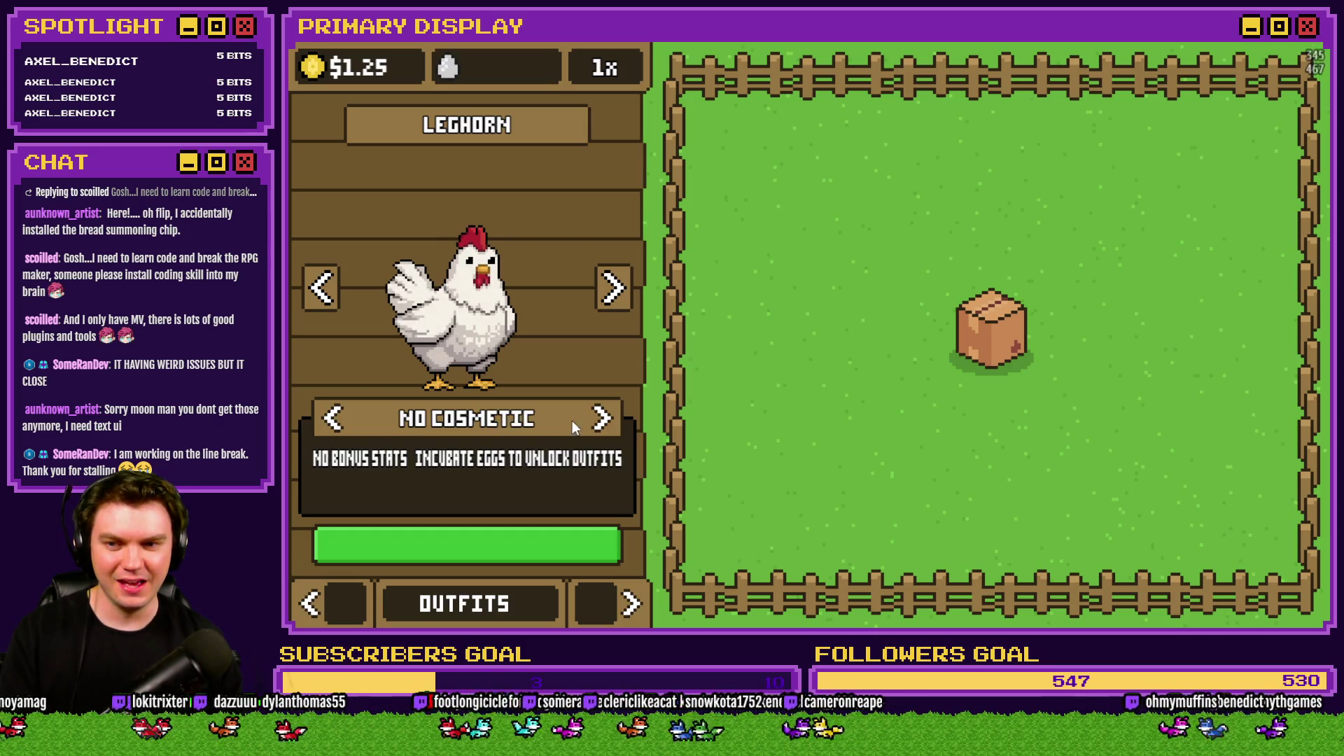
left_click(602, 419)
left_click(1309, 49)
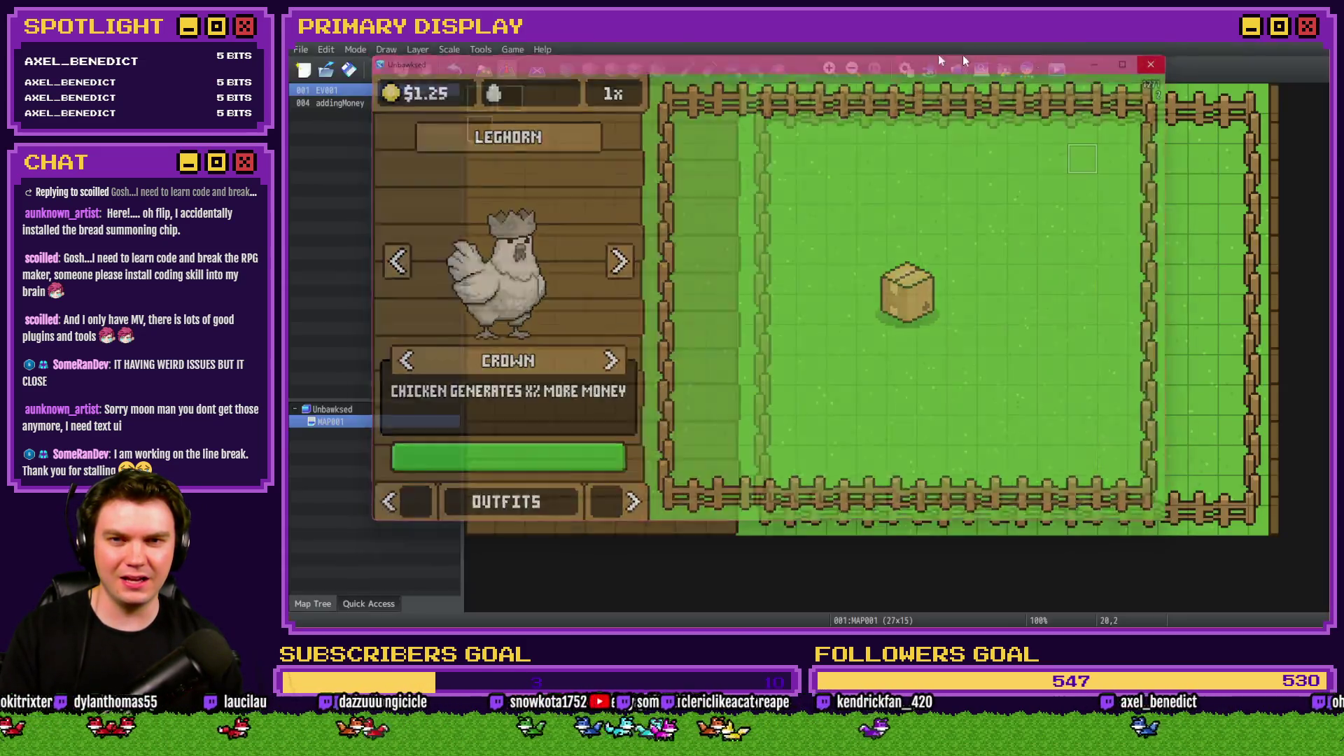
Replace the X in CROWN's profile with \v[1], apply, close the Database, and start a playtest.
left_click(904, 71)
left_click(754, 244)
left_click(773, 229)
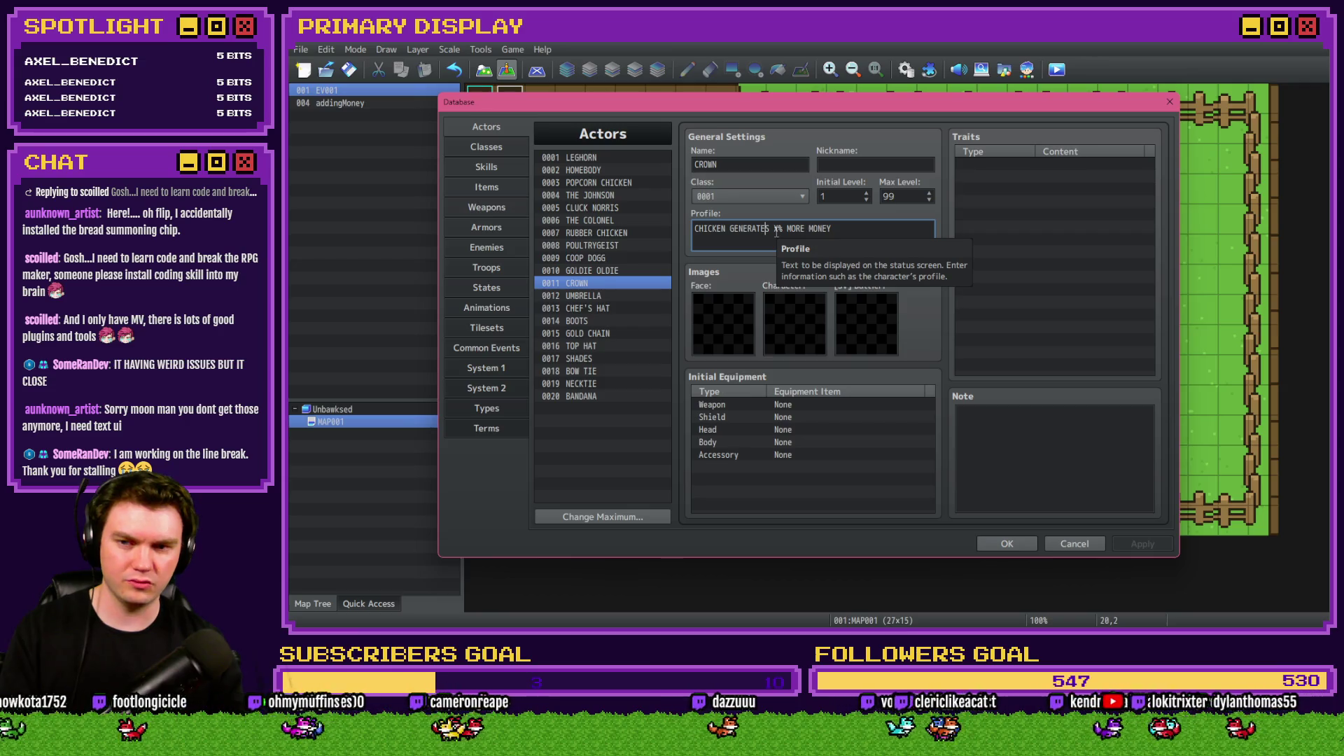
left_click(776, 230)
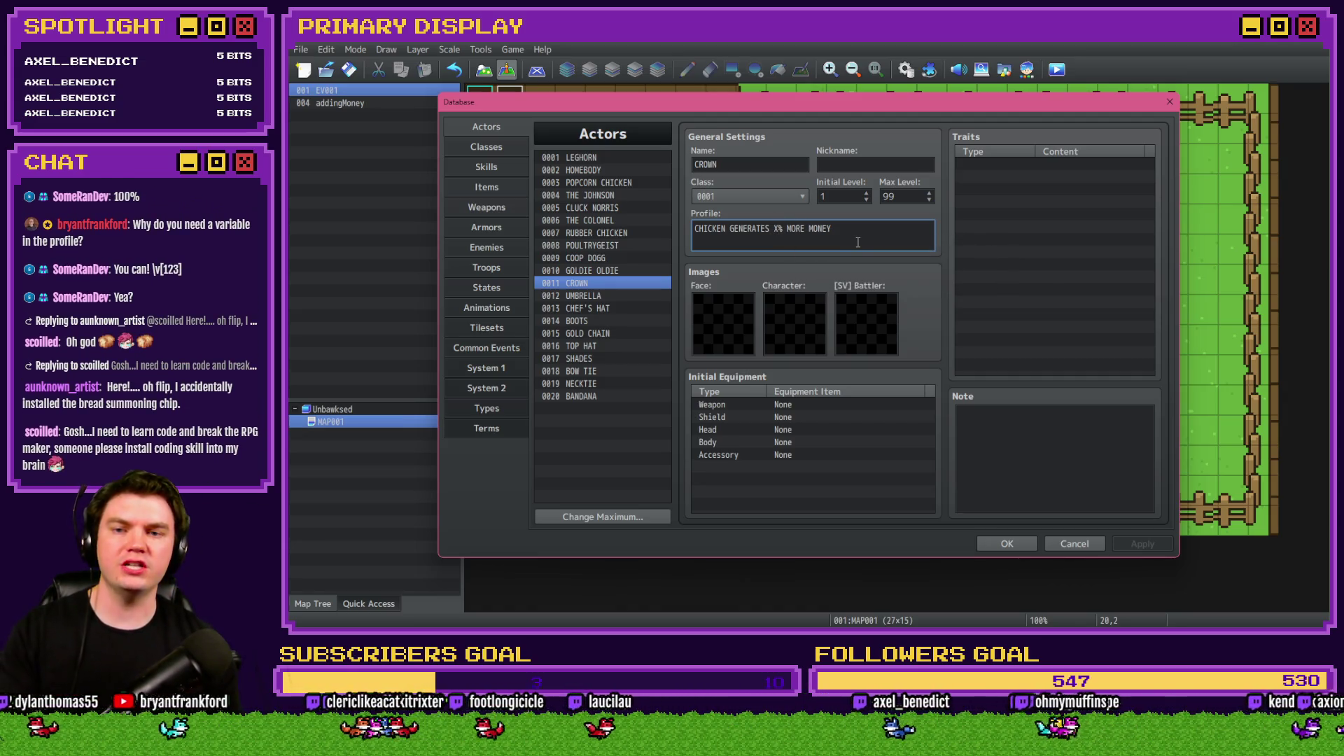
key("BackSpace")
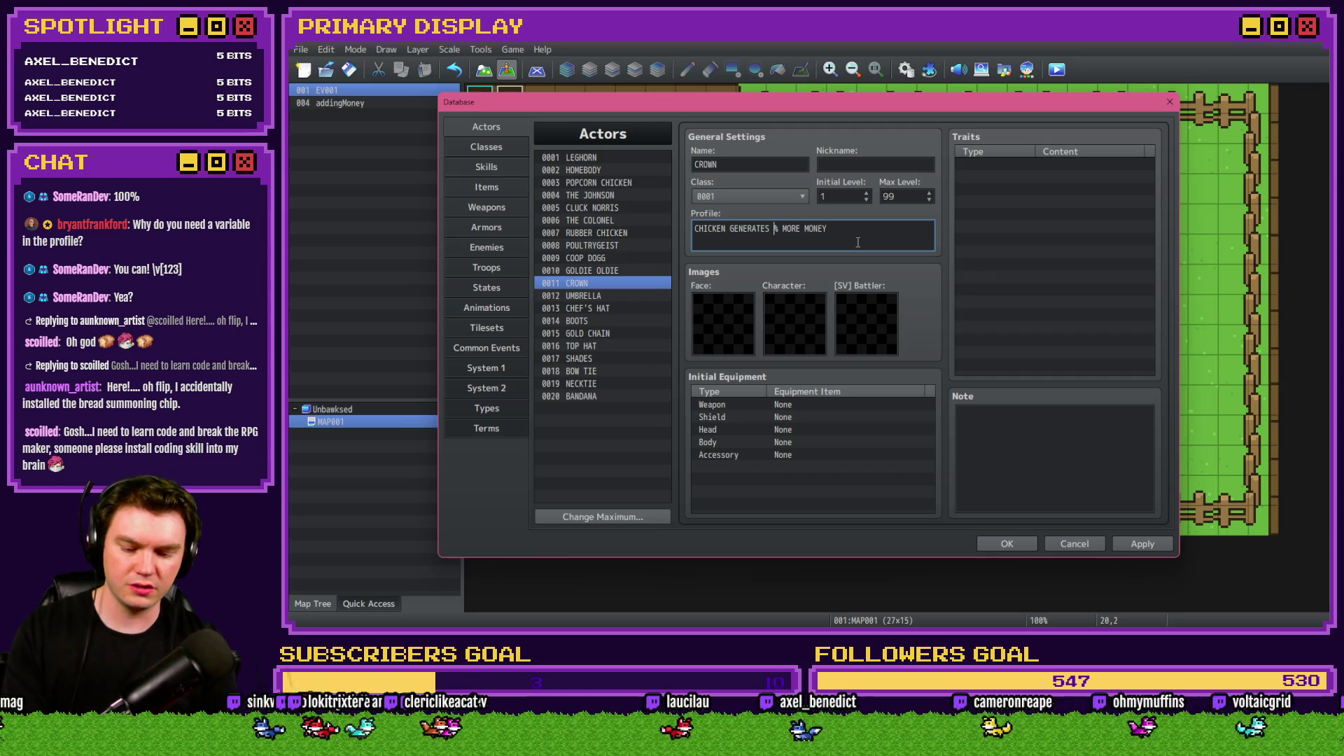
type("\\v")
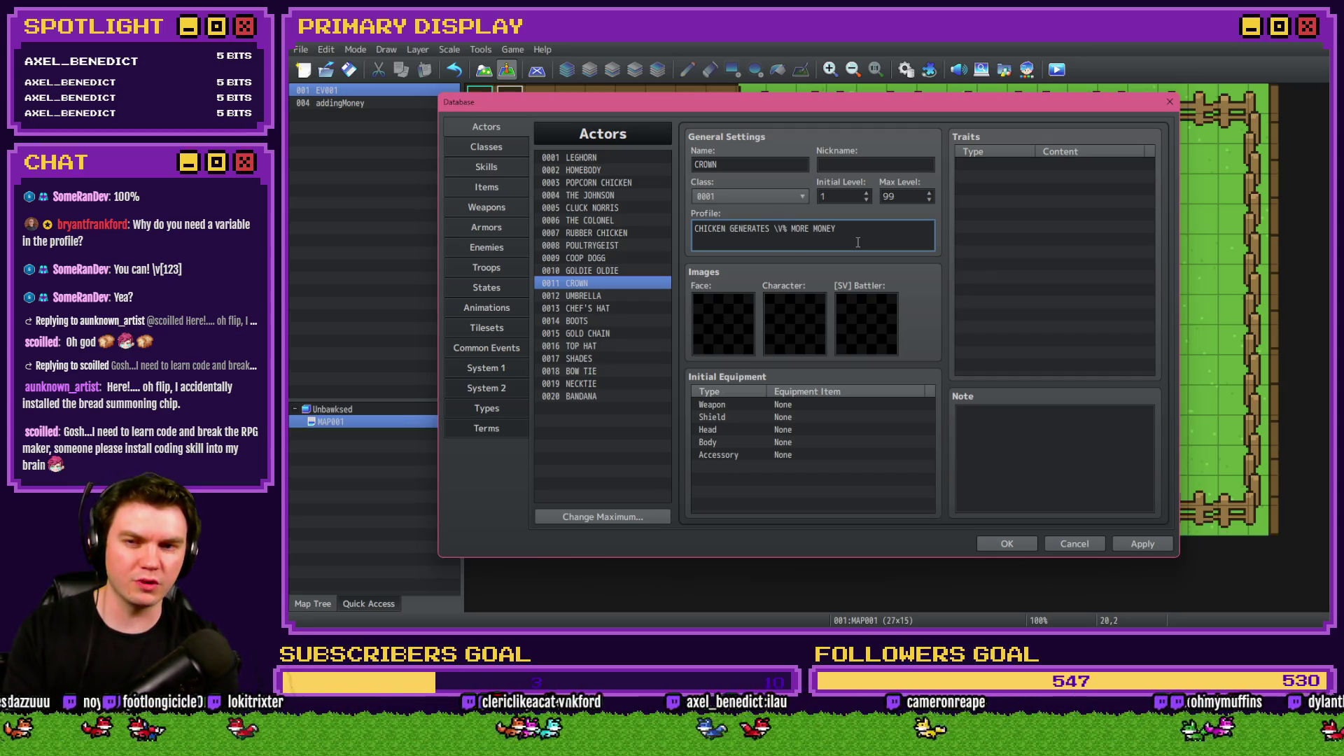
type("[1]")
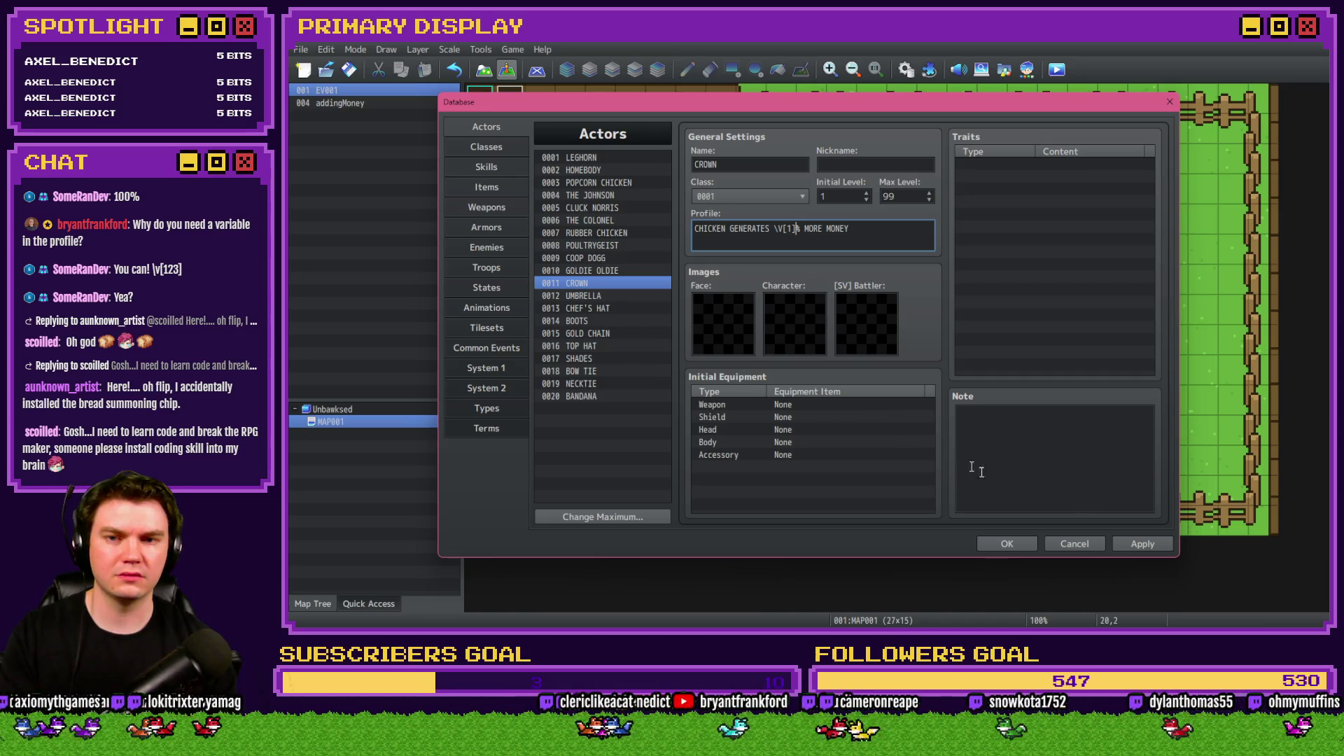
left_click(1143, 545)
left_click(1006, 545)
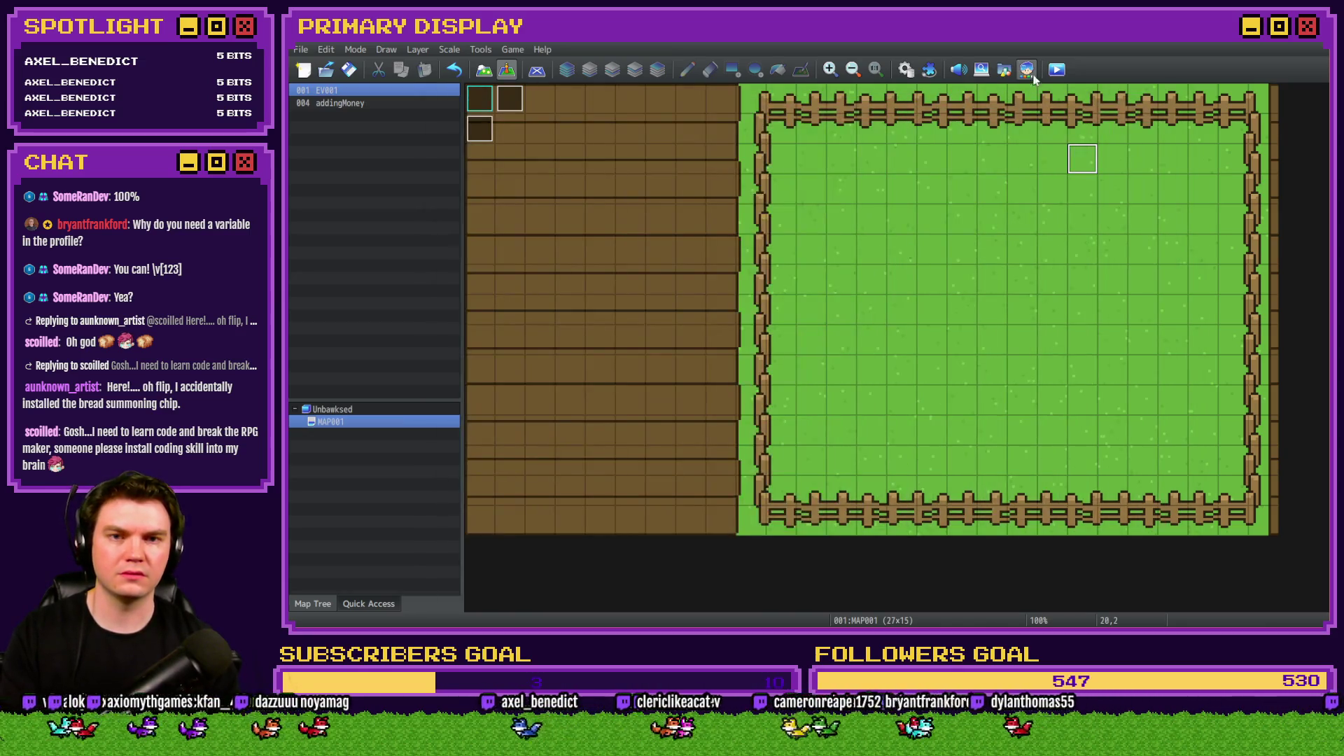
left_click(1056, 69)
Save, go to Outfits, put the CROWN on the chicken to check its description, then close.
left_click(781, 351)
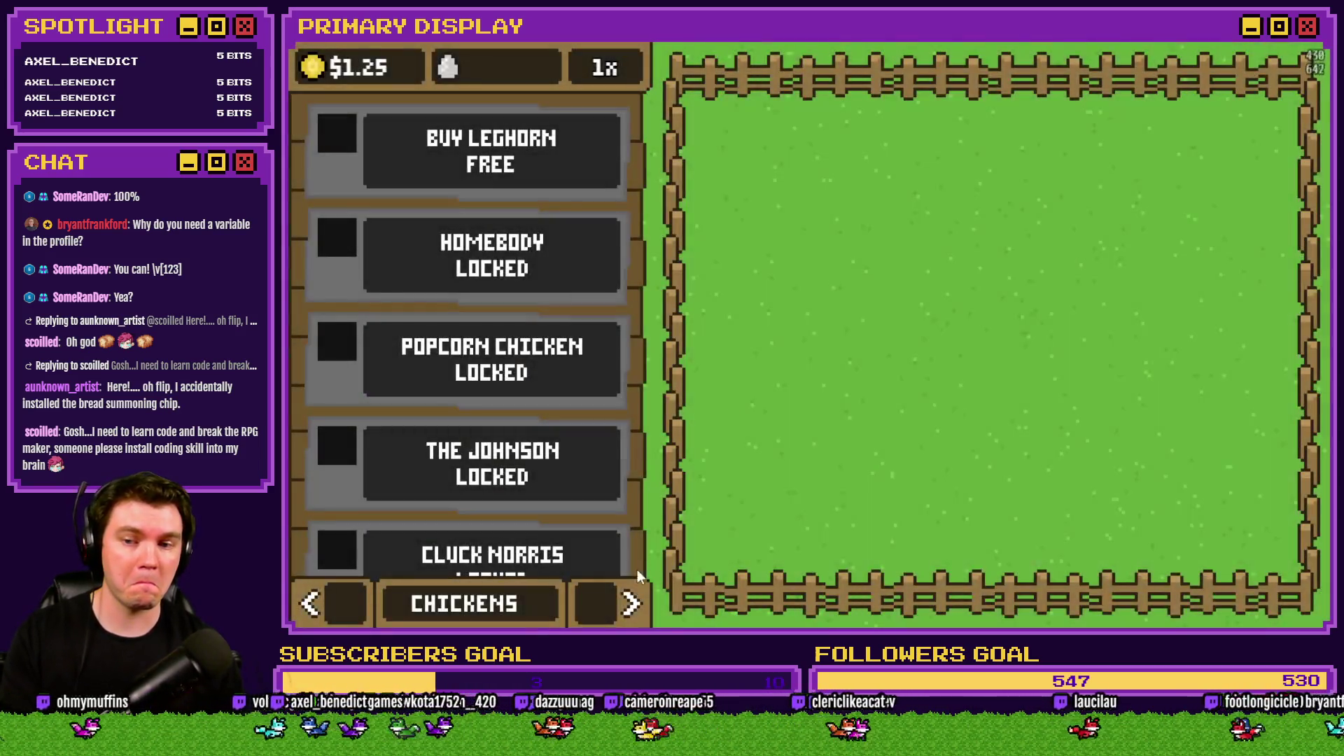
left_click(632, 604)
left_click(632, 603)
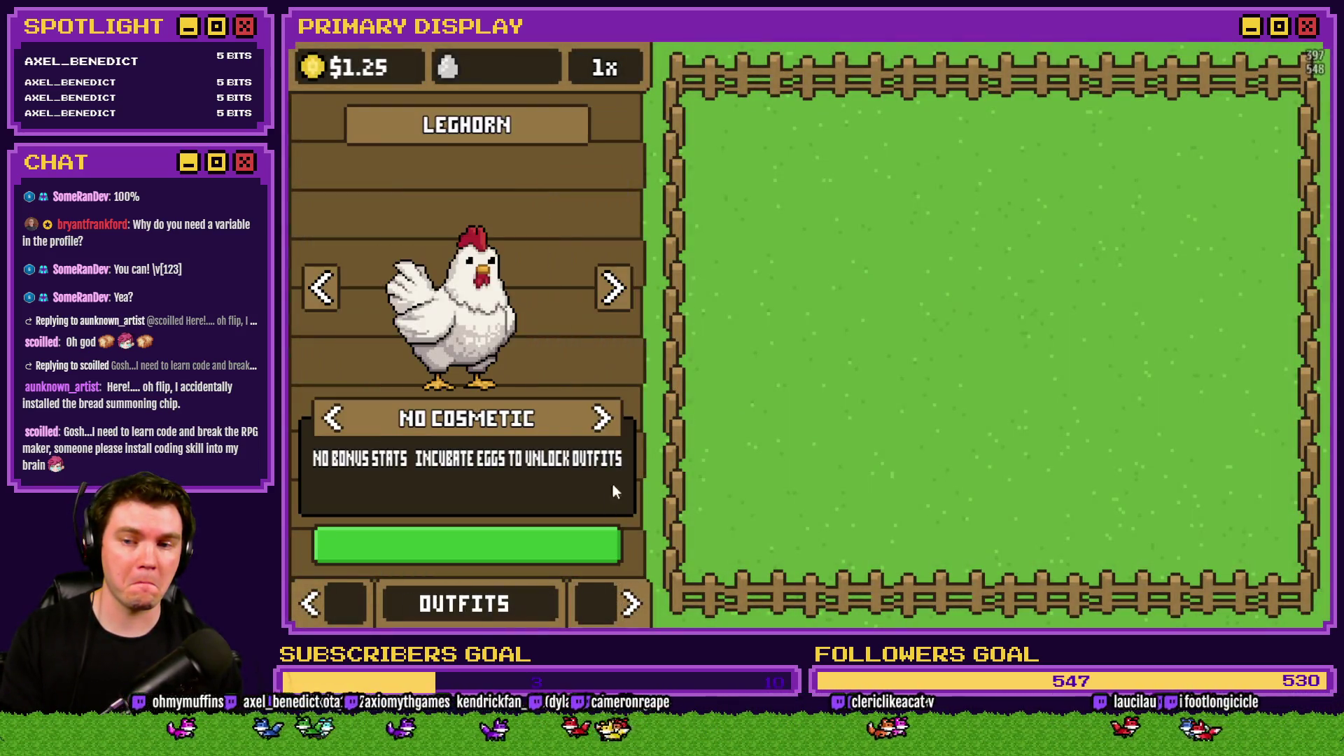
left_click(603, 419)
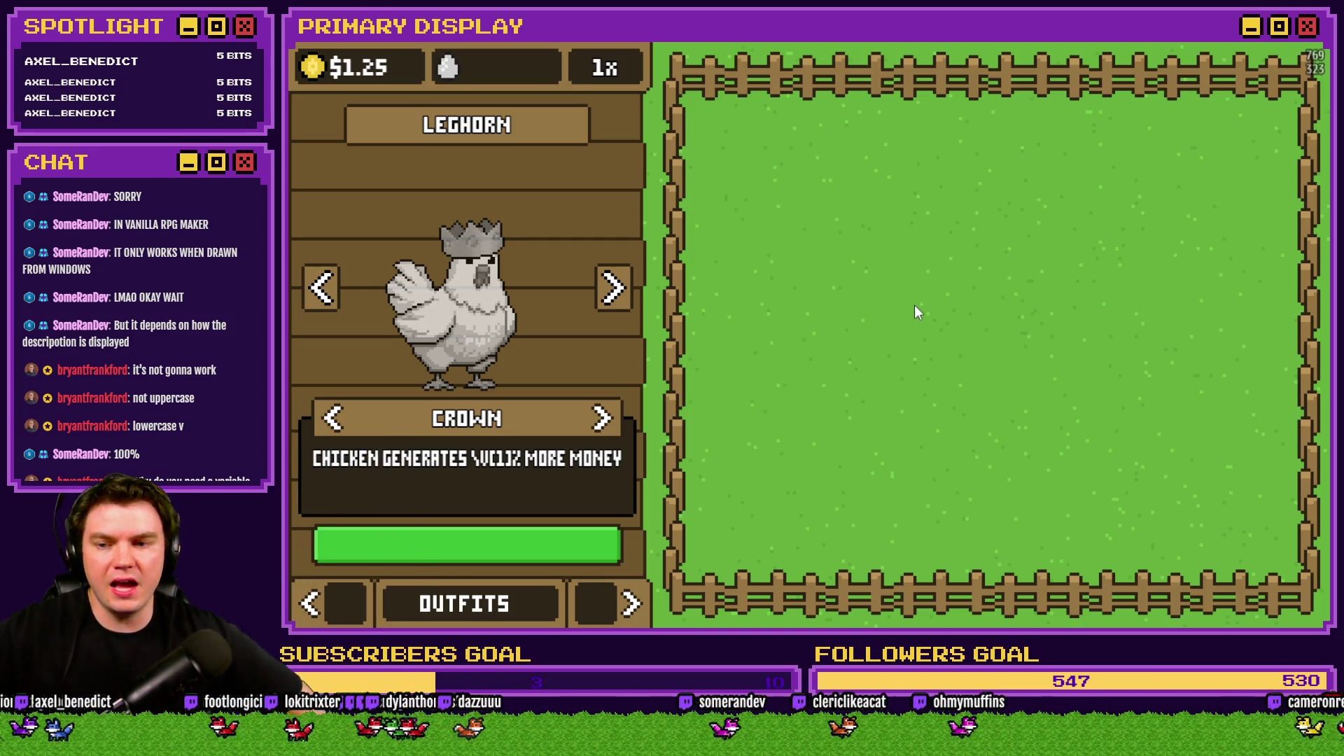
left_click(1315, 54)
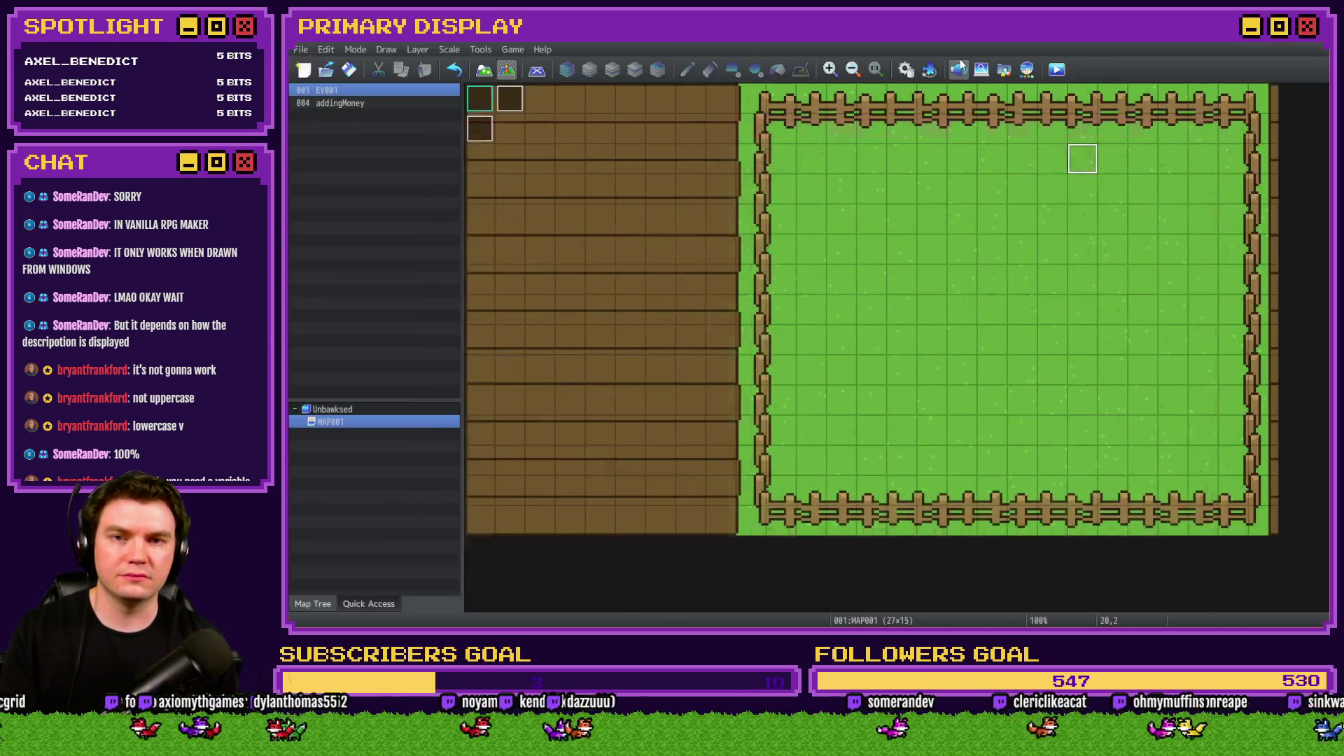
In the Database, change CROWN's profile code from \V[1] to lowercase \v[1] and confirm.
left_click(910, 68)
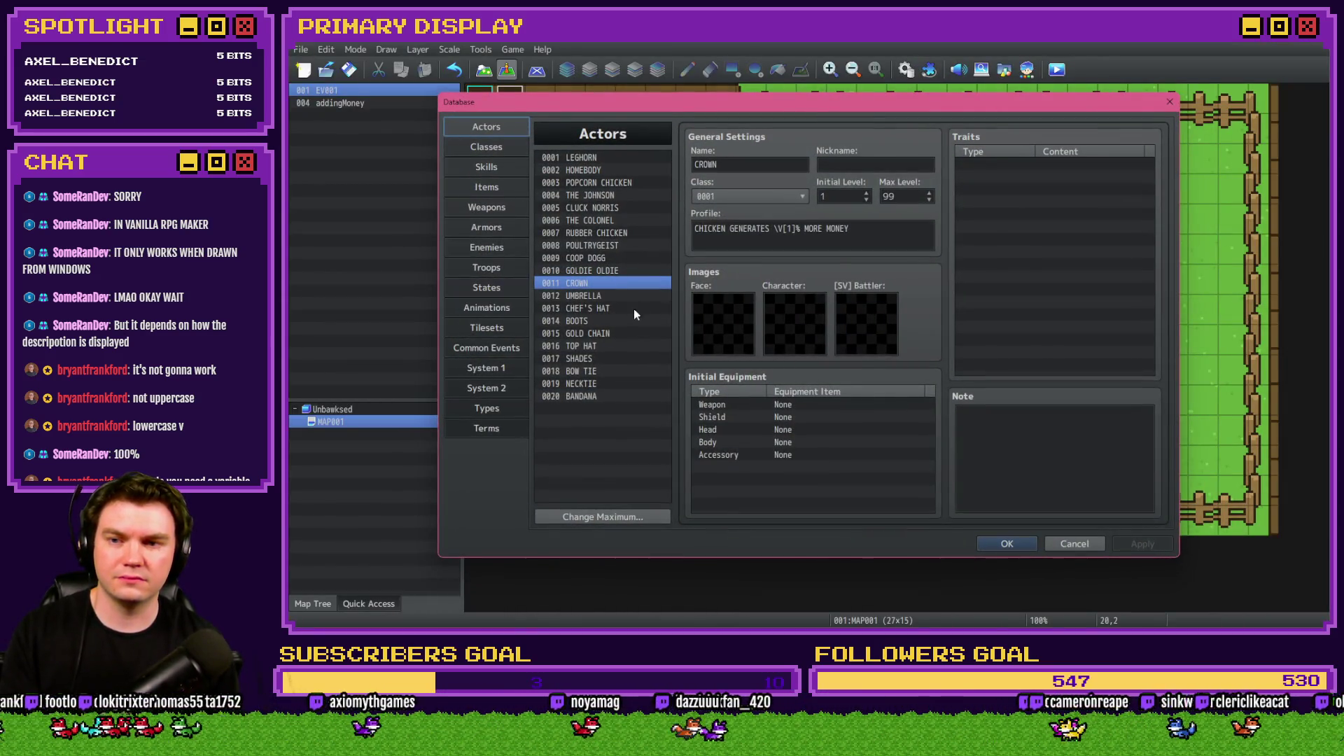
left_click(781, 229)
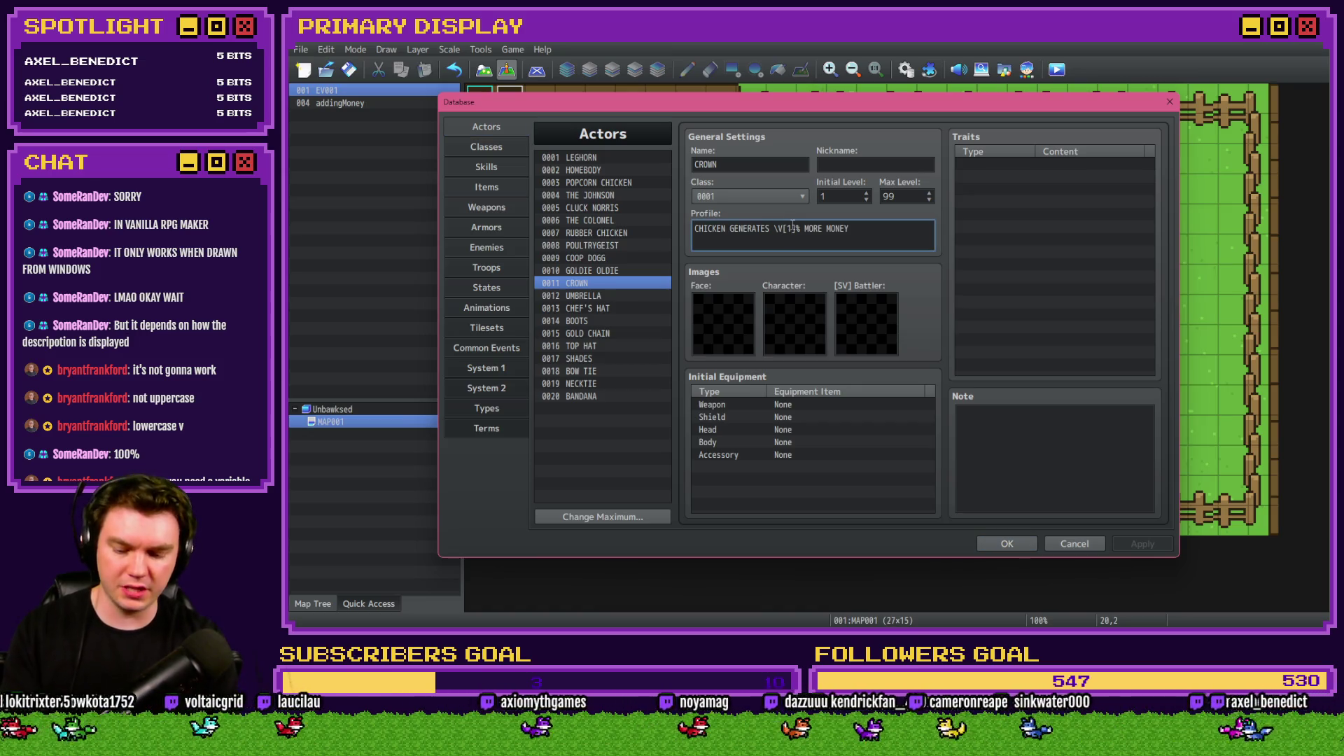
key("BackSpace")
type("v")
left_click(1007, 544)
Save and playtest, dress the Leghorn in the Crown outfit, then close and reopen the Database.
left_click(1056, 69)
left_click(783, 352)
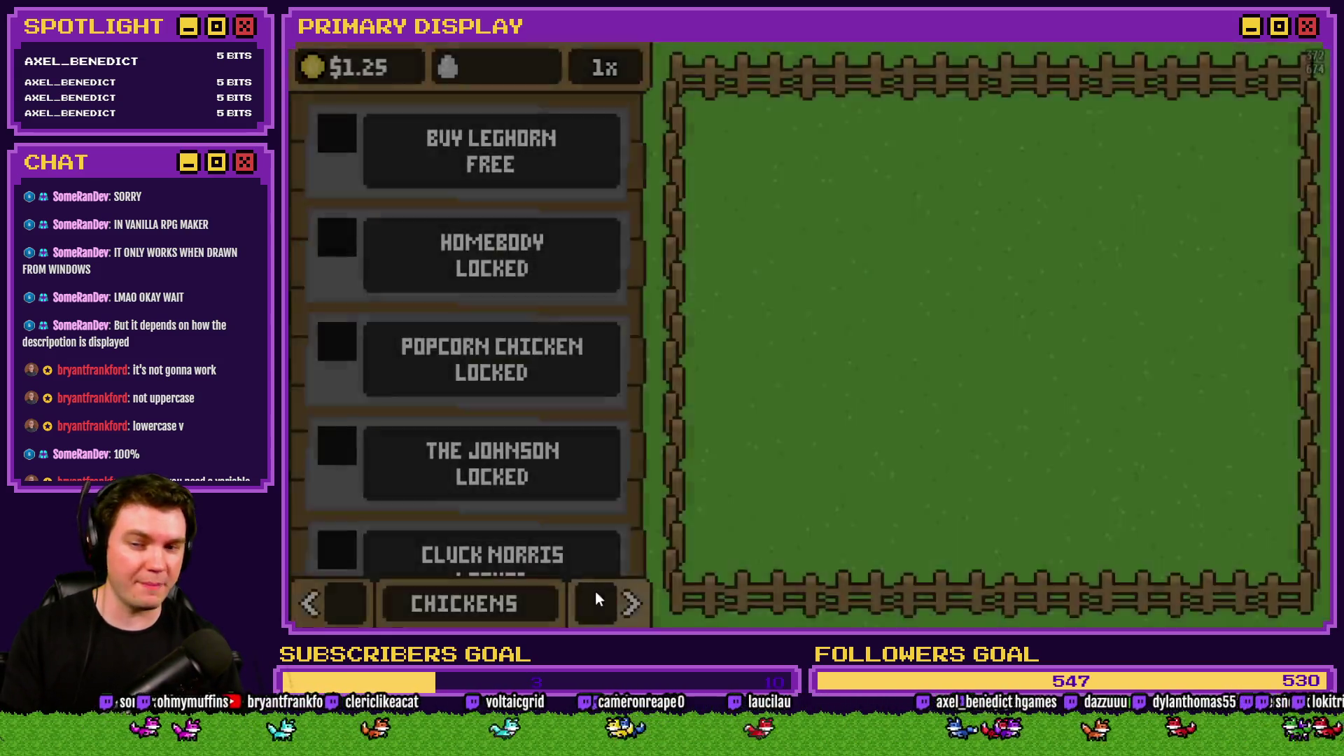
left_click(630, 603)
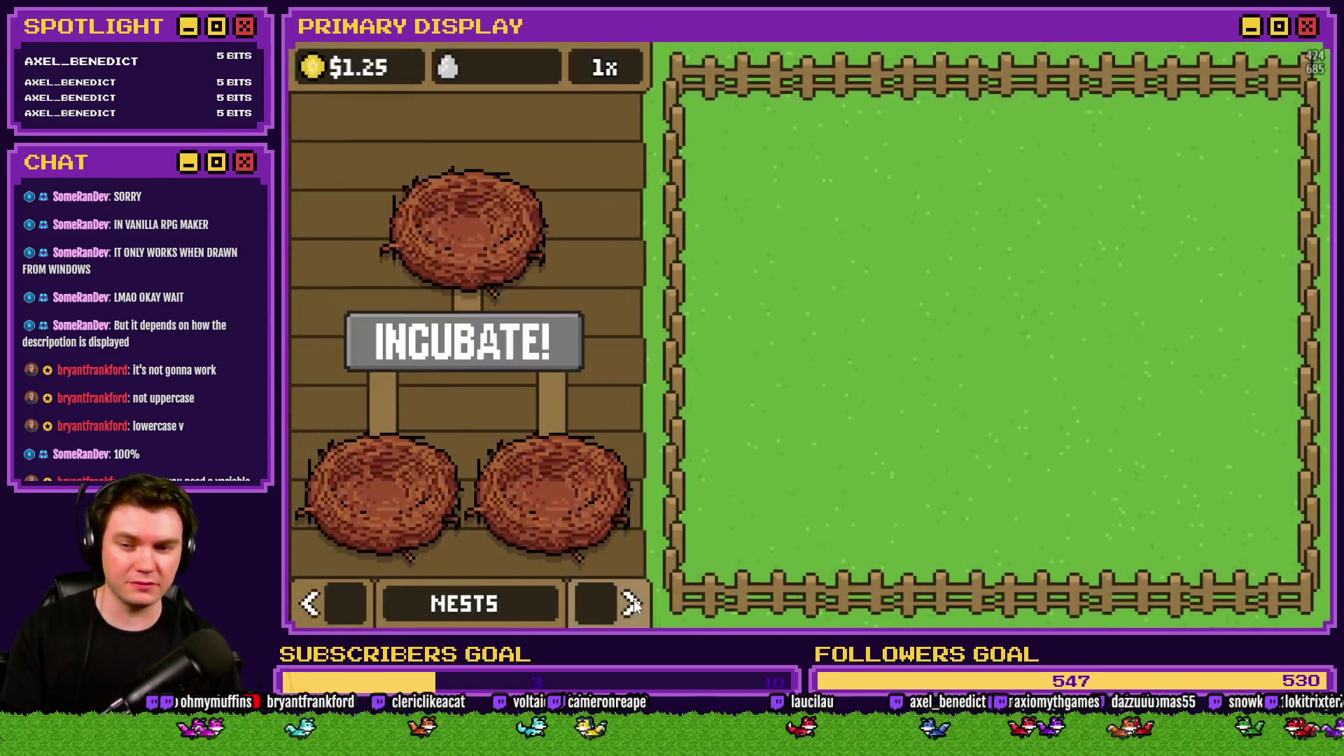
left_click(630, 603)
left_click(602, 418)
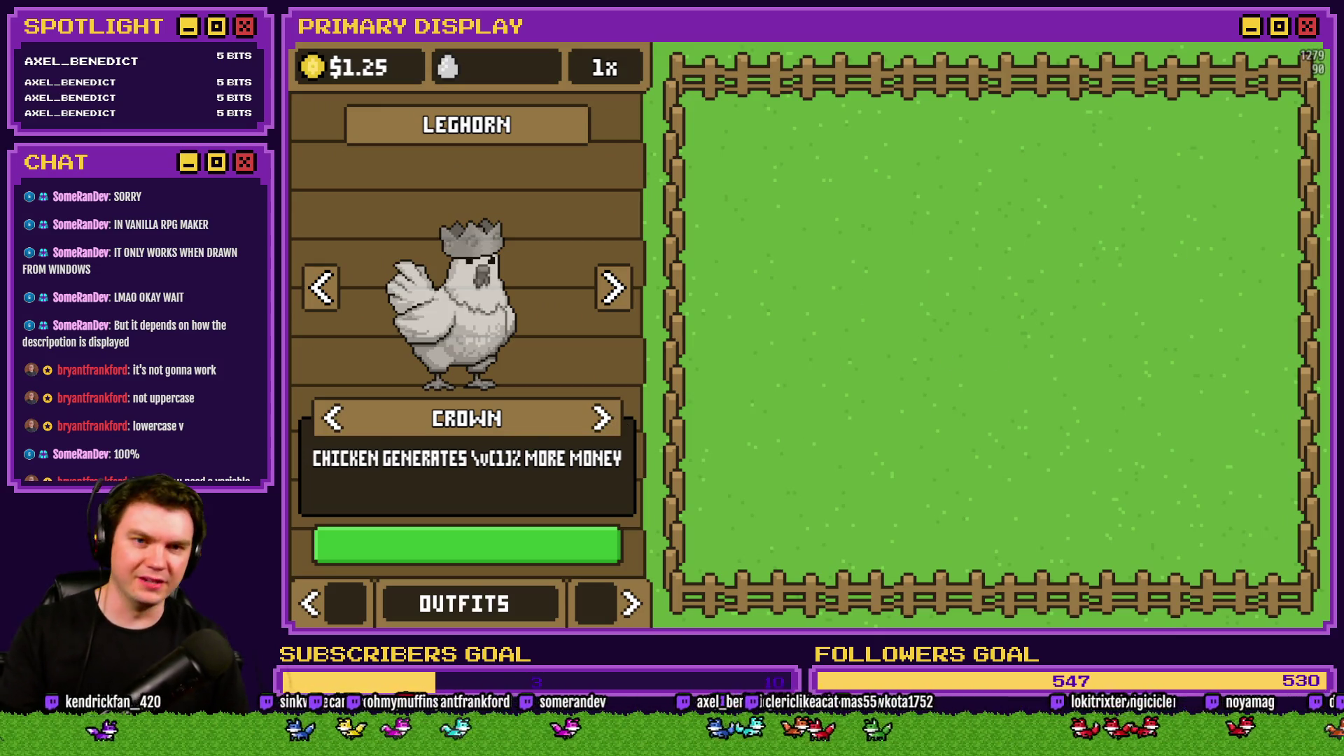
key("alt+F4")
left_click(907, 69)
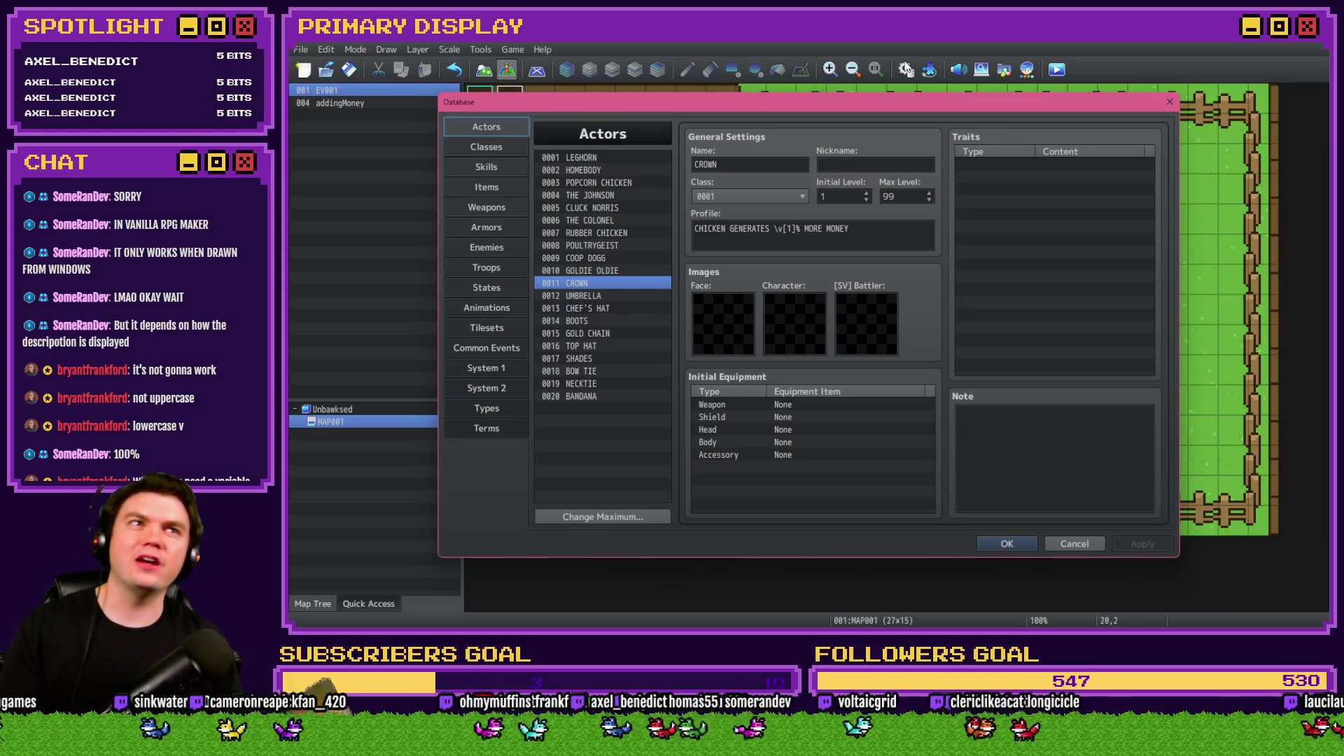
key("alt+Tab")
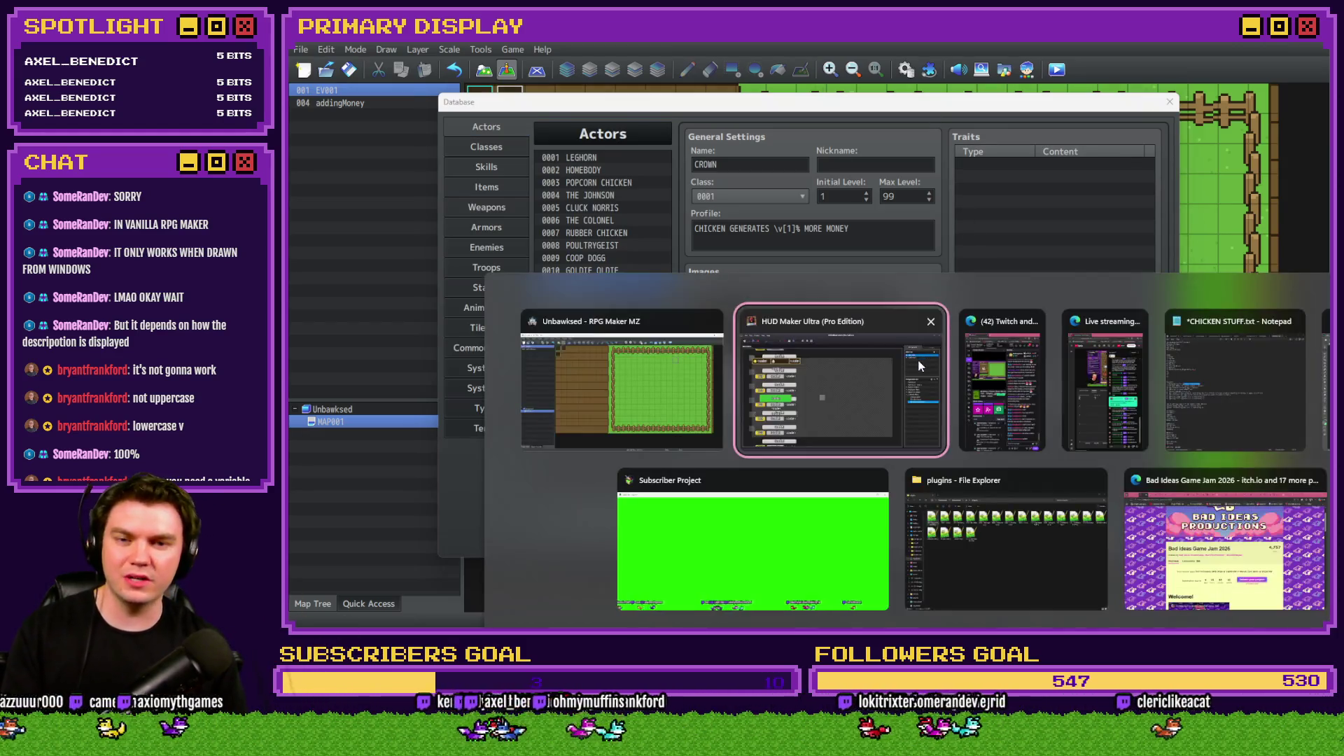
double_click(1190, 374)
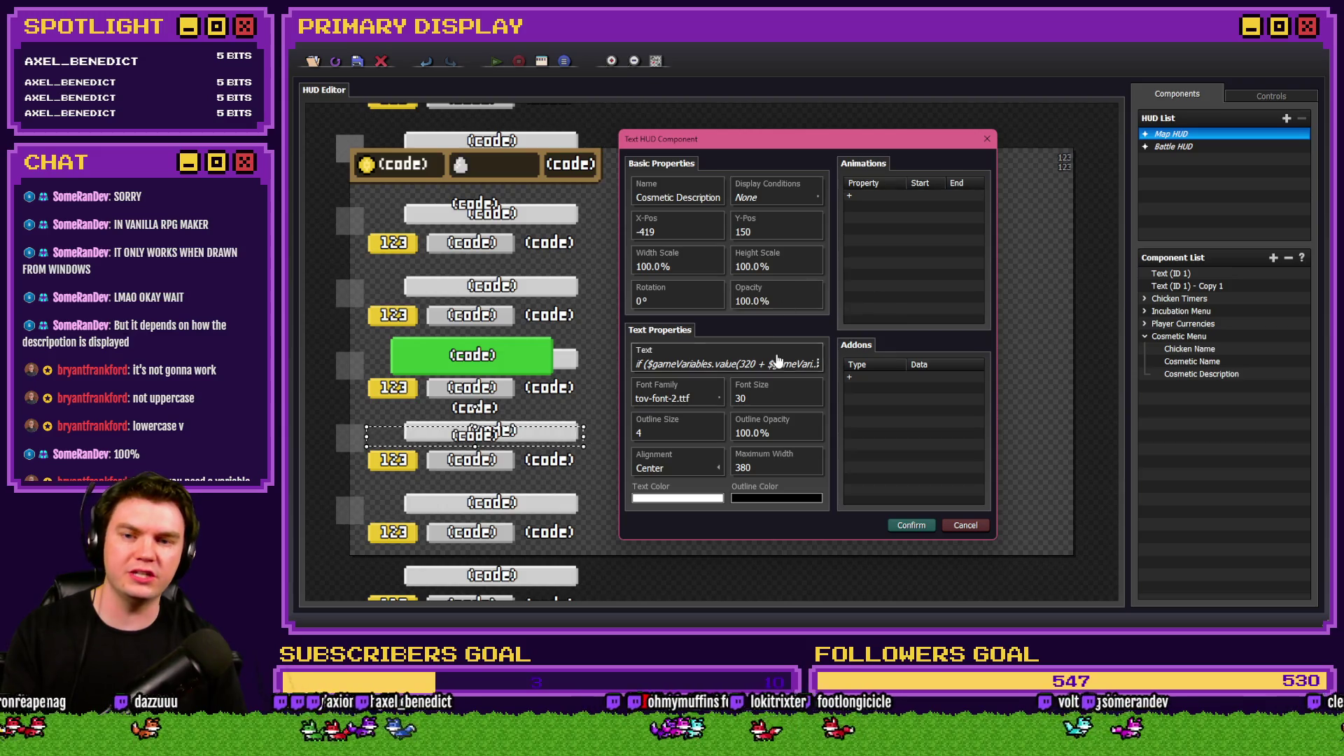
left_click(728, 364)
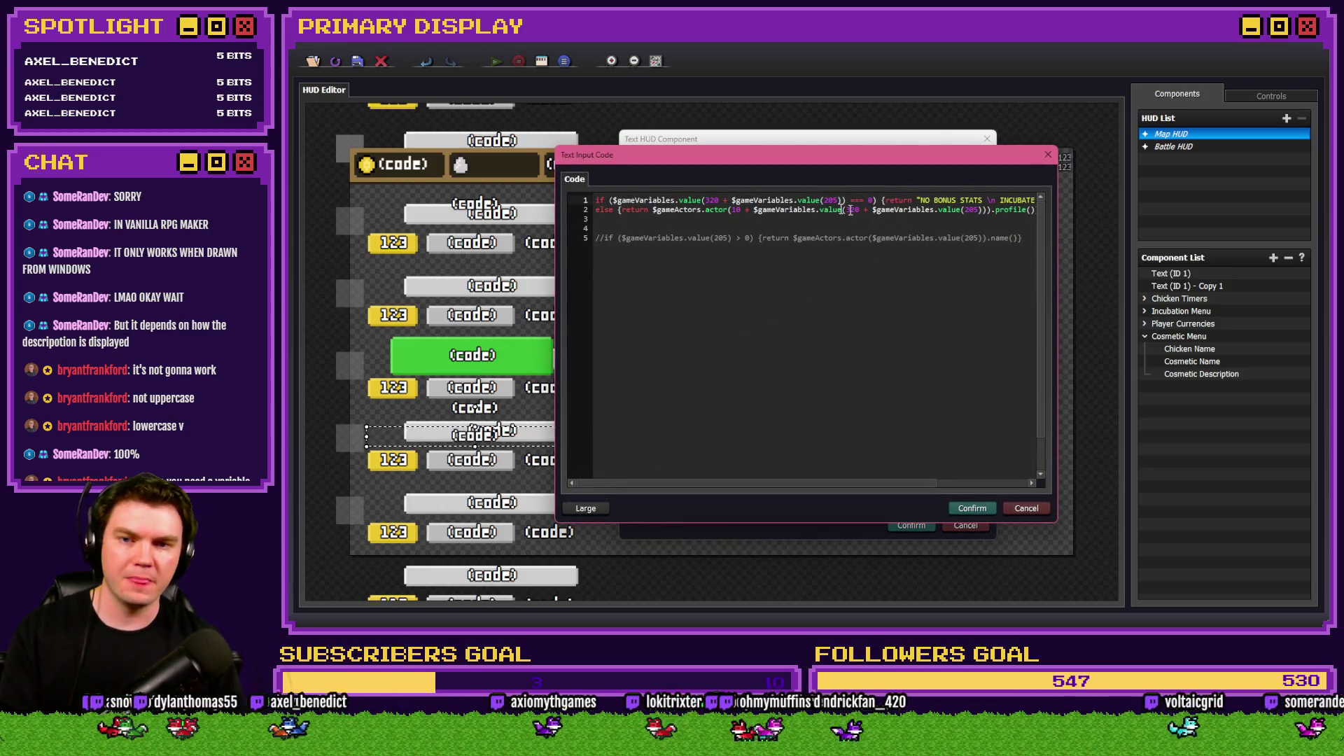
left_click(754, 210)
left_click_drag(754, 210, 981, 212)
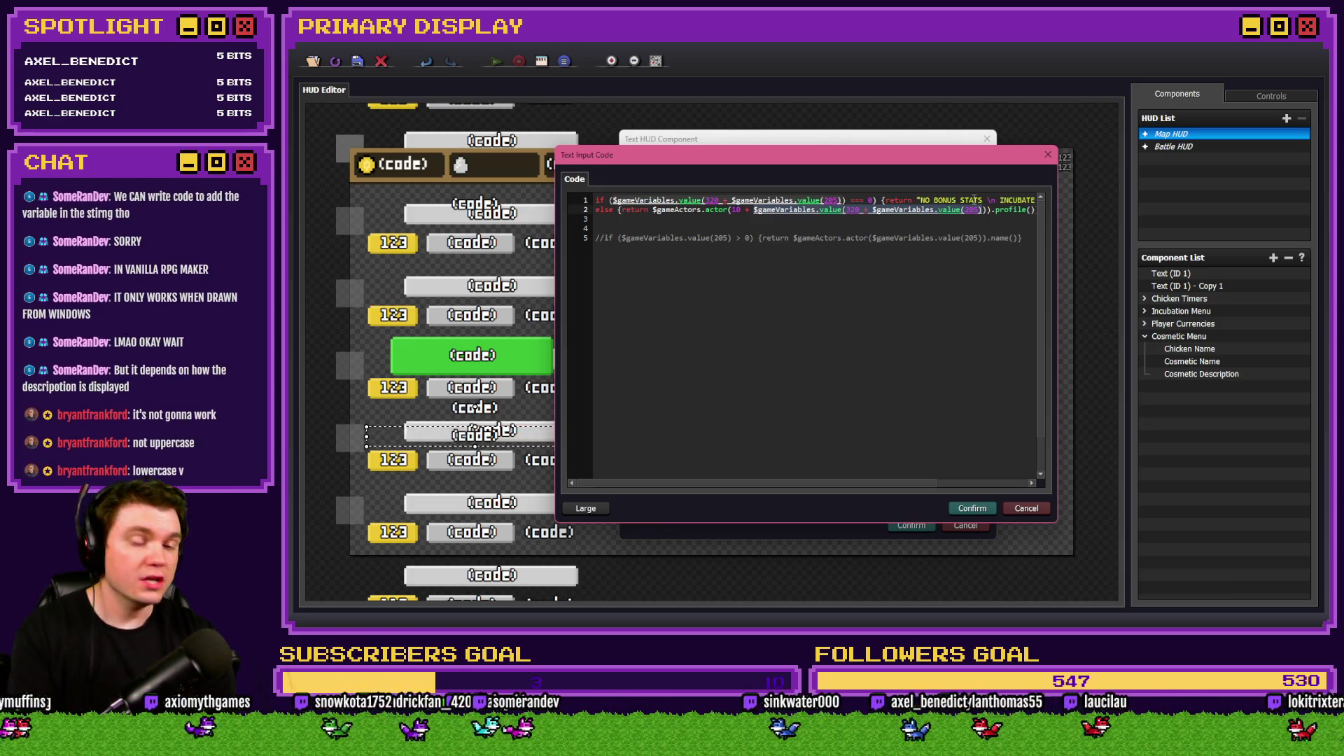
key("alt+Tab")
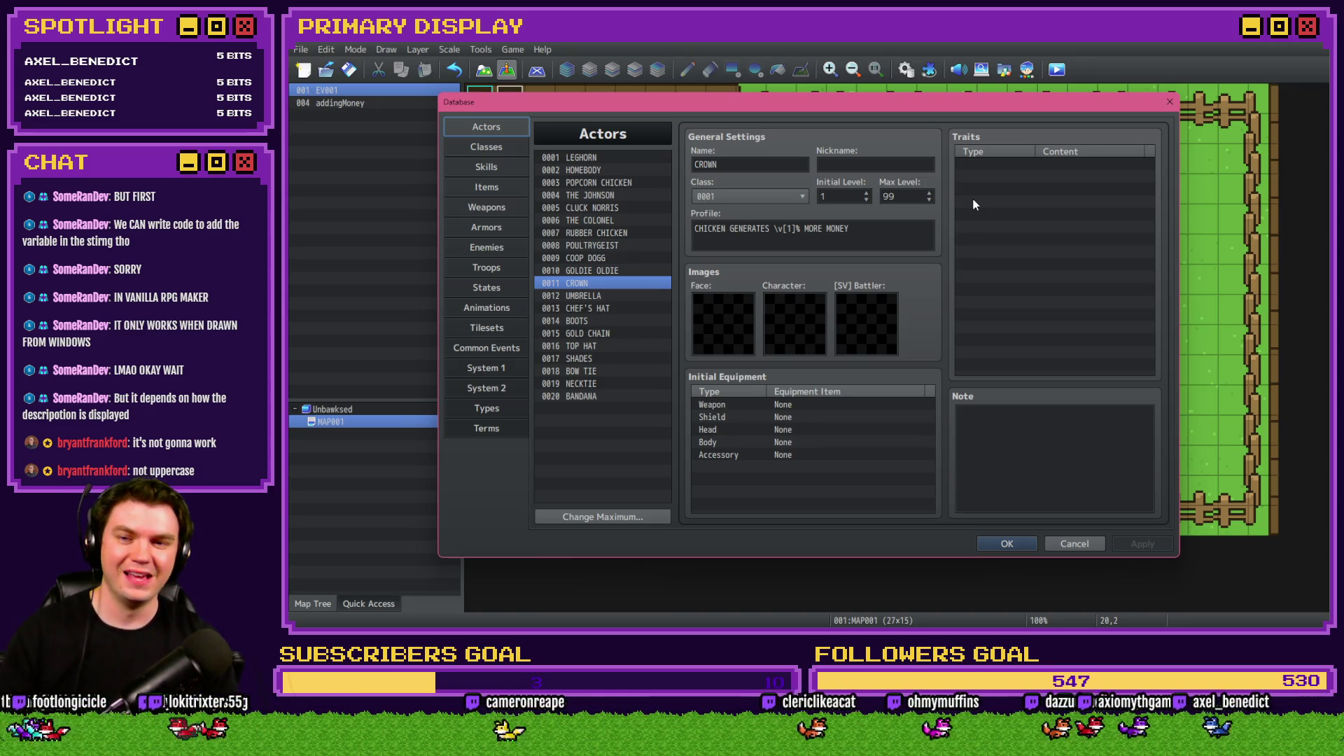
Inspect CROWN's profile text, including the MORE MONEY wording, leave \v[1] unchanged, and close the Database.
left_click(862, 233)
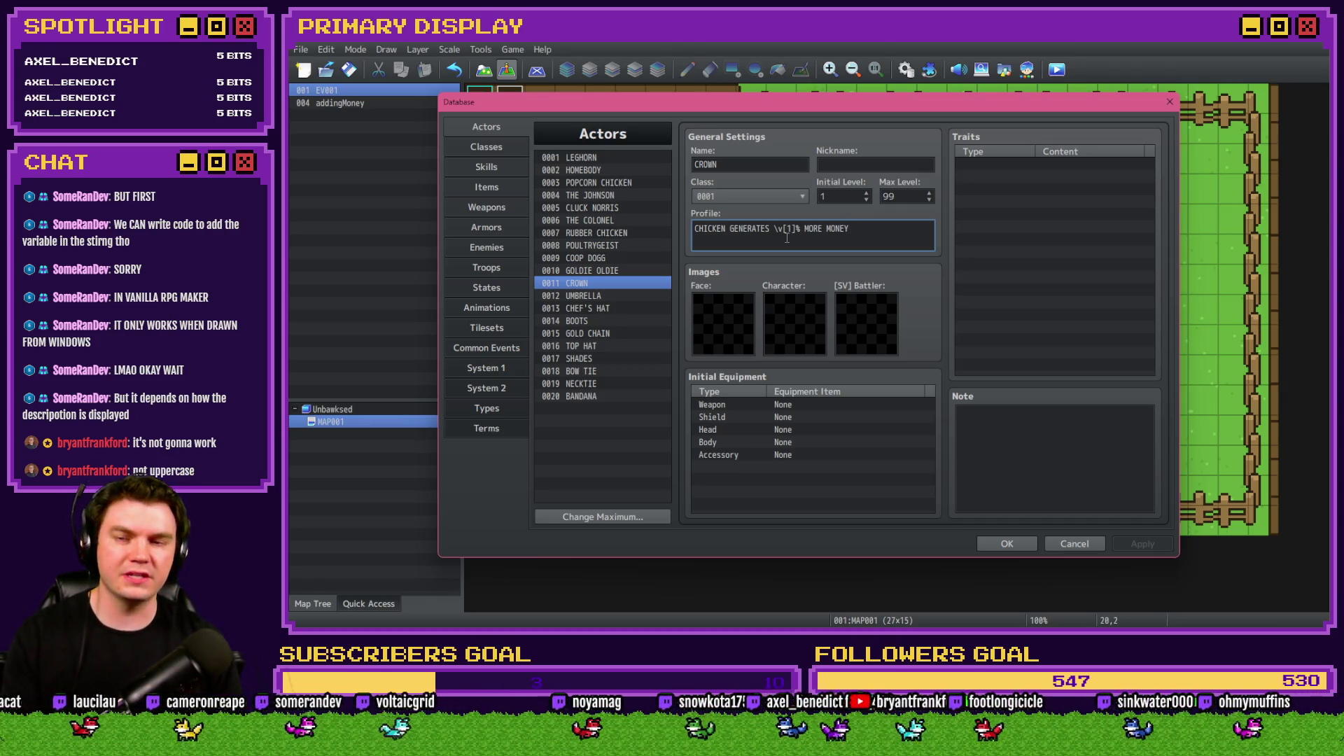
left_click(748, 231)
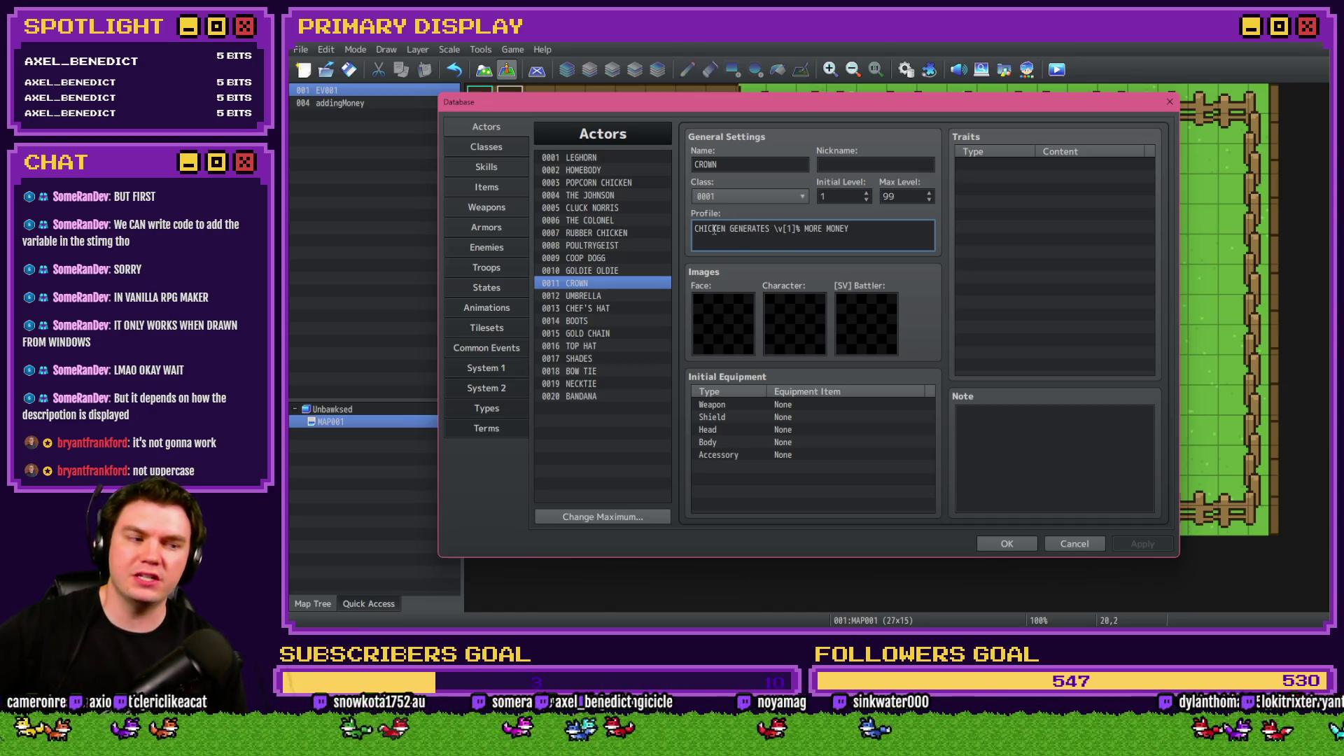
left_click_drag(698, 228, 797, 230)
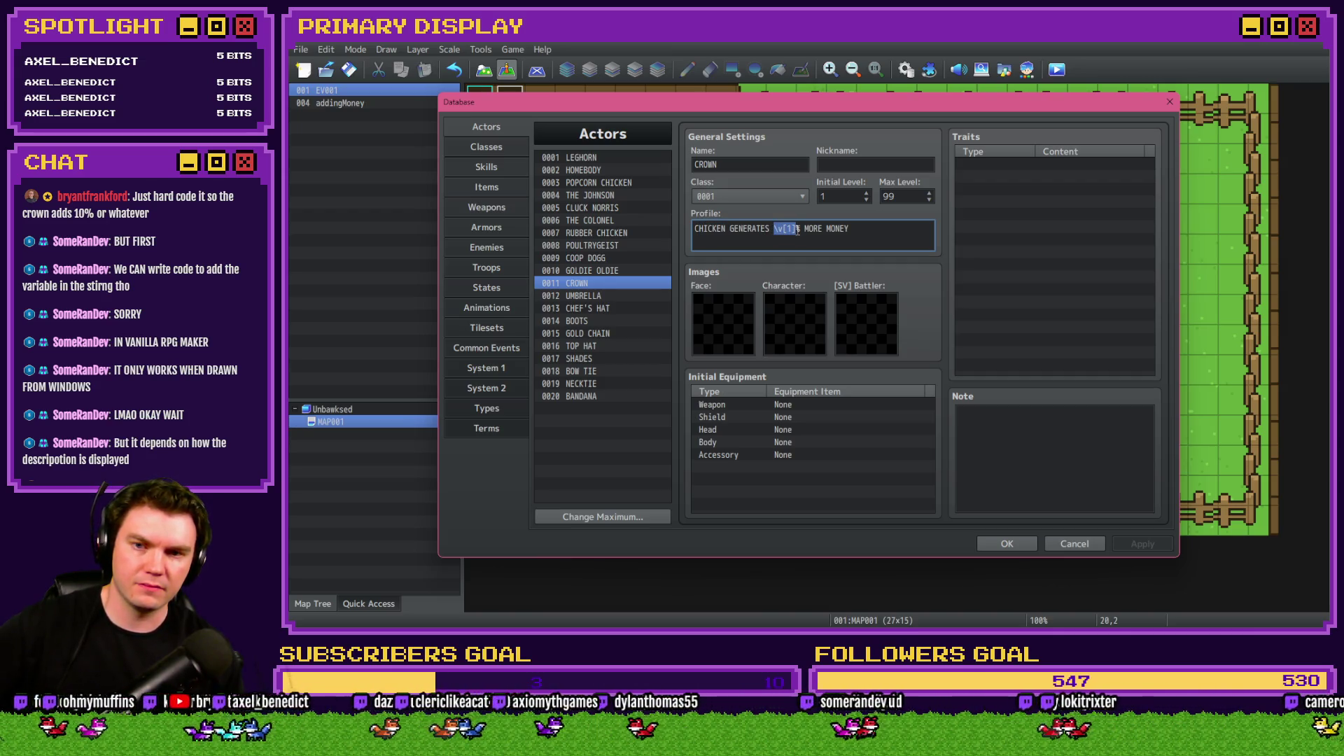
left_click(810, 230)
left_click_drag(811, 230, 868, 230)
left_click(873, 231)
key("Return")
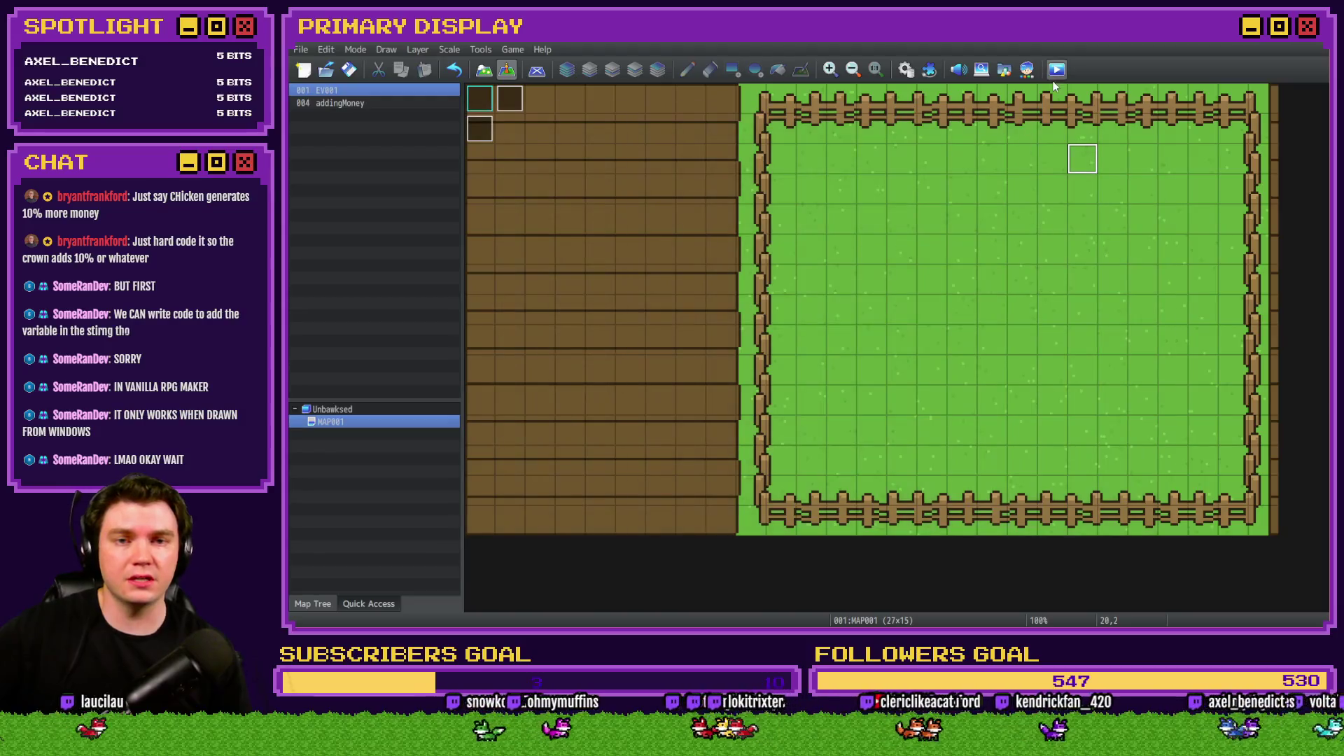
Save, playtest, and put the Crown outfit on the Leghorn from its Outfits page.
key("Return")
key("ctrl+r")
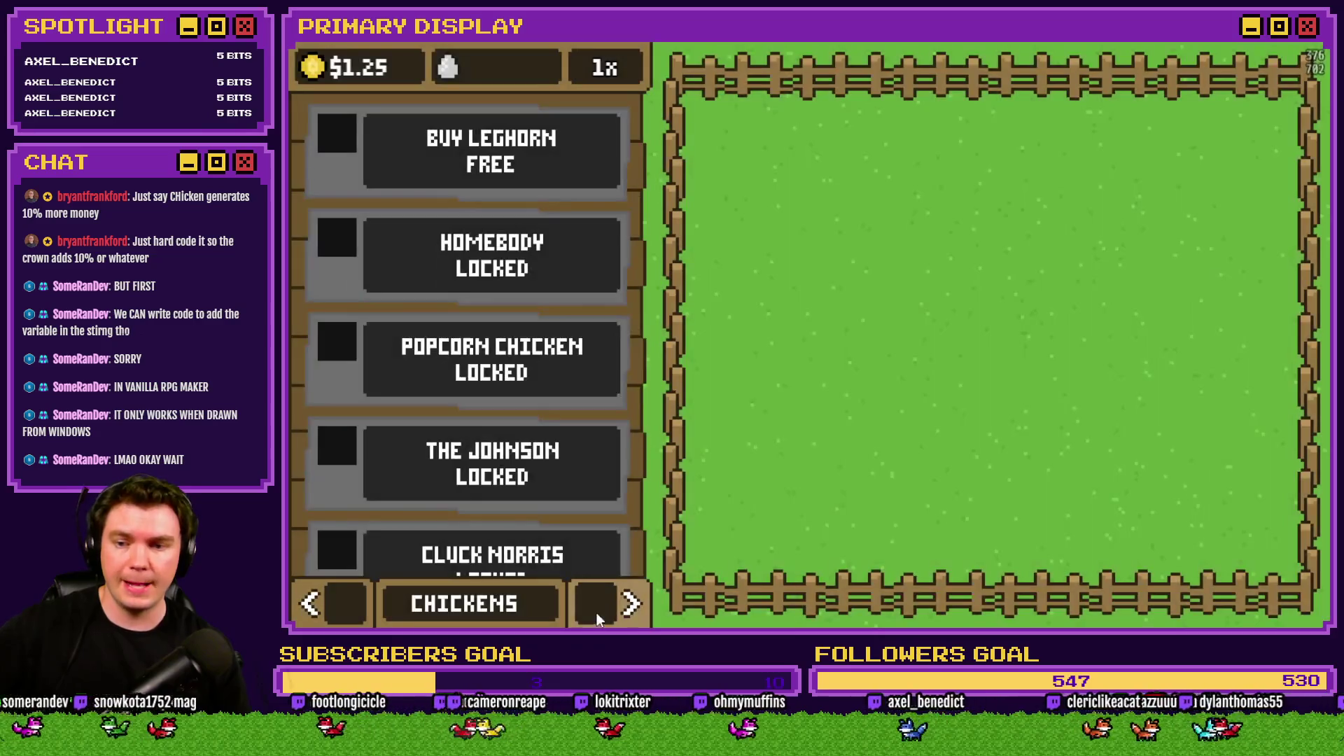
left_click(608, 605)
left_click(600, 424)
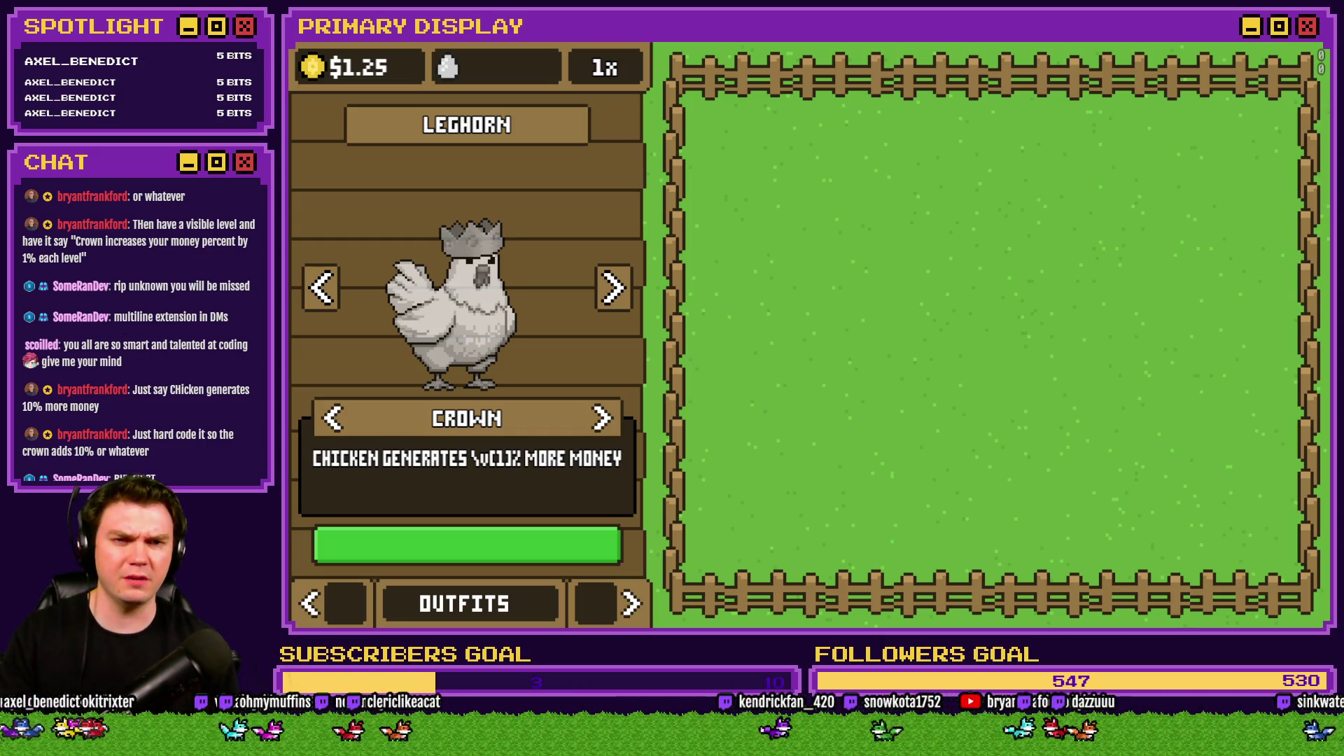
key("F4")
Close the game, start a new event EV002 with a Variable condition, then discard it.
left_click(1189, 86)
double_click(646, 171)
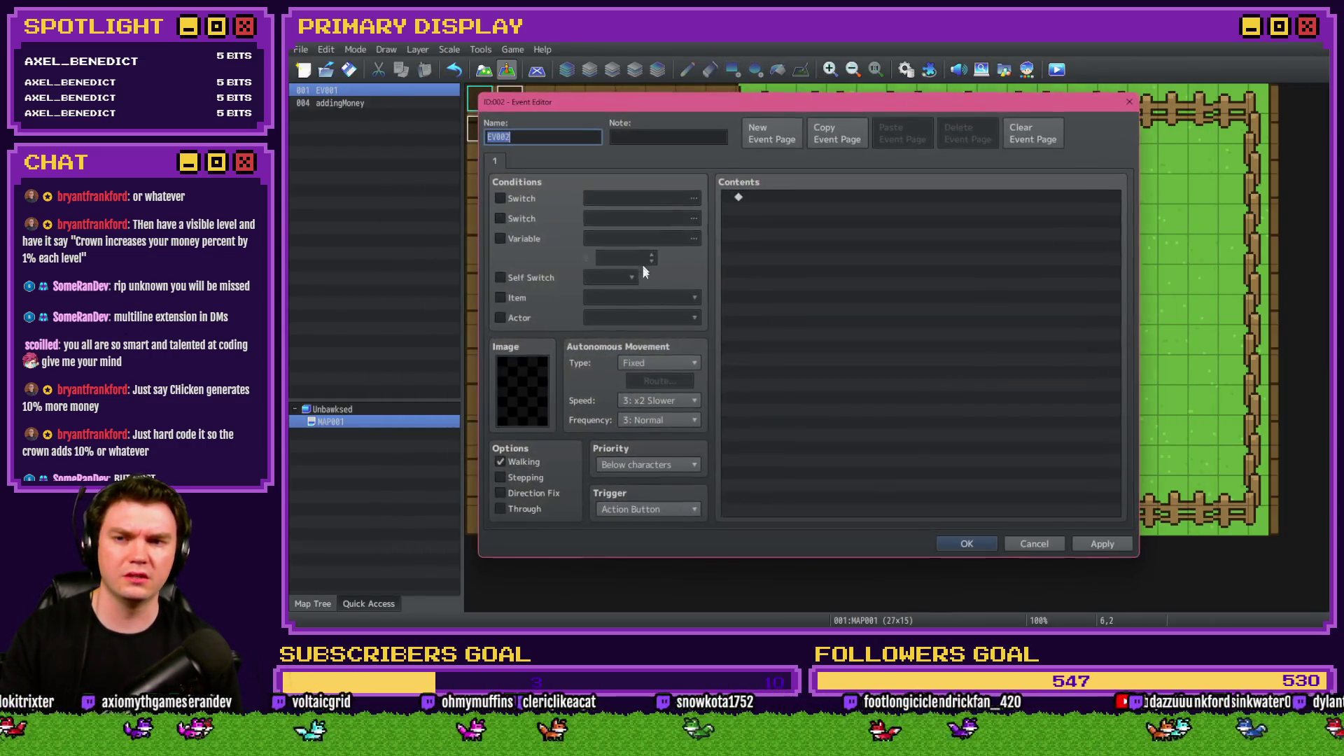
left_click(523, 239)
left_click(627, 244)
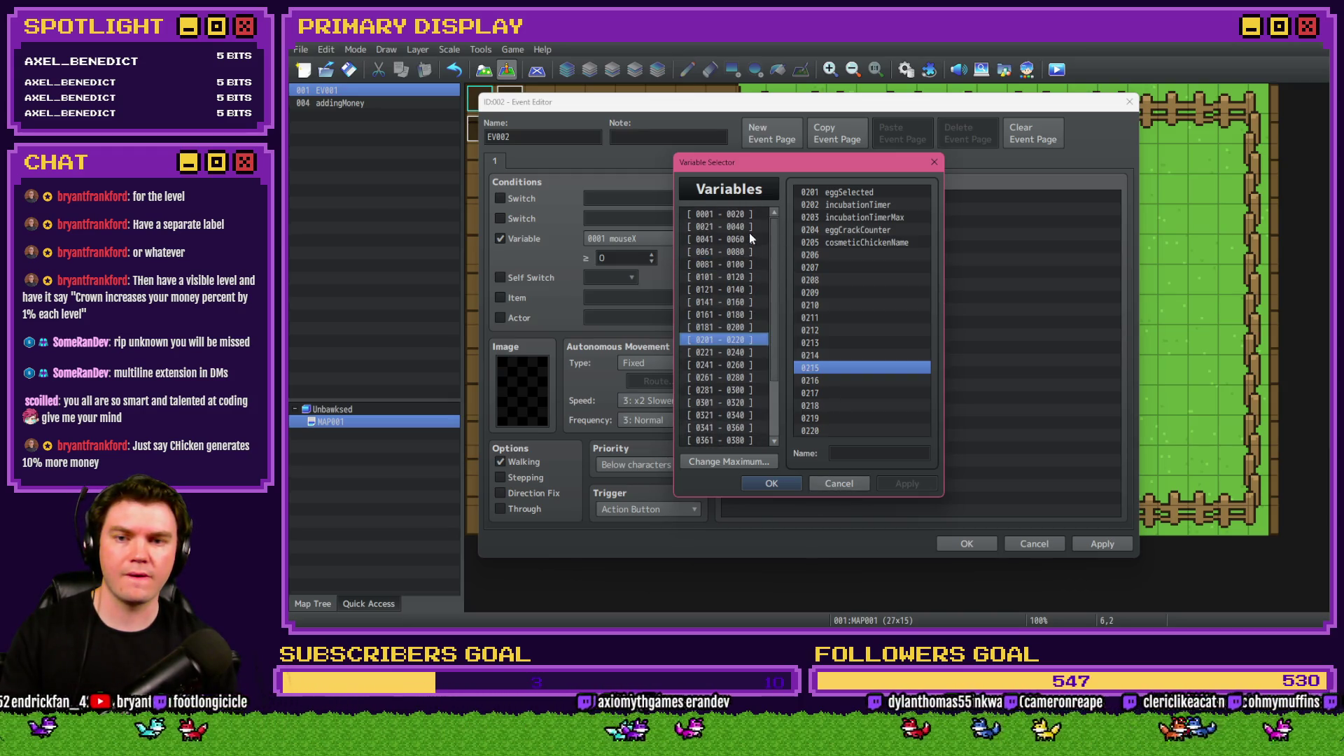
left_click(839, 484)
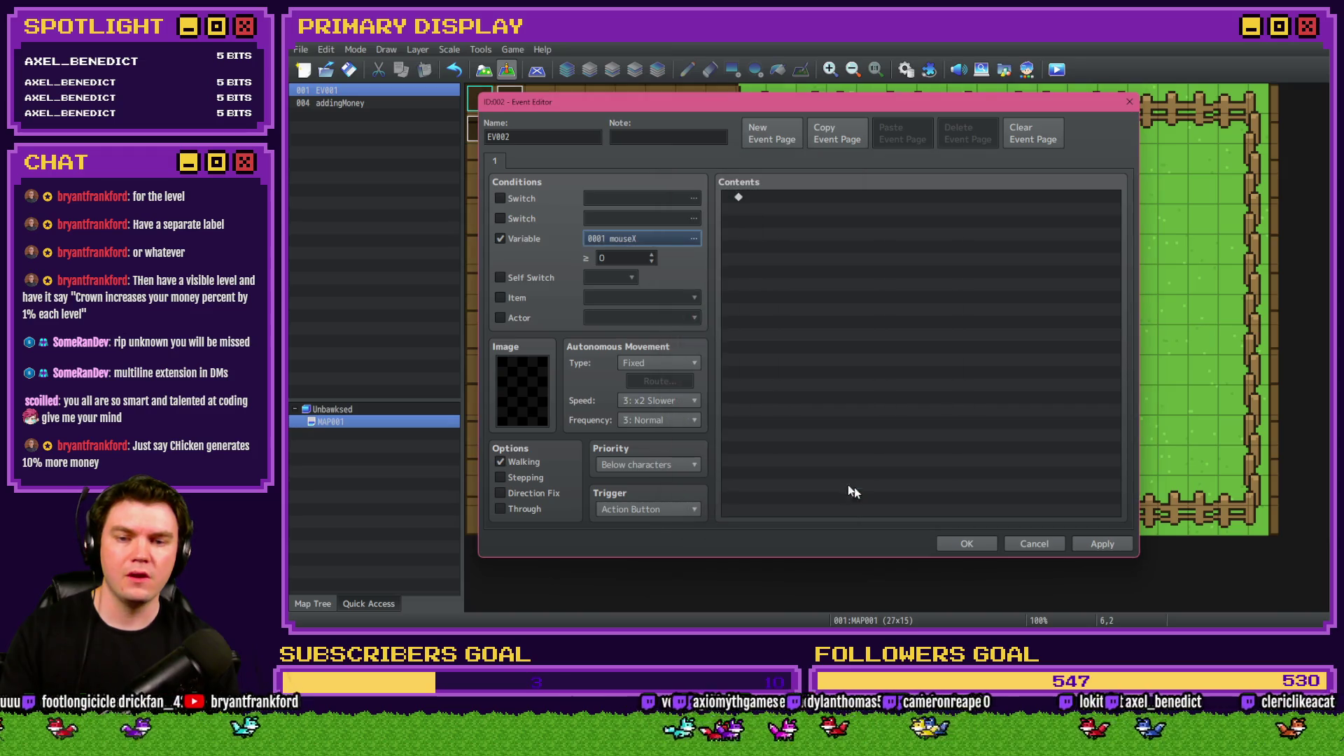
left_click(1034, 543)
left_click(804, 357)
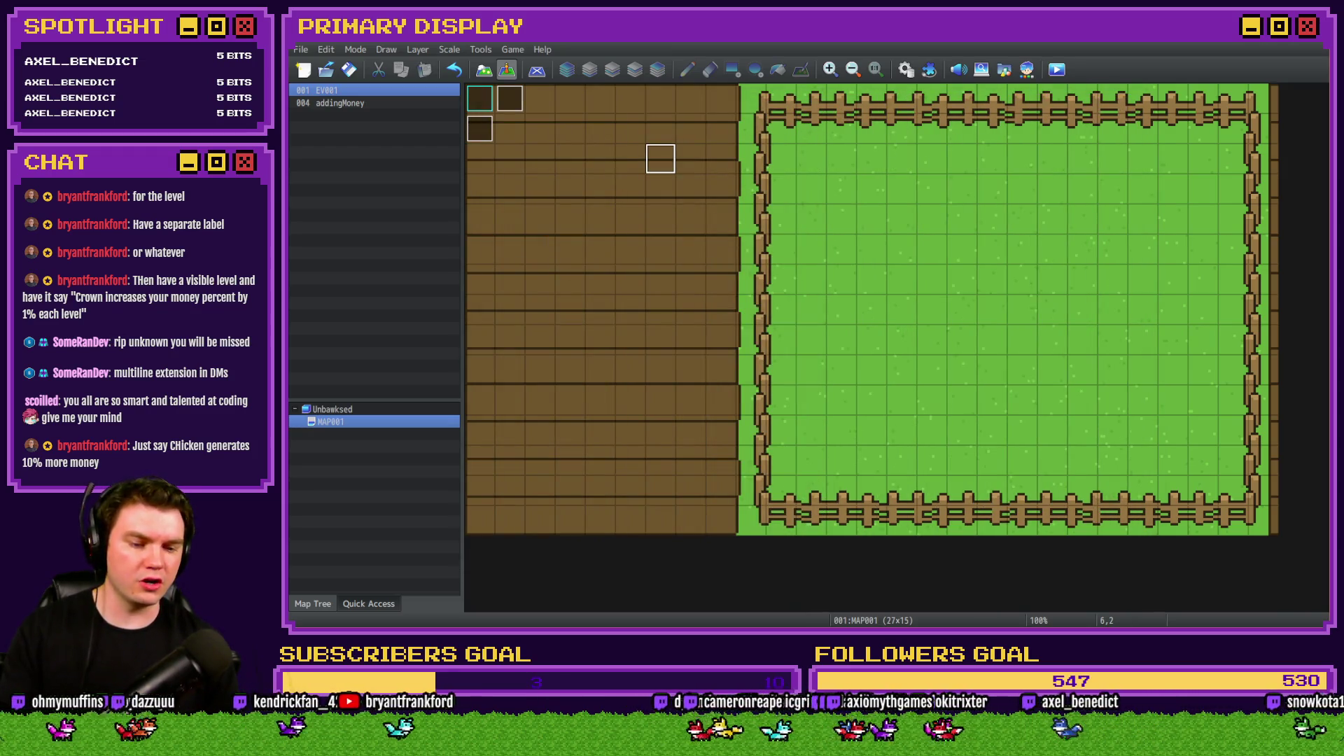
key("alt+Tab")
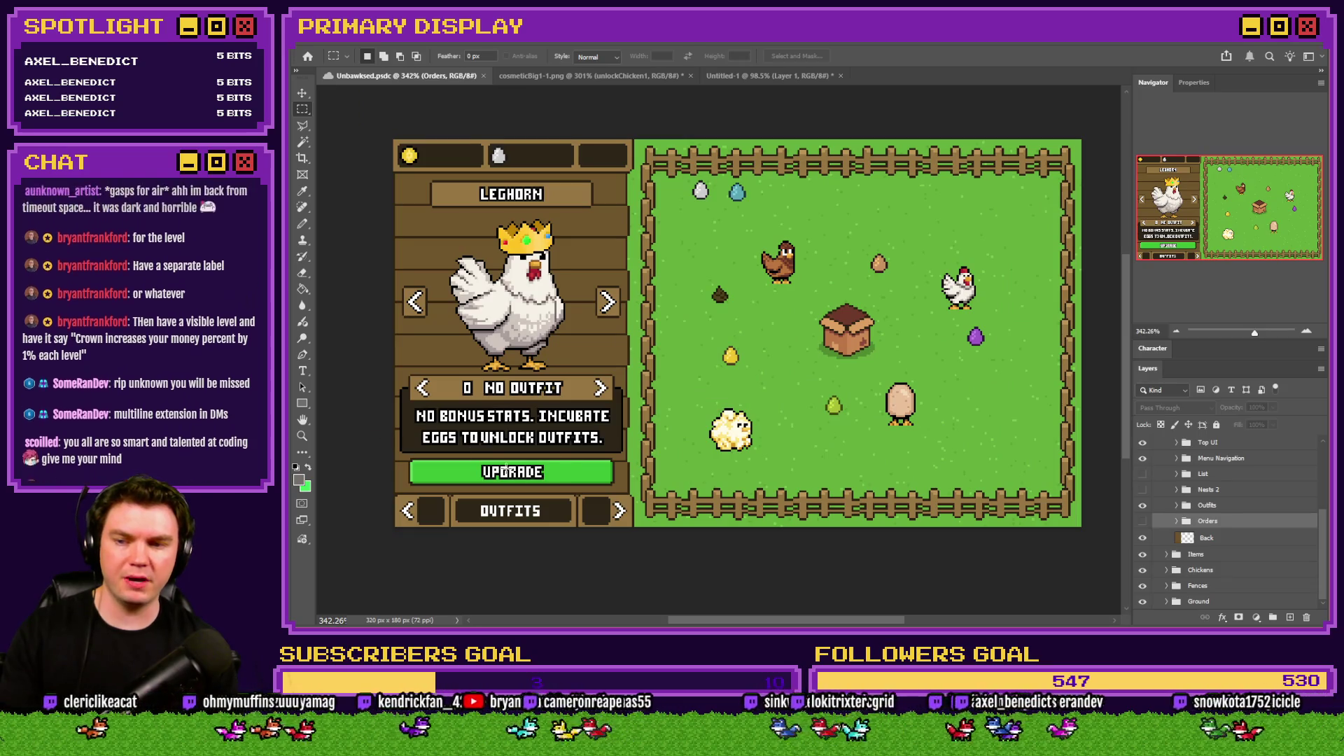
Zoom in and marquee-select the green UPGRADE button, reading its size as 94 × 12 pixels.
scroll(493, 495, "up", 3)
scroll(493, 495, "up", 3)
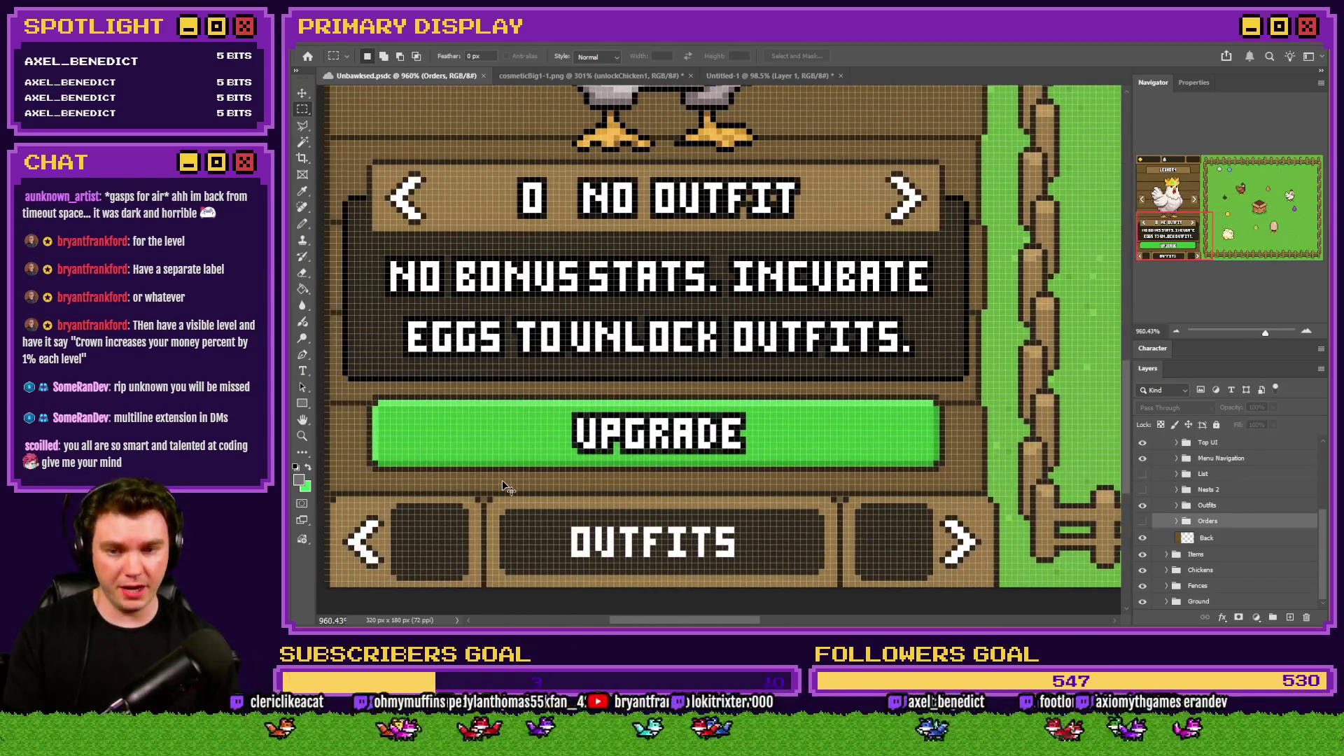
mouse_move(373, 402)
left_mouse_down()
mouse_move(701, 417)
mouse_move(937, 460)
left_mouse_up()
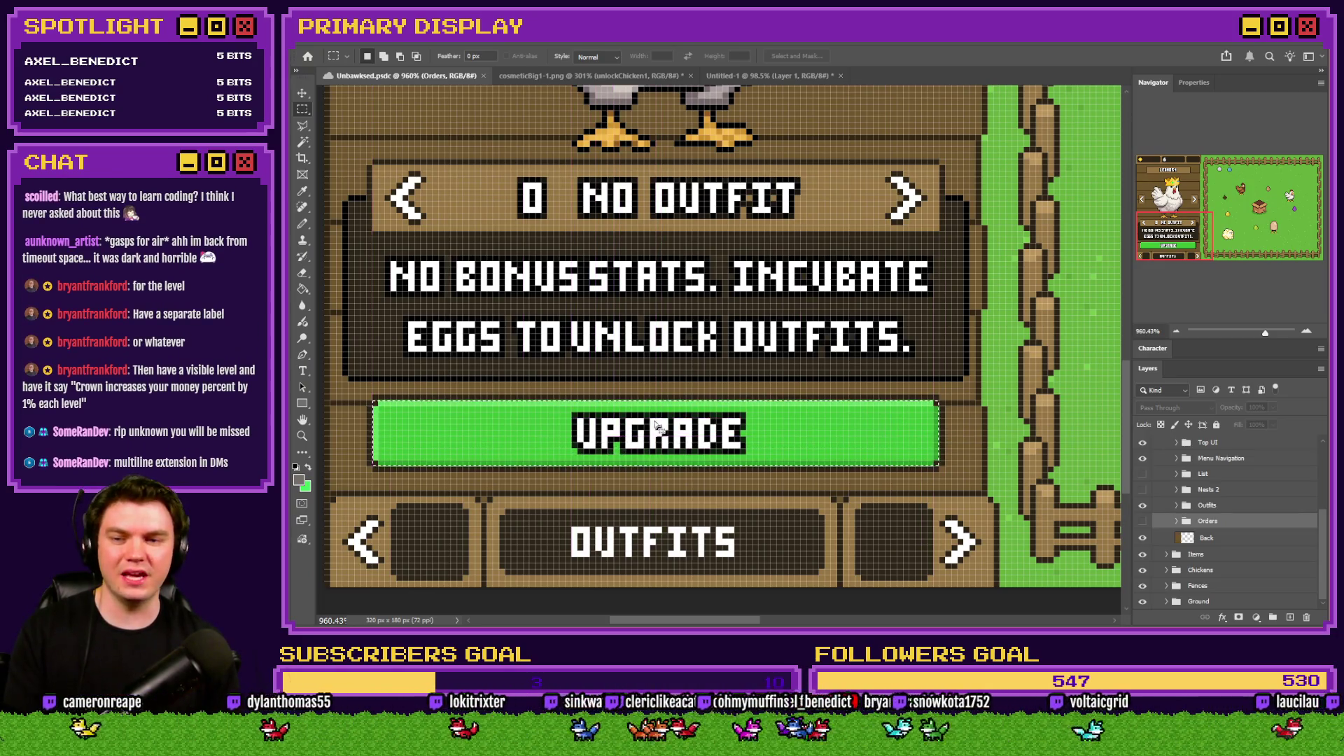
left_click(398, 408)
left_click_drag(374, 402, 937, 464)
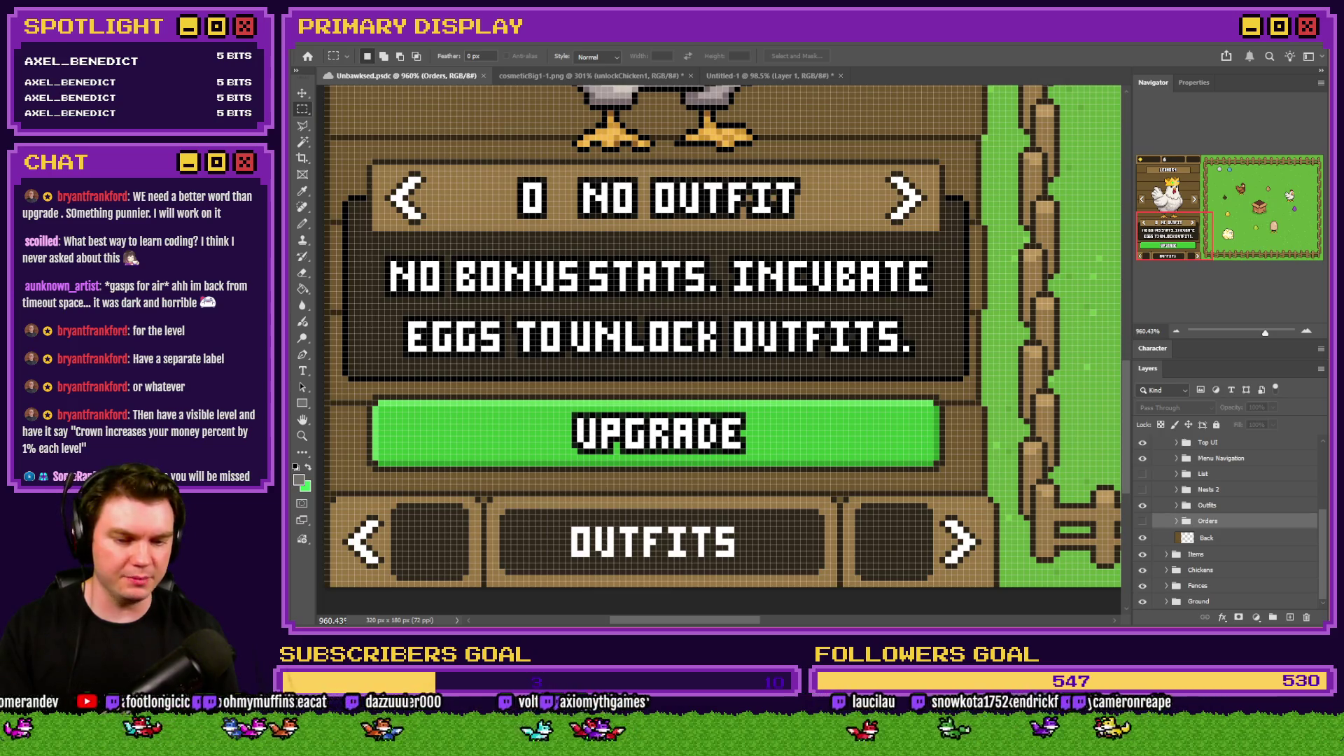
key("alt+Tab")
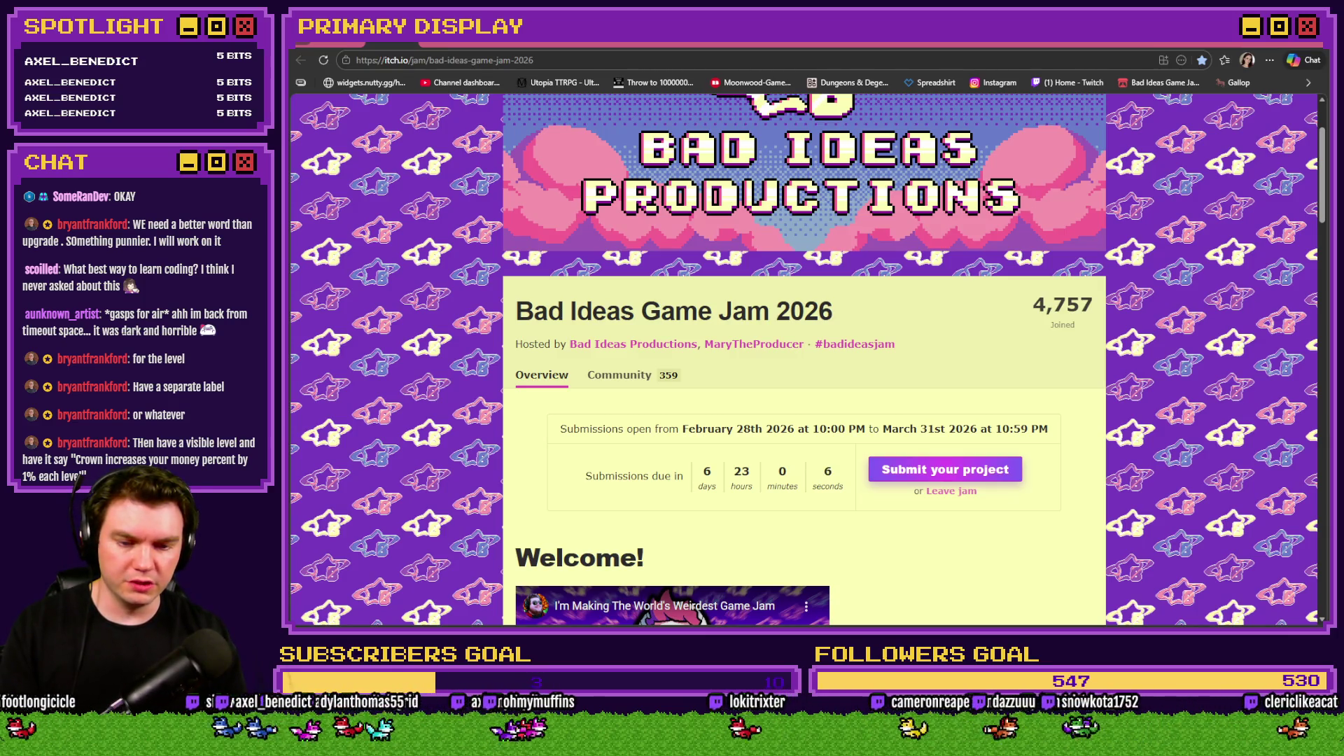
Switch from the game jam page to the js\plugins folder in File Explorer.
key("alt+Tab")
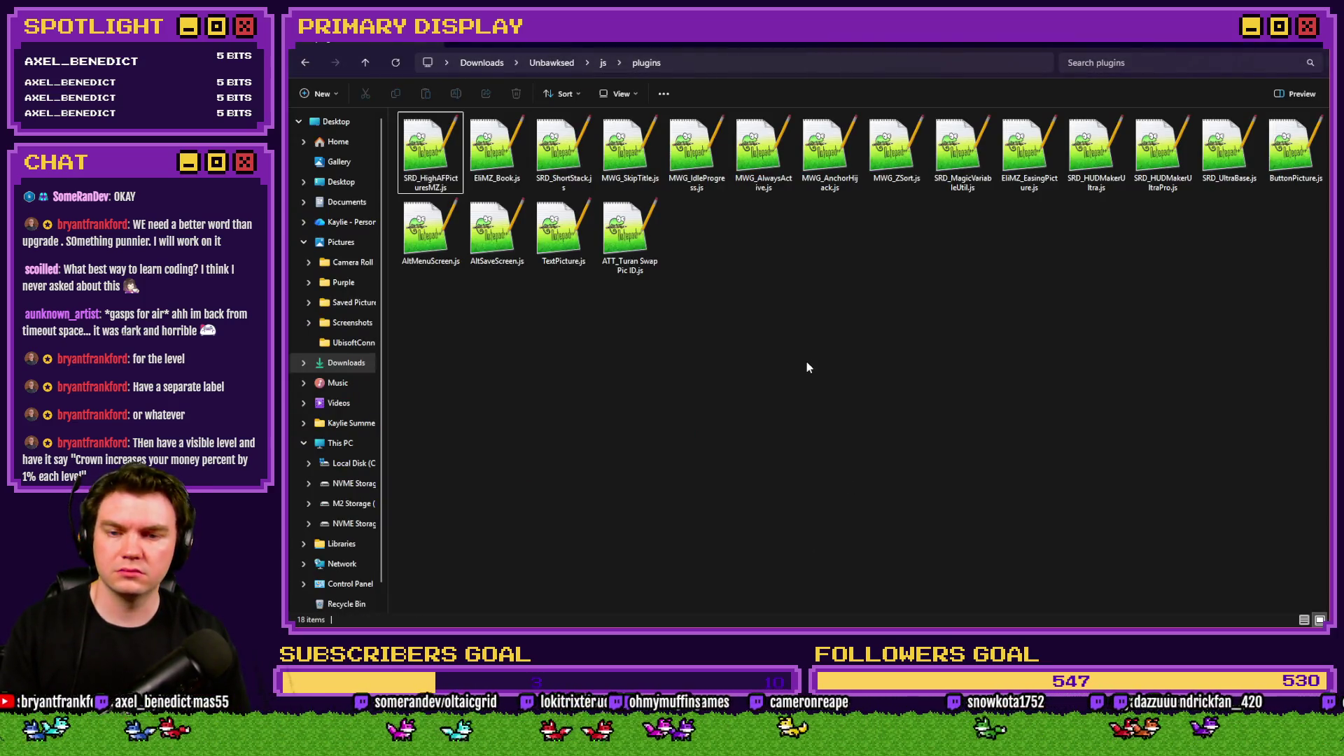
Create a new text document named HUD Maker Ultra Multiline.js, accepting the extension change.
right_click(805, 360)
mouse_move(872, 456)
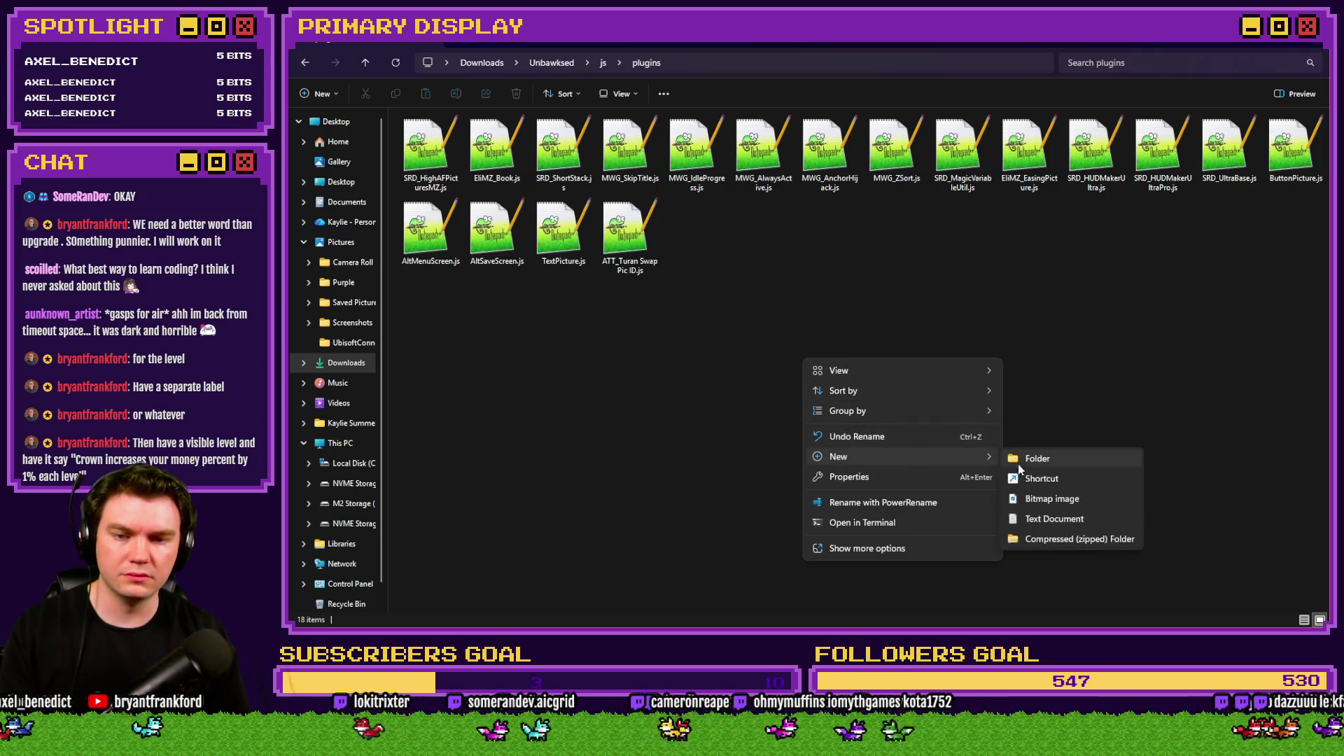
left_click(1034, 520)
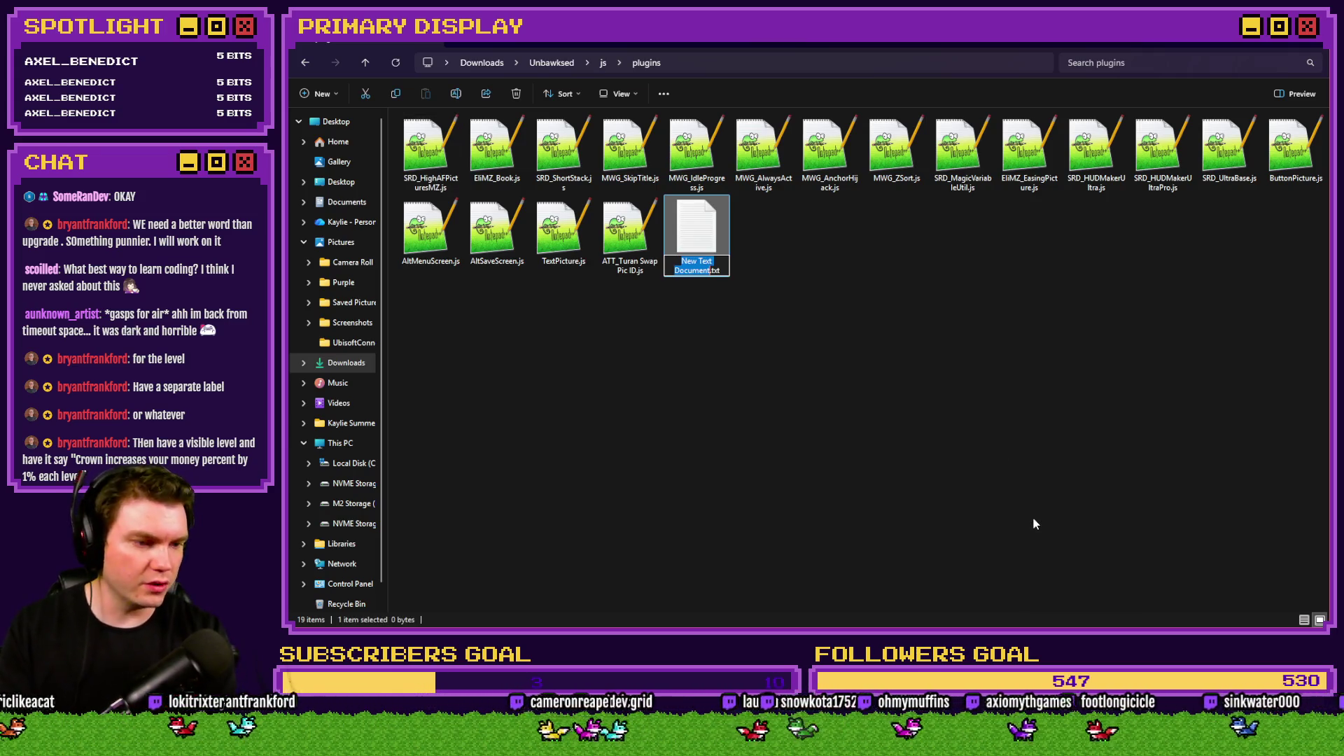
type("HUD")
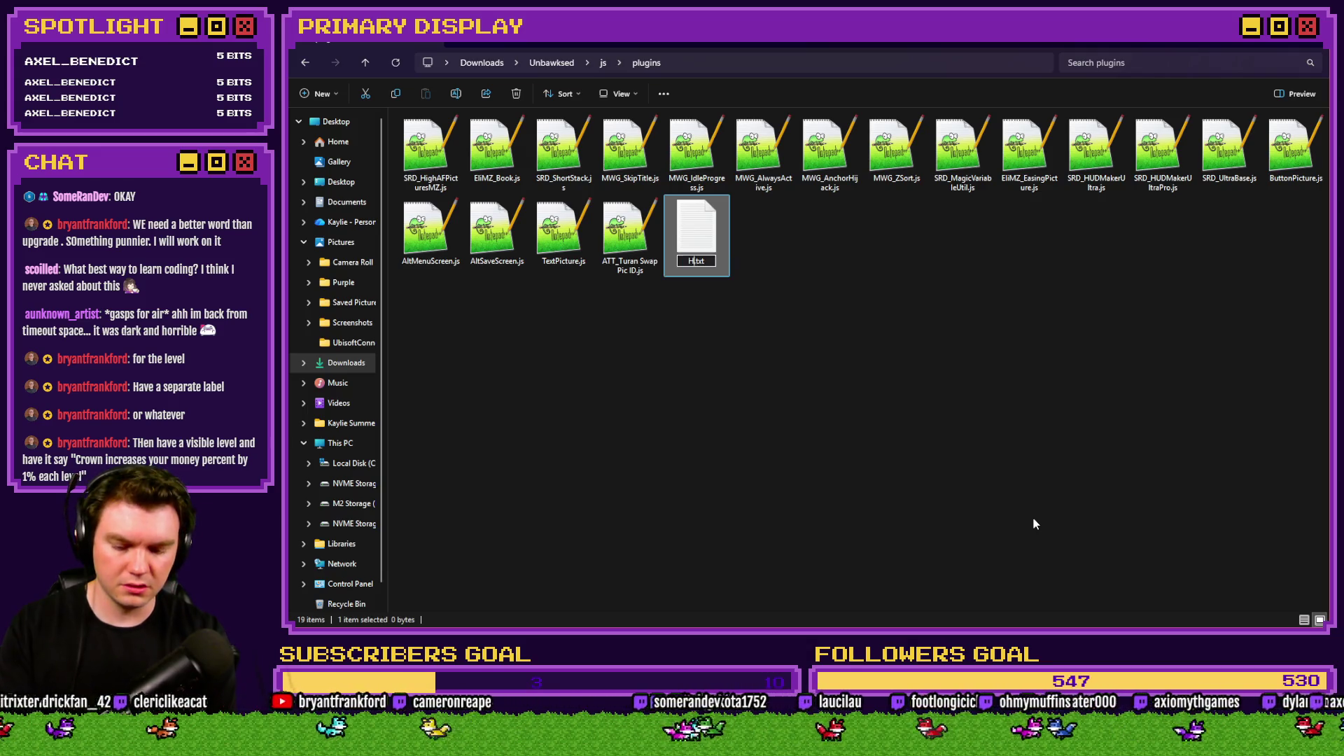
type(" Maker Ult")
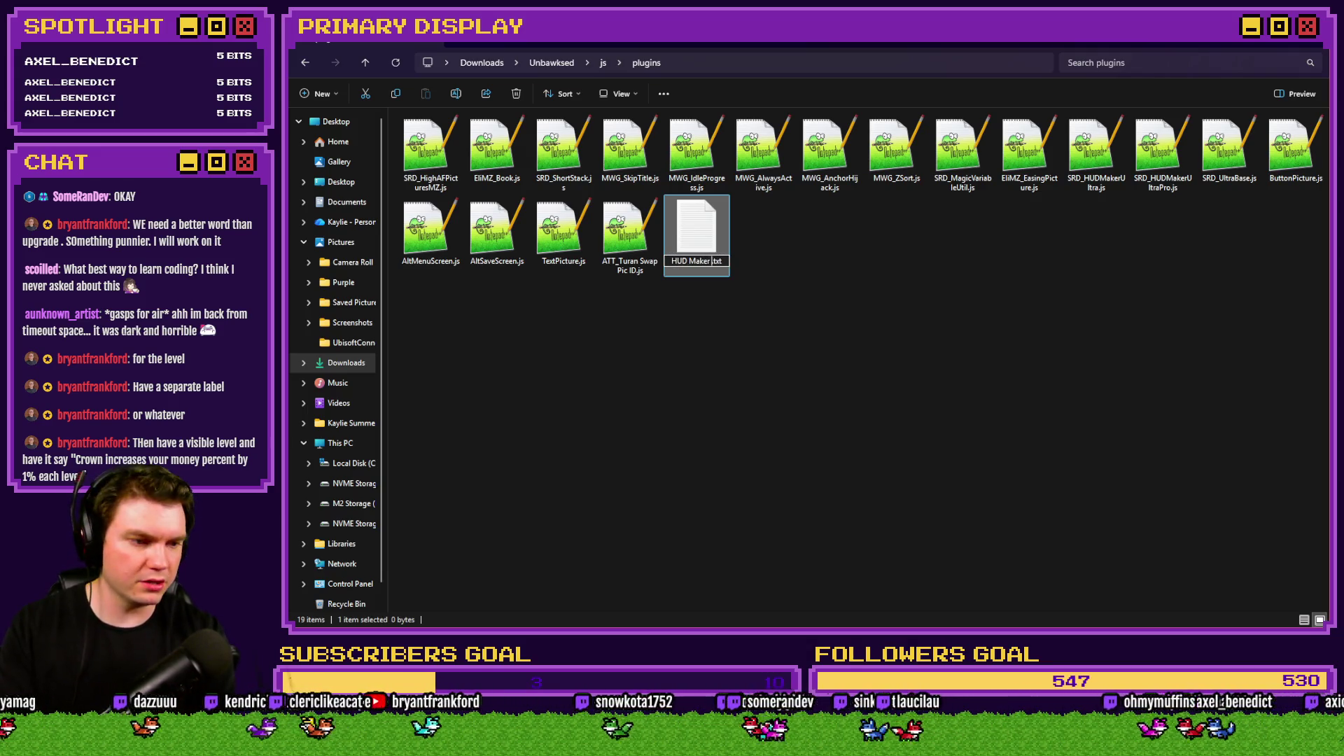
type("ra Multi")
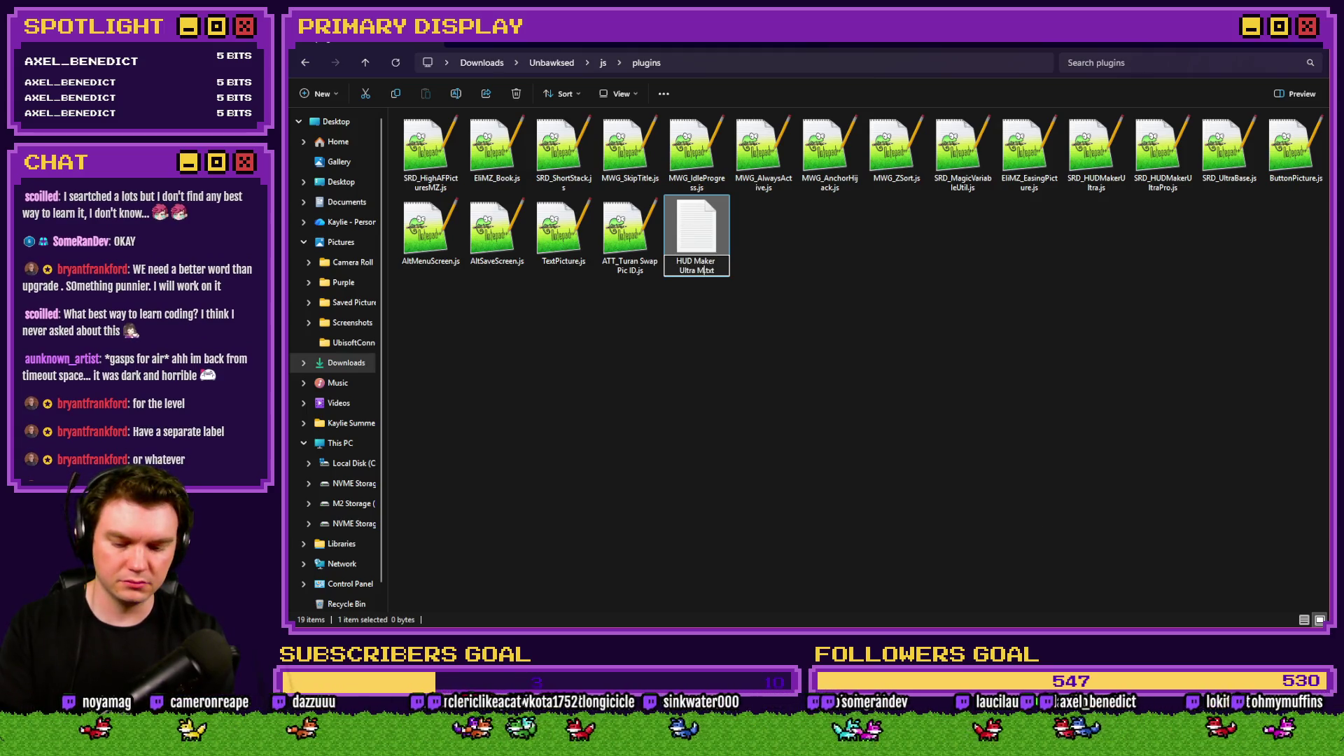
type("line")
key("Delete")
key("Delete")
key("Delete")
type(".js")
key("Return")
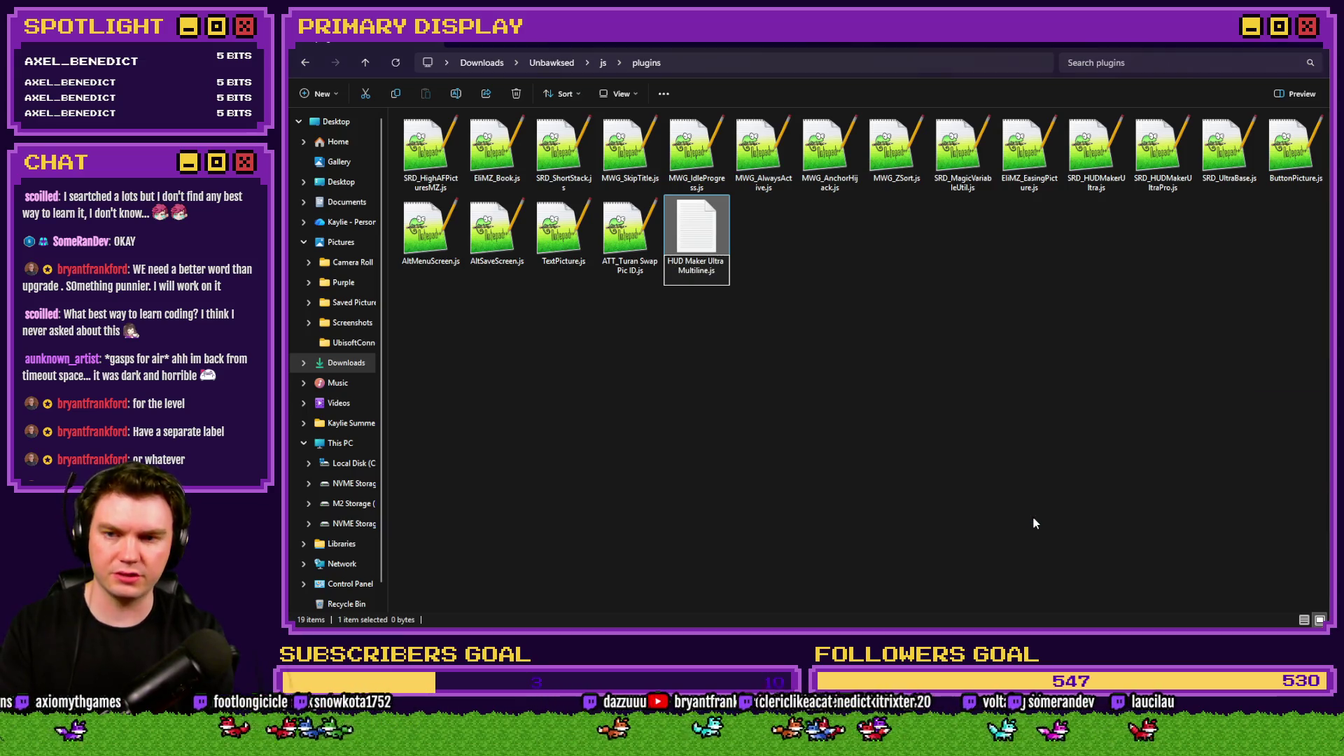
key("Return")
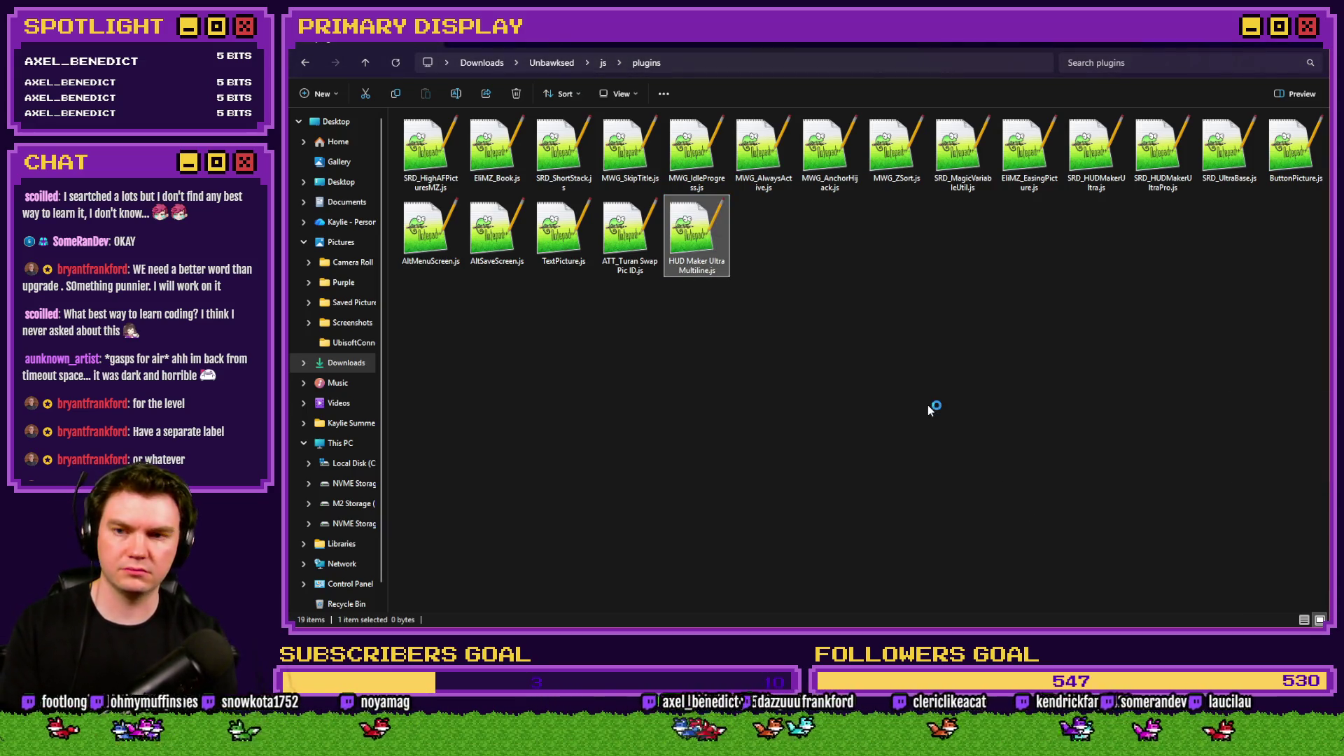
Open the new file in Notepad++, then return to RPG Maker MZ.
key("Return")
scroll(711, 381, "up", 10)
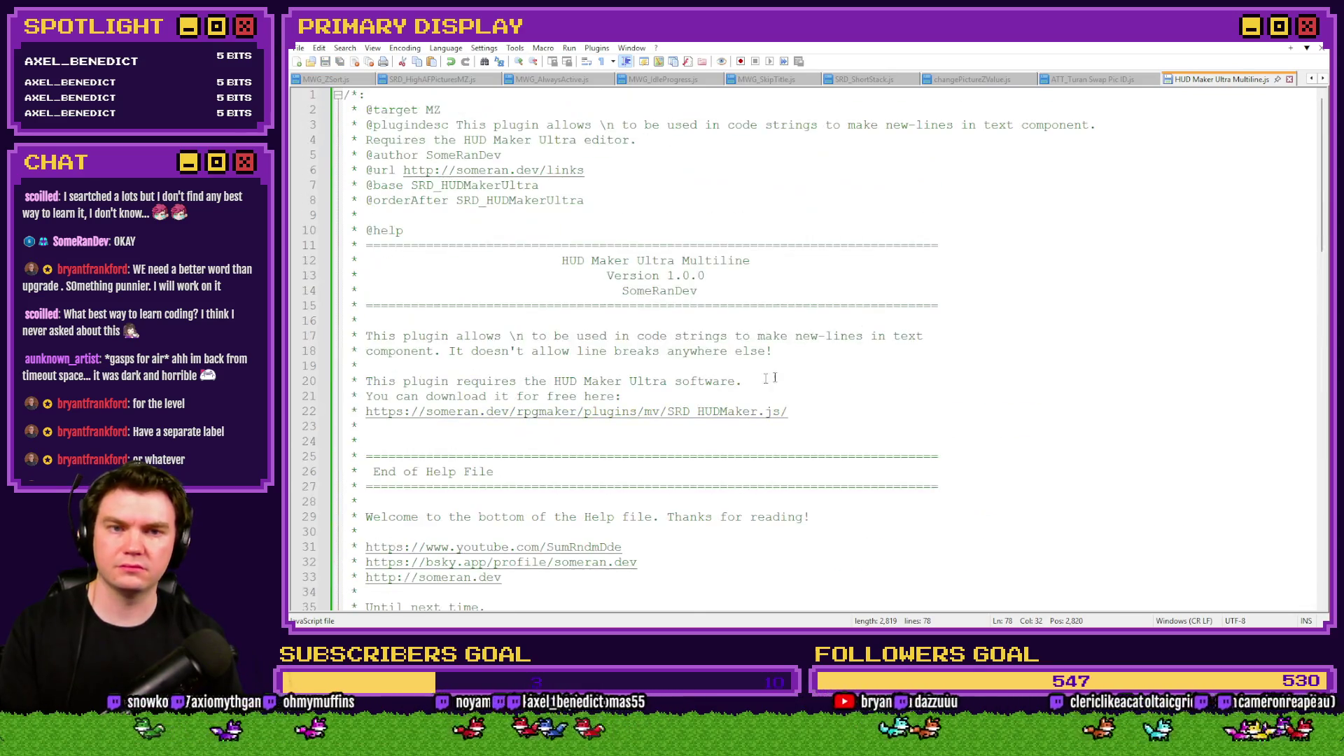
key("alt+Tab")
key("alt+Tab")
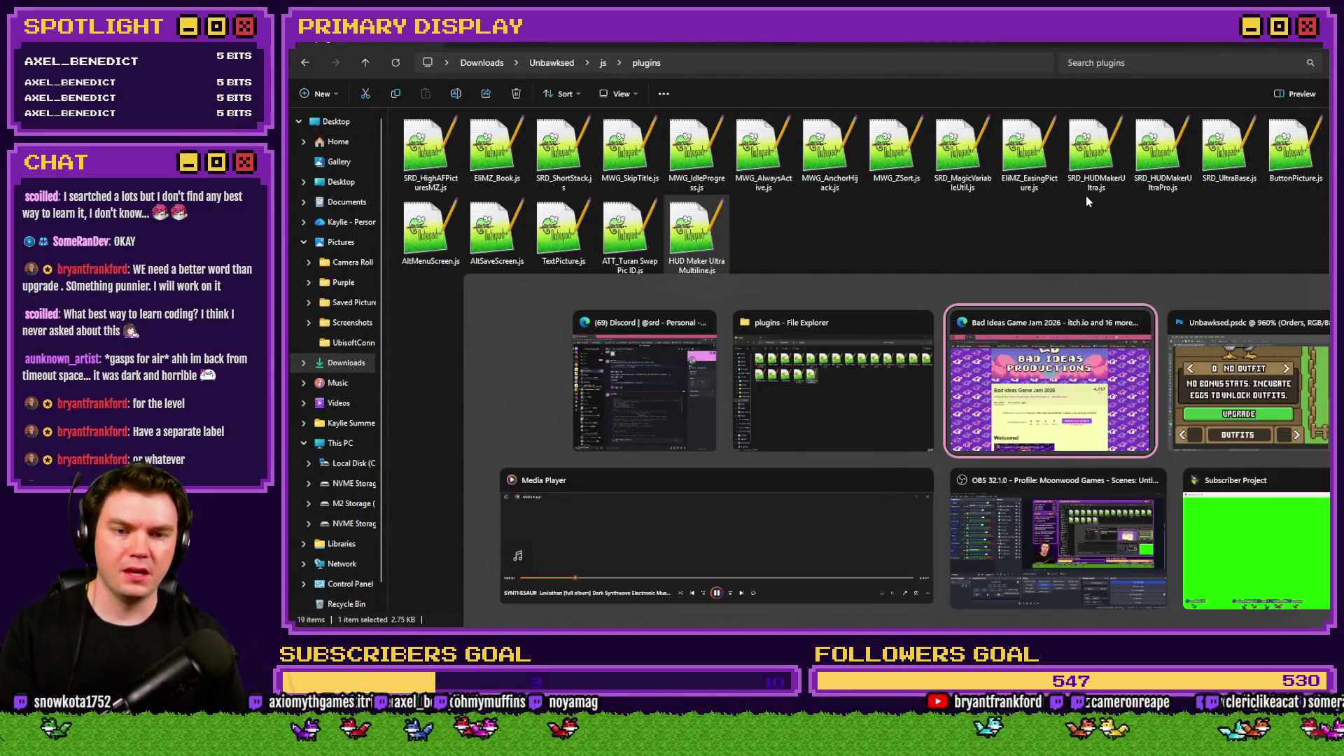
key("alt+Tab")
key("Tab")
key("Tab")
key("alt+Tab")
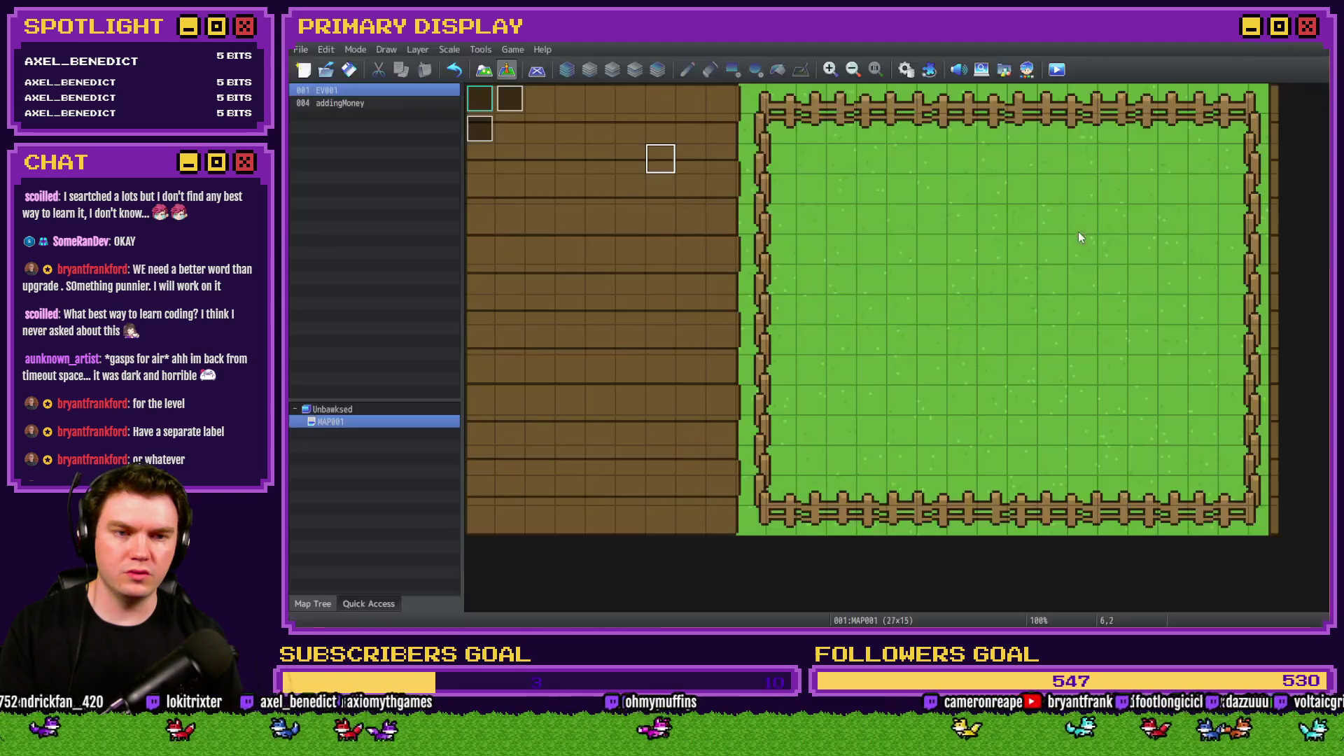
Open an empty Plugin Manager slot and its list of available plugins.
left_click(906, 69)
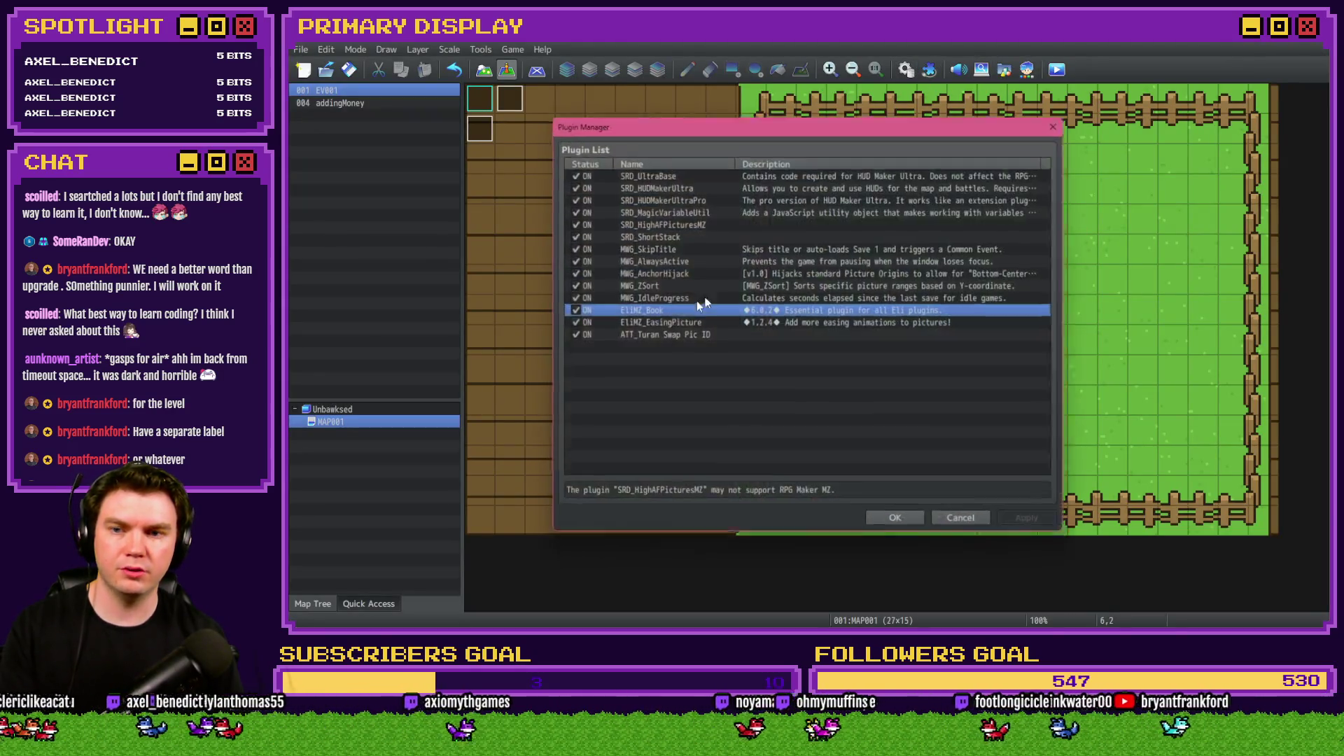
double_click(696, 322)
double_click(575, 171)
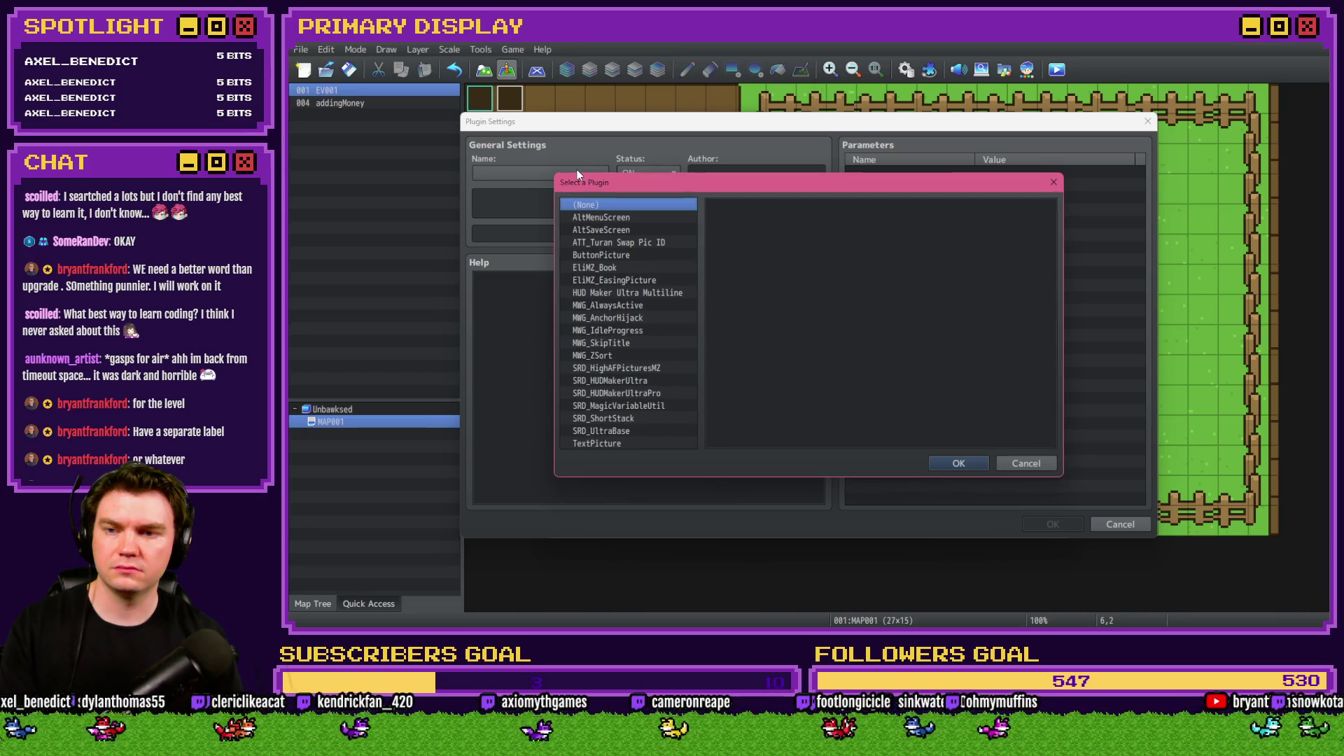
In File Explorer, rename the plugin file to SRD_HUD Maker Ultra Multiline.js.
key("alt+Tab")
key("alt+Tab")
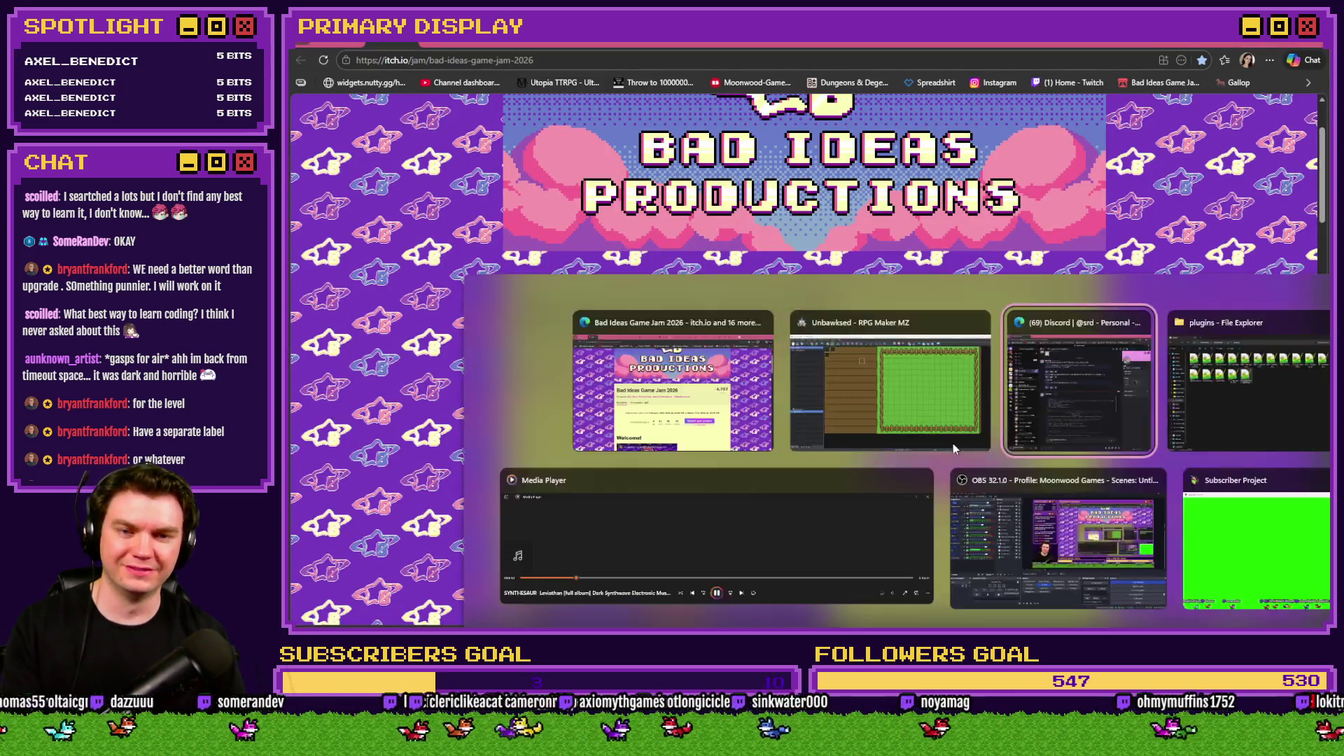
key("alt+Tab")
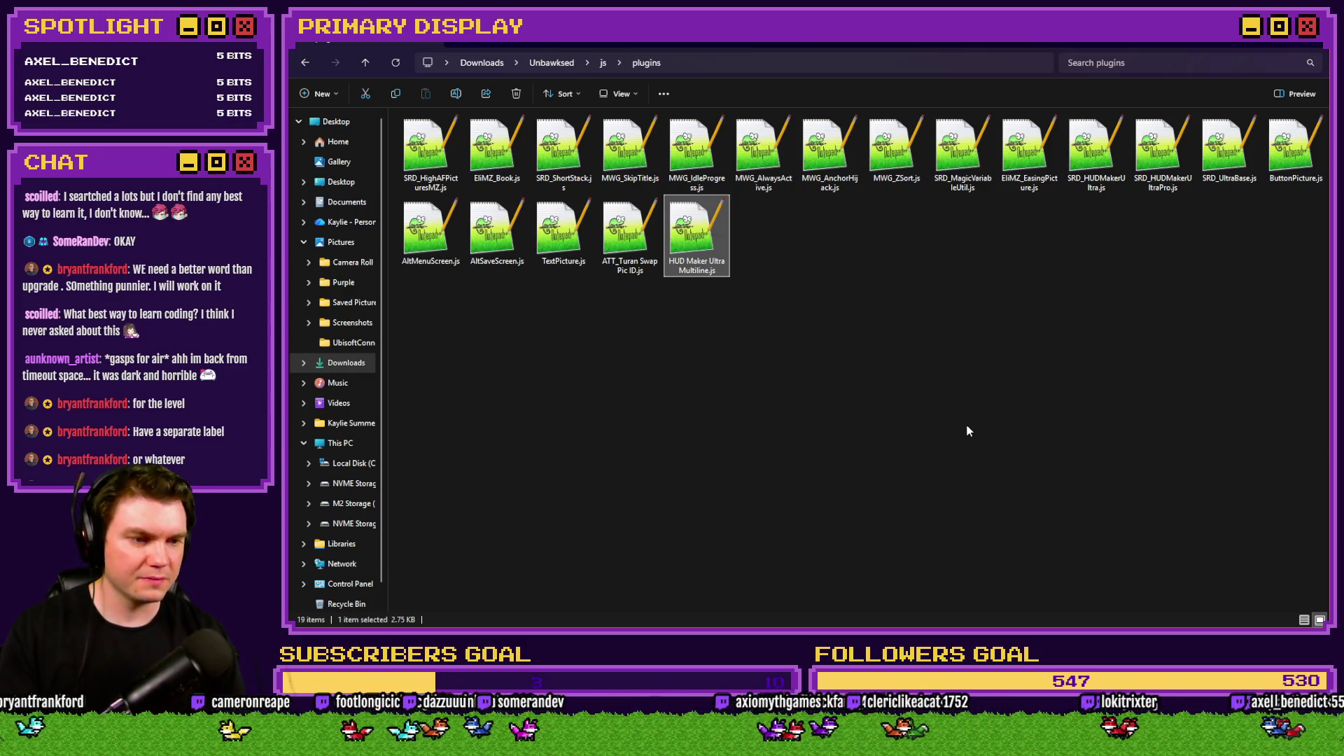
left_click(699, 269)
left_click(671, 264)
type("SRD")
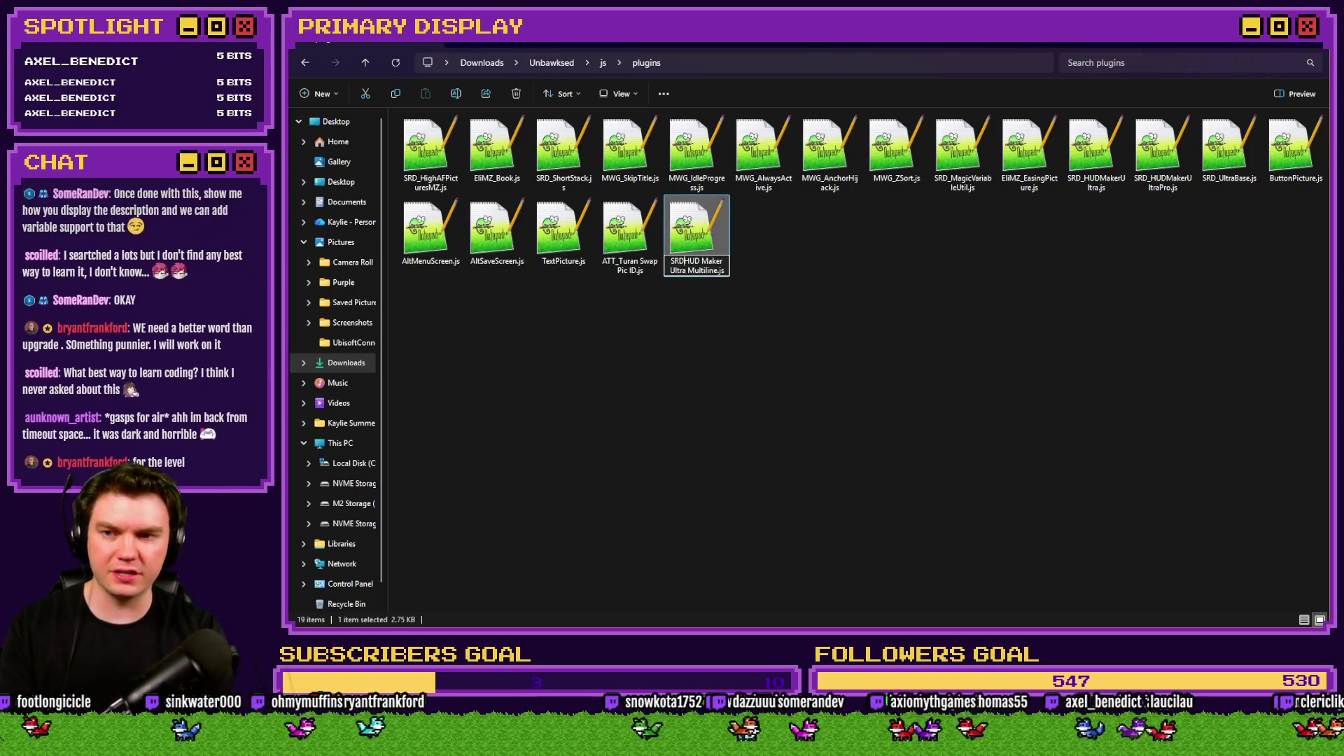
type("_")
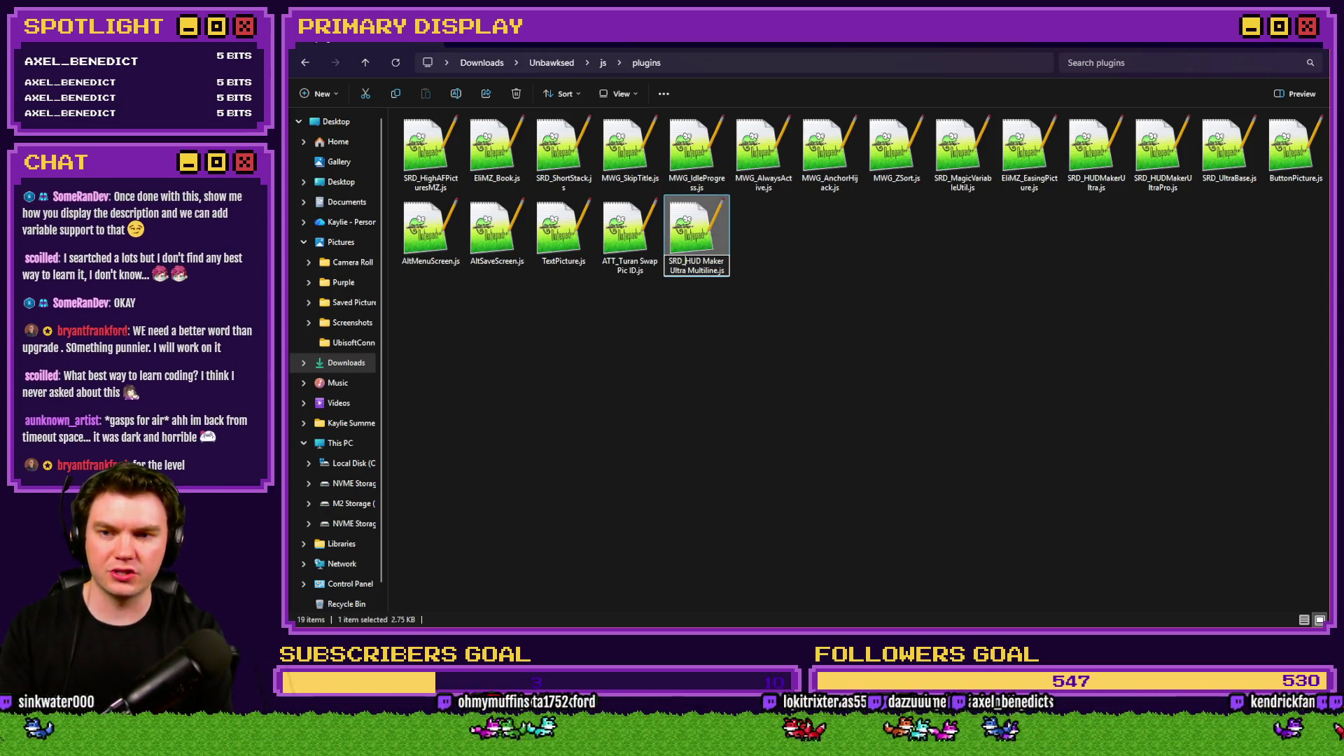
key("Return")
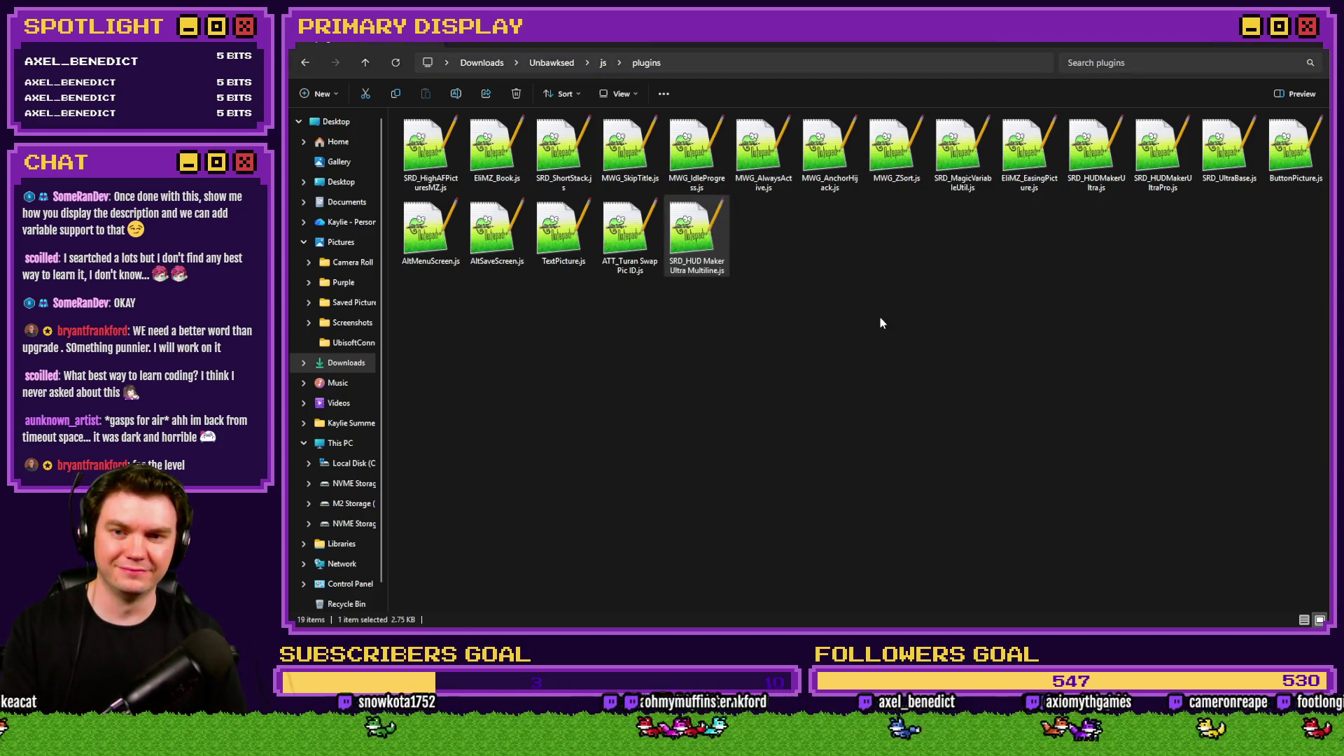
Add SRD_HUD Maker Ultra Multiline to the plugin list and save.
key("alt+Tab")
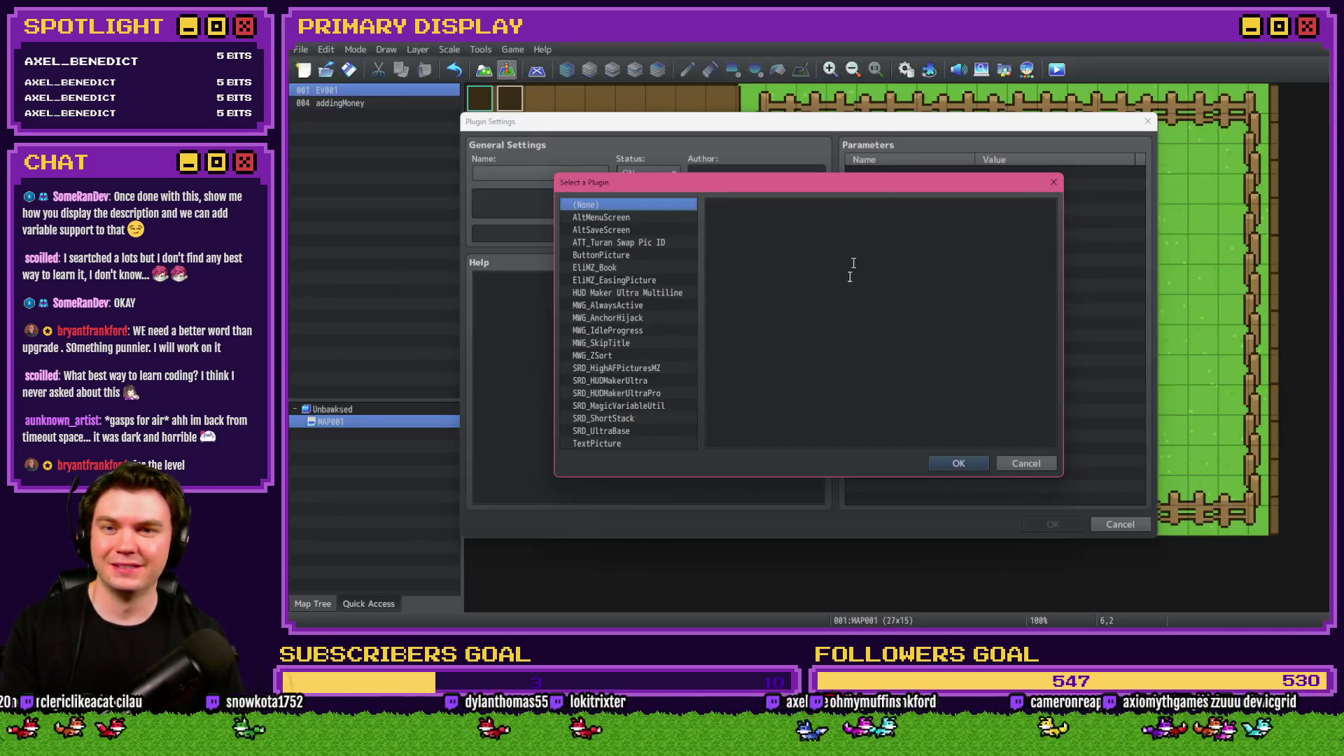
left_click(1029, 459)
left_click(570, 171)
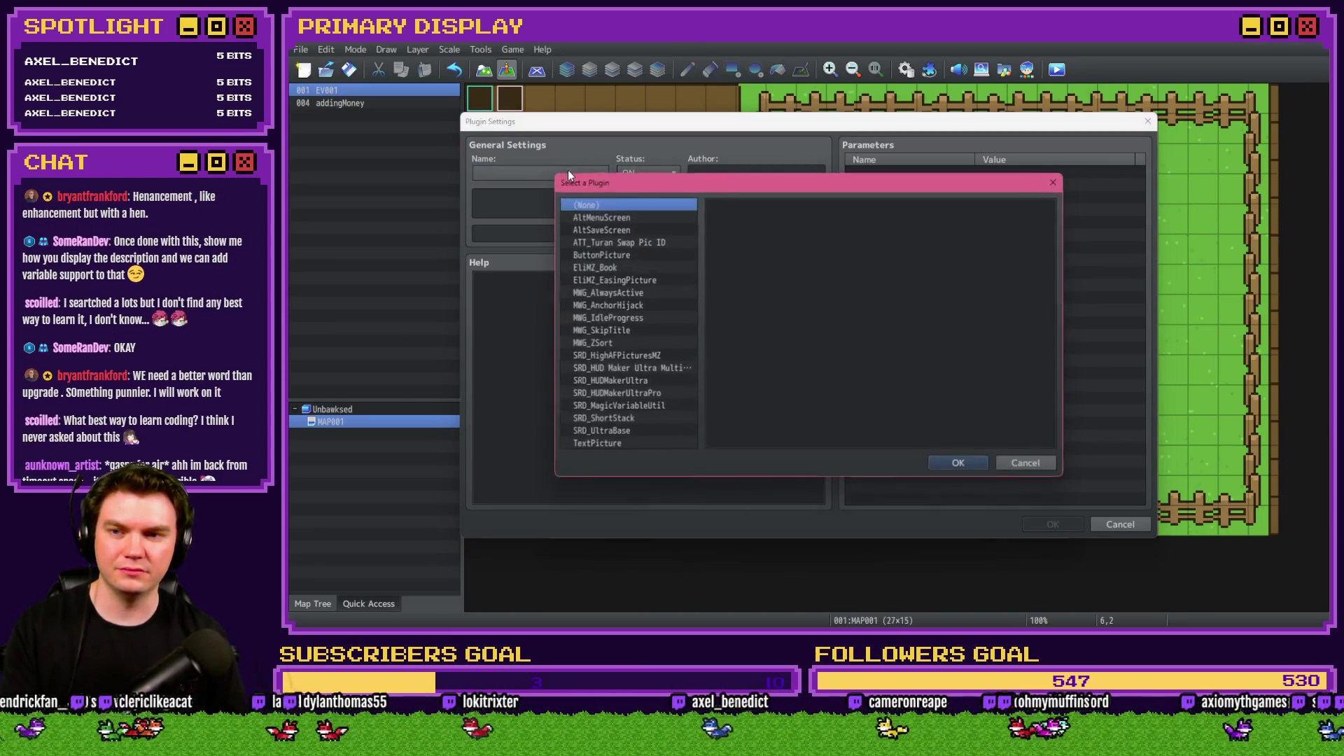
left_click(673, 354)
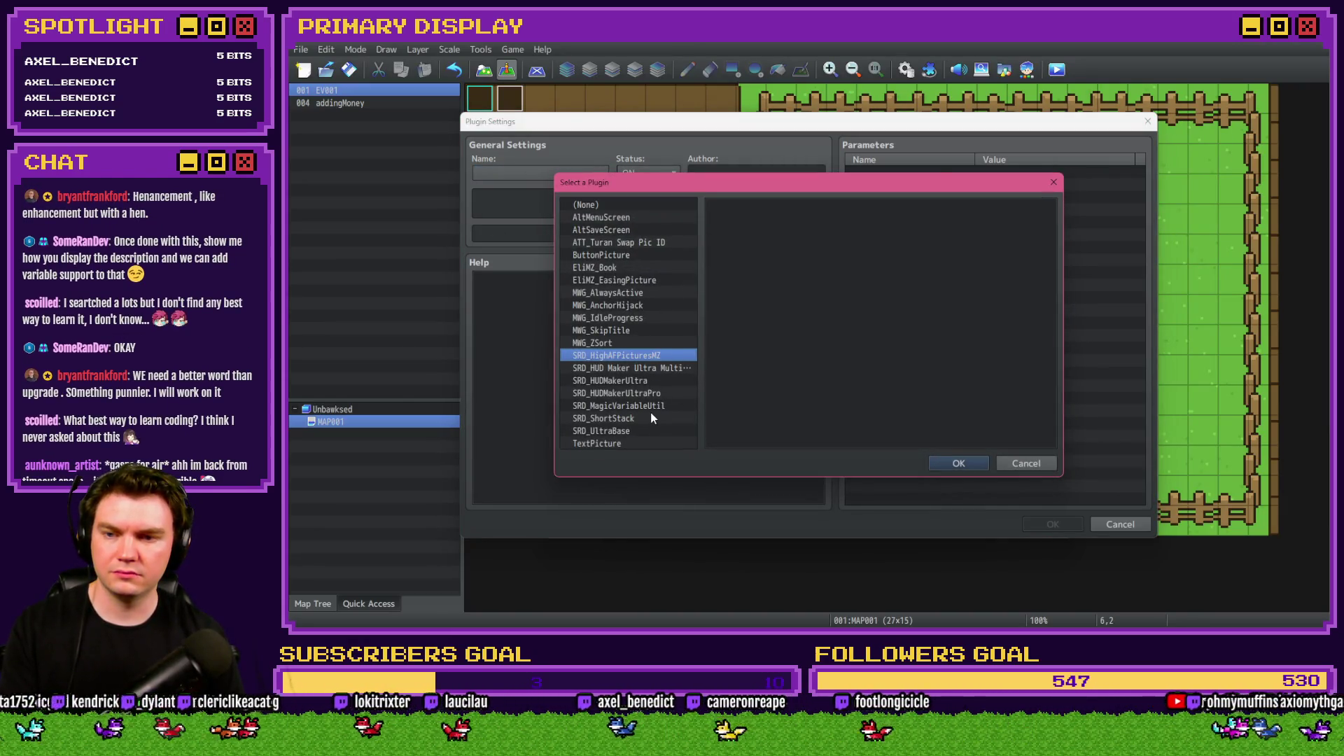
left_click(648, 368)
left_click(952, 464)
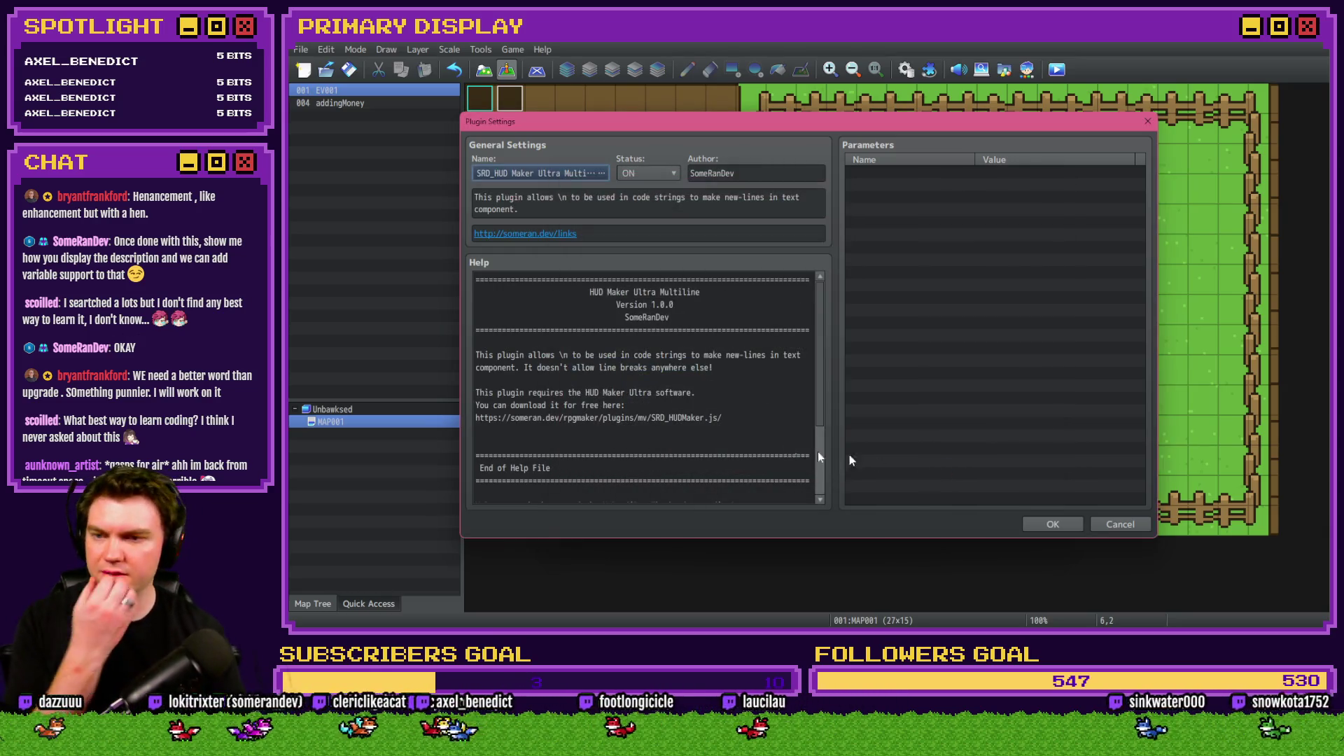
left_click(1049, 522)
left_click(899, 529)
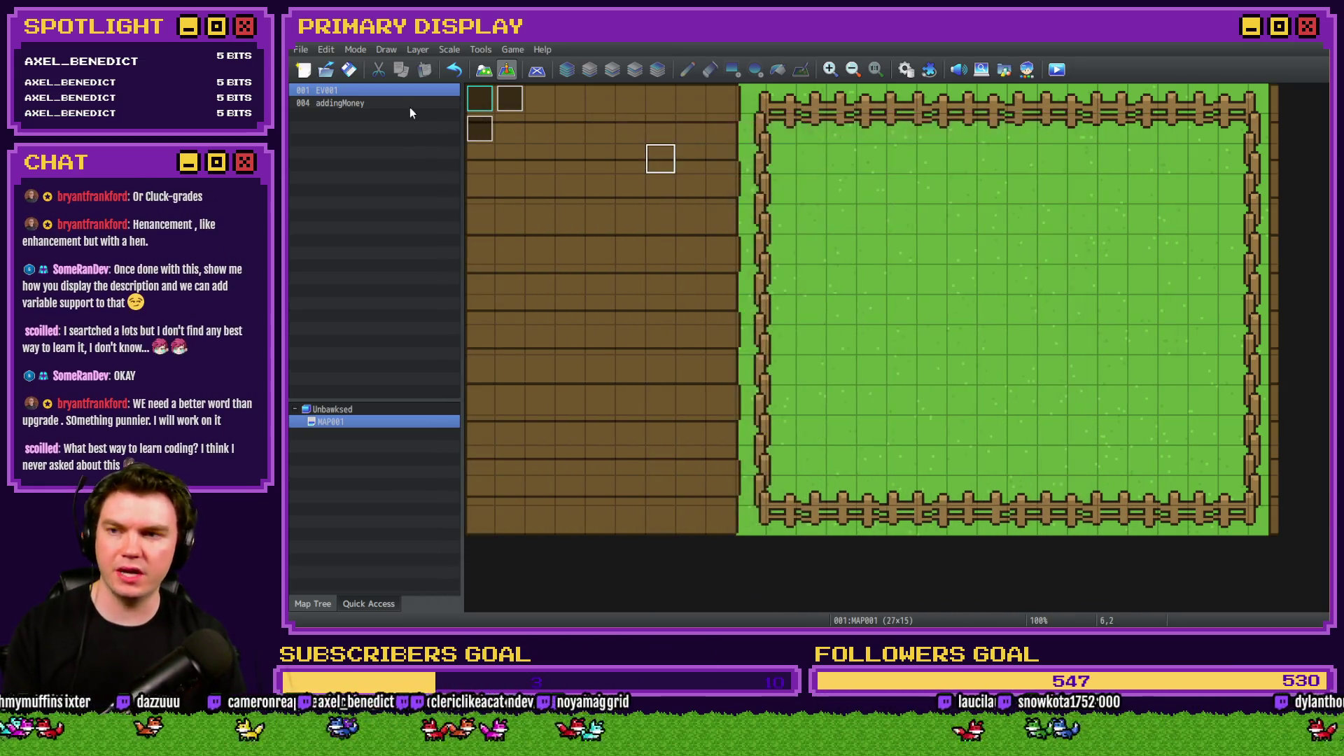
Move the Multiline plugin below SRD_ShortStack and playtest, hitting the newText.split error.
left_click(930, 69)
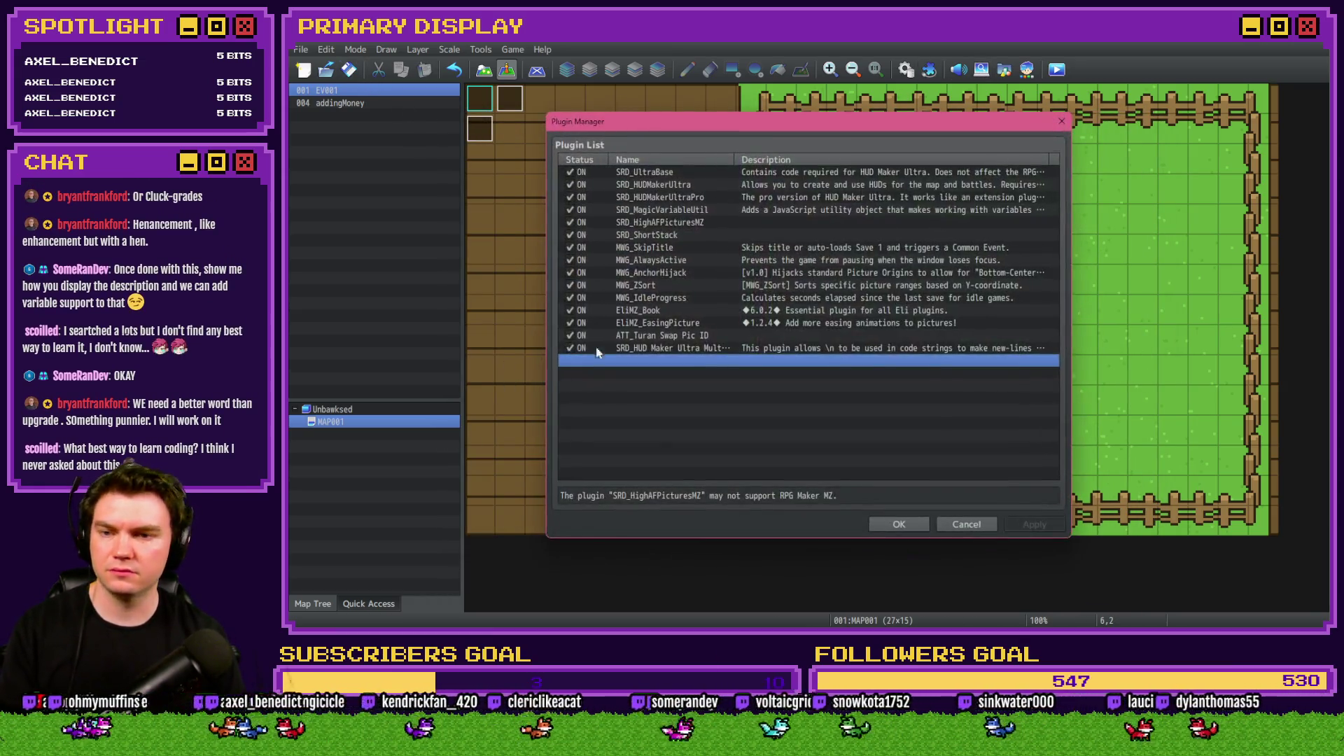
left_click_drag(636, 350, 644, 249)
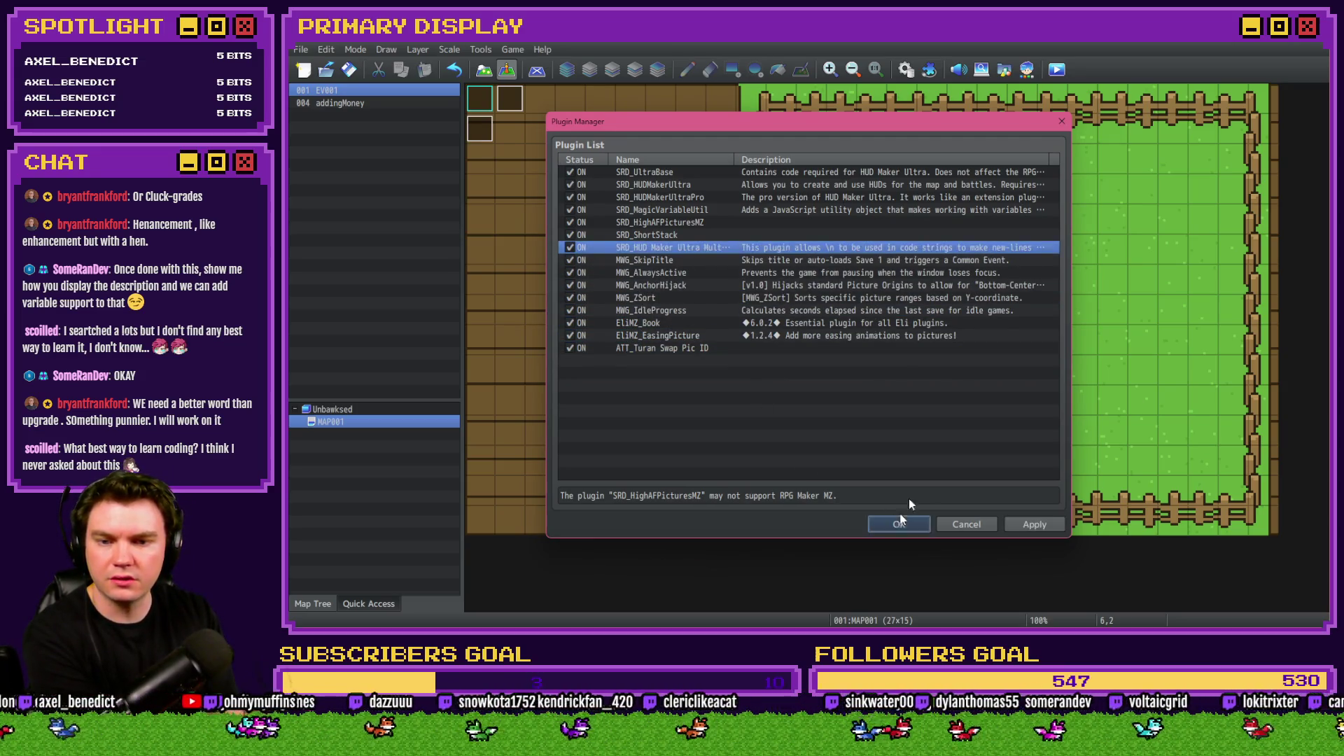
left_click(899, 525)
left_click(1056, 69)
left_click(809, 350)
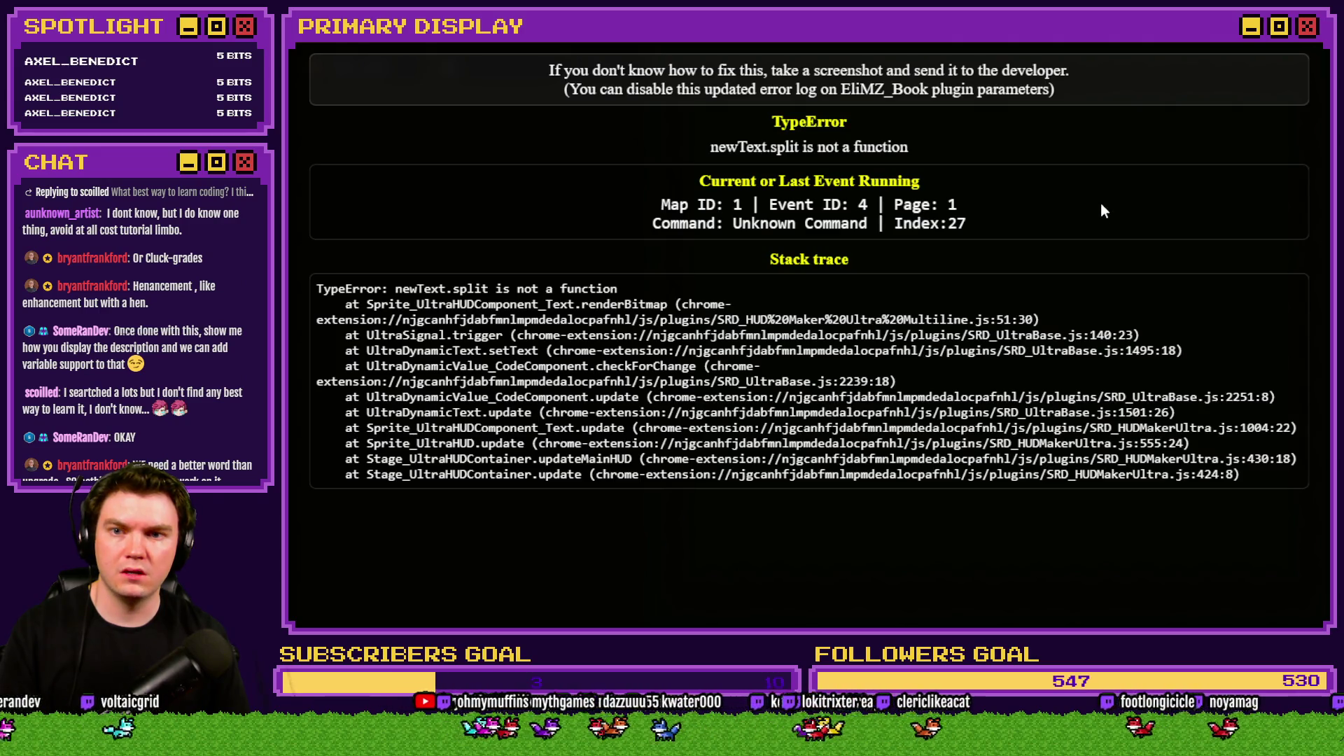
key("alt+F4")
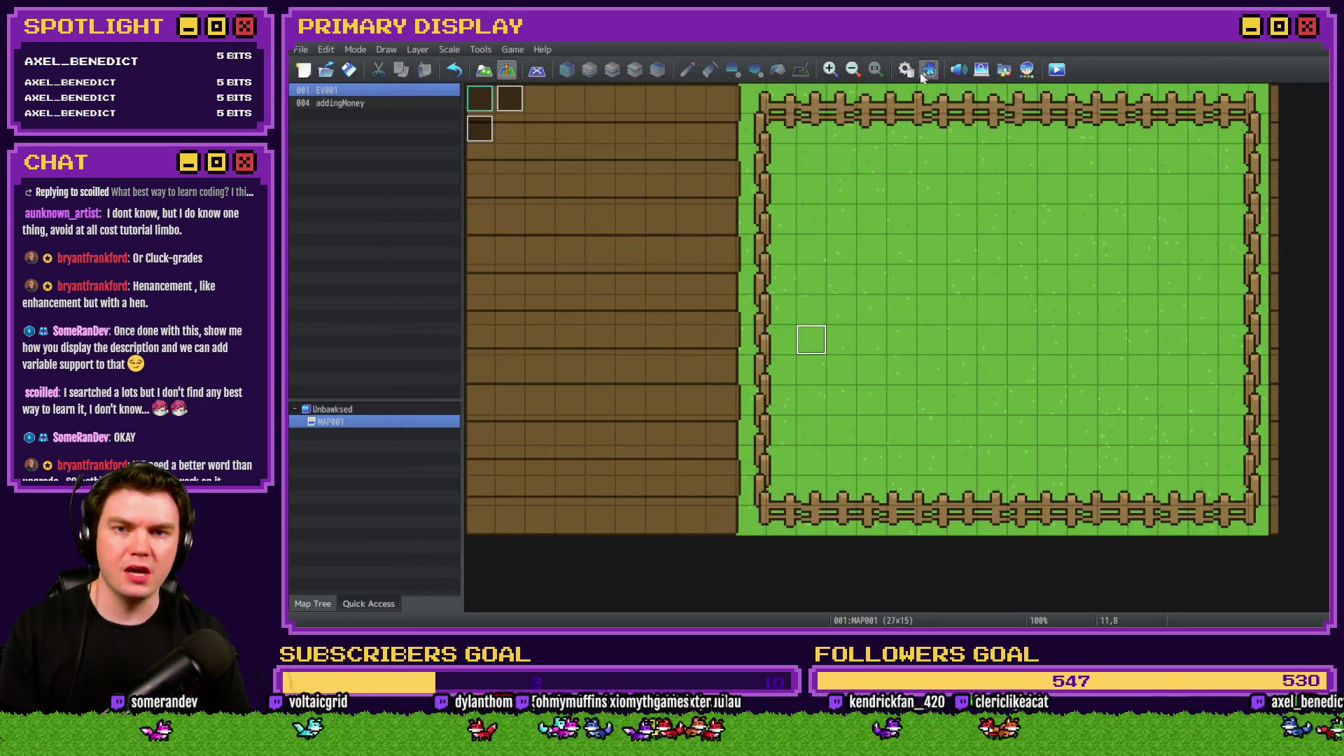
key("alt+Tab")
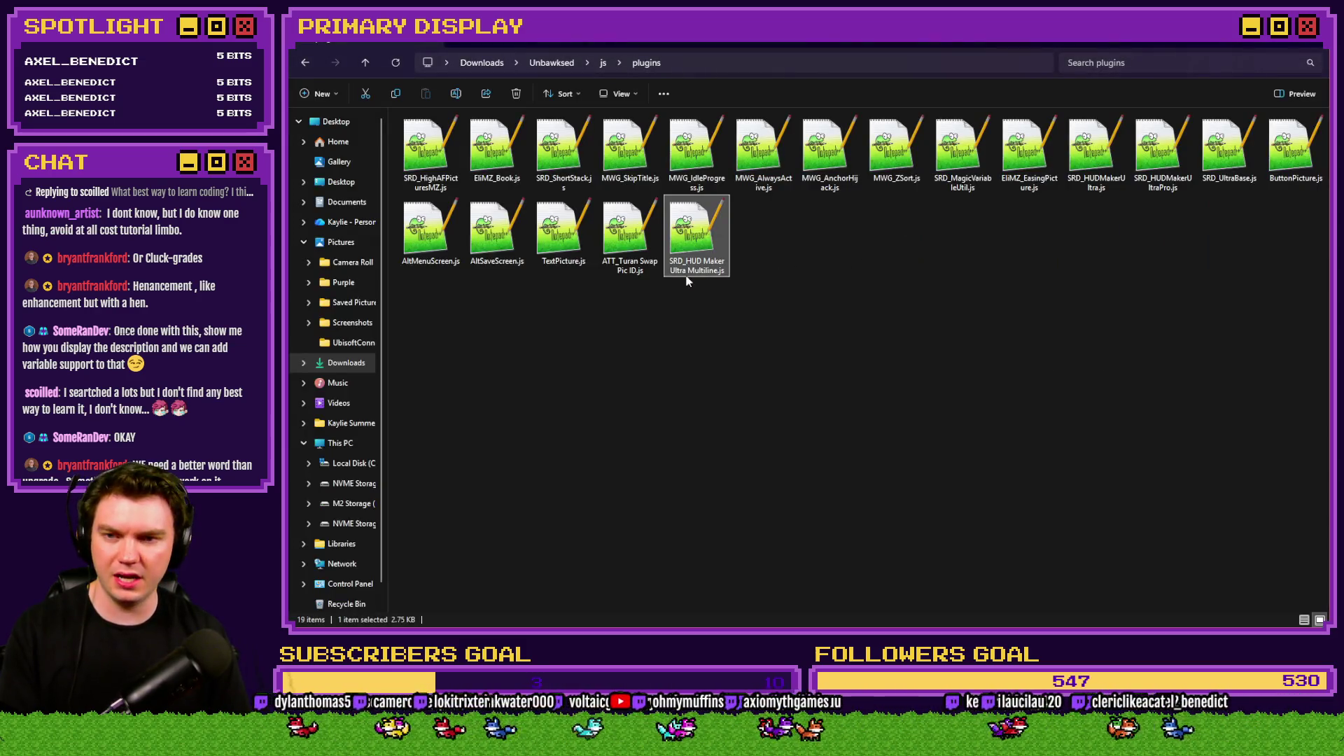
Open SRD_HUD Maker Ultra Multiline.js from File Explorer in Notepad++.
left_click(690, 267)
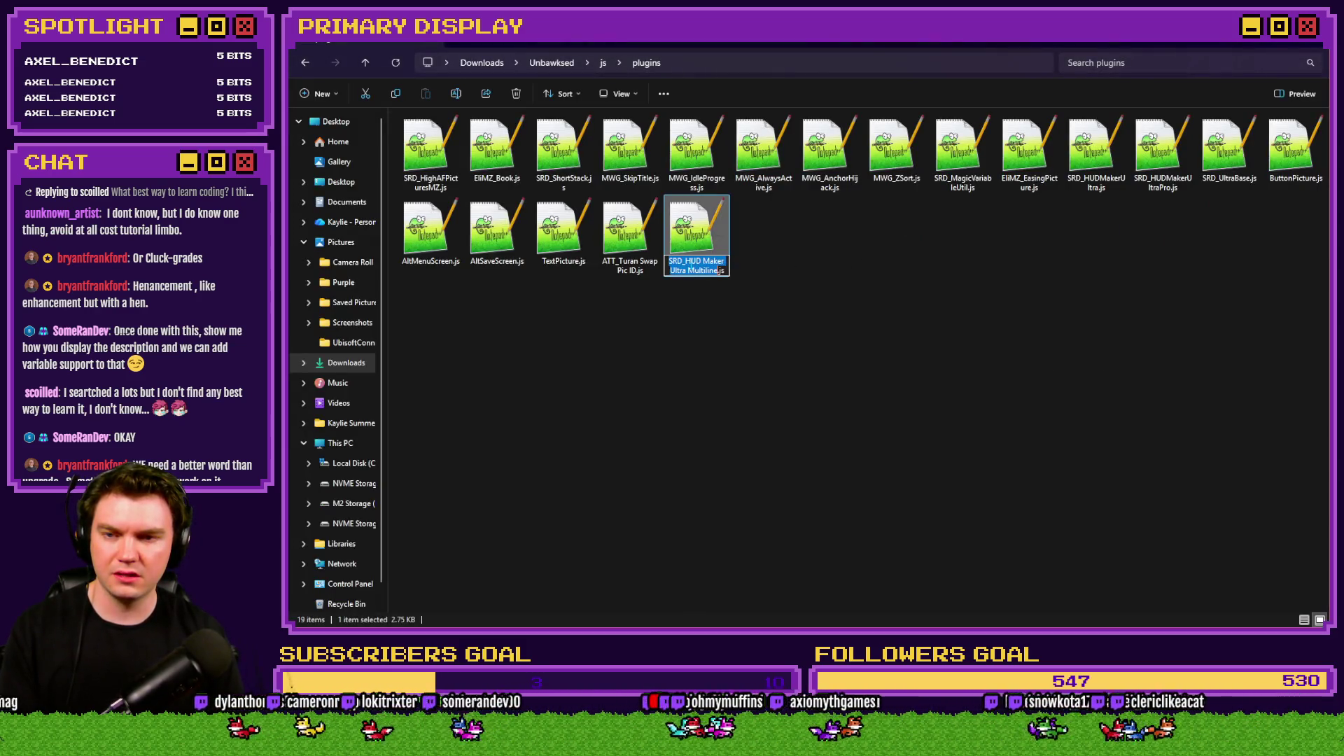
left_click_drag(686, 261, 713, 273)
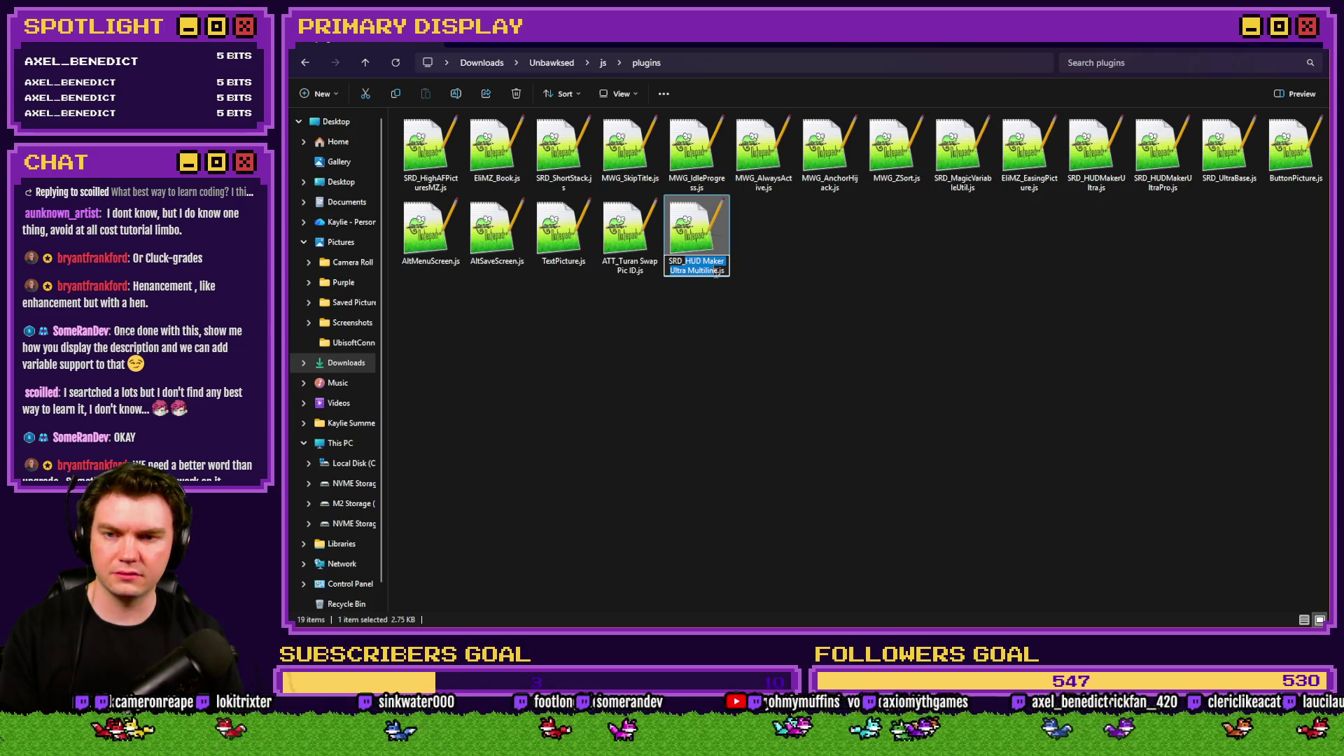
left_click(750, 258)
double_click(697, 231)
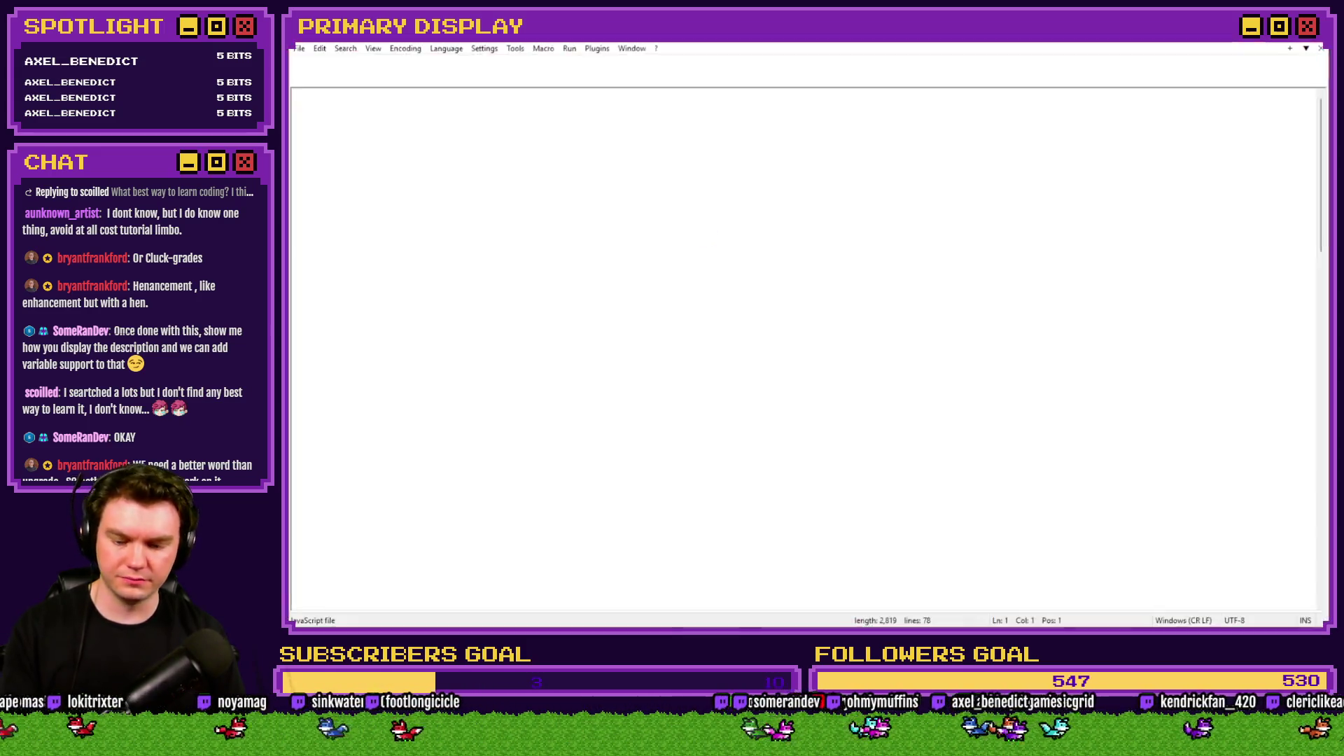
Search the source for 'HUD Maker Ultra Multiline', found only in the help header, then return to RPG Maker.
key("ctrl+f")
type("HUD Maker Ultra Multiline")
left_click(1066, 203)
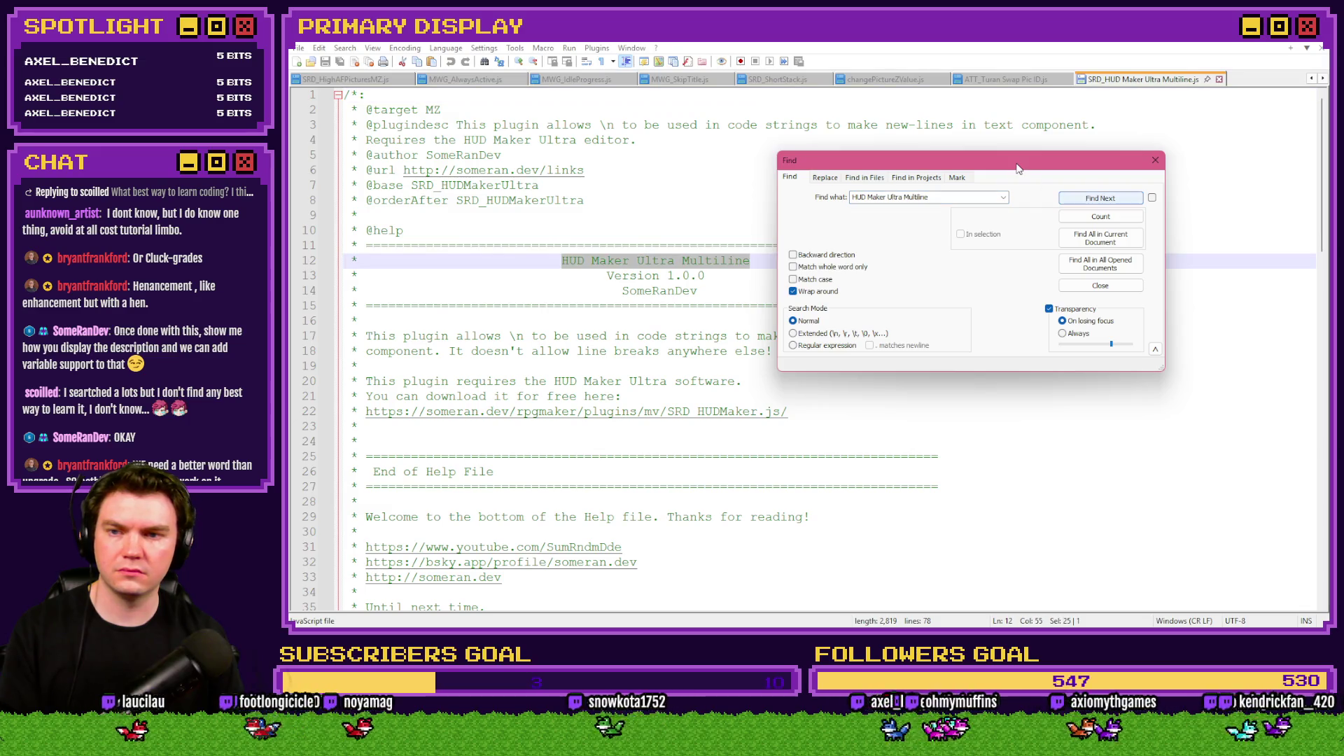
left_click(1116, 201)
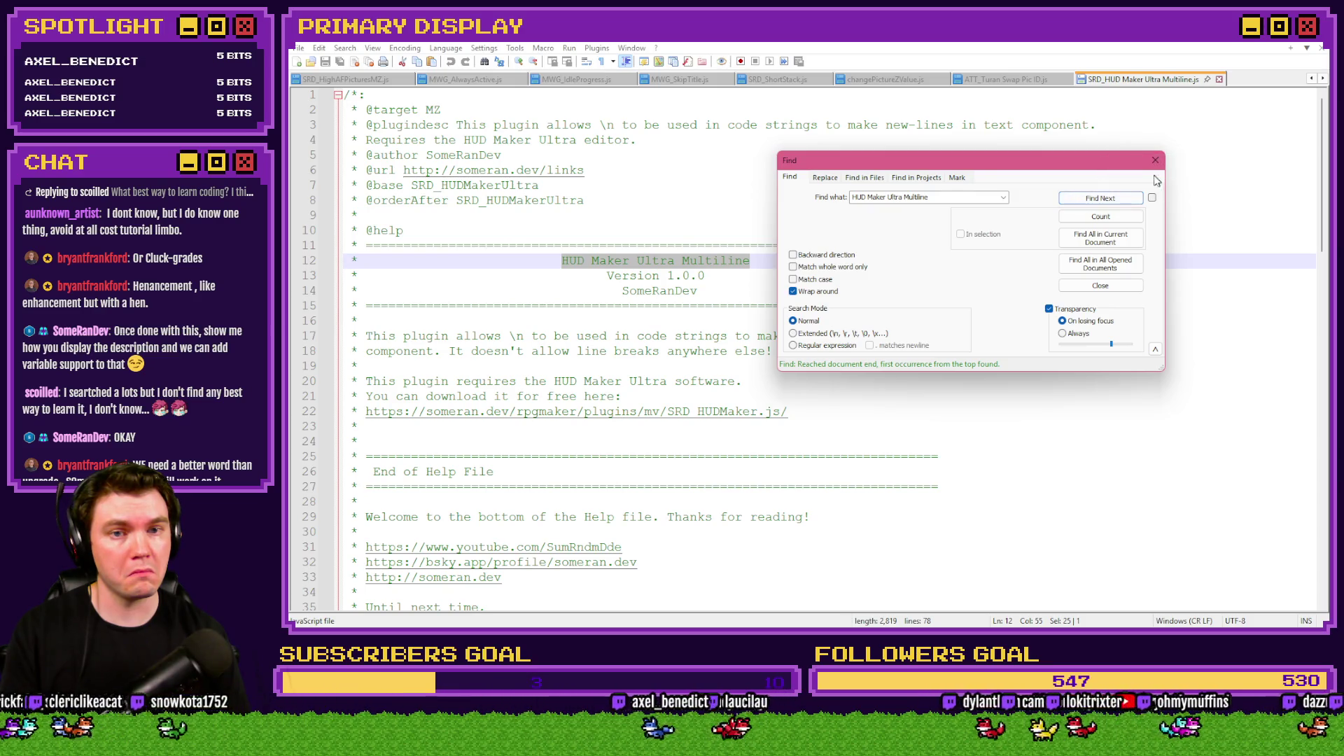
key("Escape")
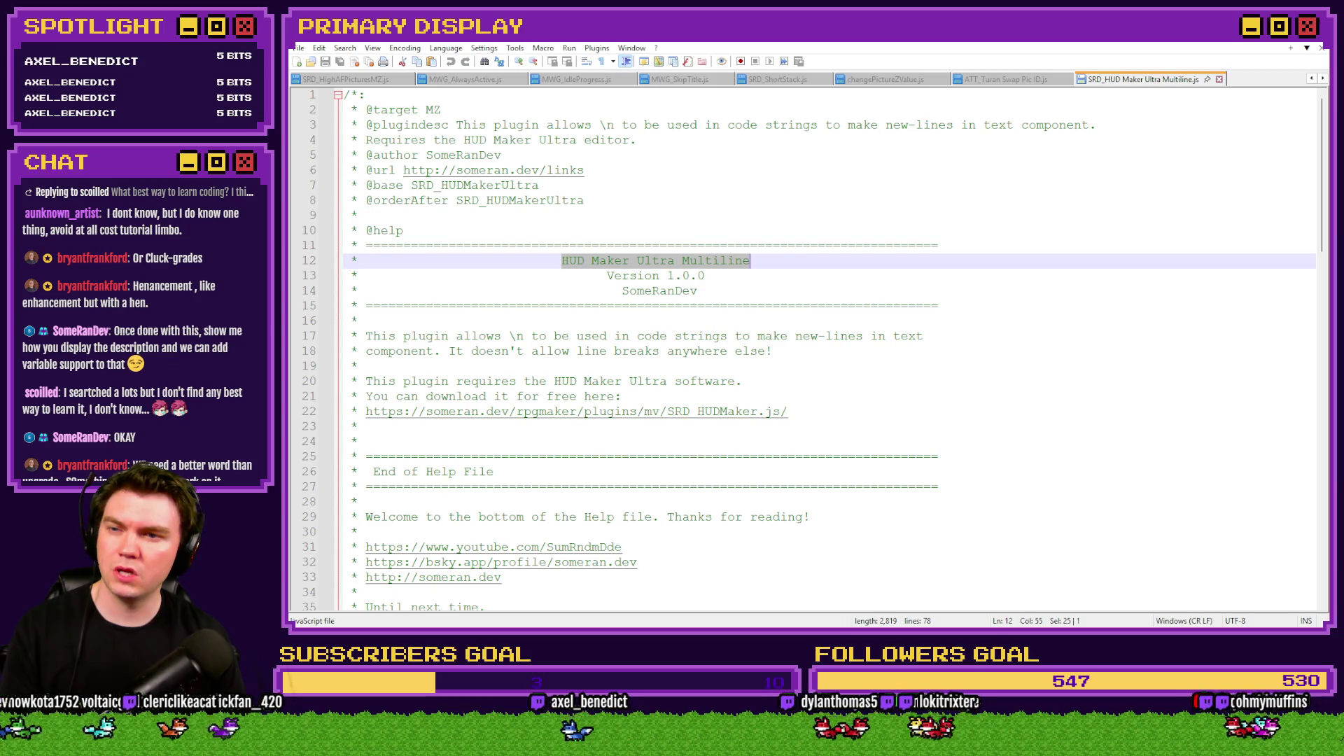
key("alt+Tab")
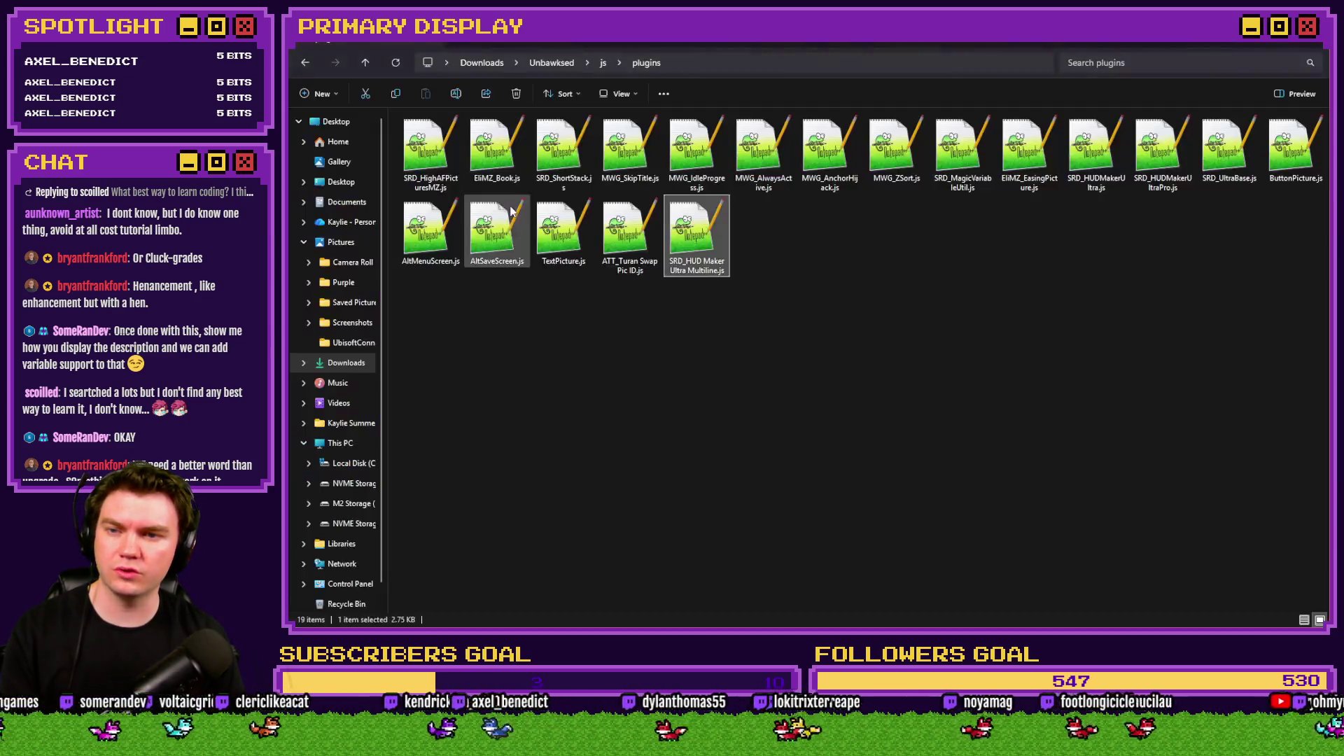
key("alt+Tab")
key("Tab")
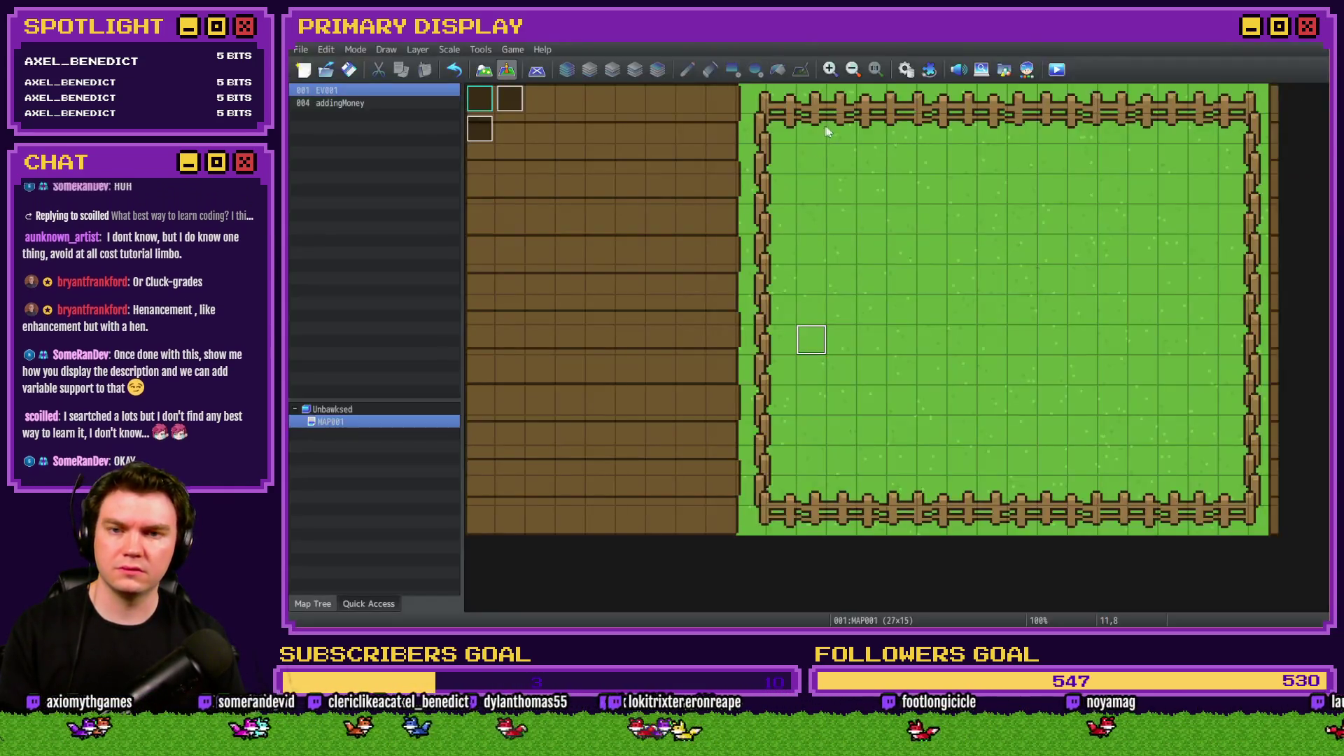
left_click(928, 70)
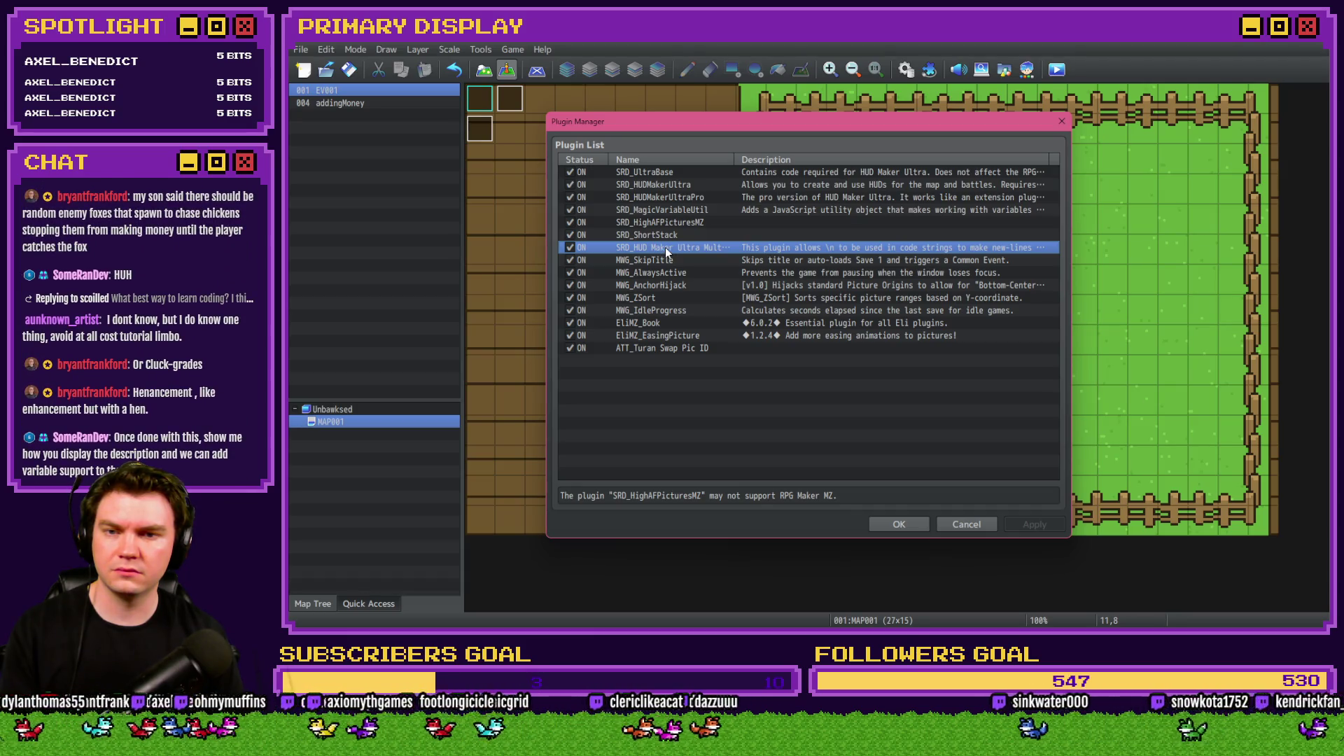
left_click(909, 525)
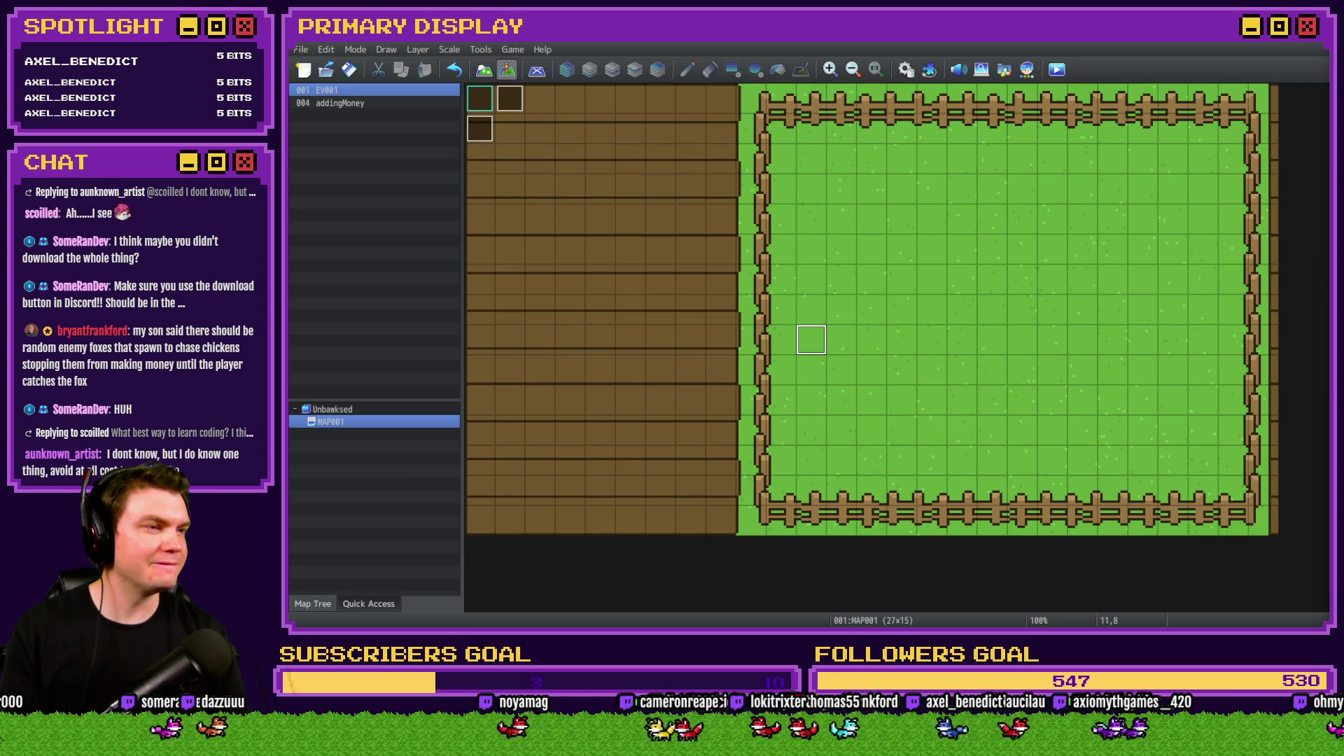
key("alt+Tab")
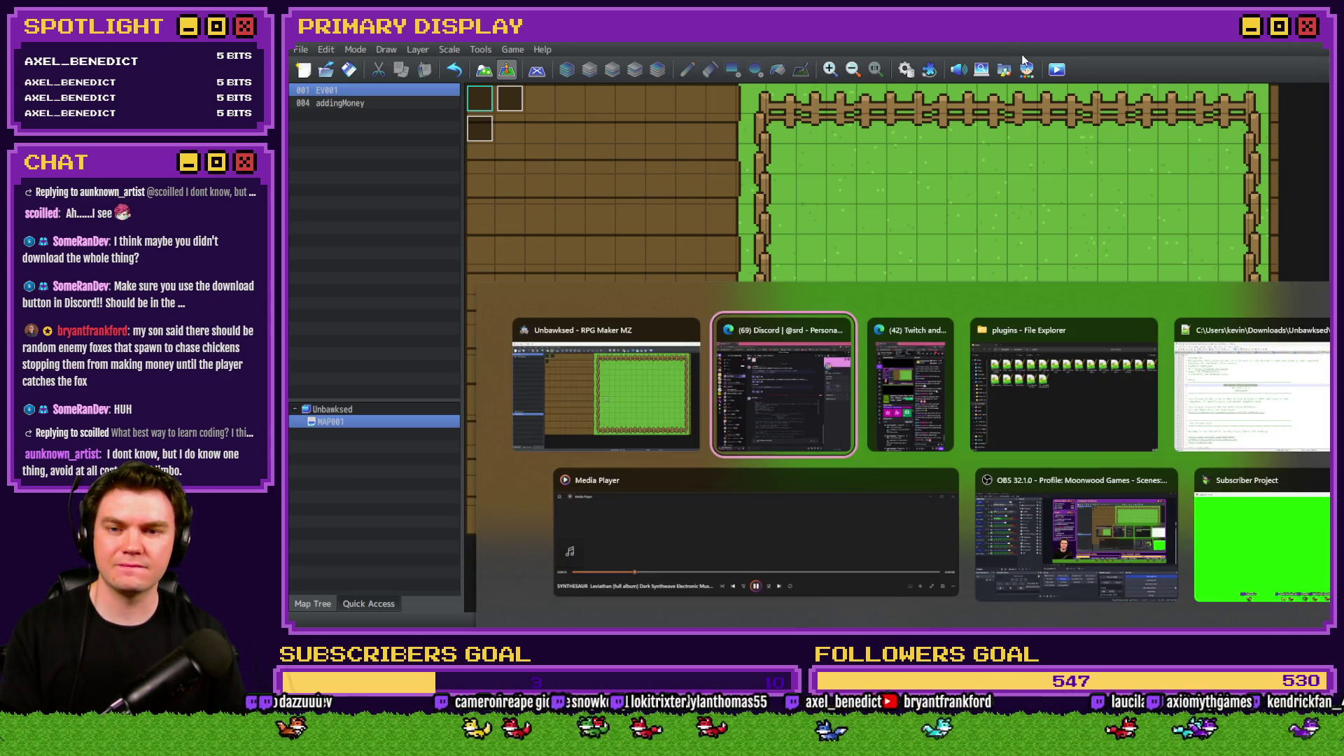
Delete SRD_HUD Maker Ultra Multiline.js and drag in SRD_HUDMakerUltraMultiline.js in its place.
key("Tab")
key("Tab")
left_click(701, 246)
key("Delete")
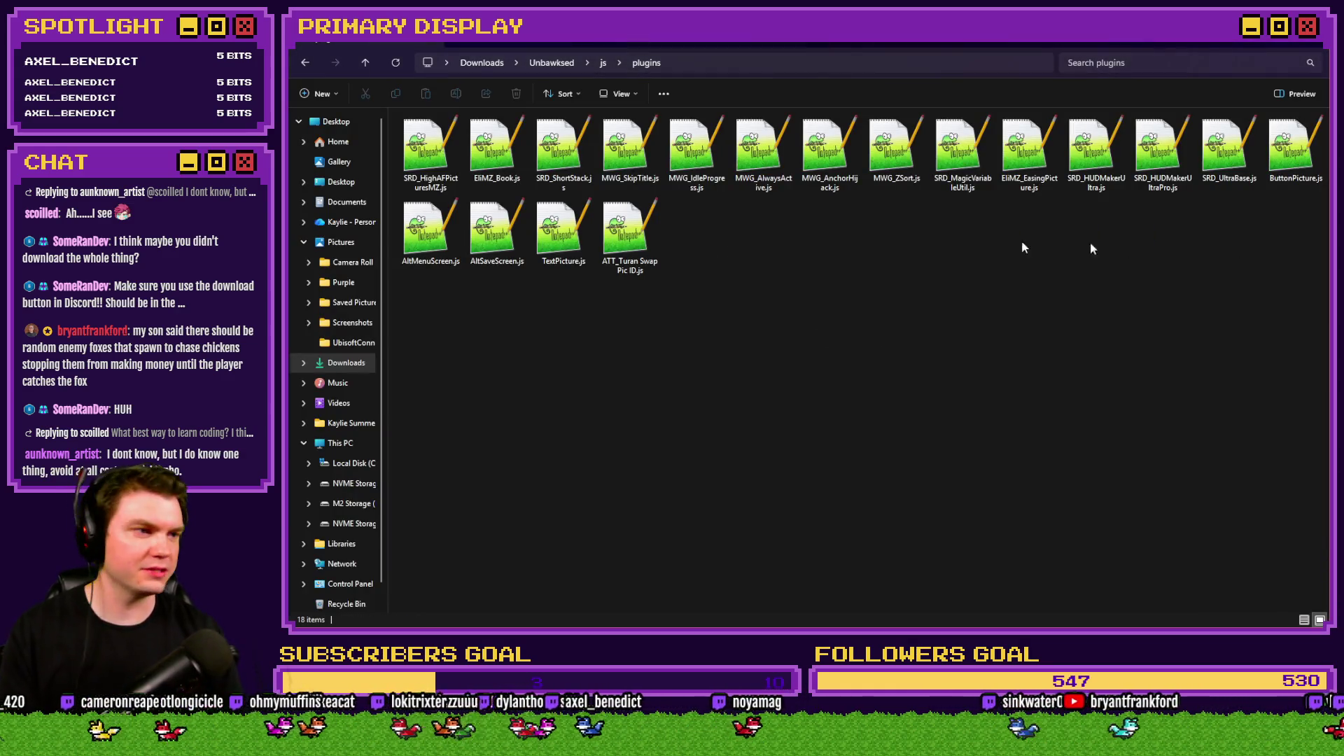
mouse_move(1330, 259)
left_mouse_down()
mouse_move(945, 291)
mouse_move(860, 360)
left_mouse_up()
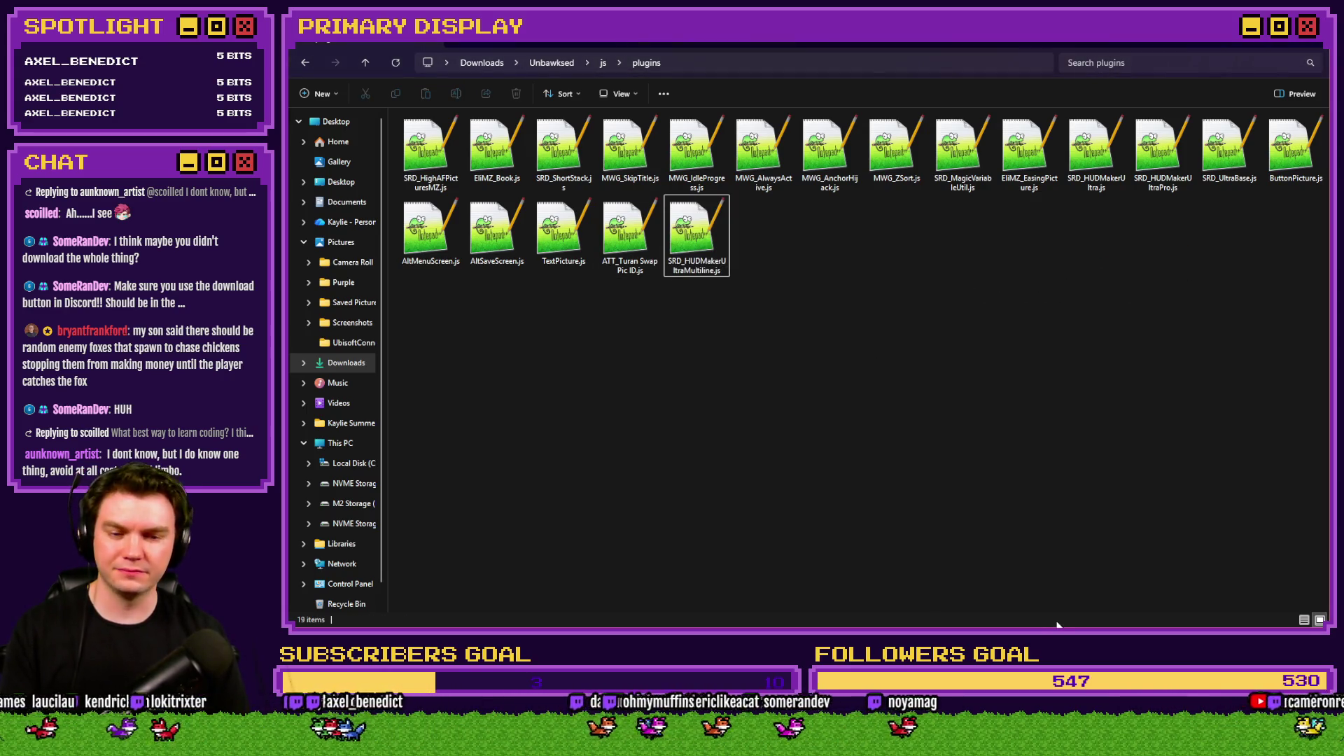
key("alt+Tab")
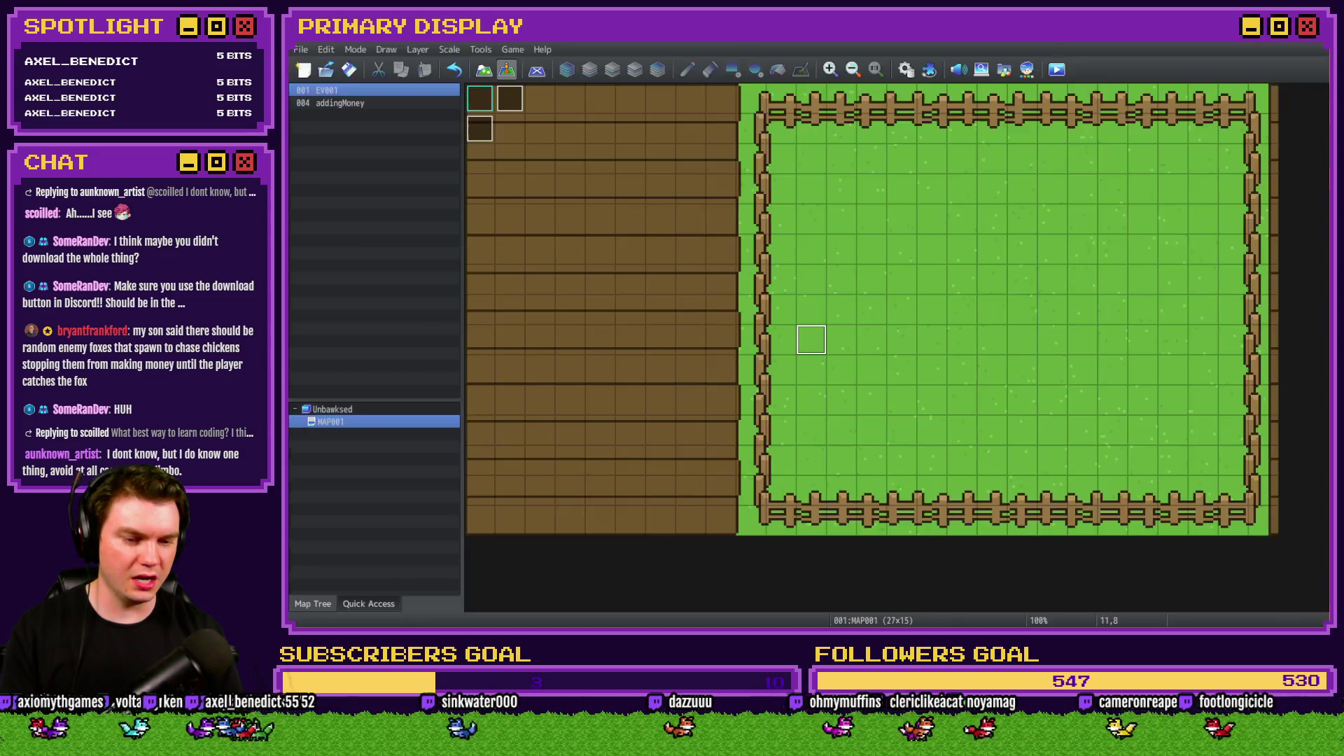
Append SRD_HUDMakerUltraMultiline to the end of the plugin list, save, and start a playtest.
left_click(929, 69)
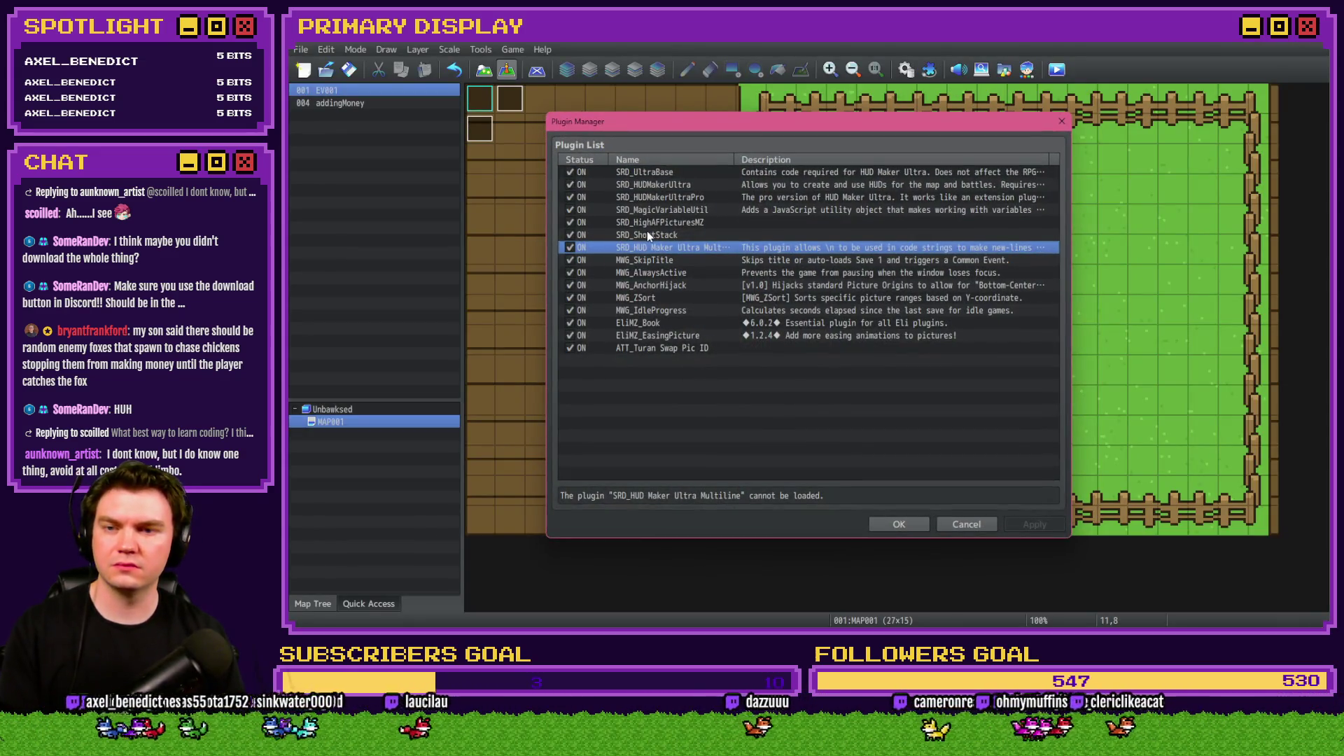
double_click(637, 363)
left_click(590, 175)
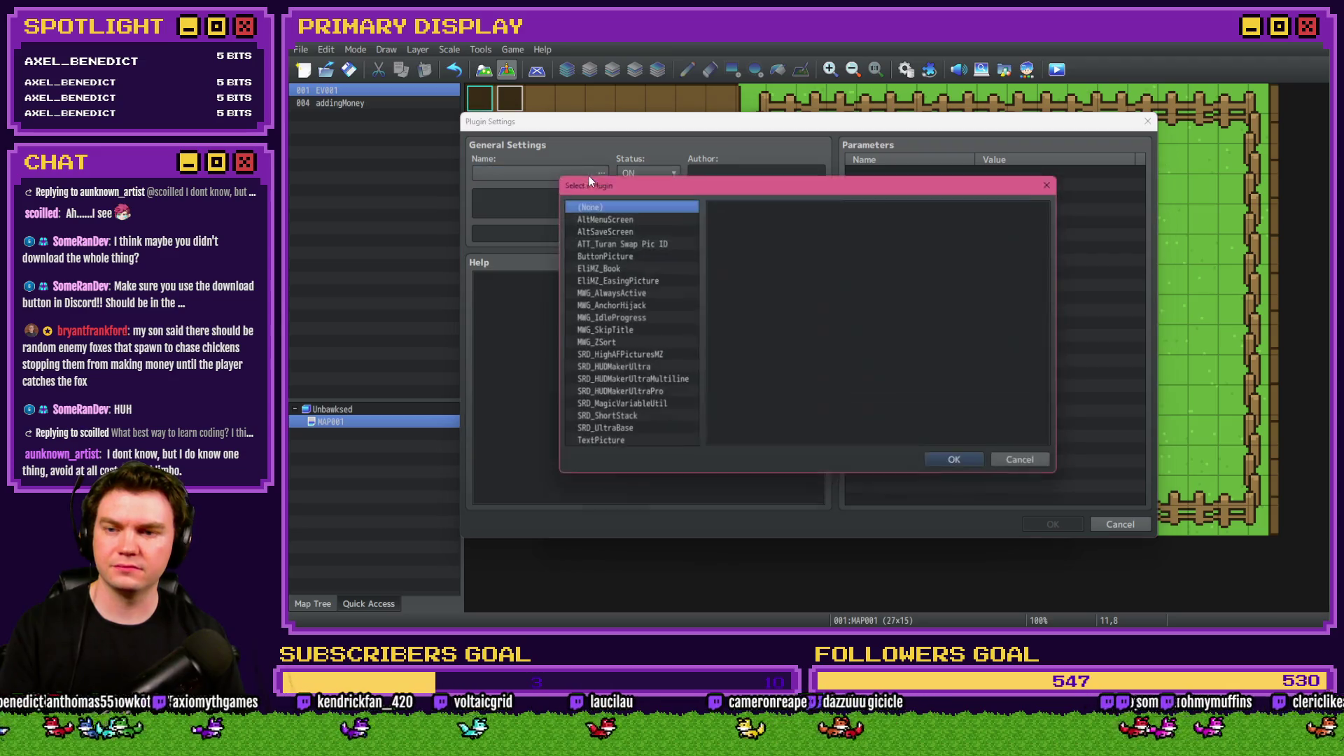
left_click(622, 379)
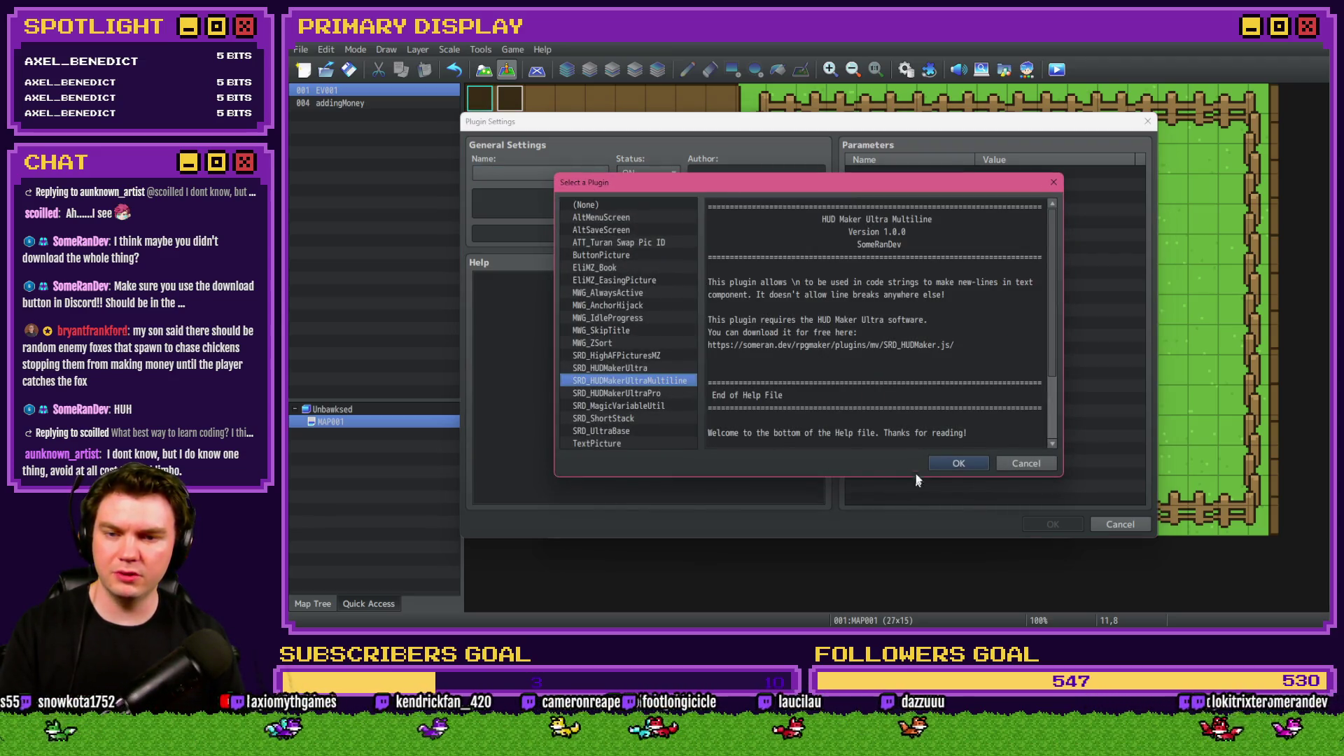
left_click(933, 462)
left_click(1053, 525)
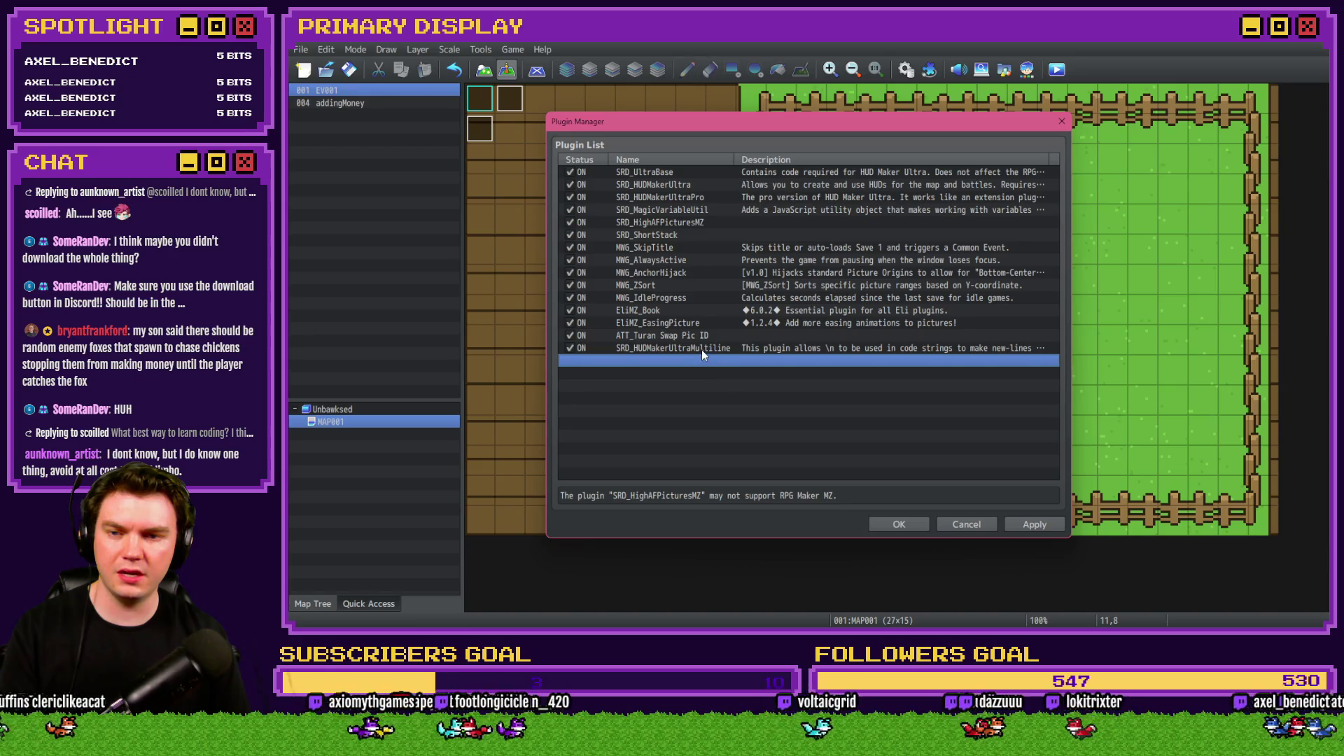
left_click(921, 524)
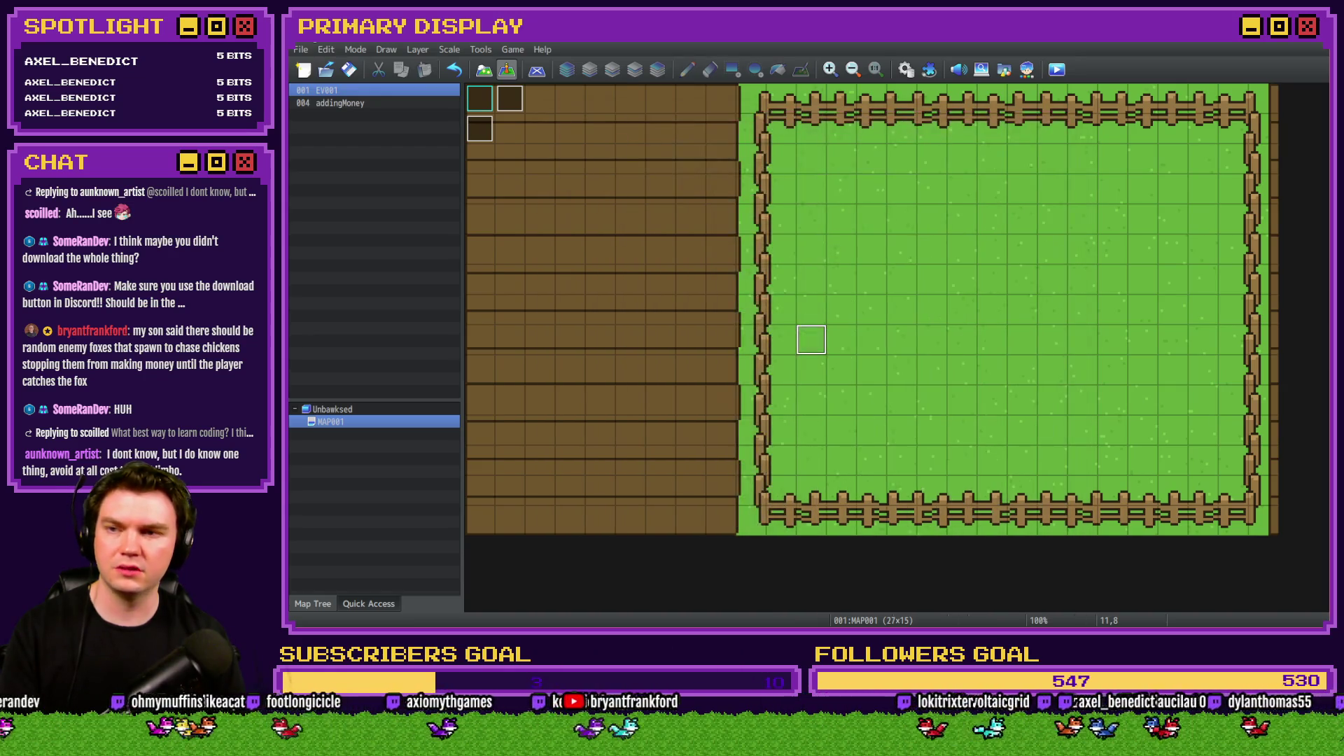
left_click(1057, 69)
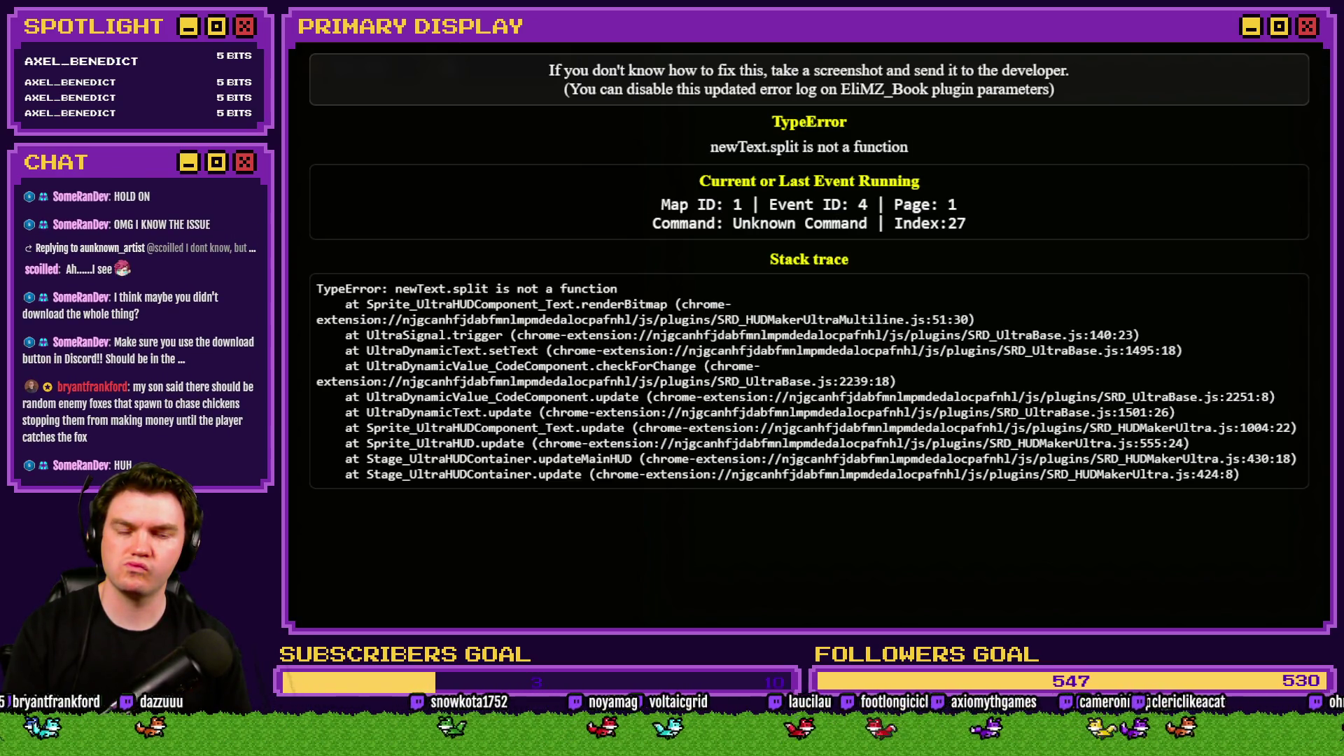
Close the crashed game window and return to the HUD Maker Ultra editor.
key("F4")
key("alt+F4")
key("alt+Tab")
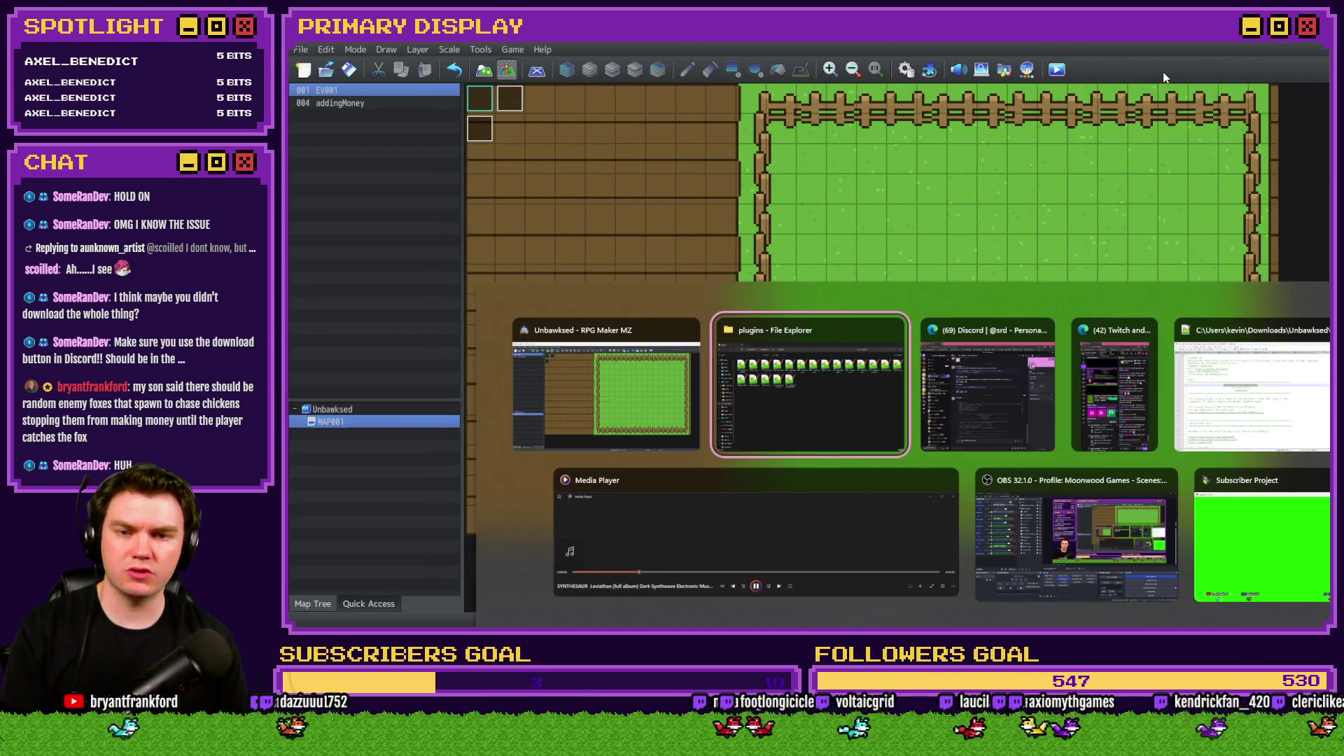
key("Tab")
key("Tab")
key("Tab")
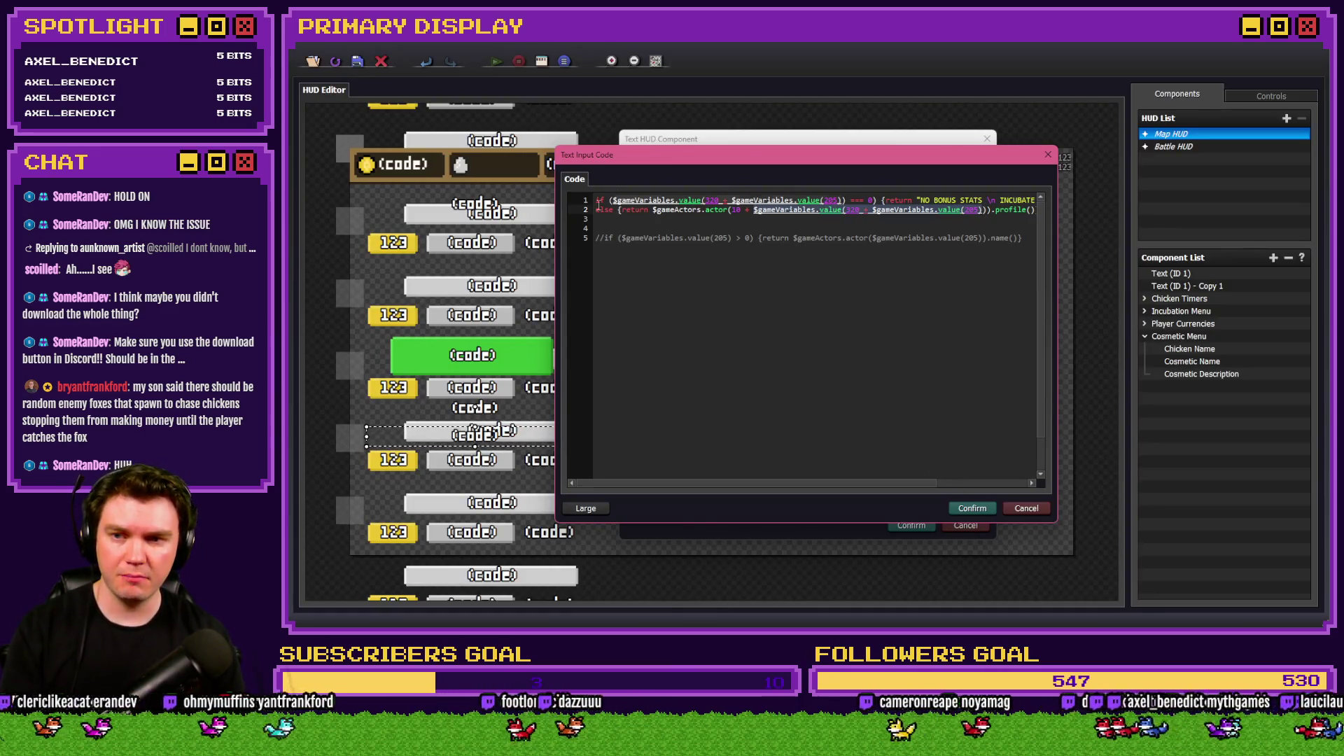
Comment out the second line of the Cosmetic Description code with // and confirm.
type("/")
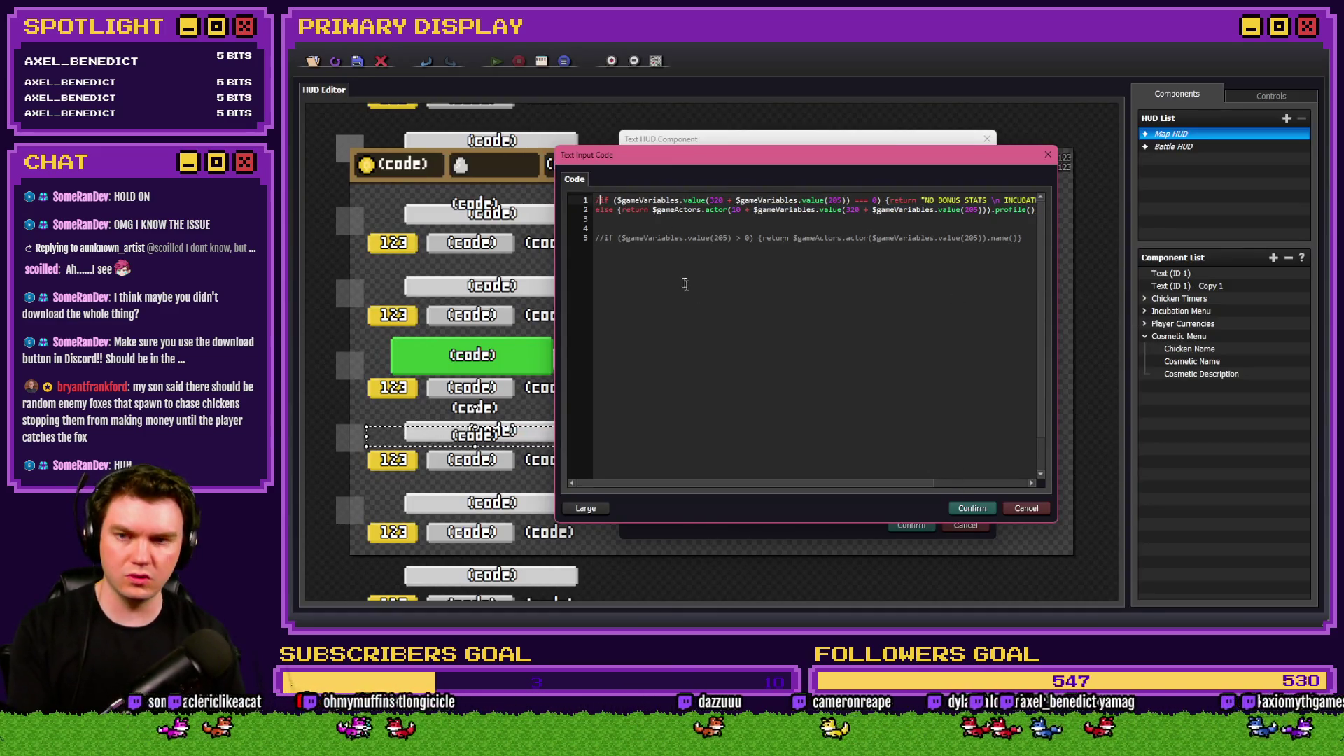
type("/")
left_click(596, 209)
type("//")
left_click(973, 509)
left_click(864, 389)
left_click(912, 525)
Playtest the game with the commented-out description code.
left_click(360, 63)
key("alt+Tab")
left_click(1050, 73)
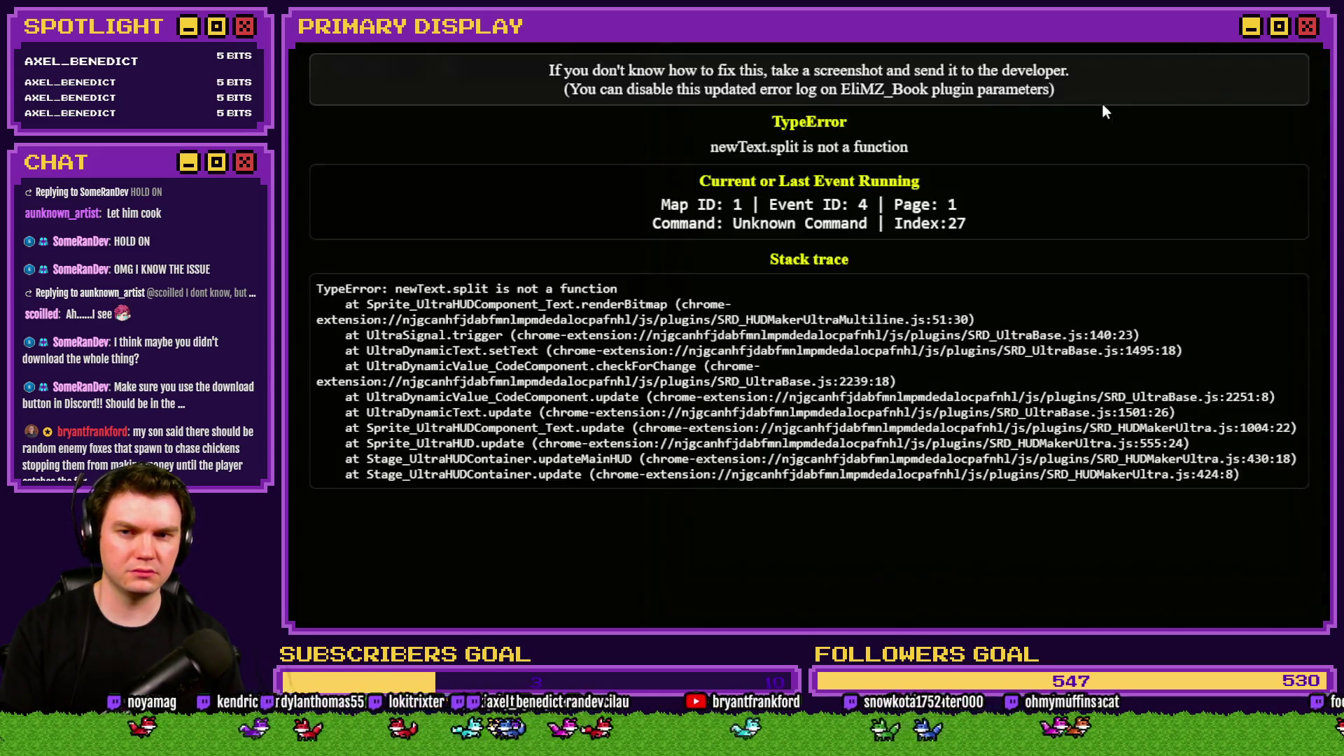
Remove the // markers from the first two Cosmetic Description code lines and confirm.
key("alt+Tab")
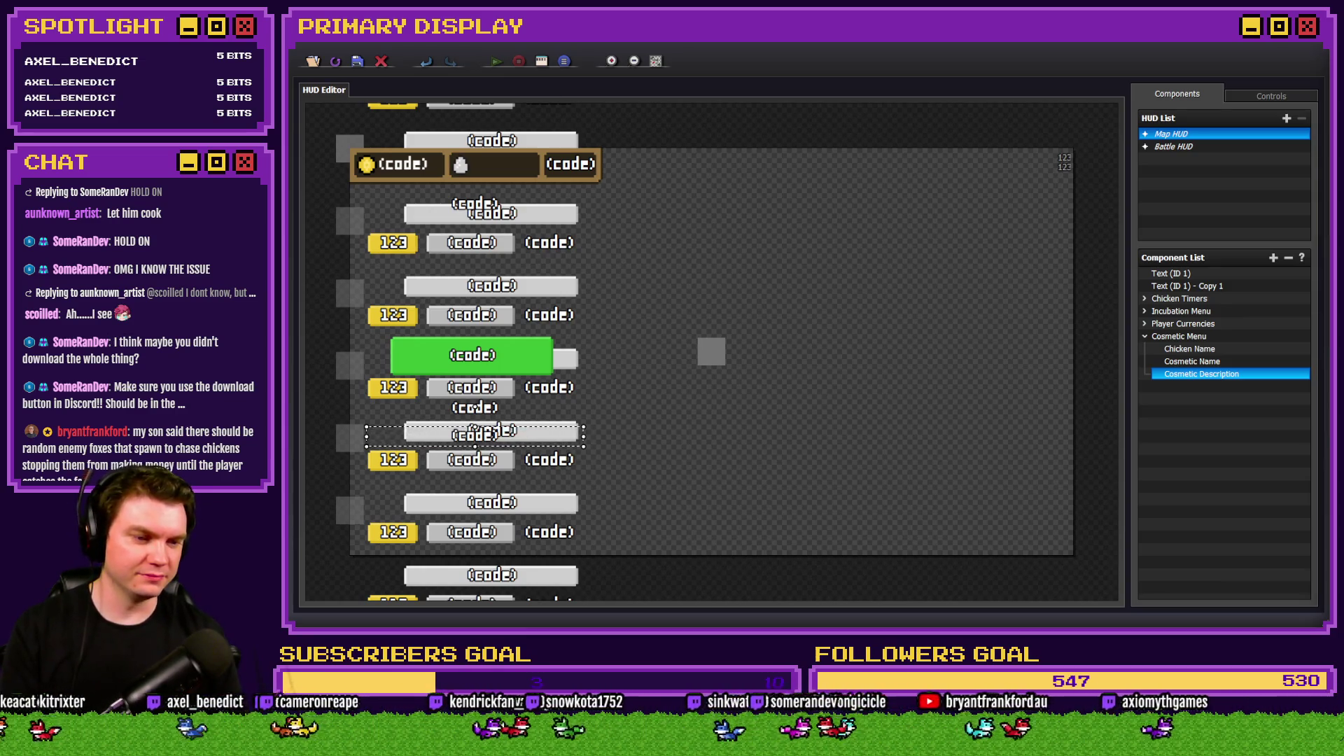
double_click(1197, 373)
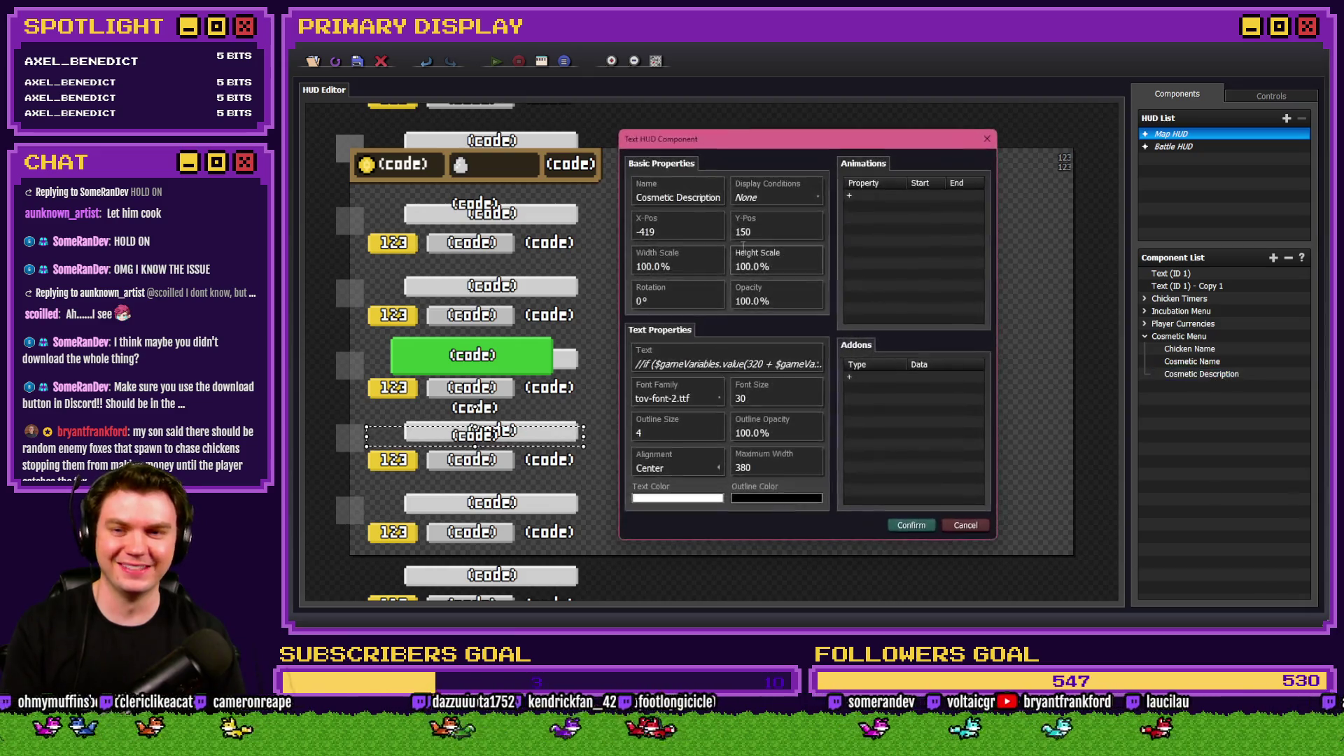
left_click(737, 369)
left_click(742, 335)
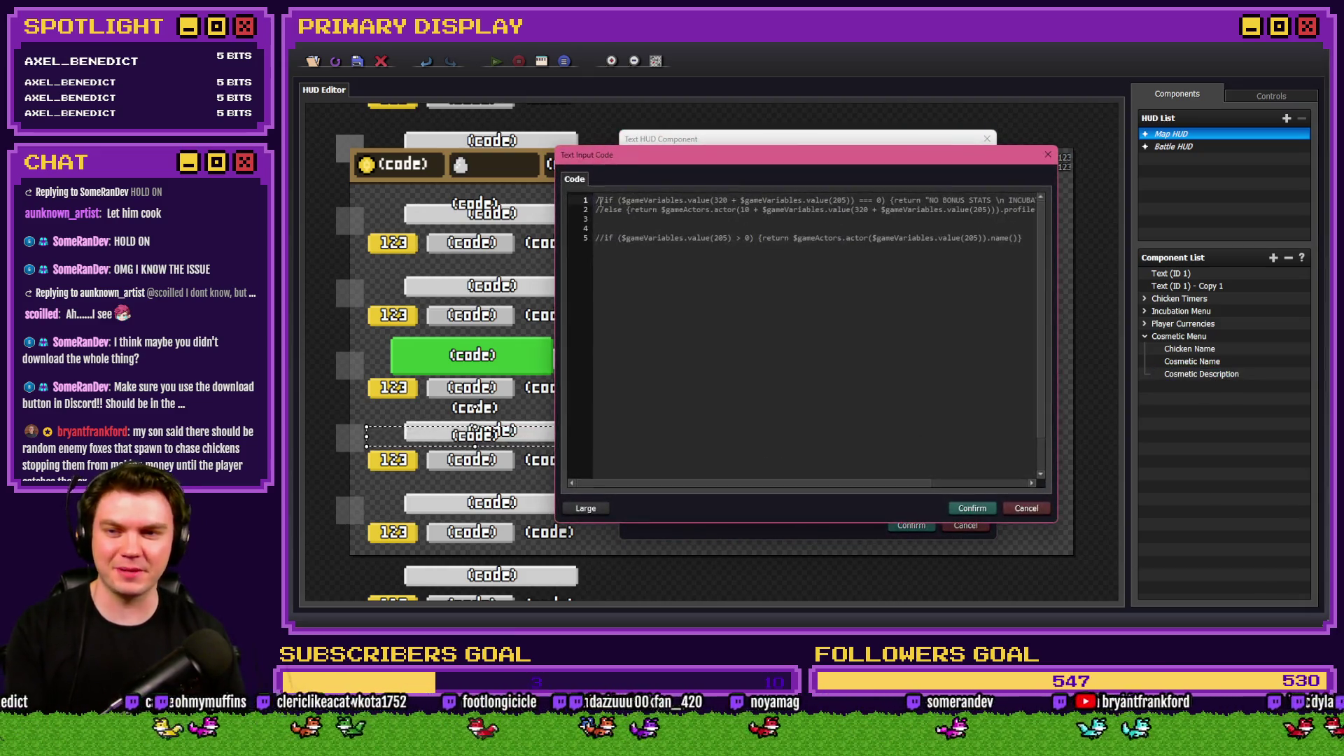
left_click(598, 200)
key("Delete")
key("Delete")
key("Down")
key("Delete")
key("Delete")
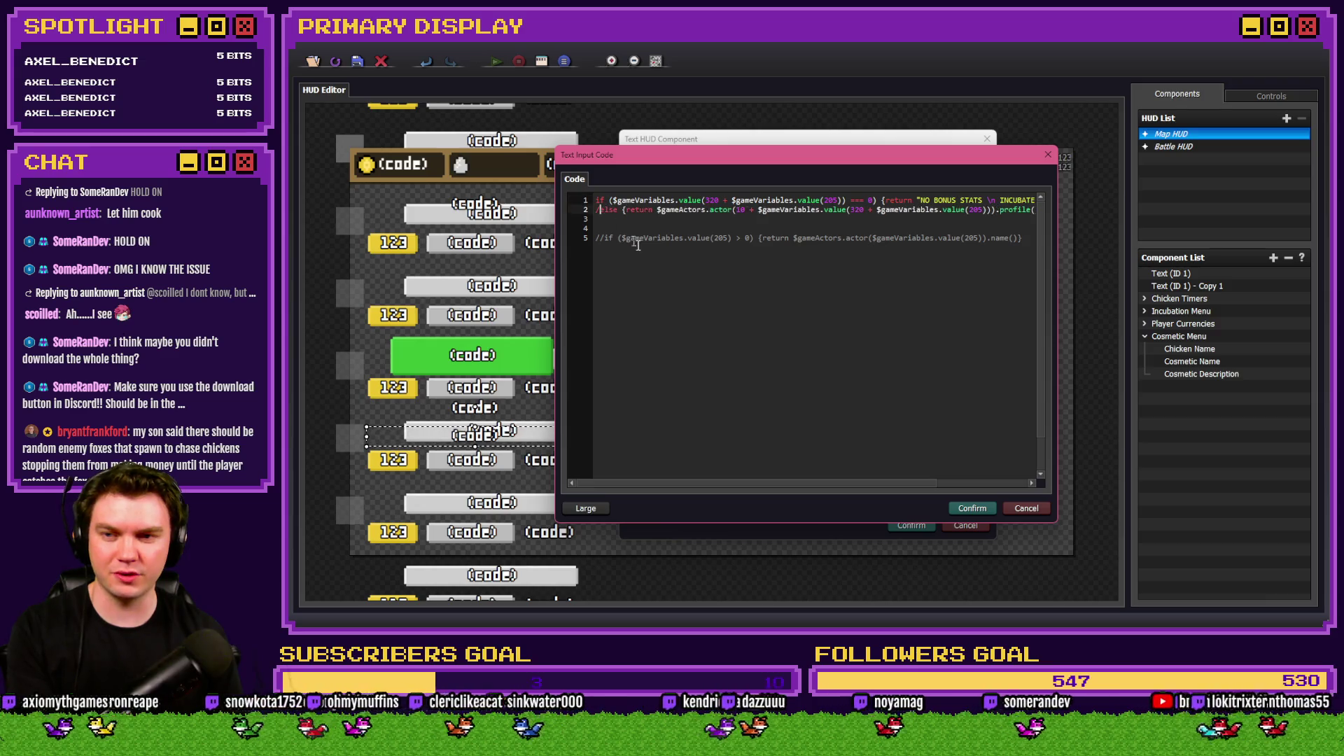
left_click(973, 508)
left_click(865, 387)
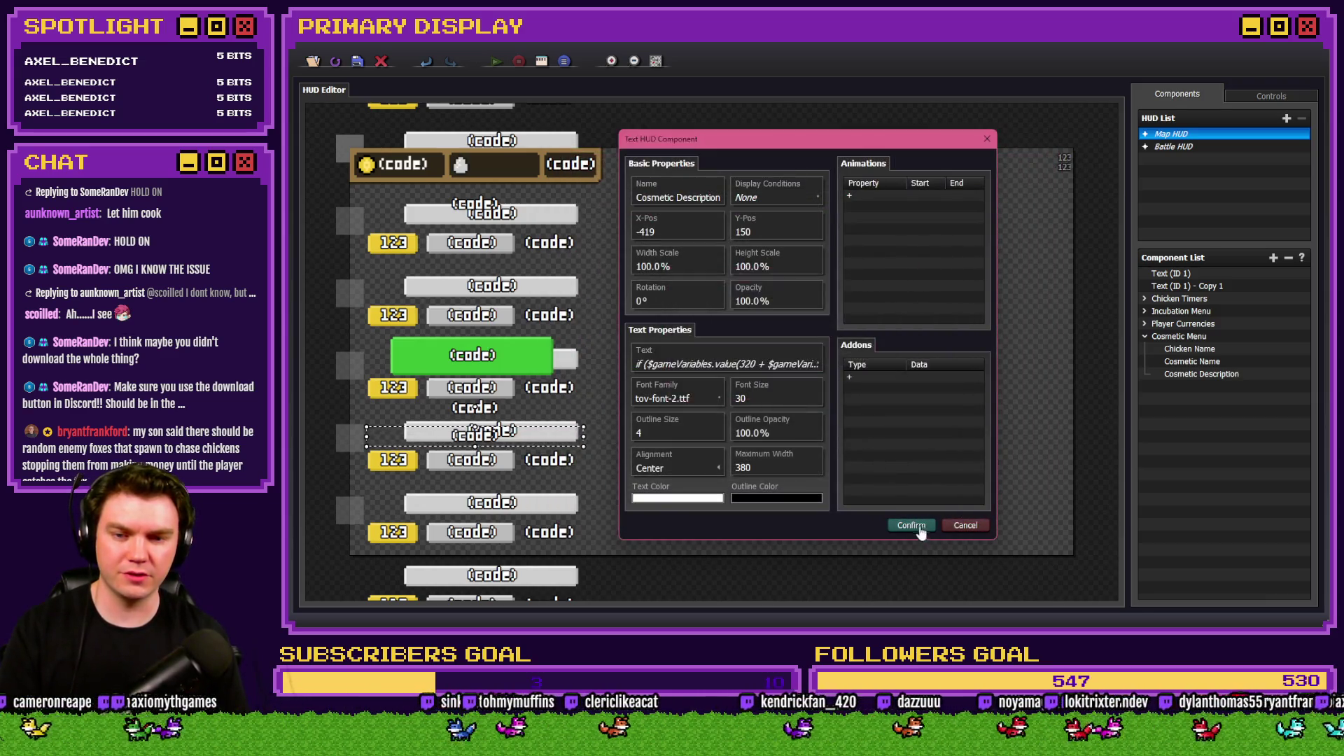
left_click(912, 525)
Return to RPG Maker MZ and start a new playtest.
left_click(358, 62)
key("alt+Tab")
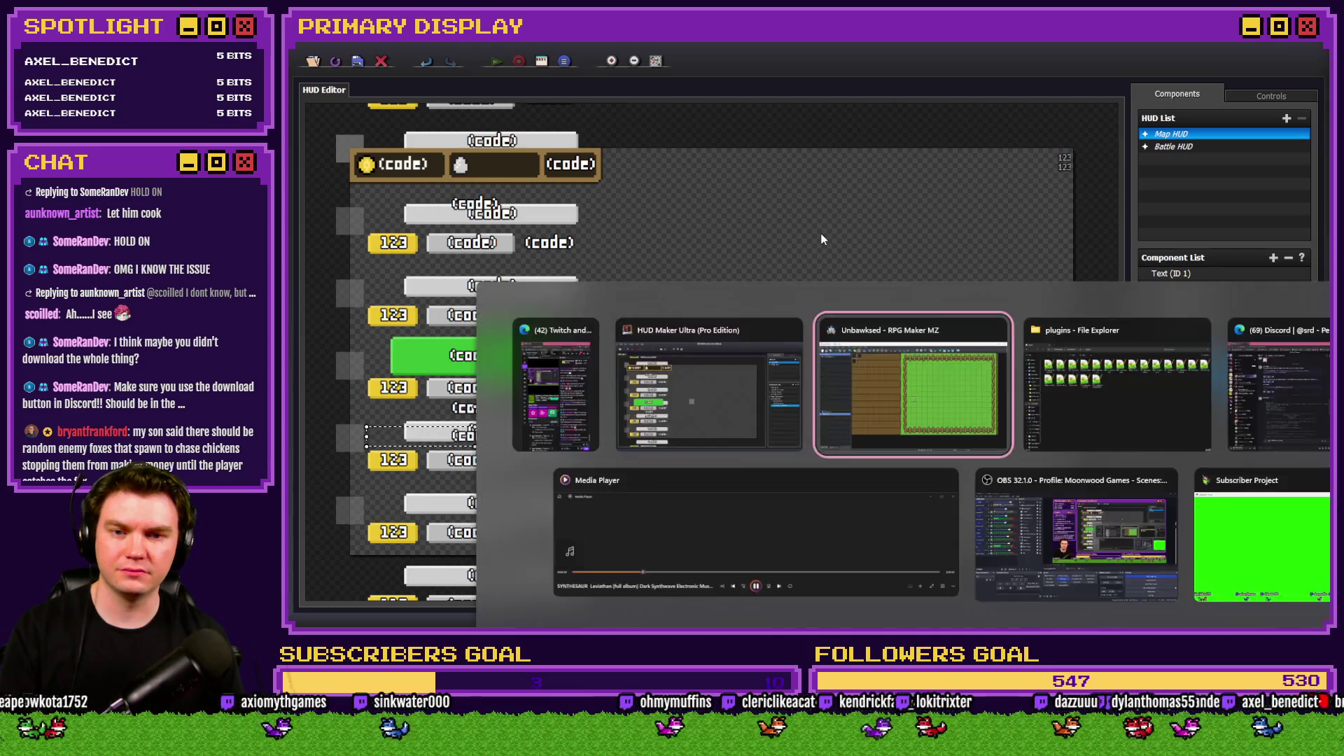
left_click(1057, 68)
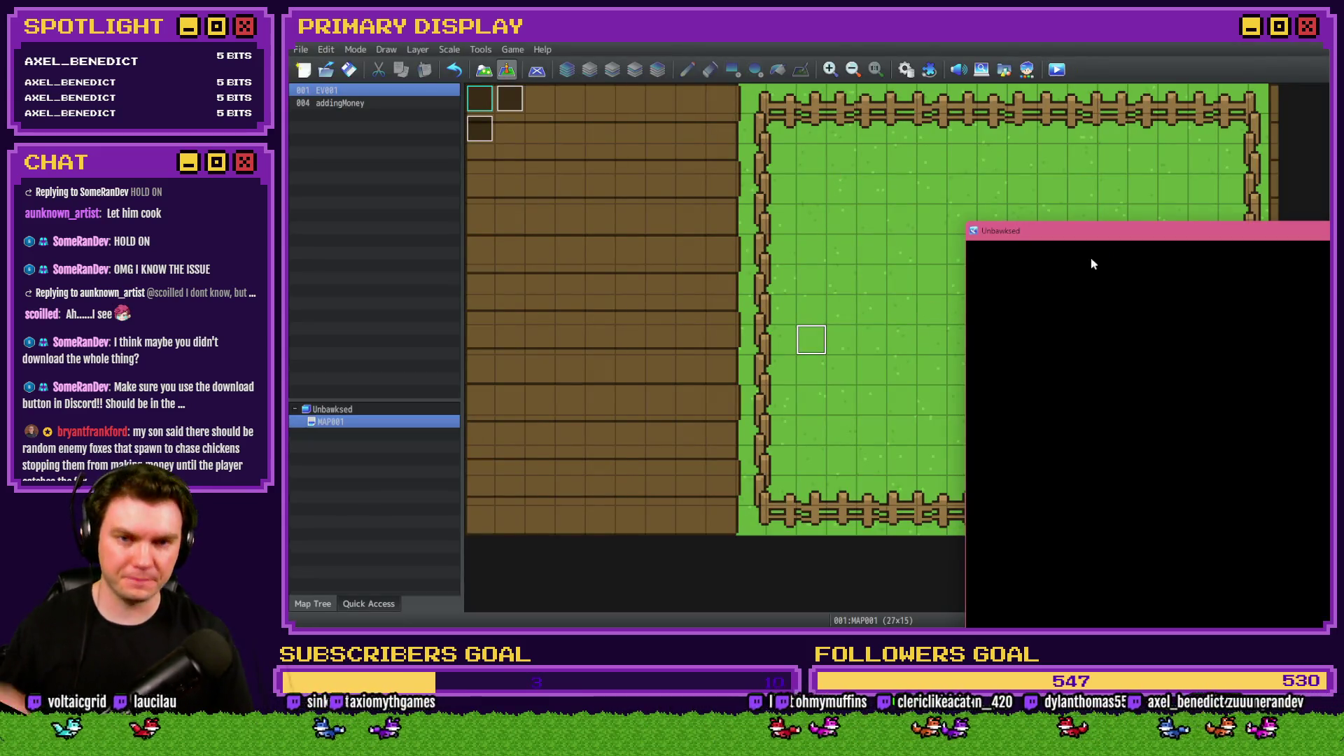
Close the TypeError playtest and bring up the js/plugins folder in File Explorer.
key("alt+F4")
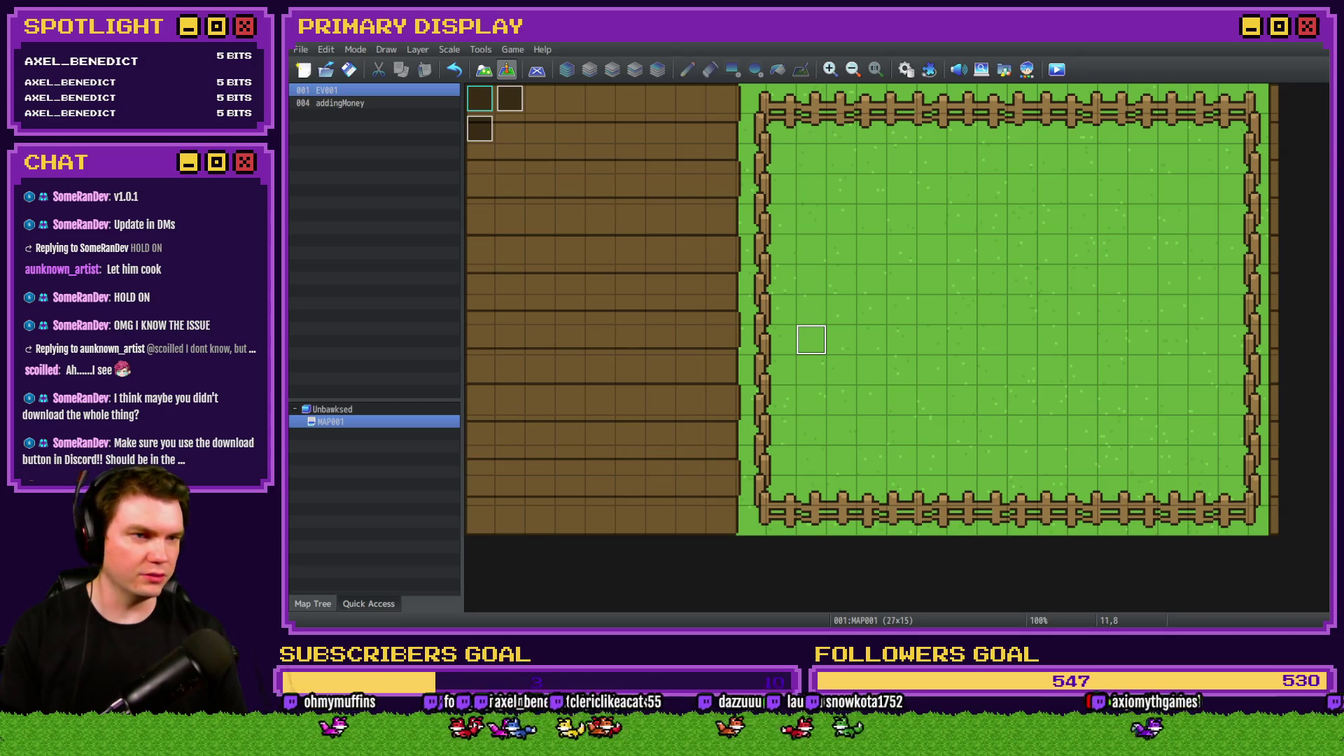
key("alt+Tab")
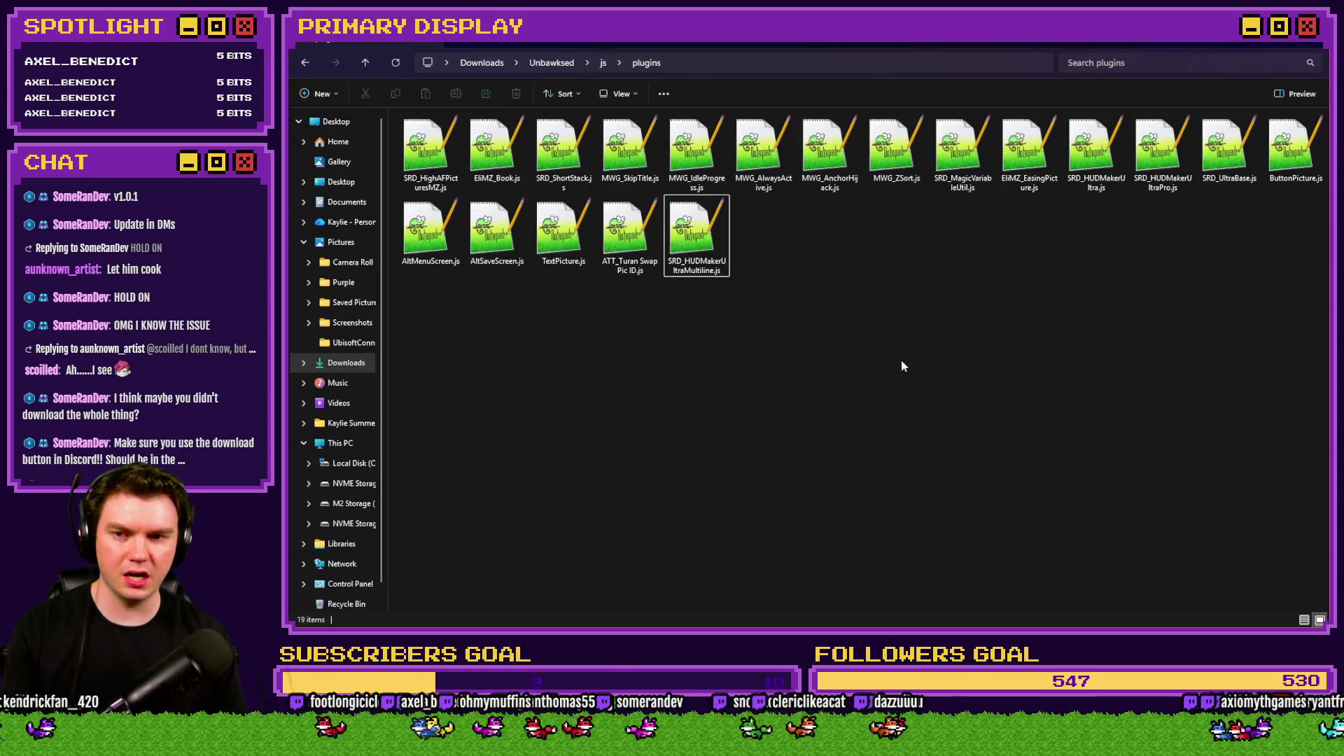
Delete the old SRD_HUDMakerUltraMultiline.js, paste the updated copy, and return to RPG Maker MZ.
key("Delete")
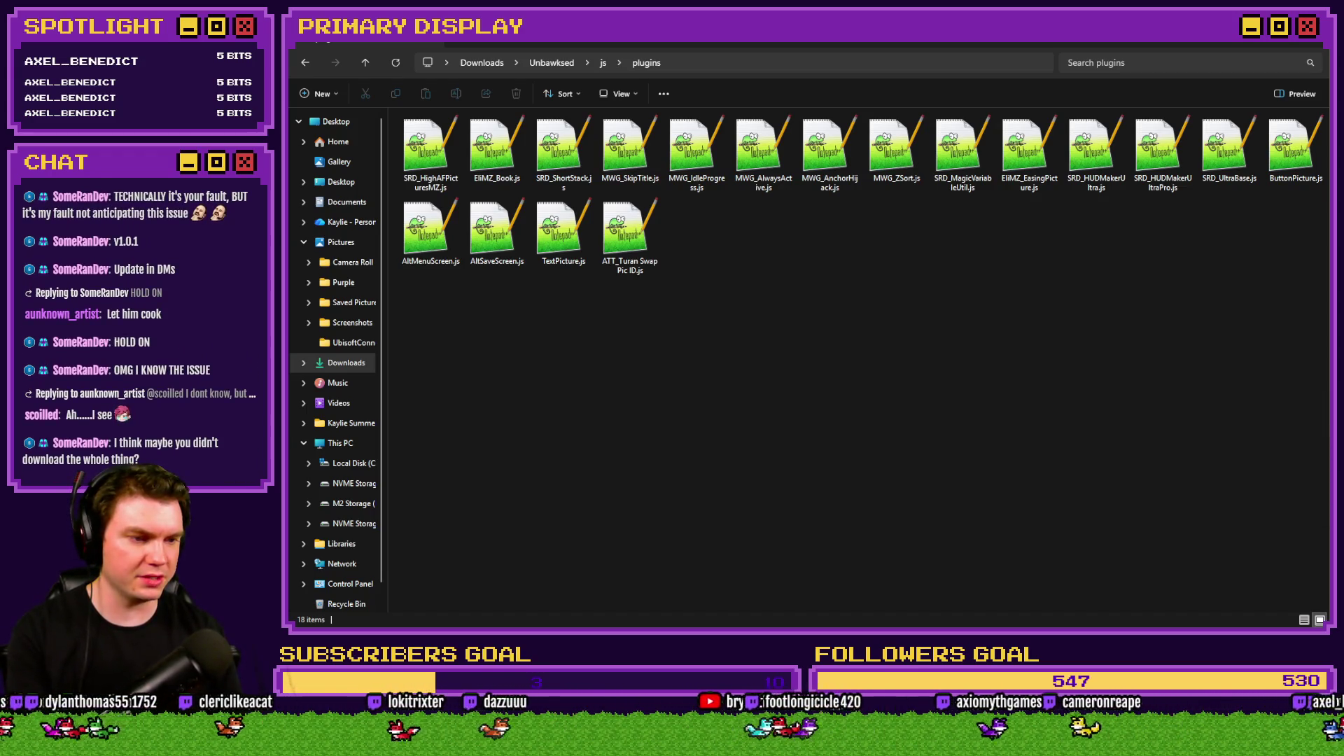
left_click(1262, 383)
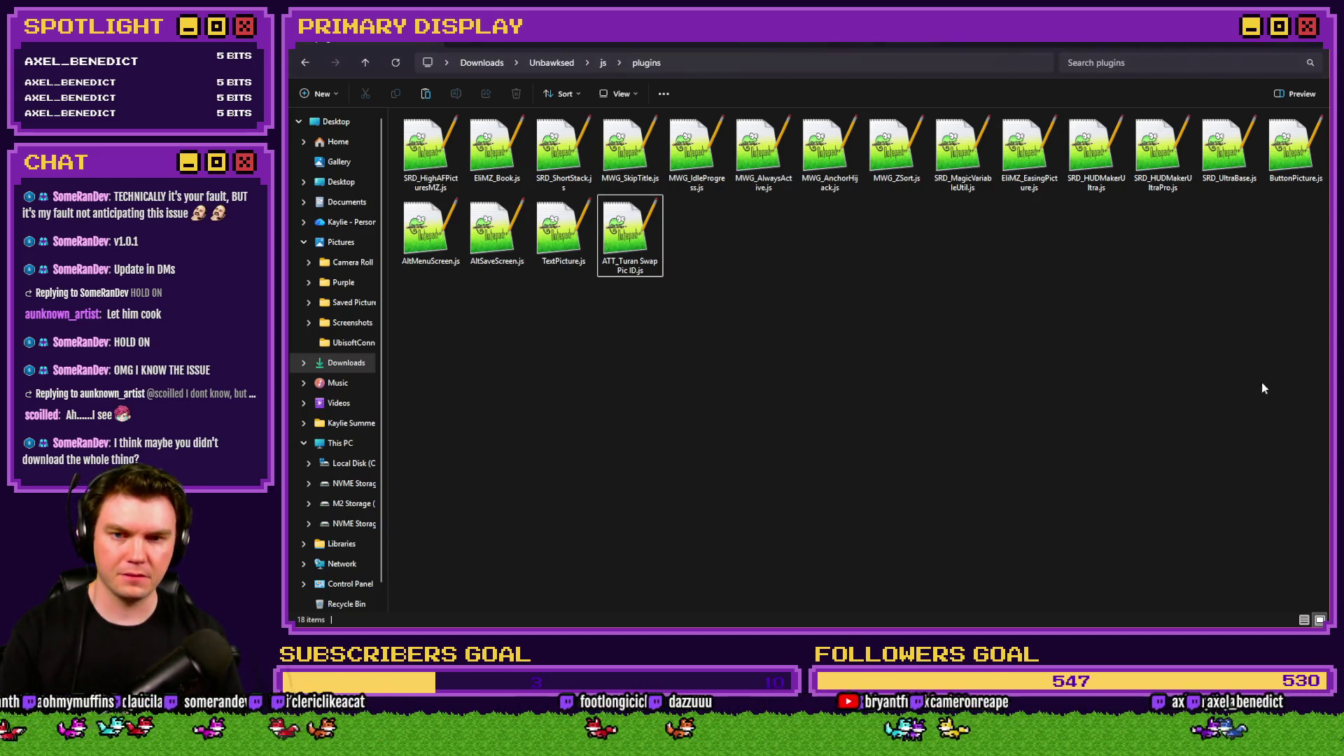
key("ctrl+v")
key("alt+Tab")
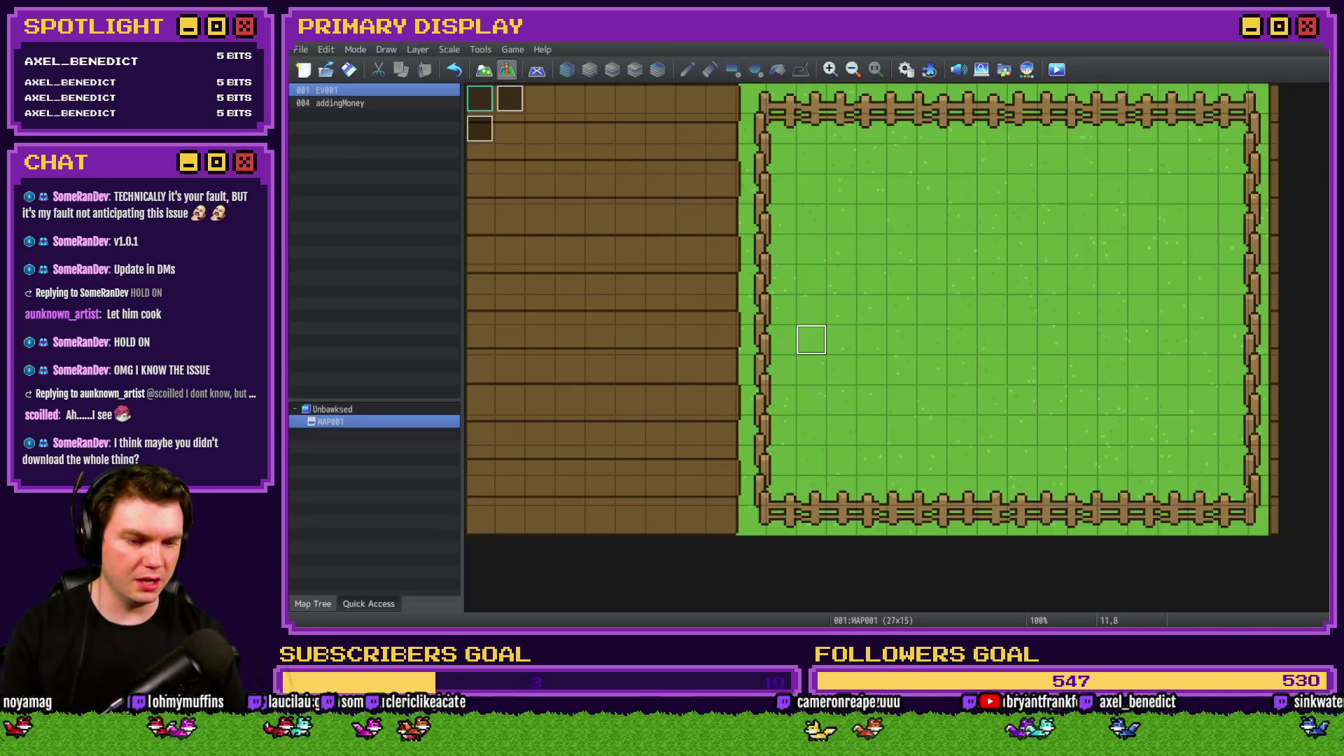
Add SRD_HUDMakerUltraMultiline to the plugin list directly below SRD_ShortStack and save.
left_click(923, 70)
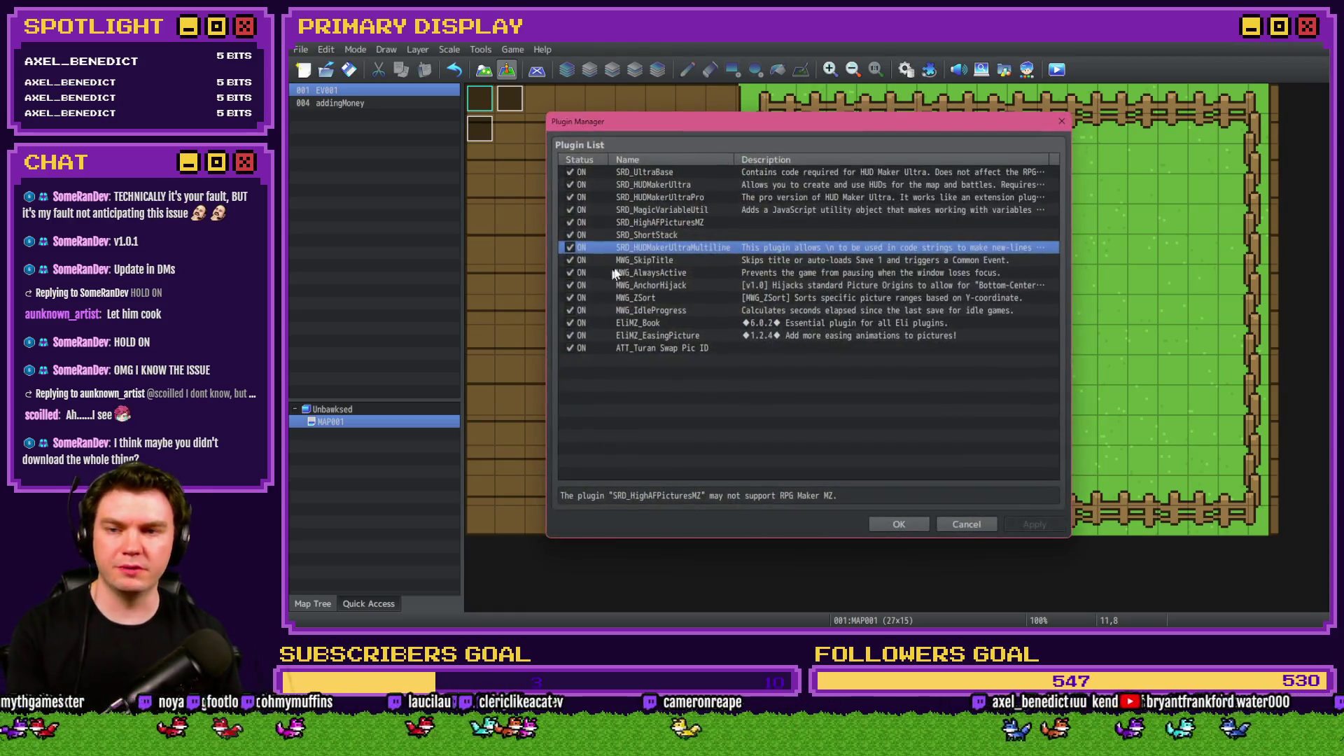
double_click(639, 351)
left_click(574, 174)
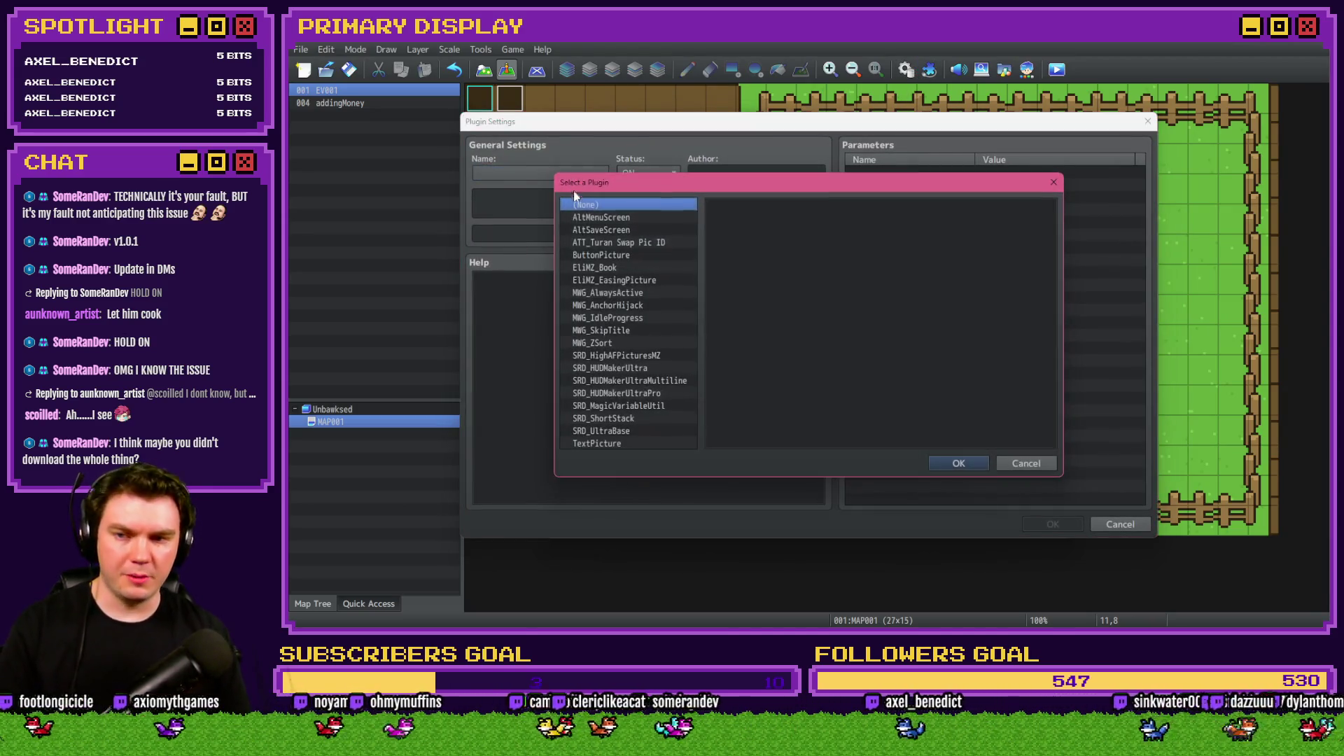
left_click(638, 372)
left_click(1030, 519)
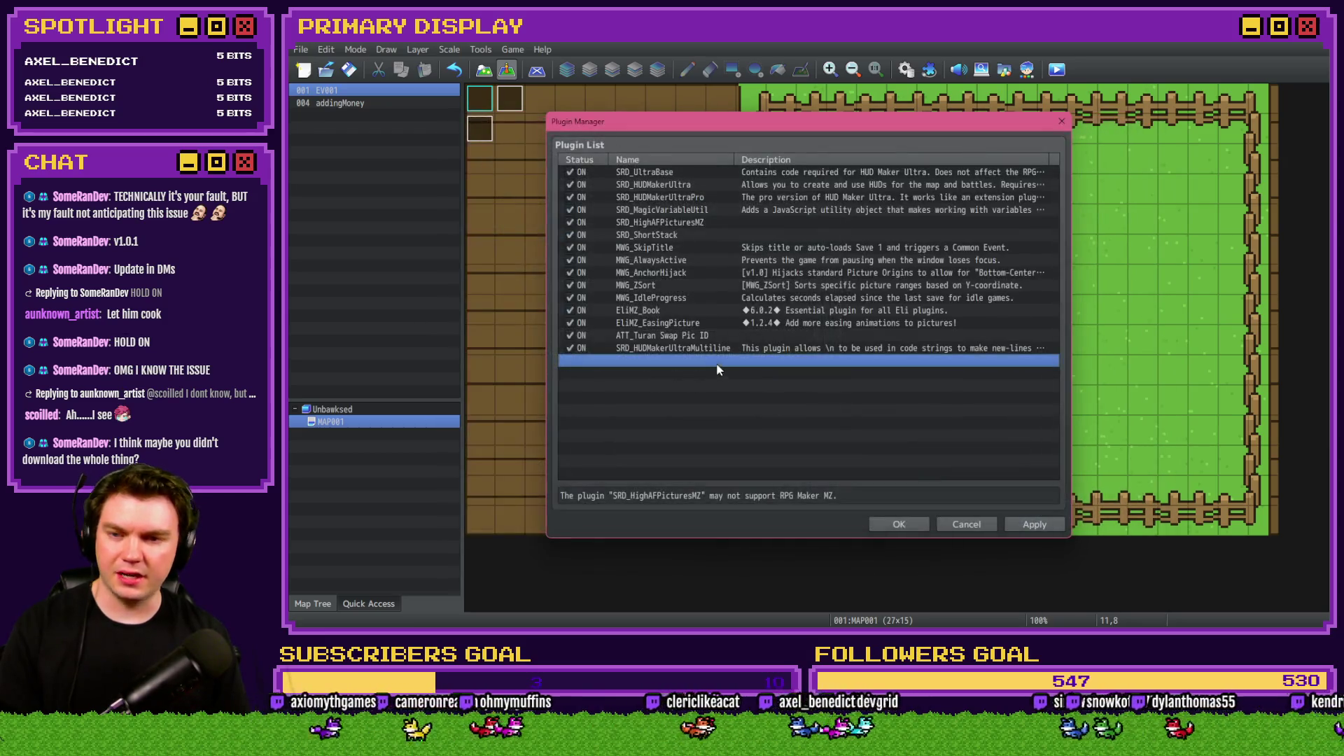
left_click(692, 249)
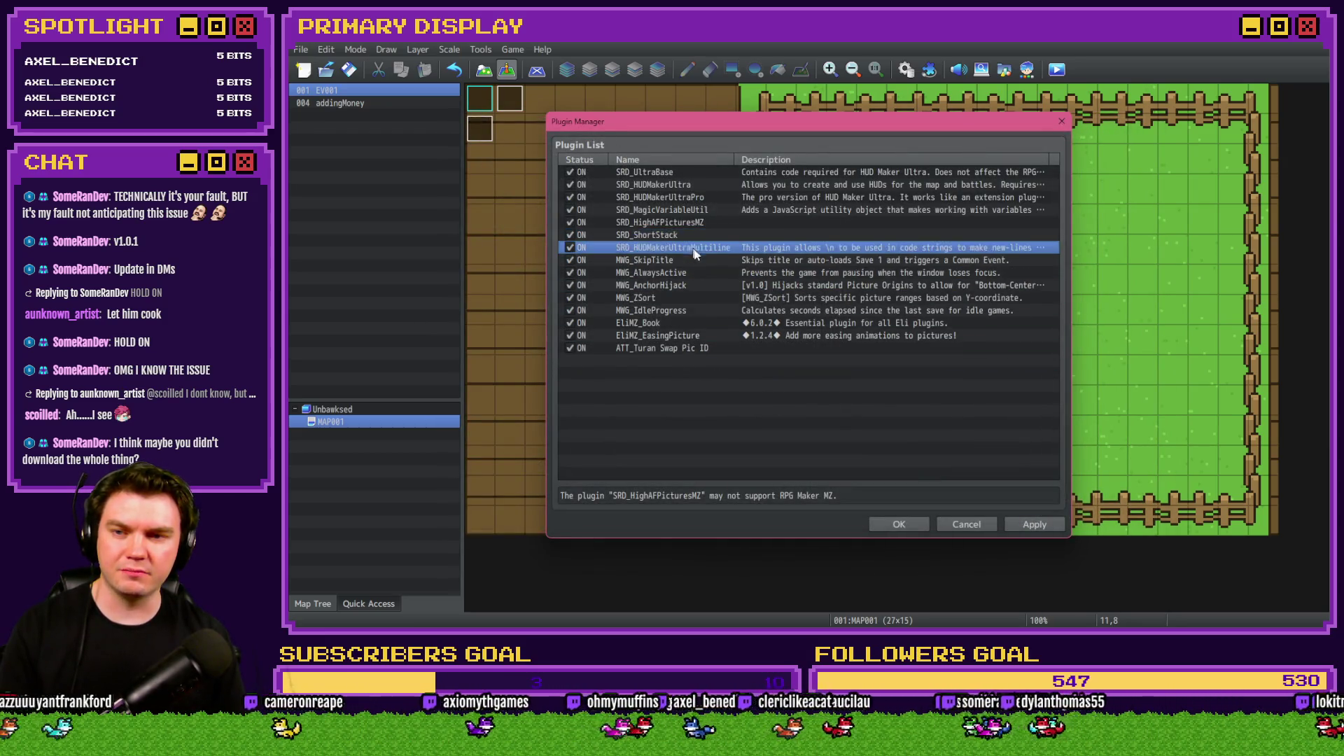
left_click(908, 522)
Playtest, close the TypeError game, and select SRD_HUDMakerUltraMultiline.js in the plugins folder.
left_click(1056, 70)
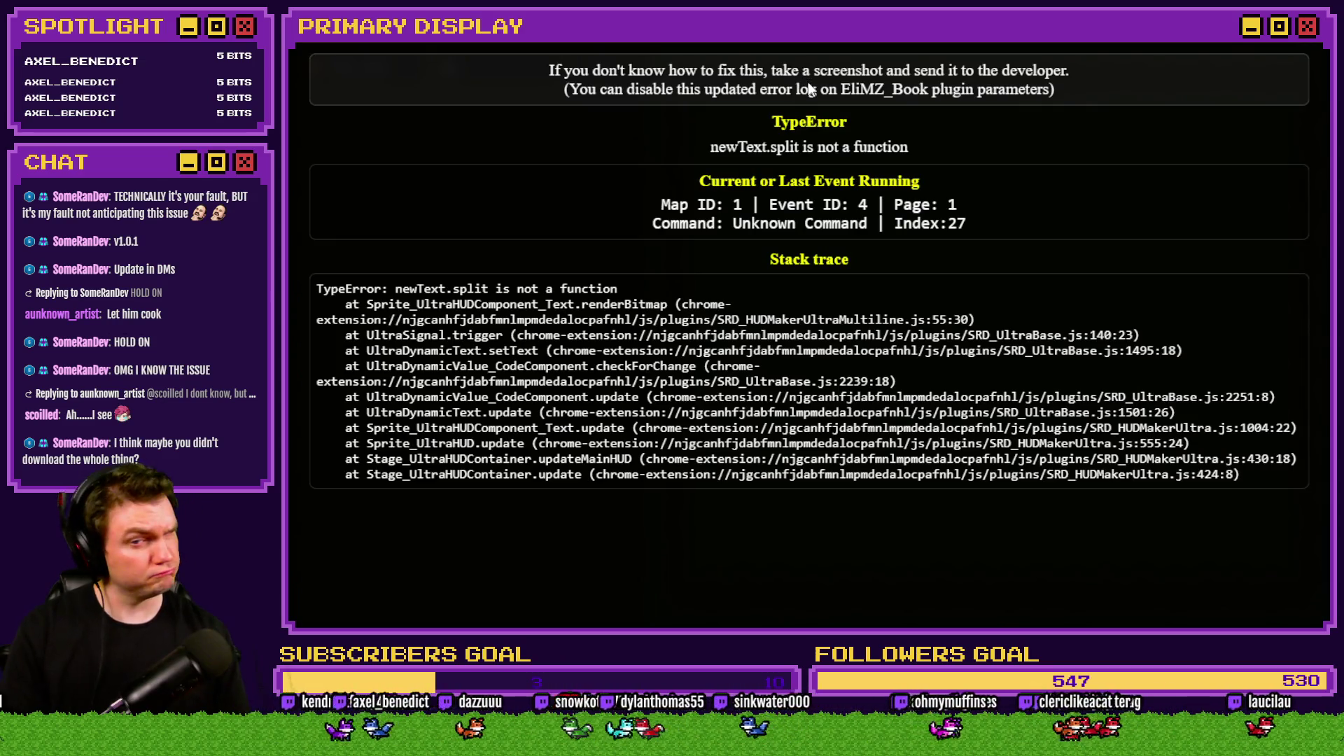
left_click(1319, 44)
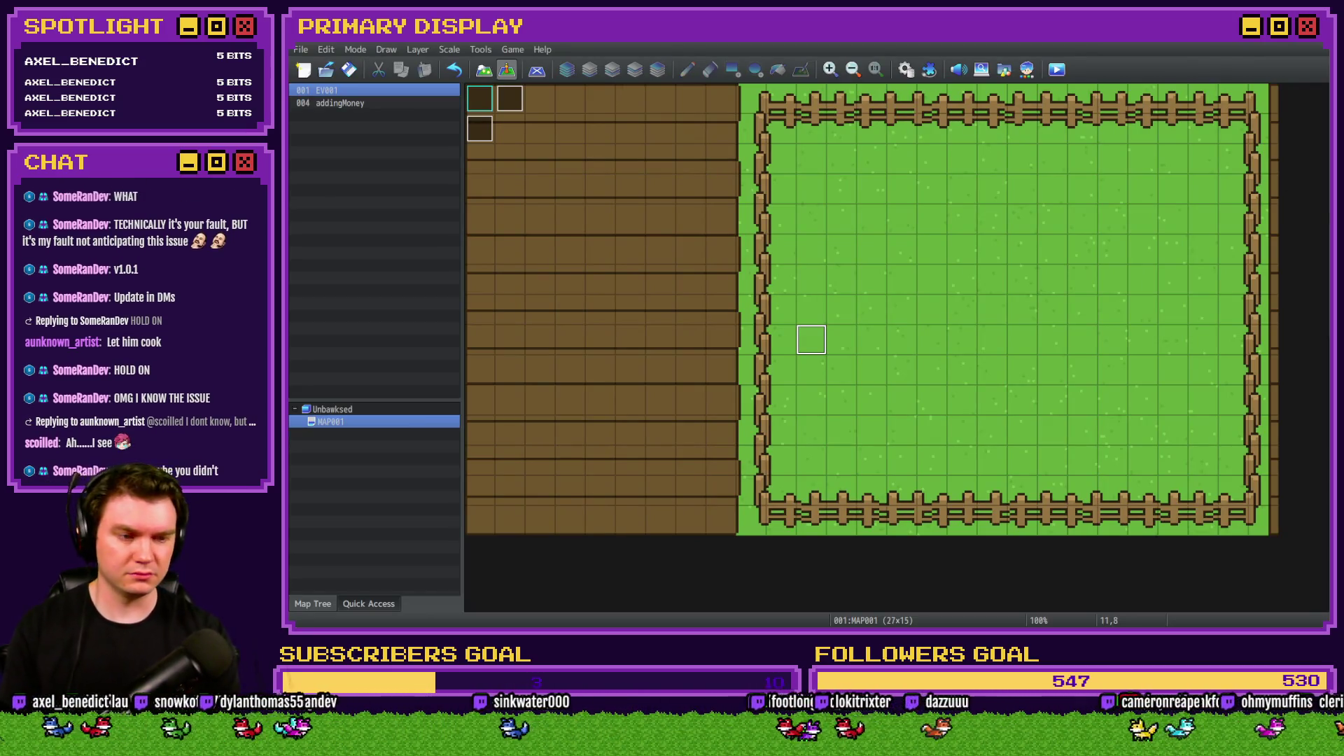
key("alt+Tab")
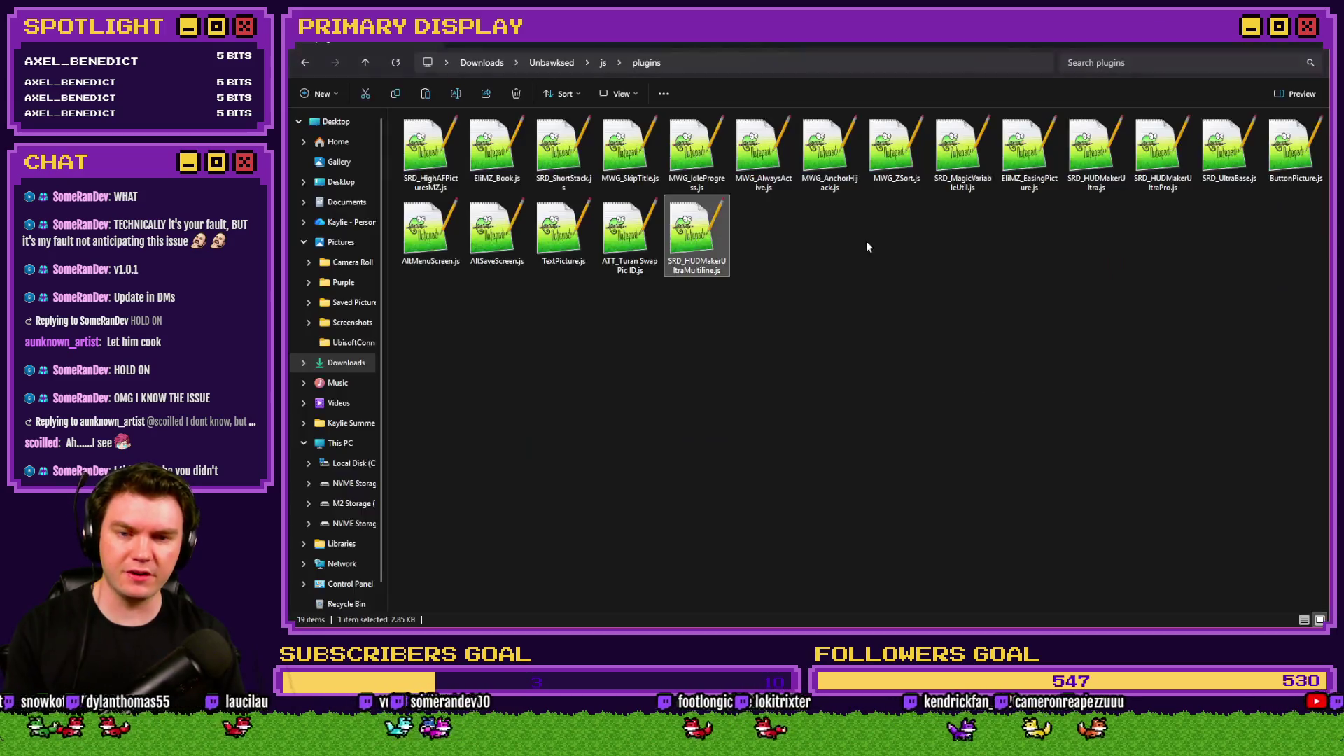
left_click(714, 250)
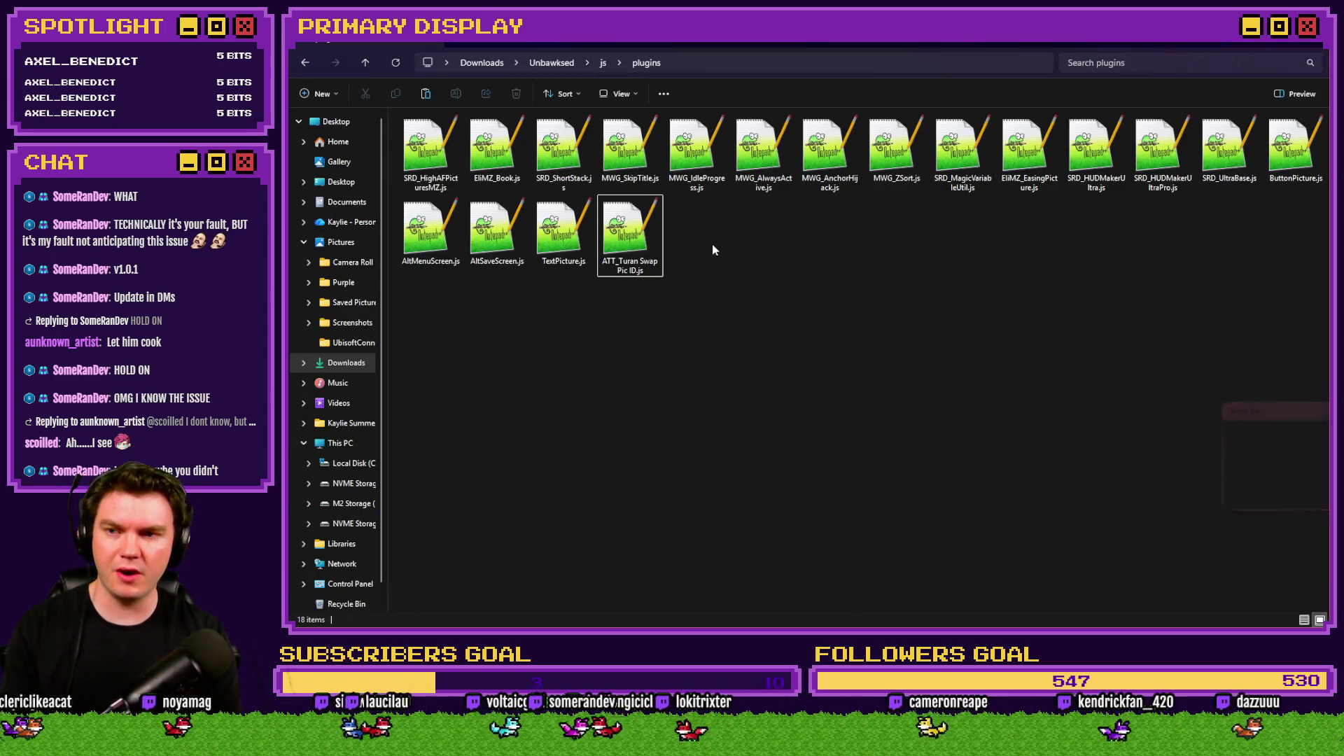
Replace SRD_HUDMakerUltraMultiline.js with a fresh copy dragged in and open it in Notepad++.
key("Delete")
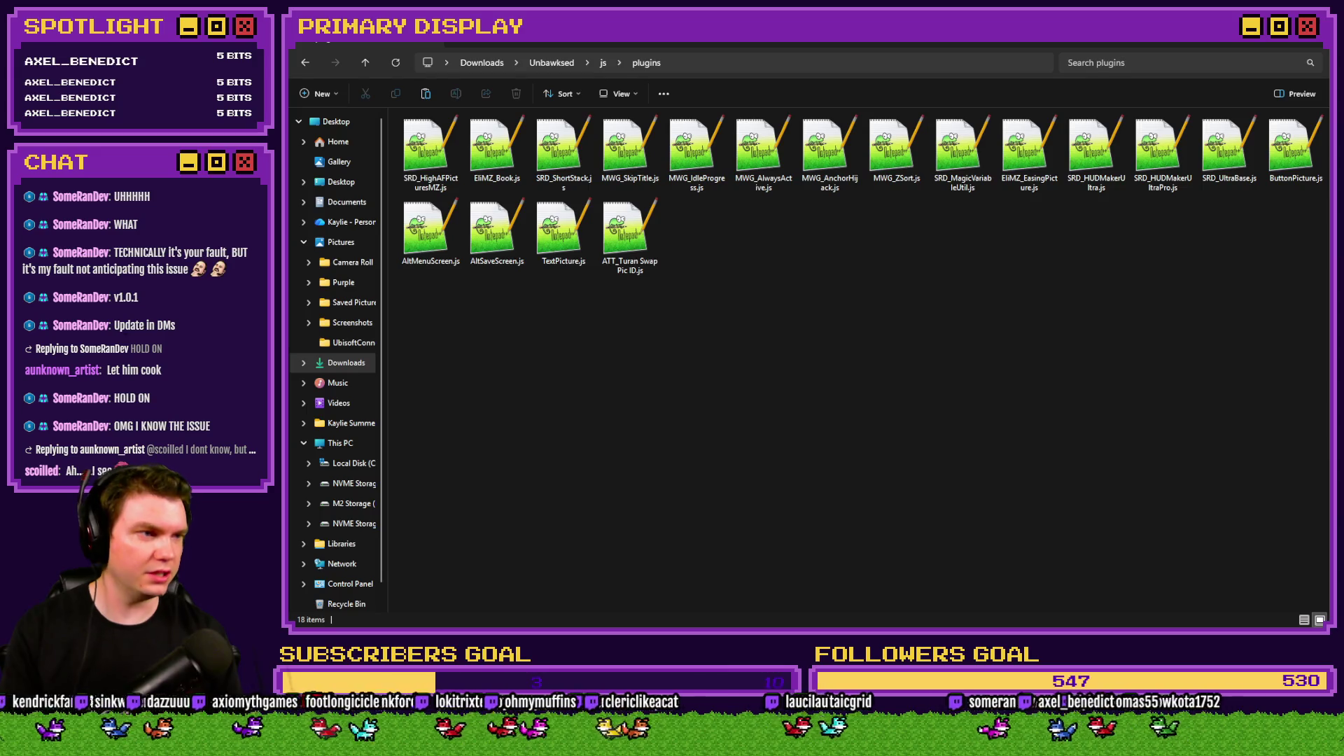
mouse_move(1343, 302)
left_mouse_down()
mouse_move(975, 291)
mouse_move(879, 324)
left_mouse_up()
double_click(686, 241)
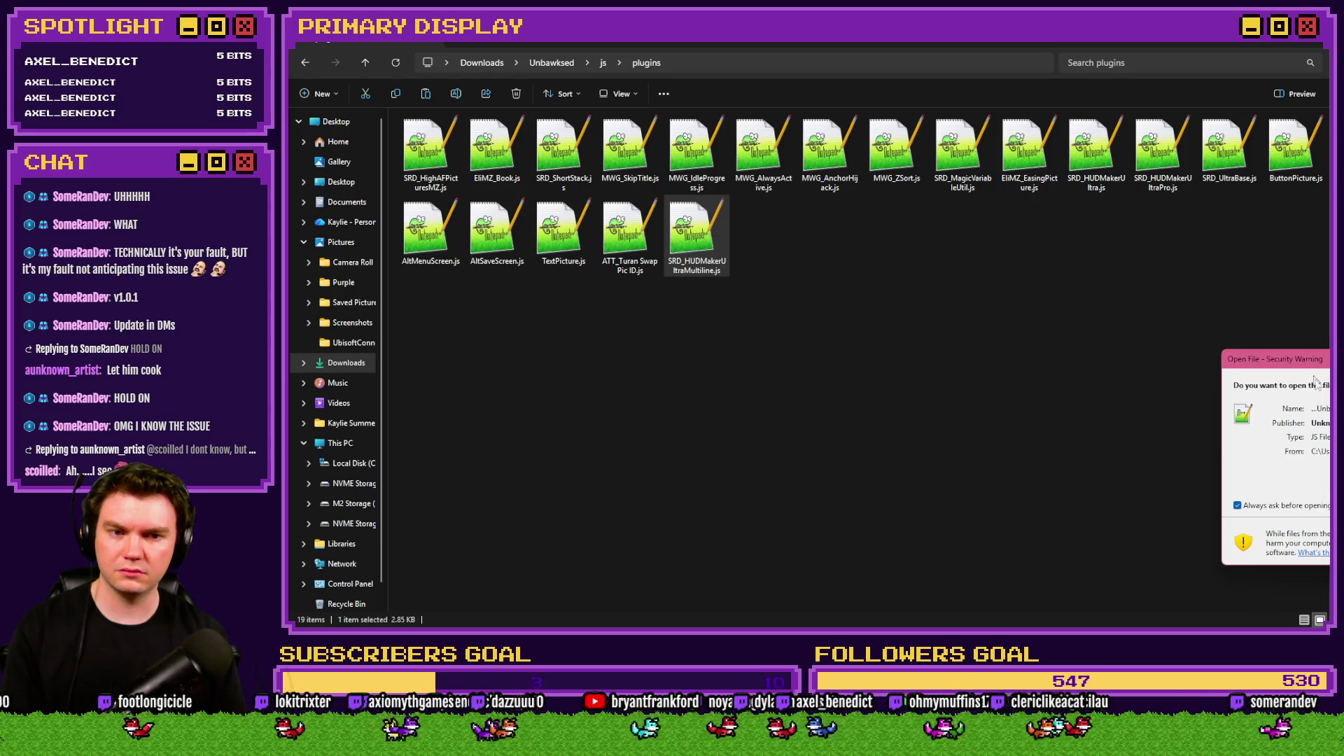
key("Return")
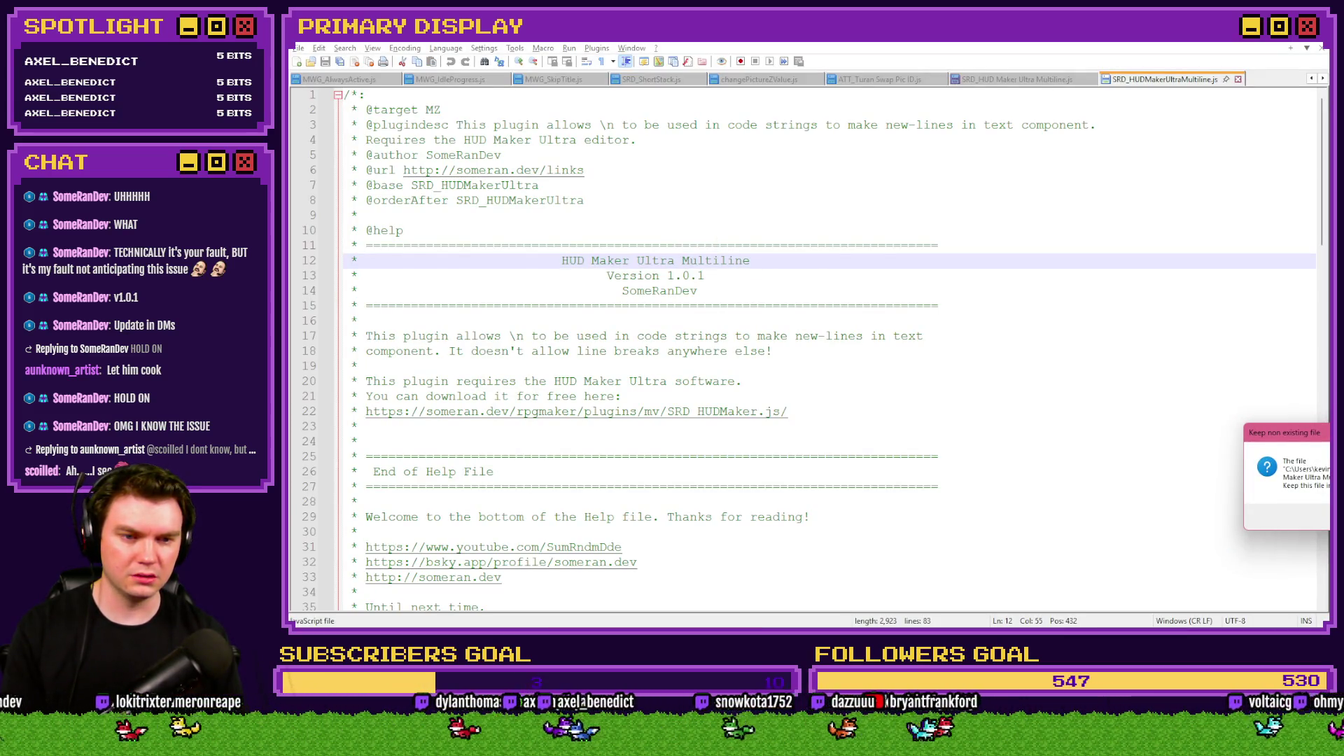
Decline keeping the missing file, verify the Version 1.0.1 header, and return to RPG Maker MZ.
key("n")
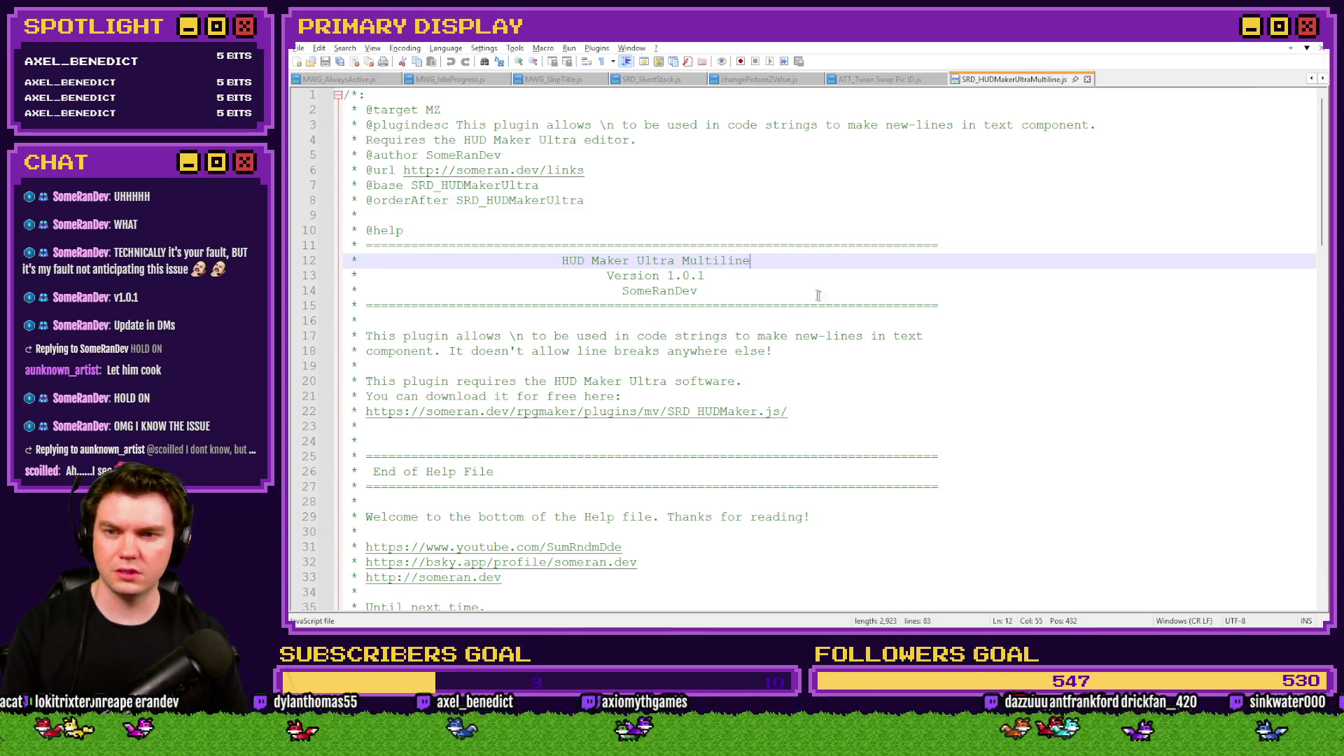
left_click(738, 289)
left_click(739, 275)
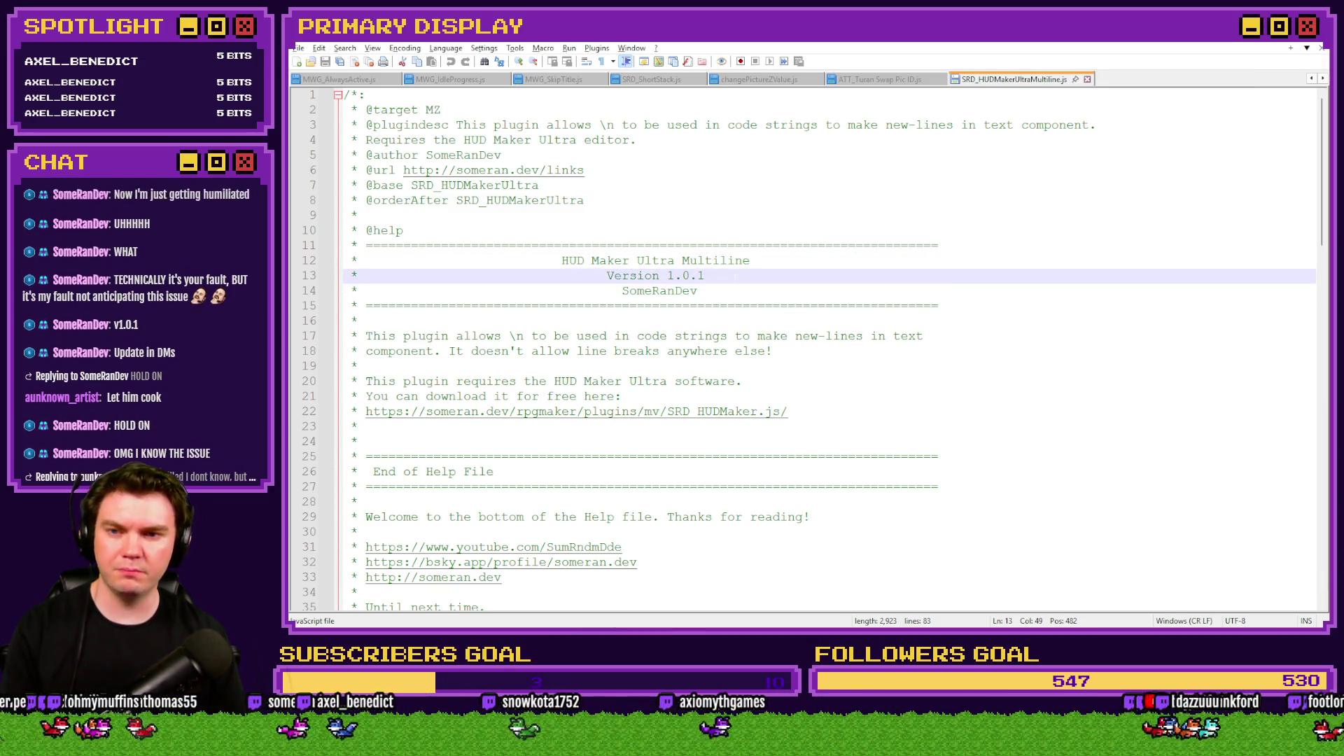
key("alt+Tab")
key("alt+Tab")
key("alt+Tab")
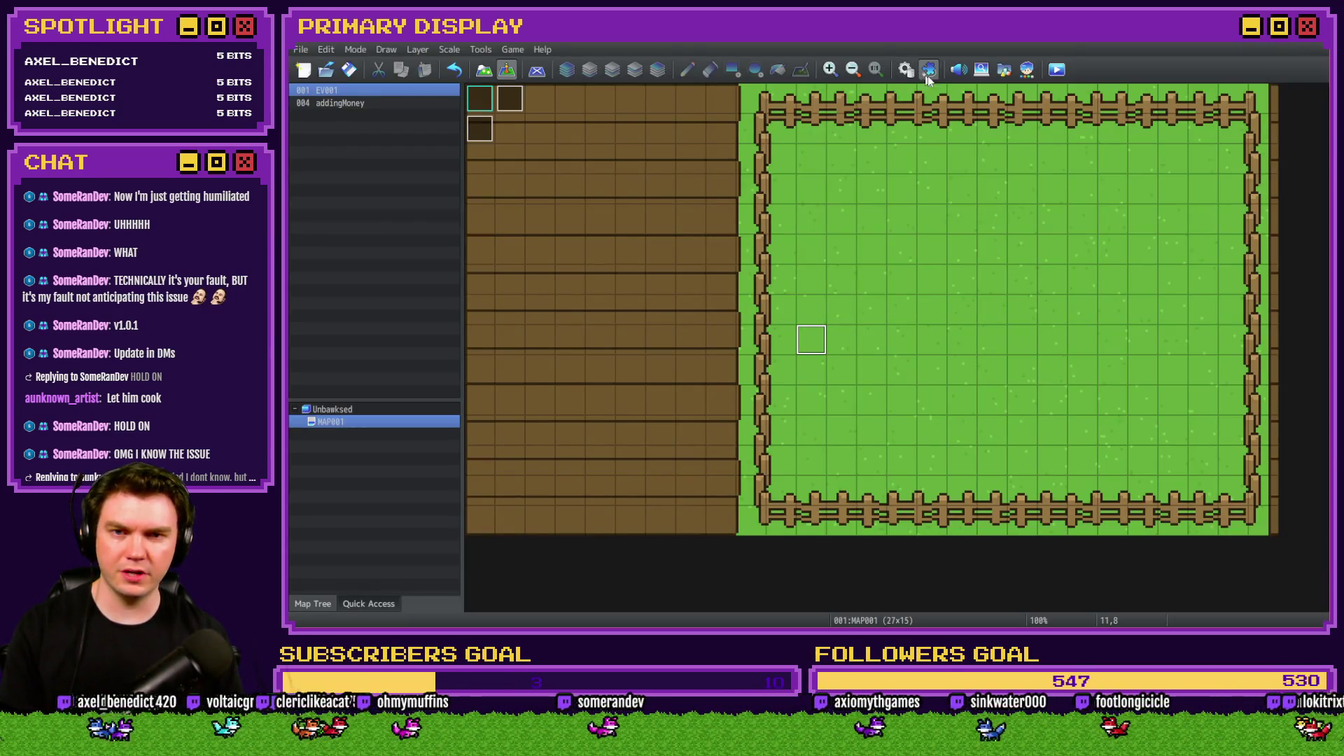
Add SRD_HUDMakerUltraMultiline as a new plugin, move it above MWG_SkipTitle, and save the list.
left_click(929, 69)
left_click(671, 348)
double_click(671, 347)
left_click(567, 171)
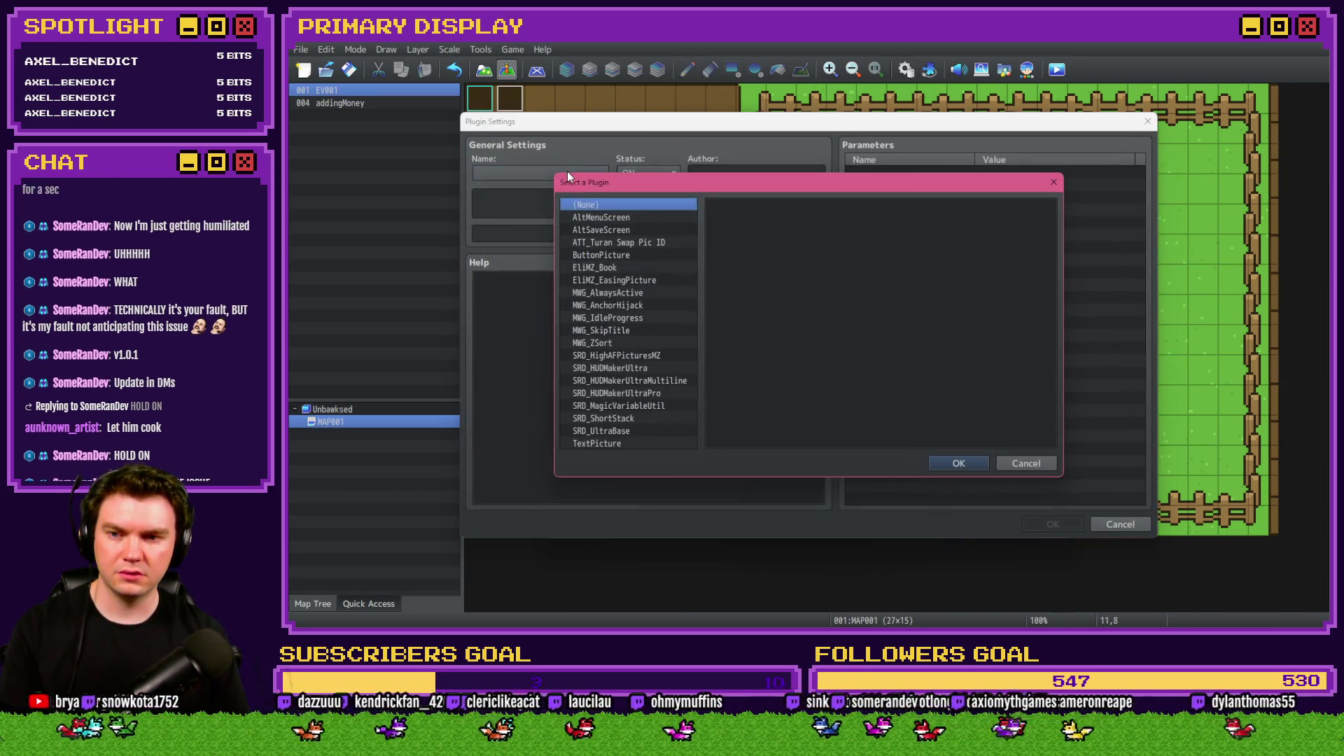
left_click(670, 382)
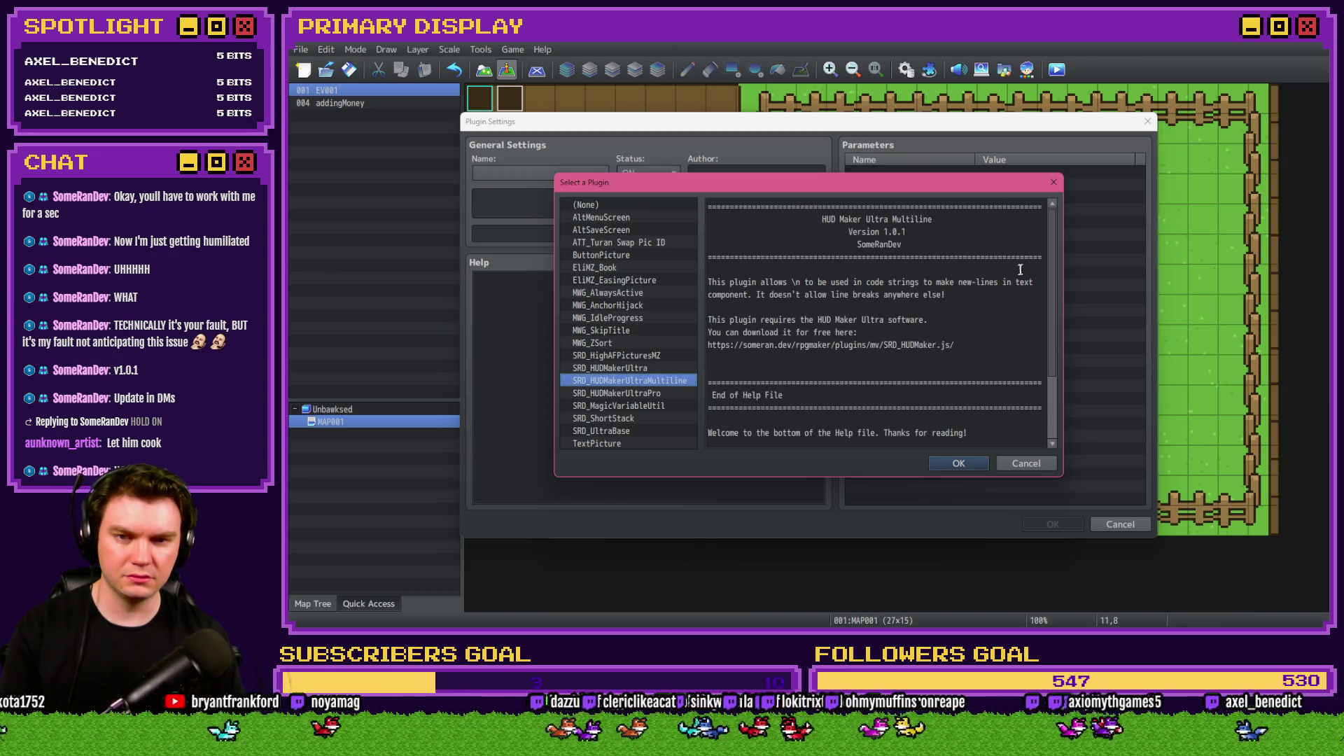
mouse_move(1056, 258)
left_mouse_down()
mouse_move(1060, 336)
mouse_move(1058, 220)
left_mouse_up()
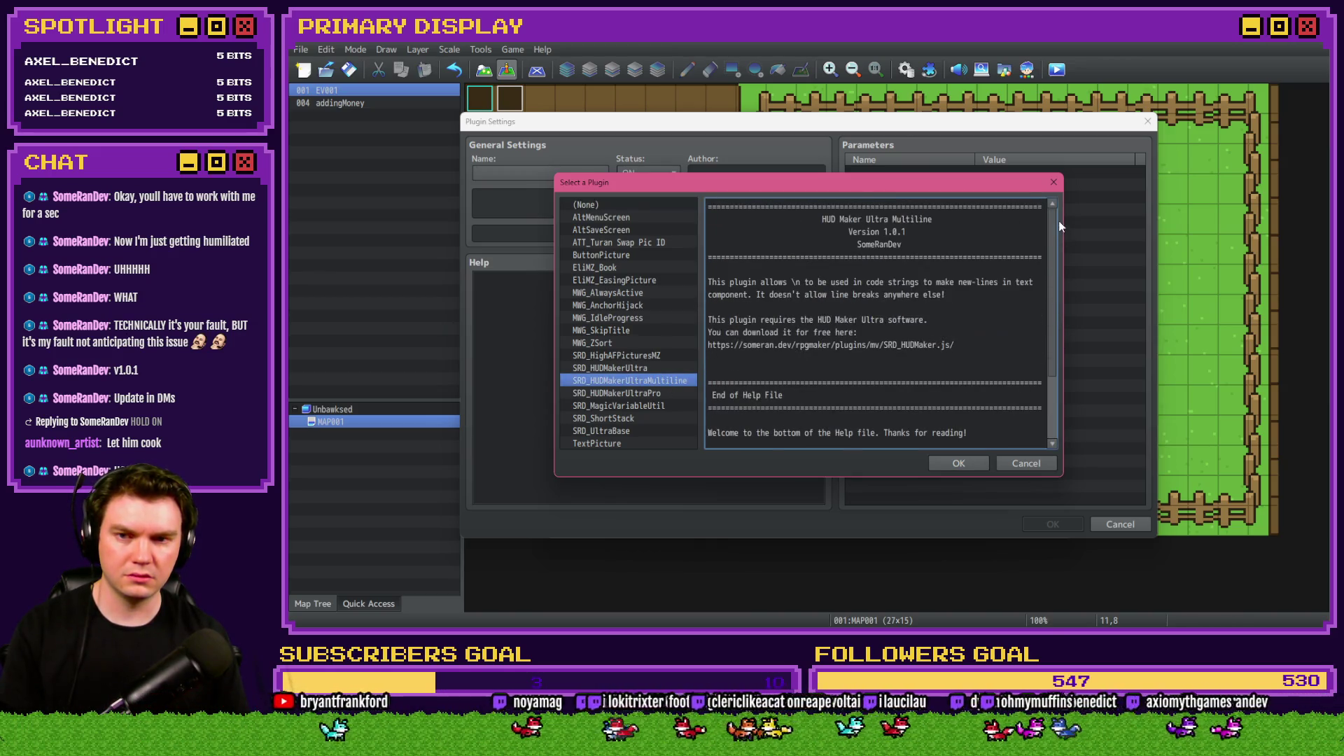
left_click(961, 464)
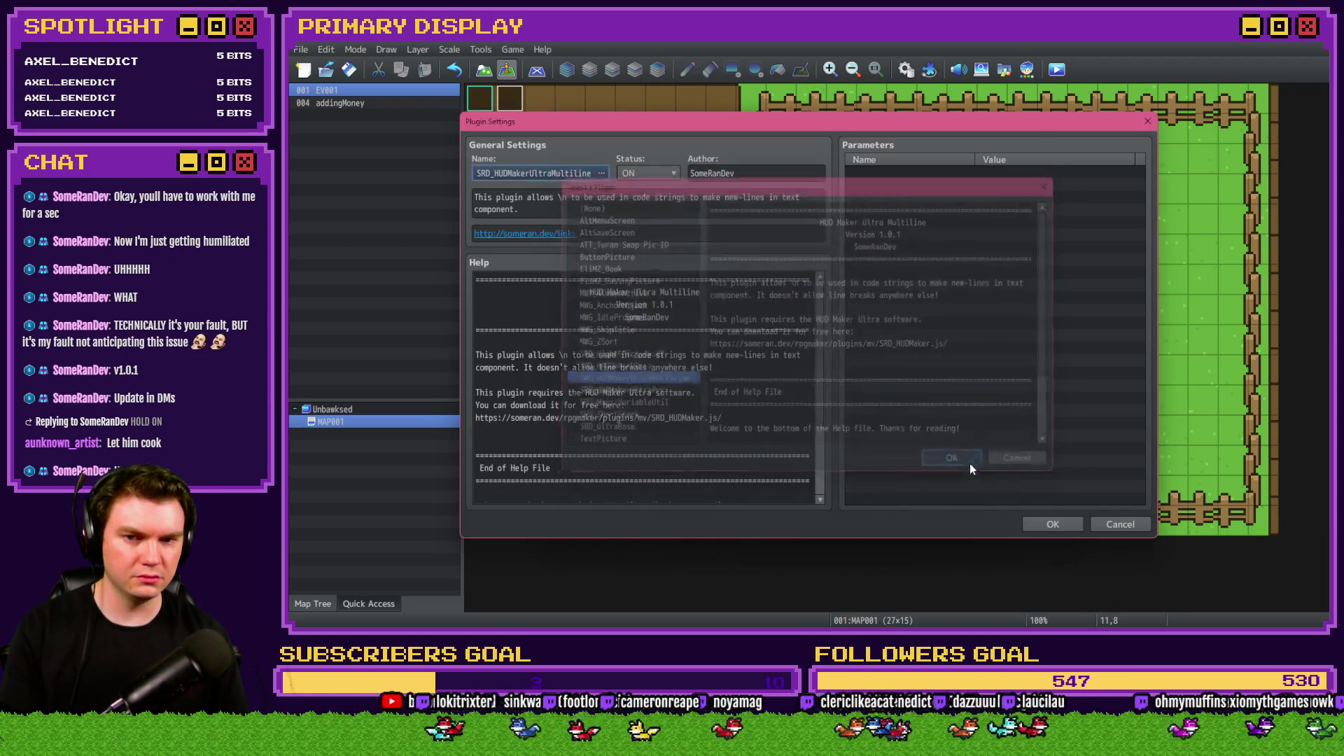
left_click(1051, 524)
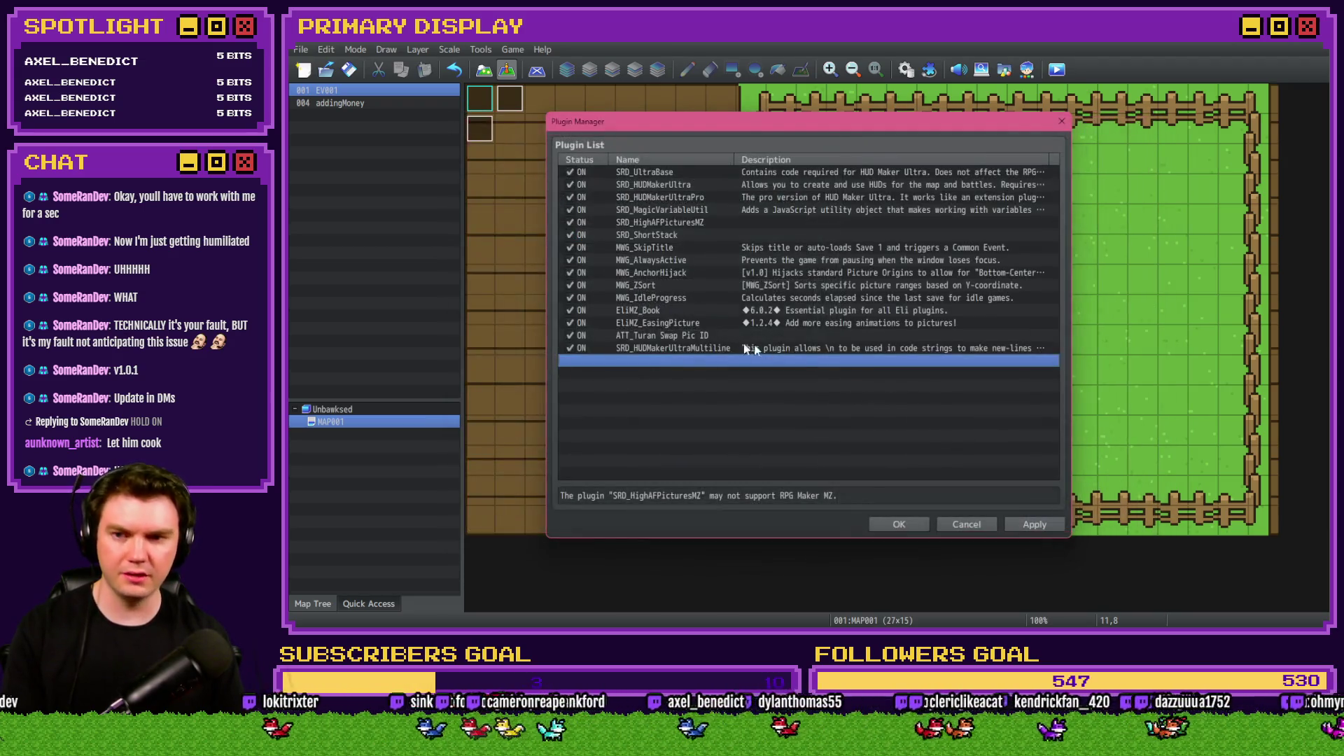
left_click_drag(671, 244, 670, 245)
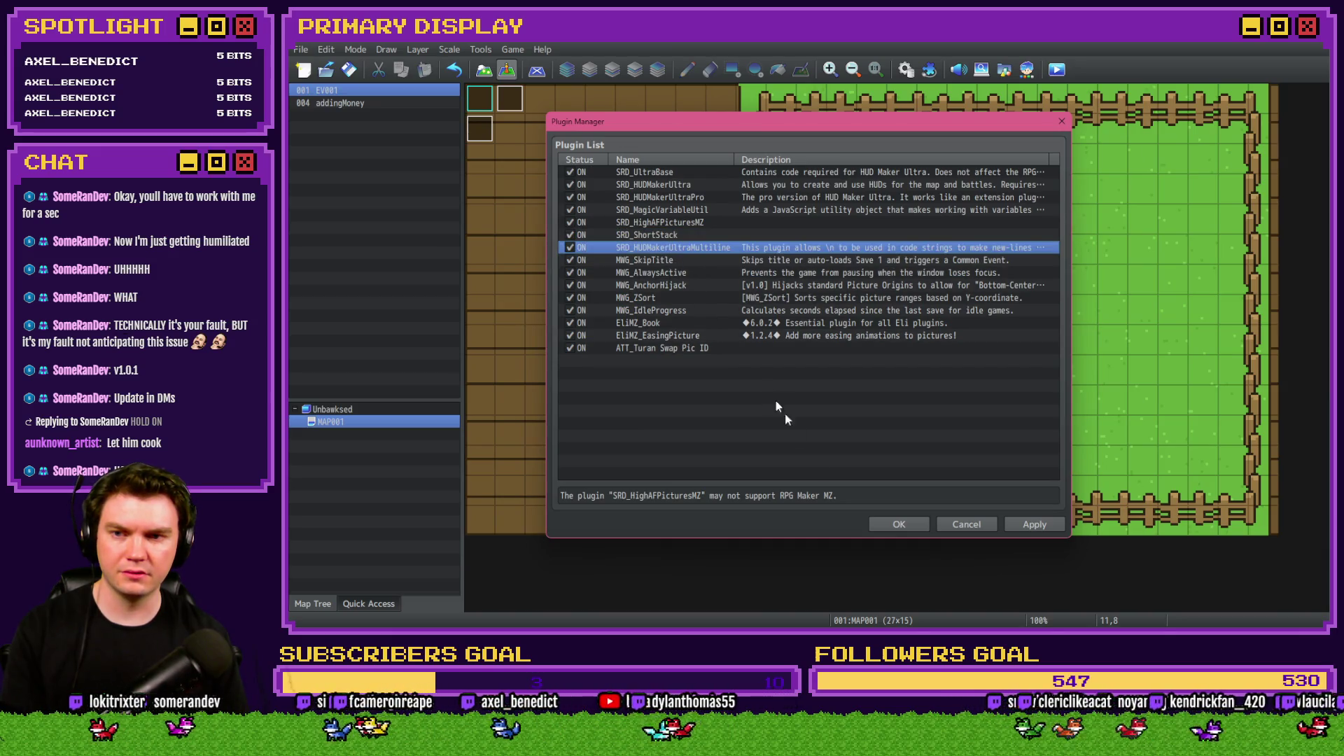
left_click(910, 525)
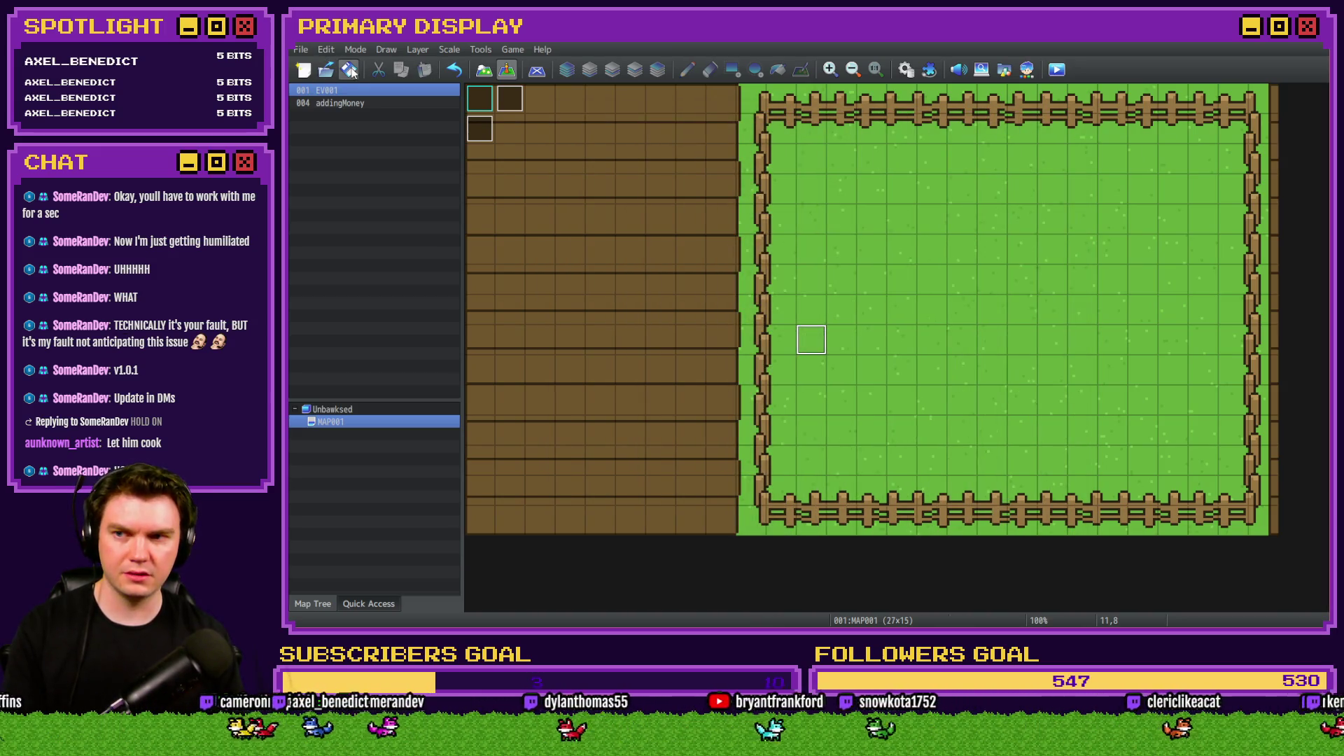
Playtest into the newText.split crash, close it, and reopen the plugin list.
left_click(1056, 69)
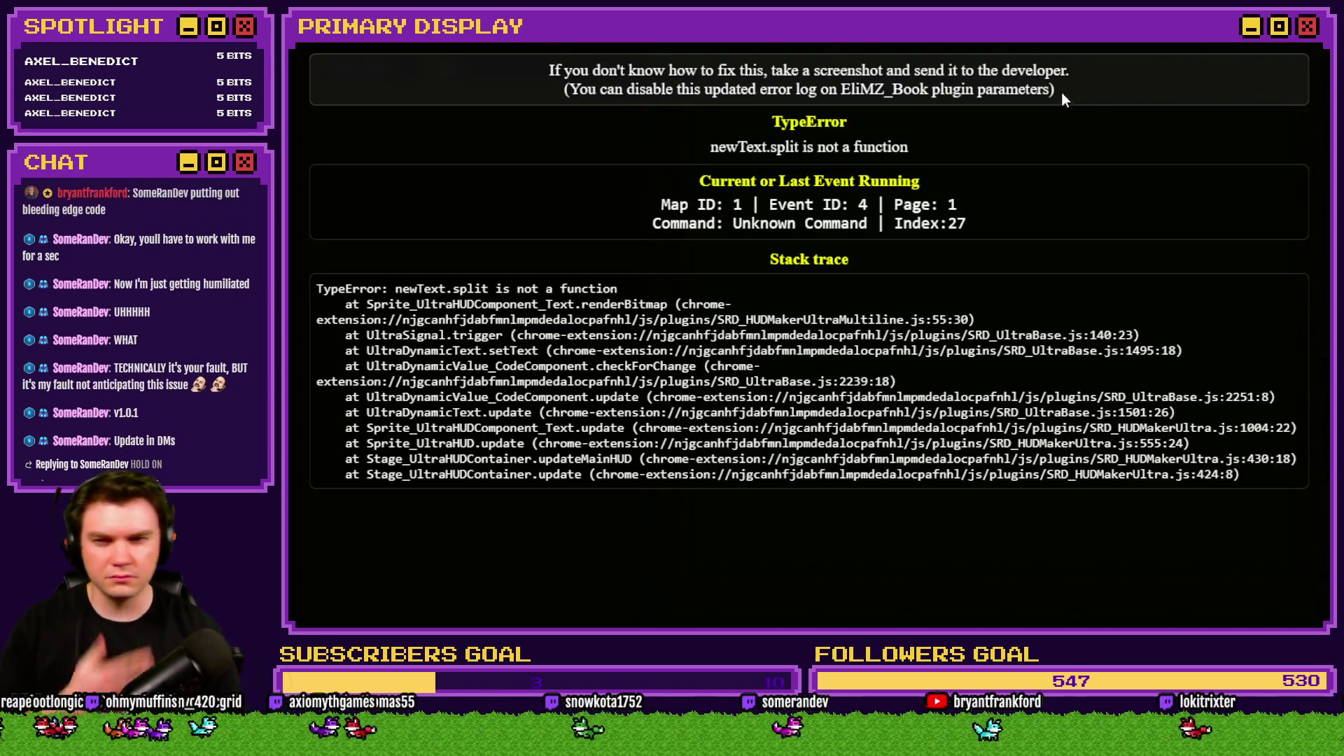
left_click(1305, 53)
key("F10")
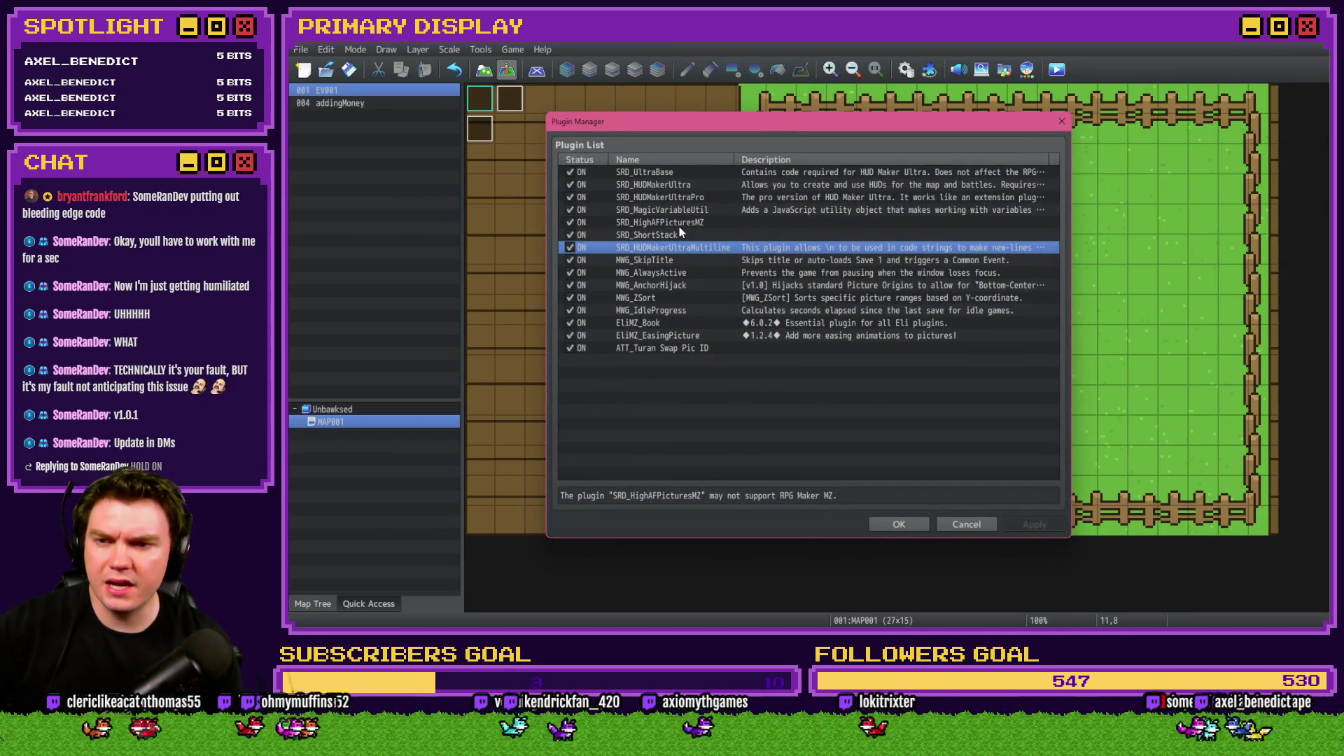
Move SRD_HUDMakerUltraMultiline just below SRD_HUDMakerUltraPro, save, then delete the old plugin file.
left_click_drag(675, 248, 685, 205)
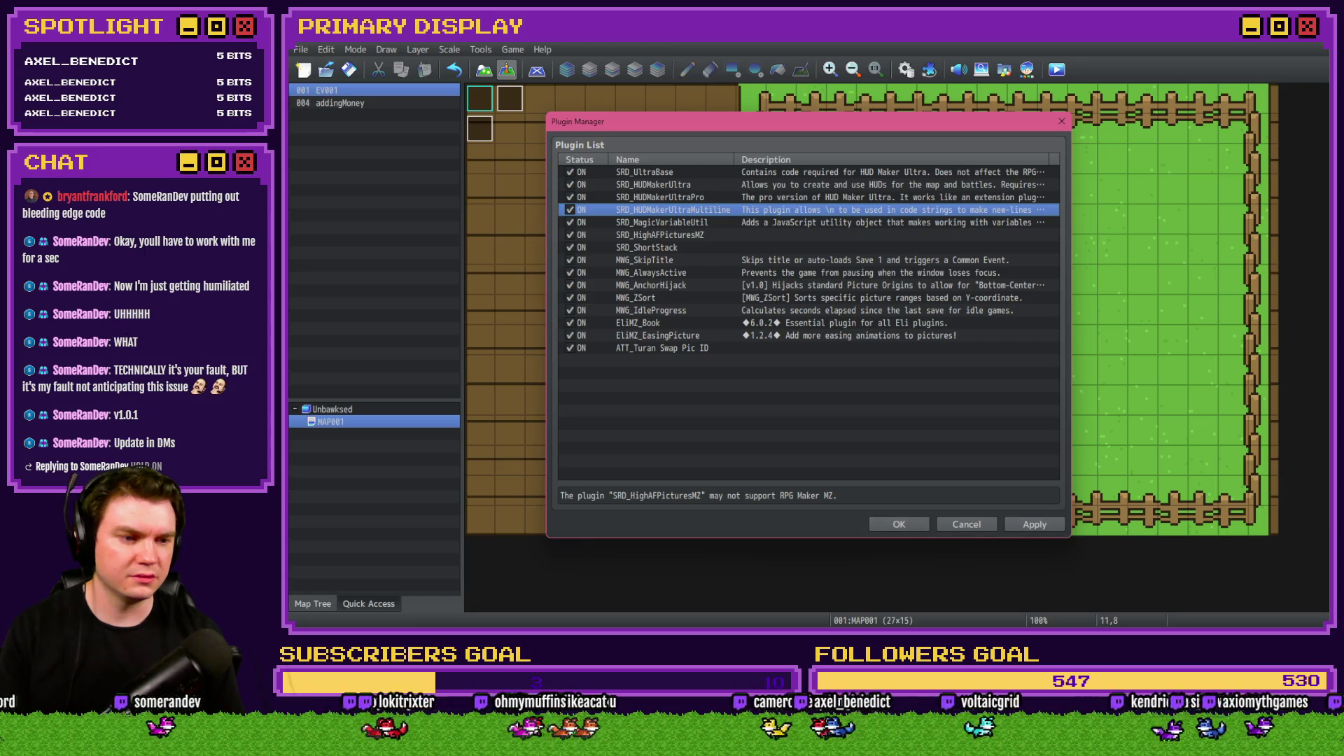
left_click(886, 524)
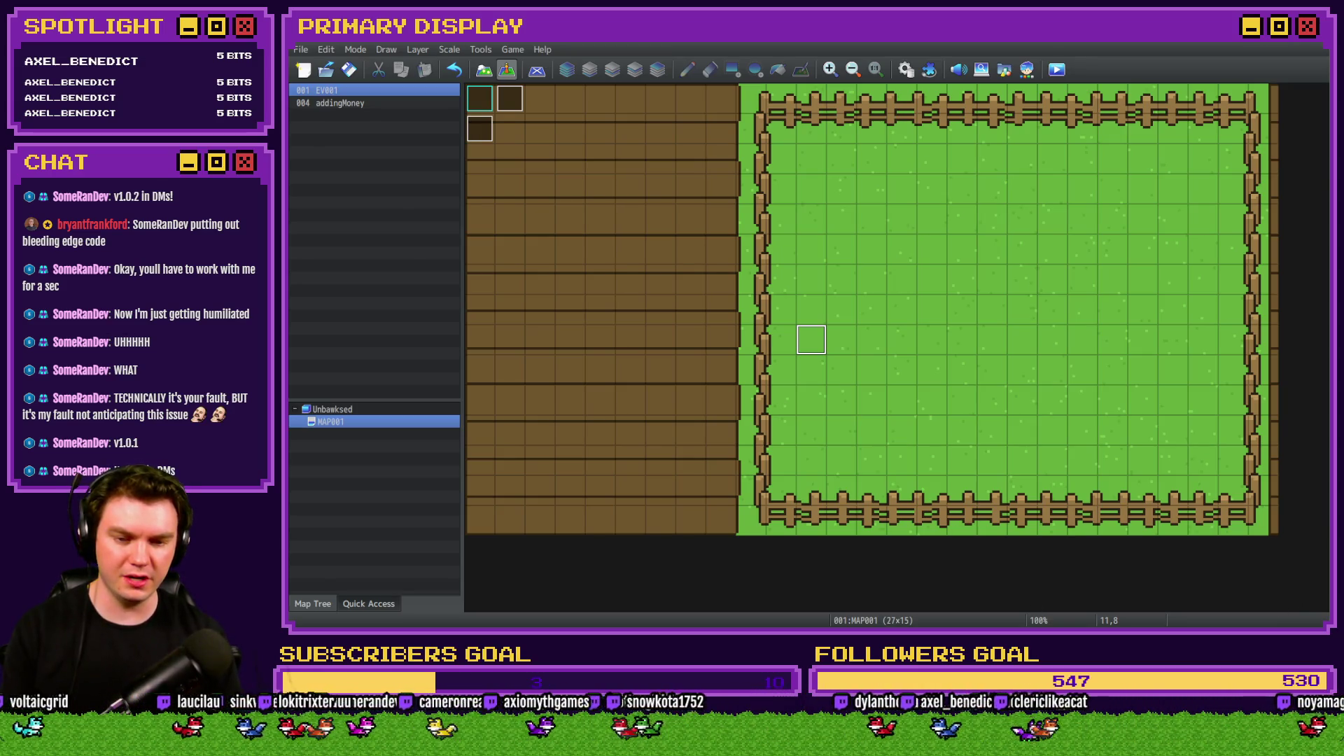
key("alt+Tab")
key("Delete")
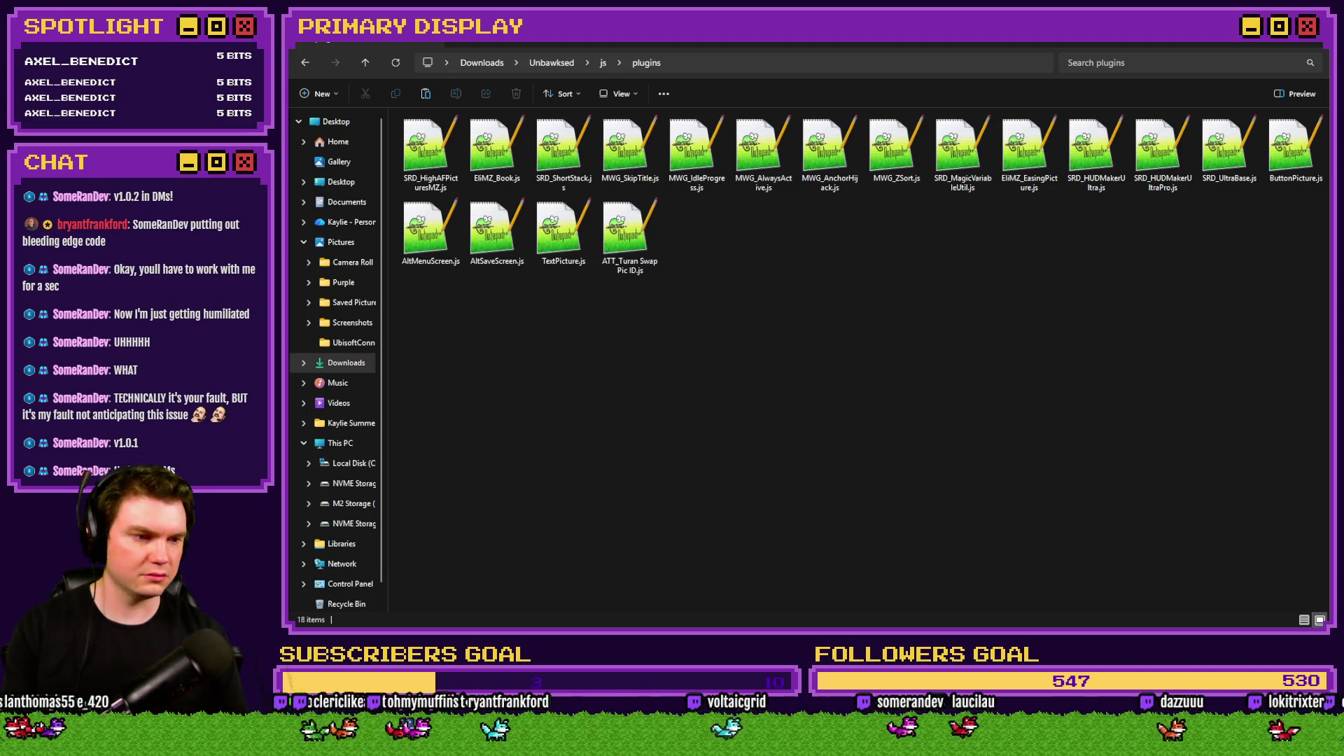
Restore SRD_HUDMakerUltraMultiline.js in the plugins folder with Ctrl+Z and return to RPG Maker MZ.
key("ctrl+z")
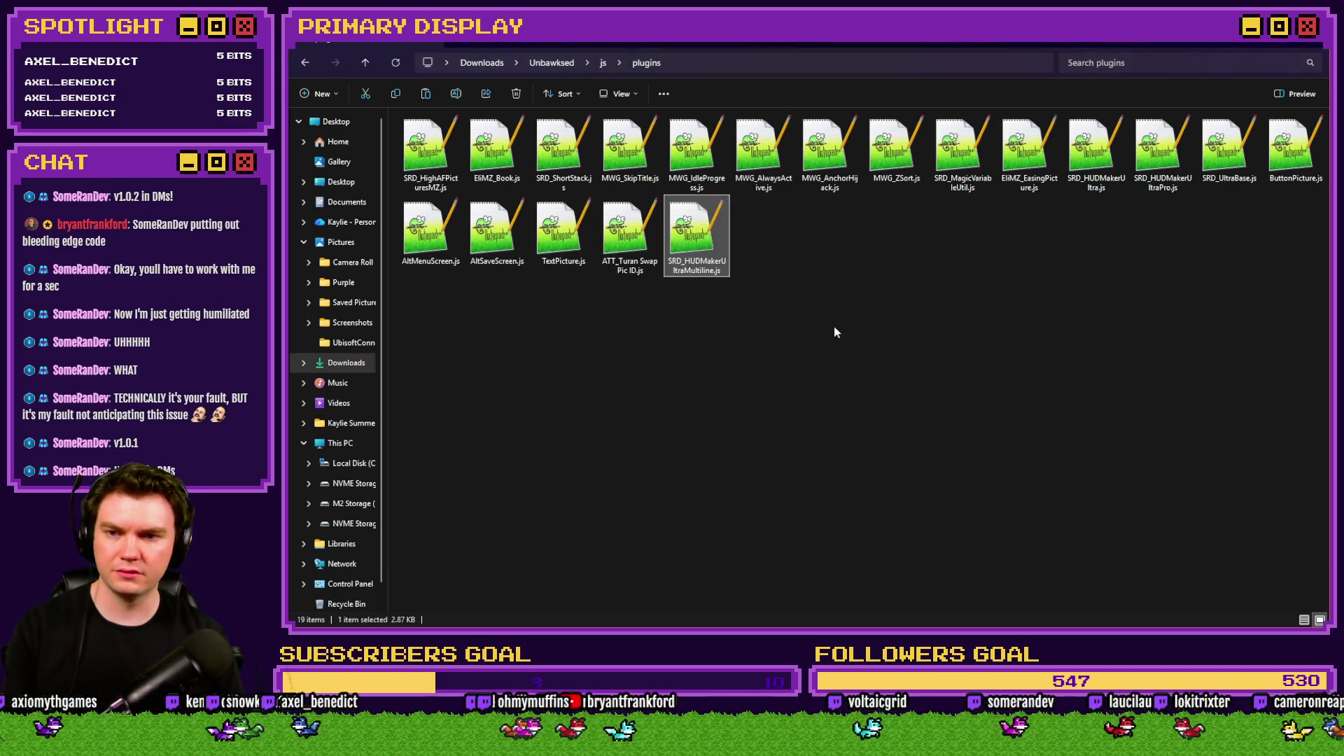
key("alt+Tab")
key("Tab")
key("Tab")
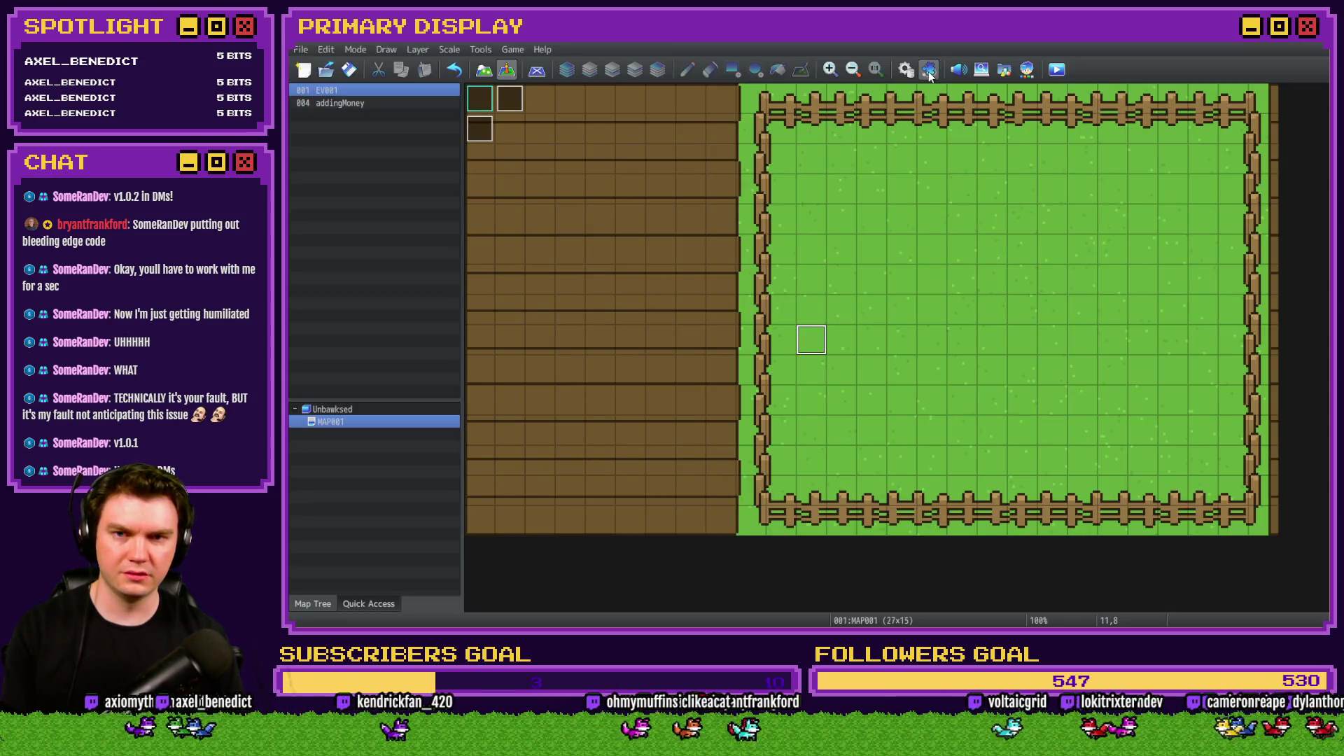
Add the SRD_HUDMakerUltraMultiline plugin and place it above SRD_ShortStack in the plugin list.
left_click(928, 70)
double_click(679, 388)
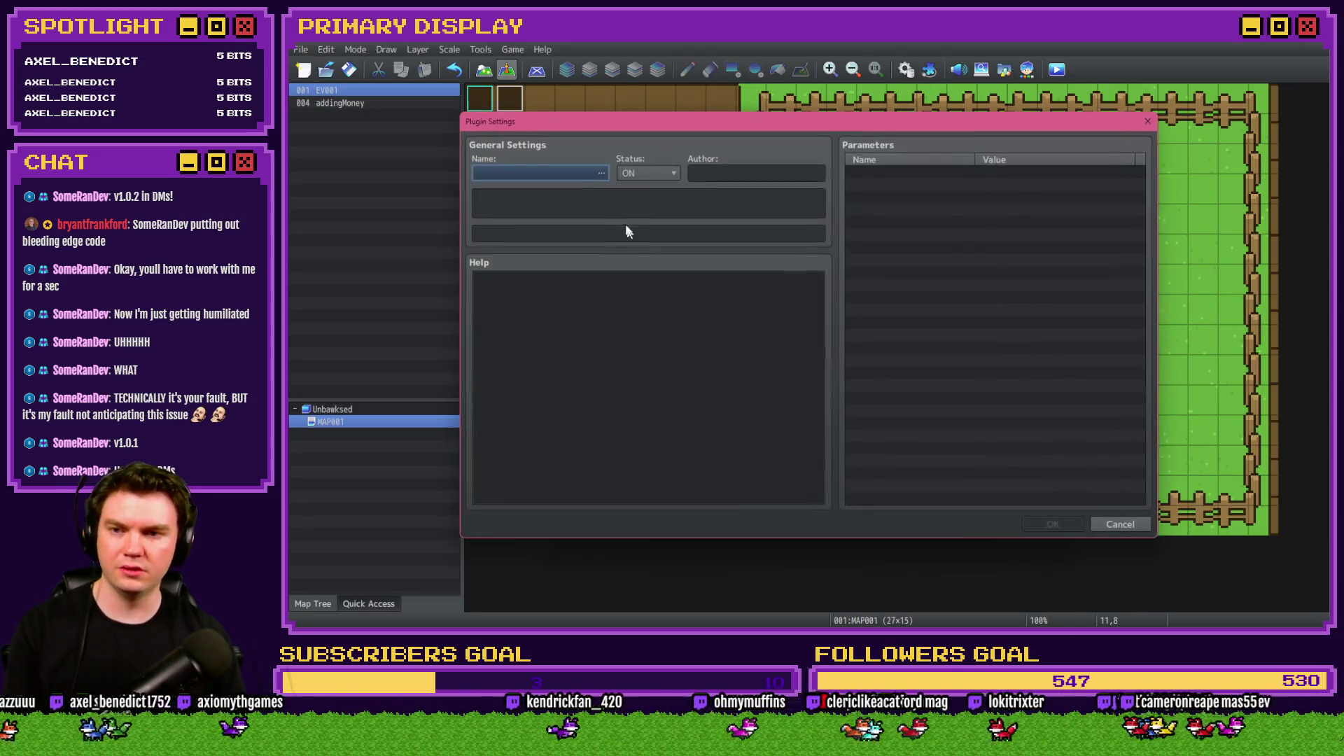
left_click(574, 173)
left_click(631, 380)
scroll(904, 369, "down", 2)
left_click(975, 463)
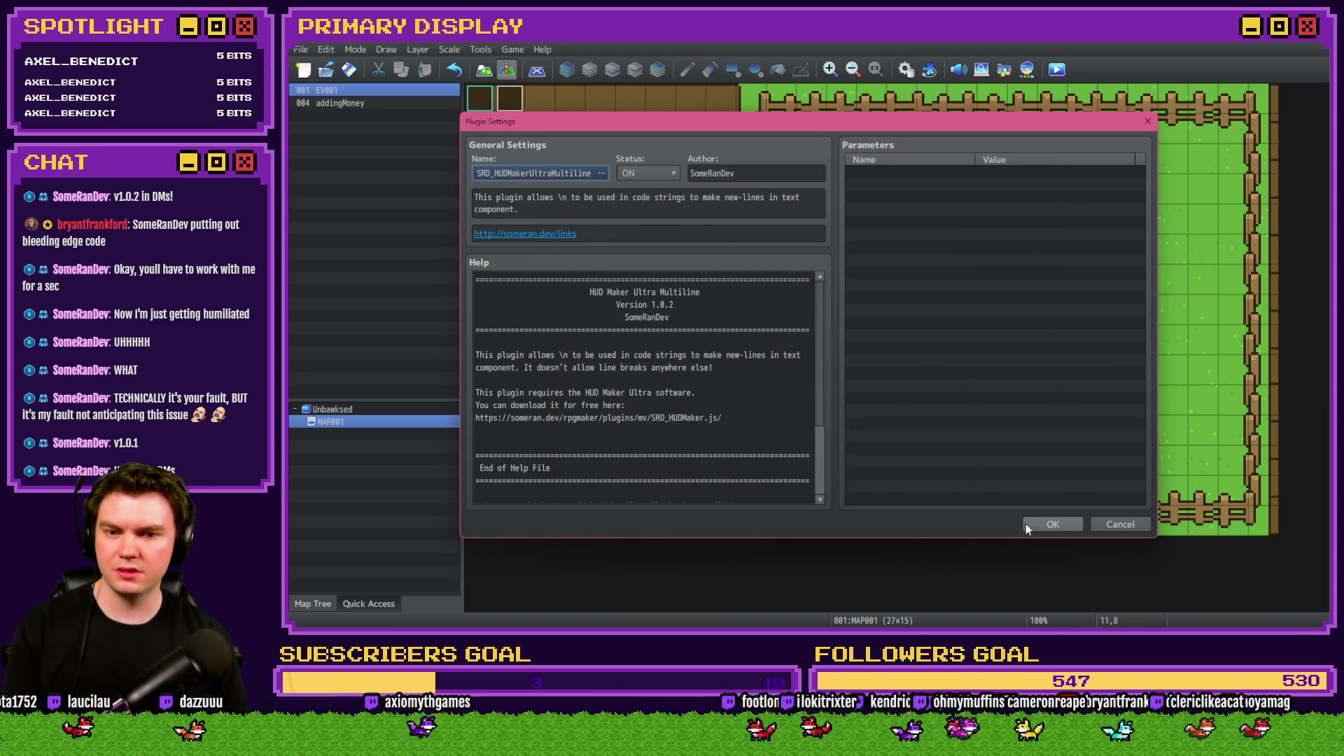
left_click(1046, 525)
left_click_drag(733, 350, 718, 236)
left_click(1035, 525)
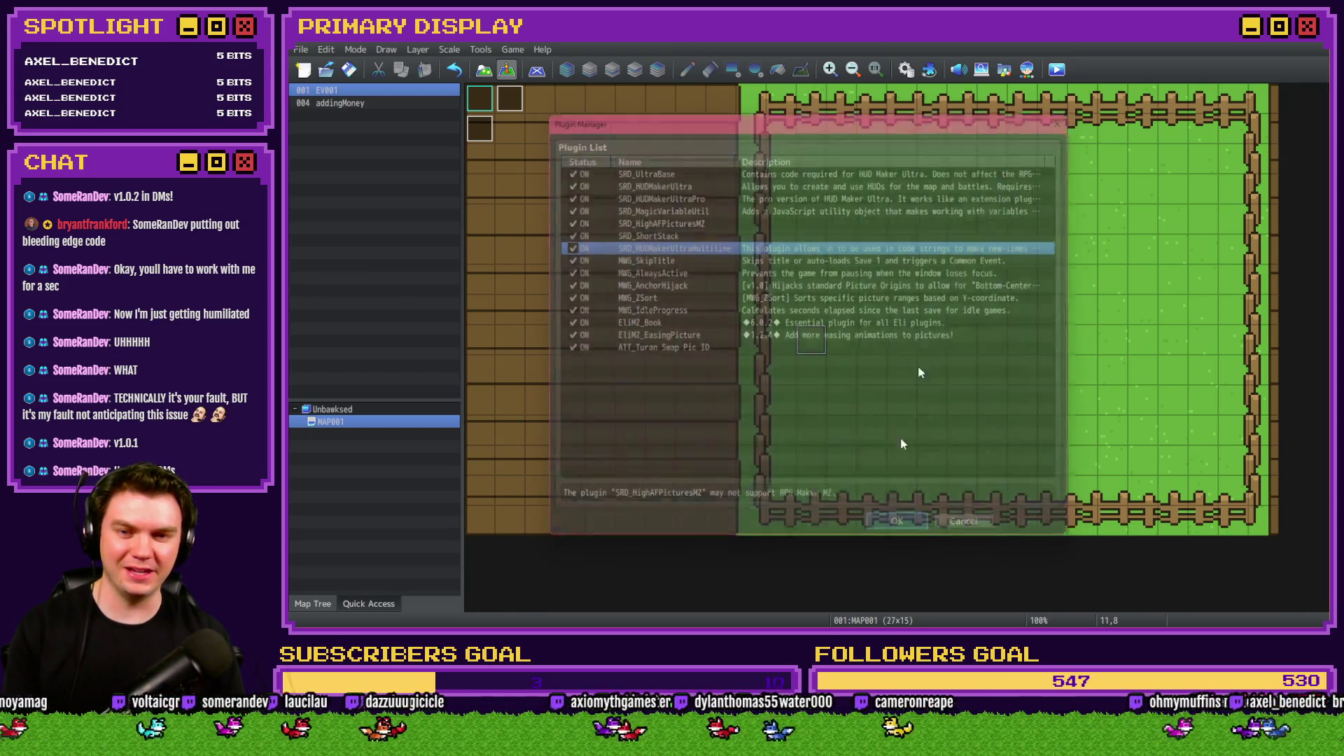
key("Return")
Save and playtest, checking the two-line No Cosmetic description on the OUTFITS page.
left_click(1056, 69)
left_click(792, 351)
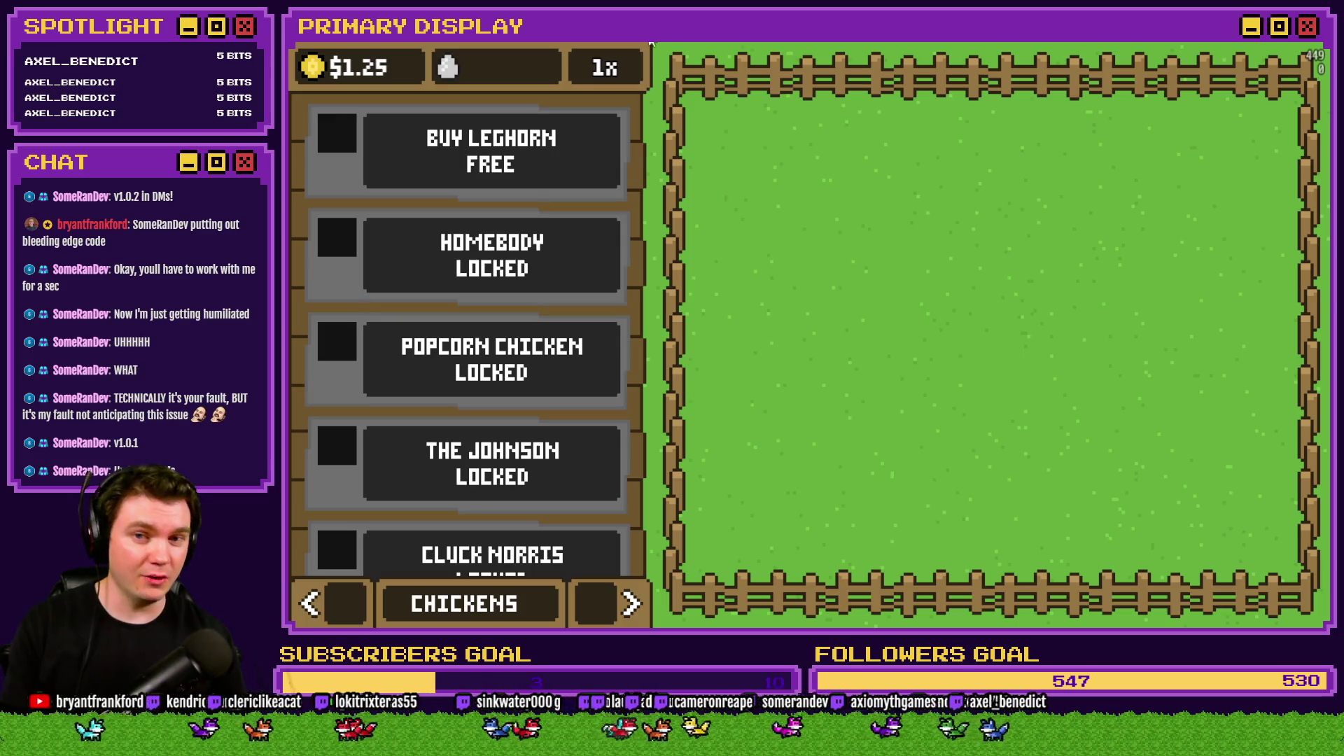
left_click(631, 603)
left_click(632, 603)
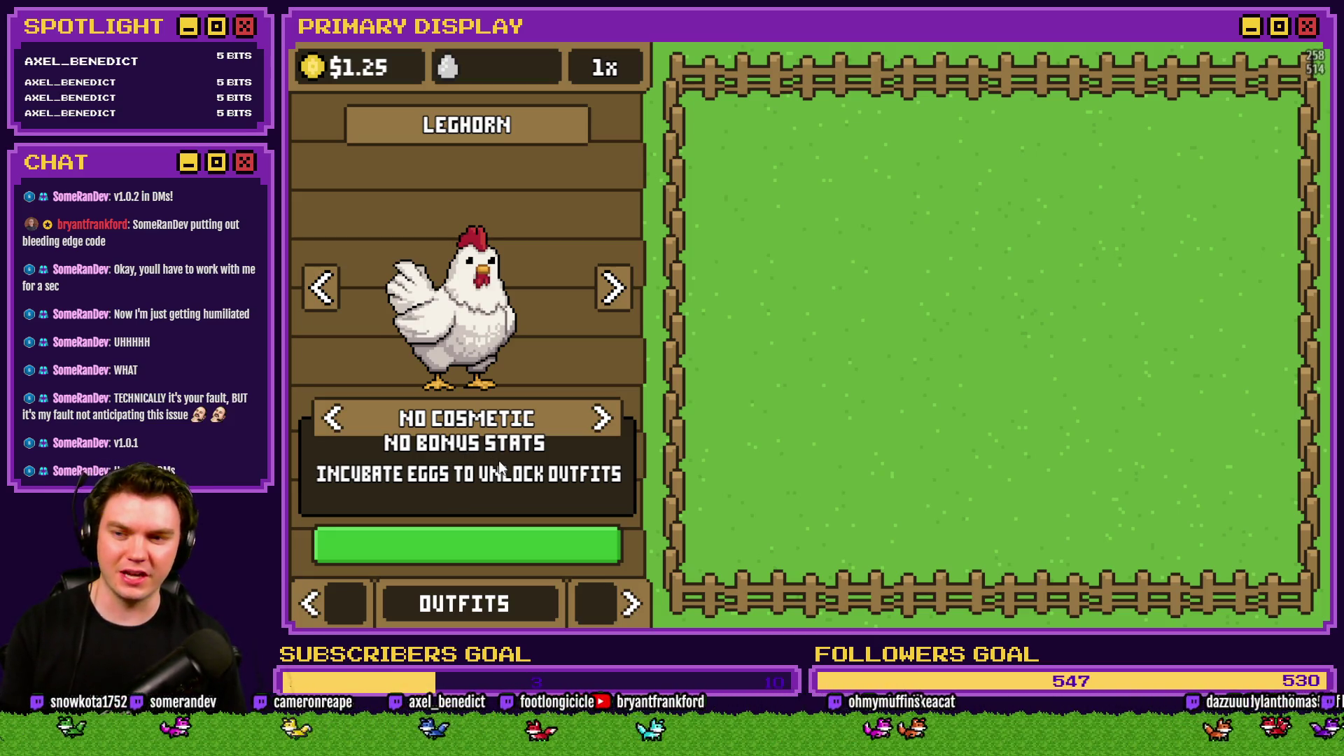
left_click(1307, 42)
key("alt+Tab")
key("Tab")
key("Tab")
key("Tab")
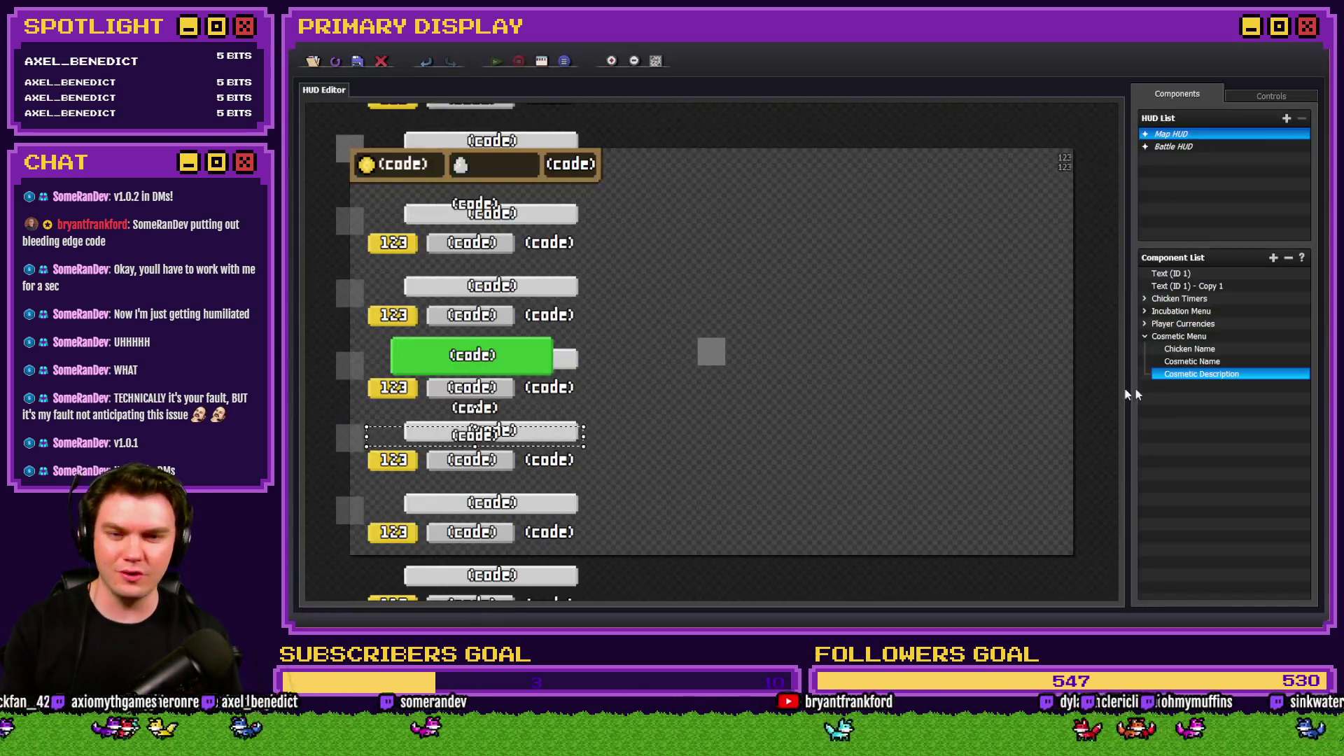
Nudge the Cosmetic Description text down and check it on the OUTFITS page in a playtest.
left_click(1216, 376)
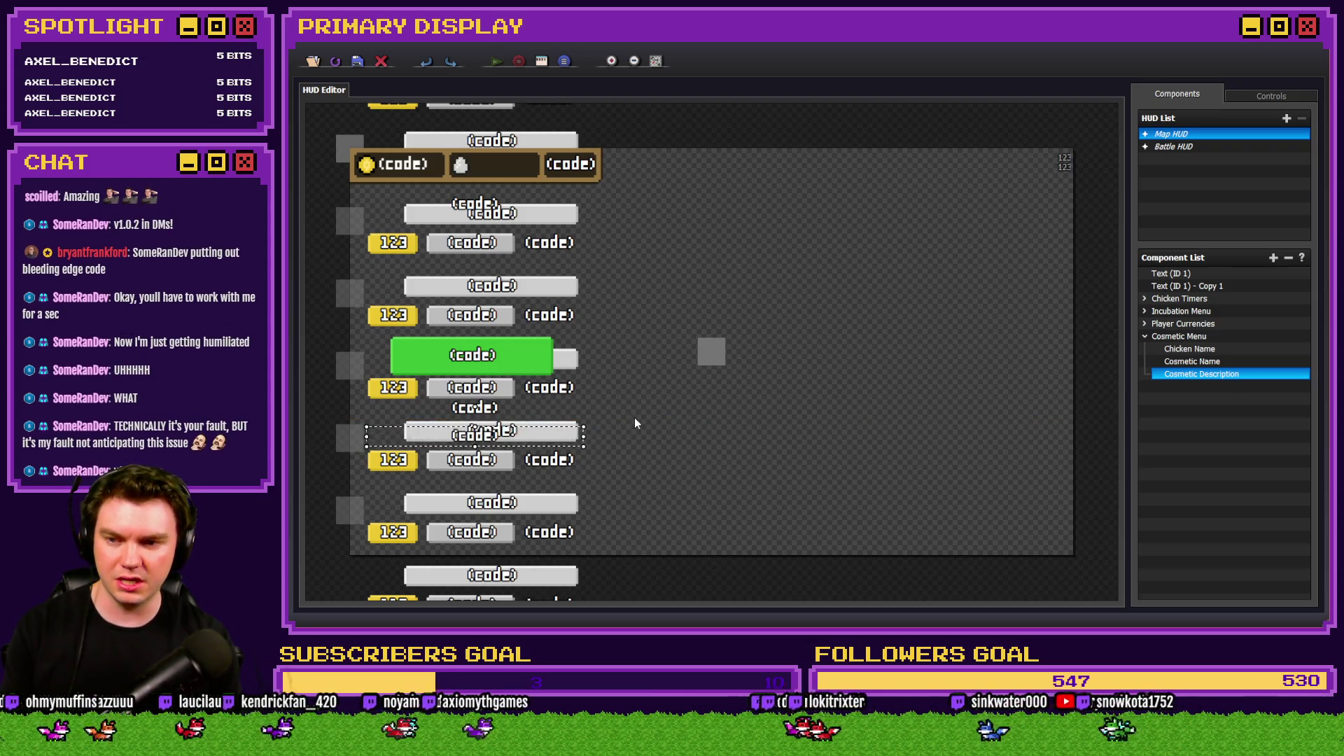
key("Down")
key("Down")
key("Down")
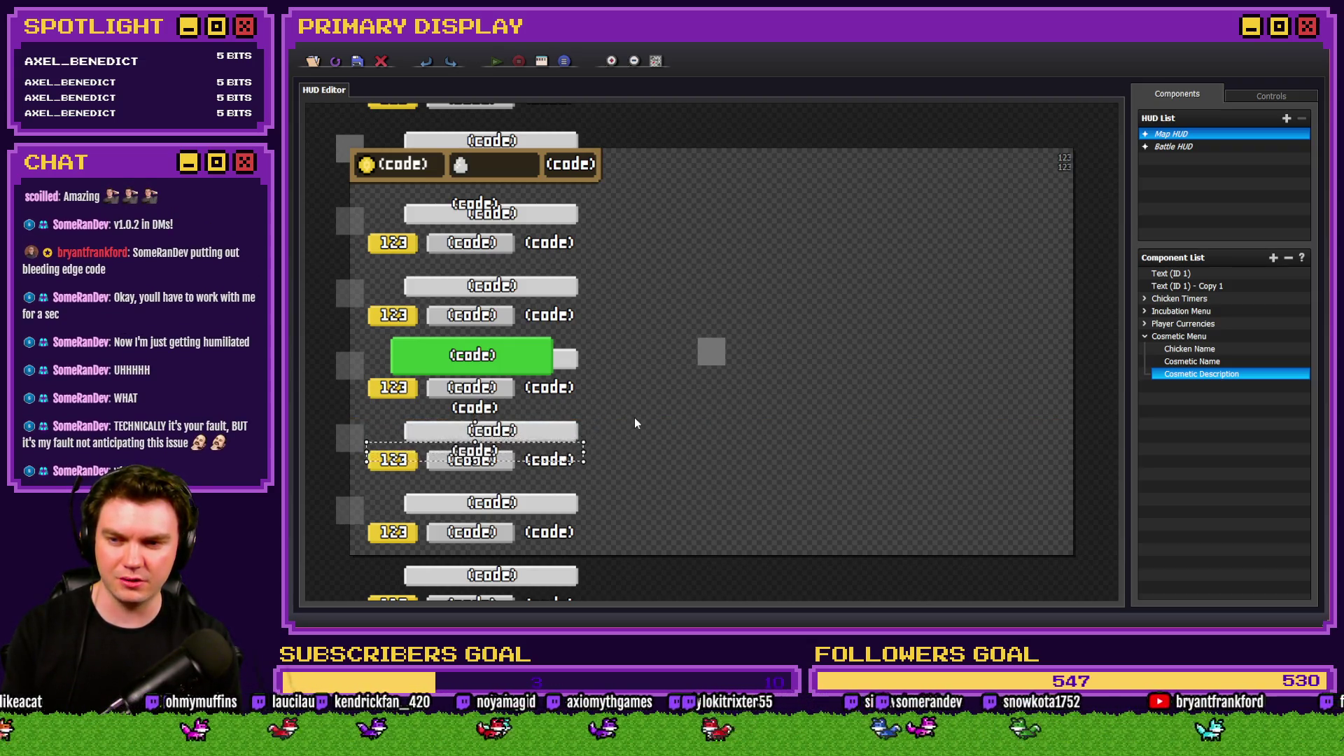
key("alt+Tab")
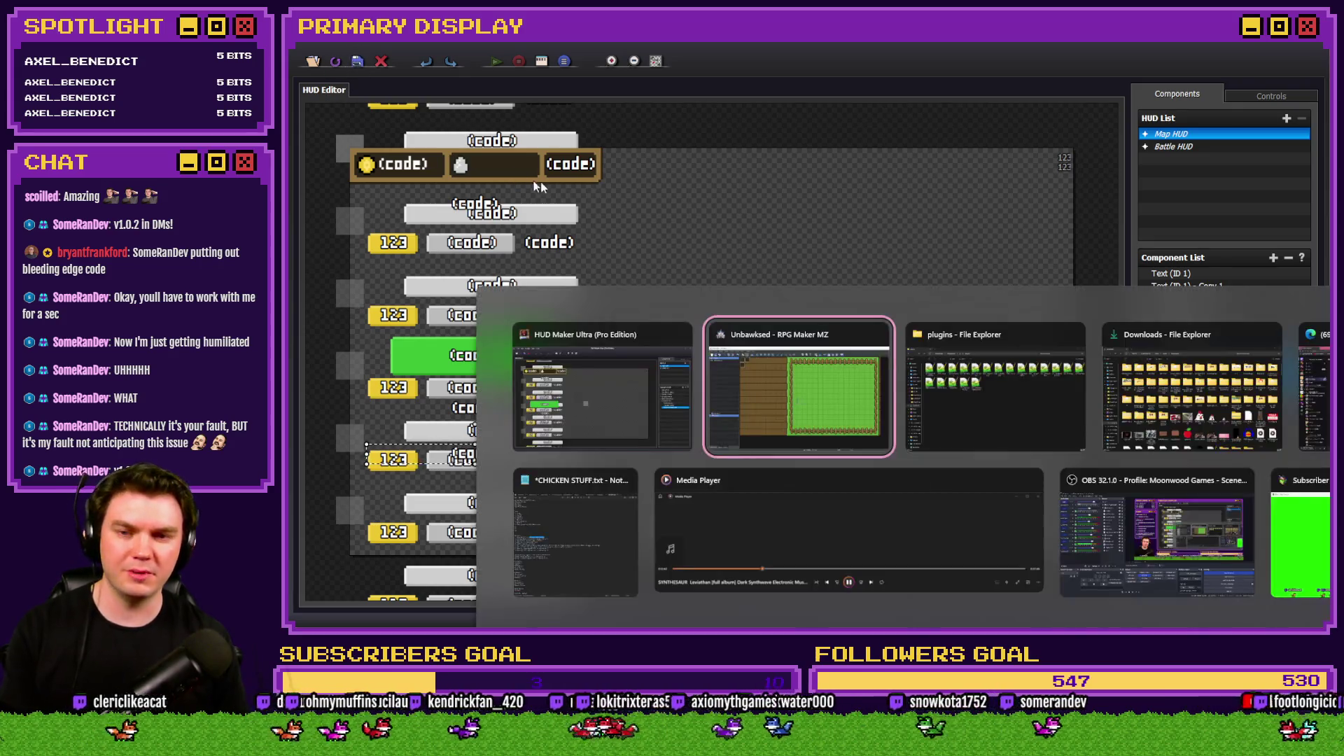
left_click(1057, 70)
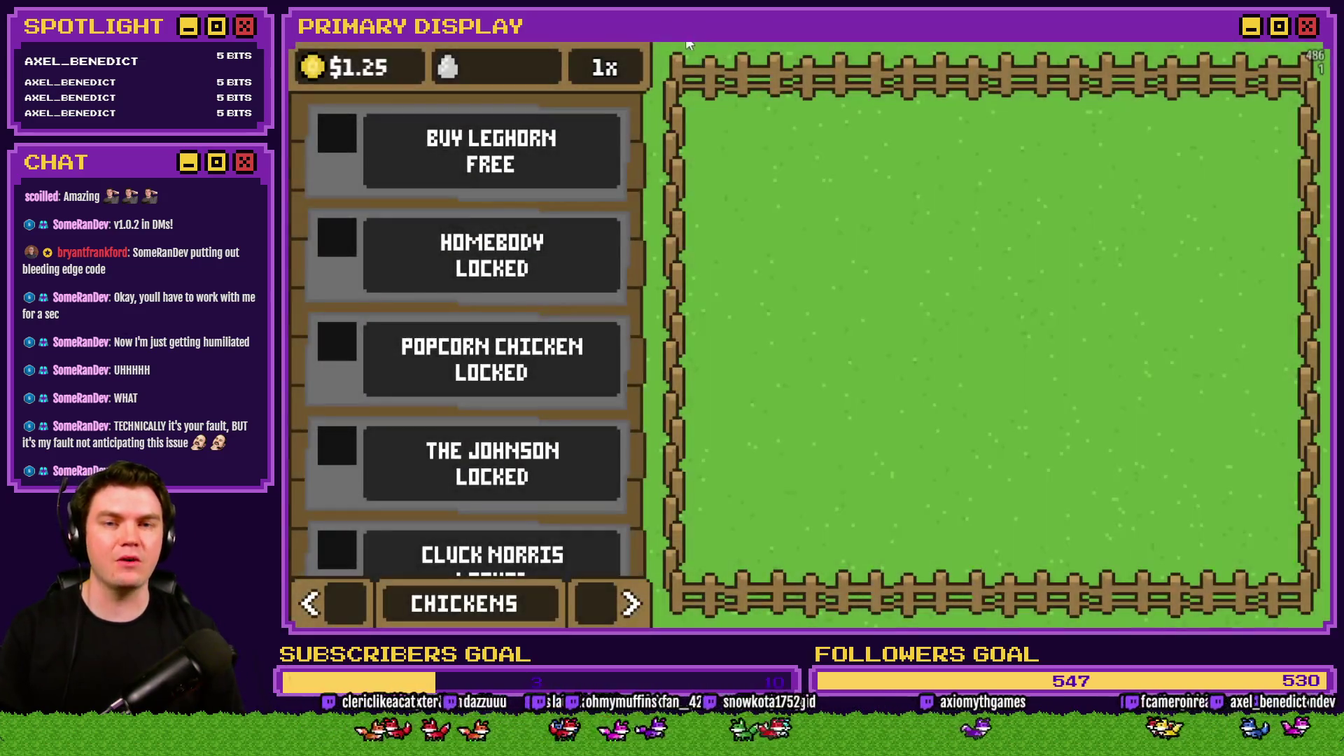
left_click(630, 604)
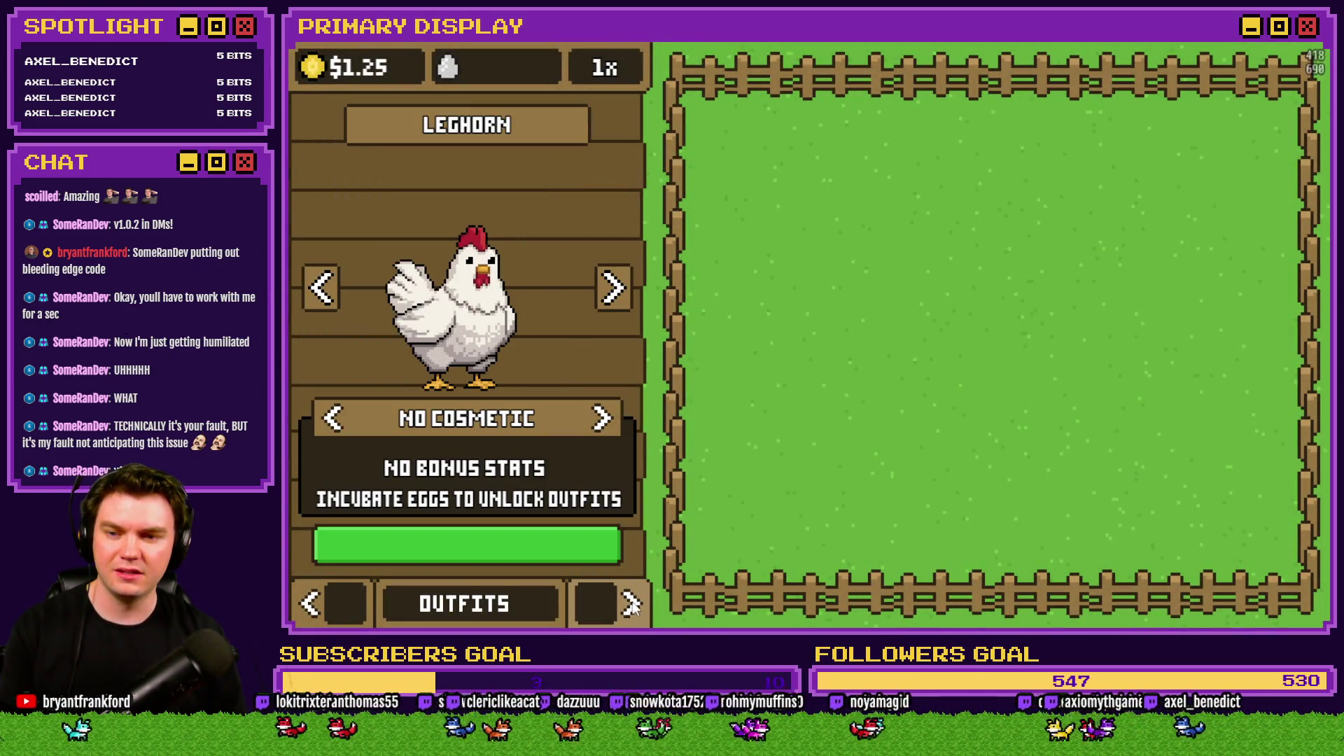
key("Escape")
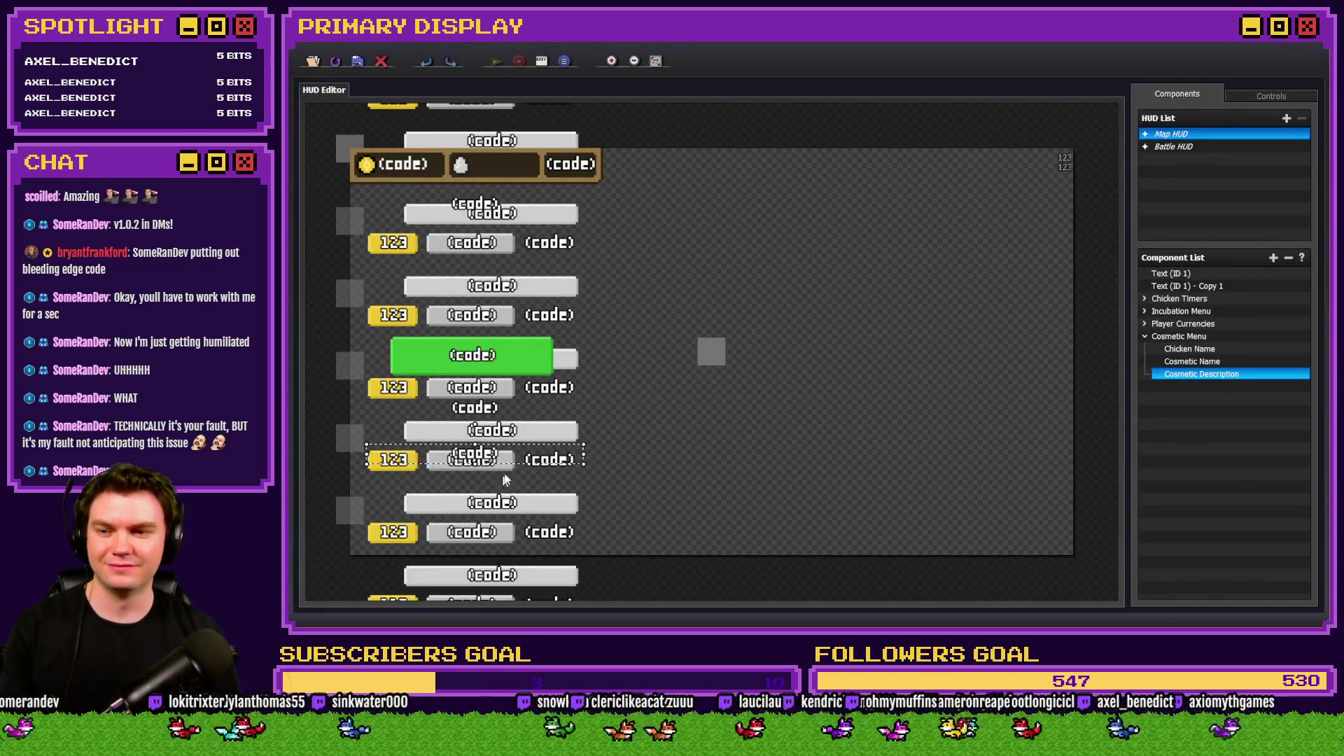
Shift the Cosmetic Description slightly up, save the HUD, and recheck the OUTFITS page.
left_click_drag(554, 460, 556, 455)
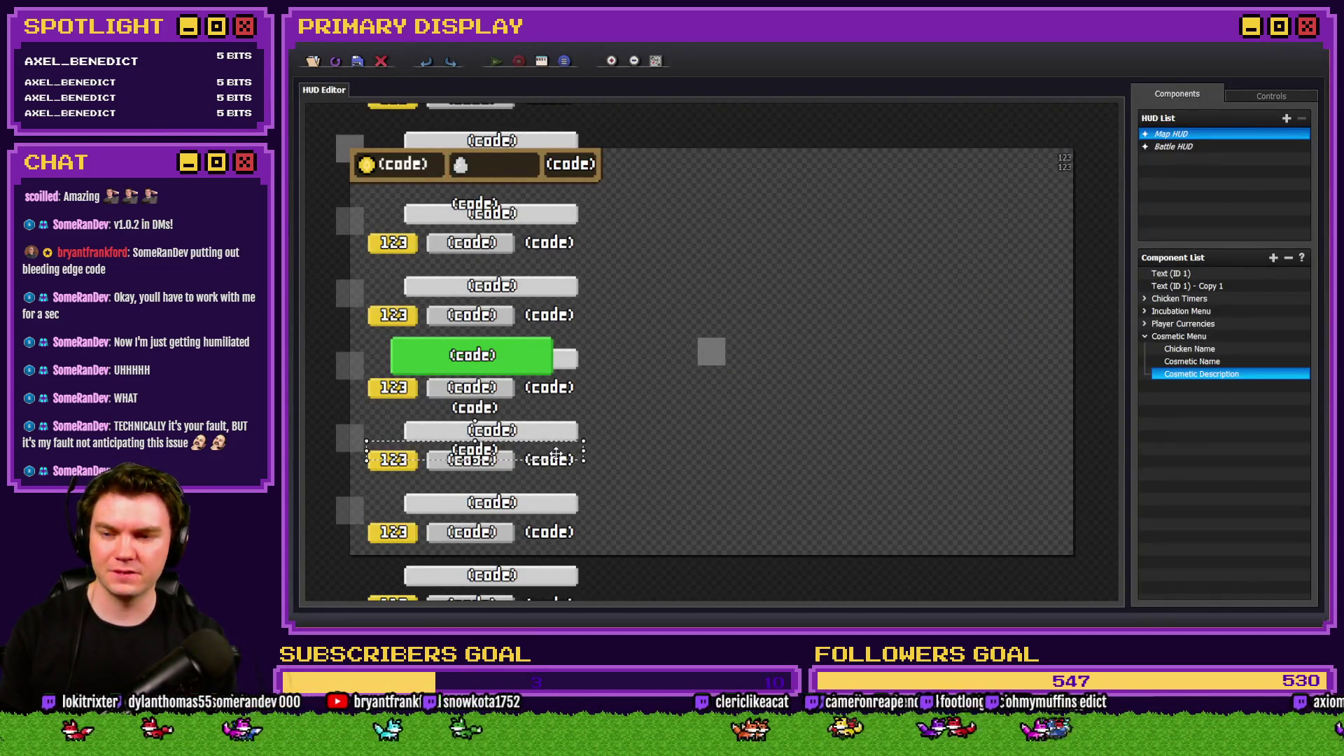
left_click(357, 59)
key("F12")
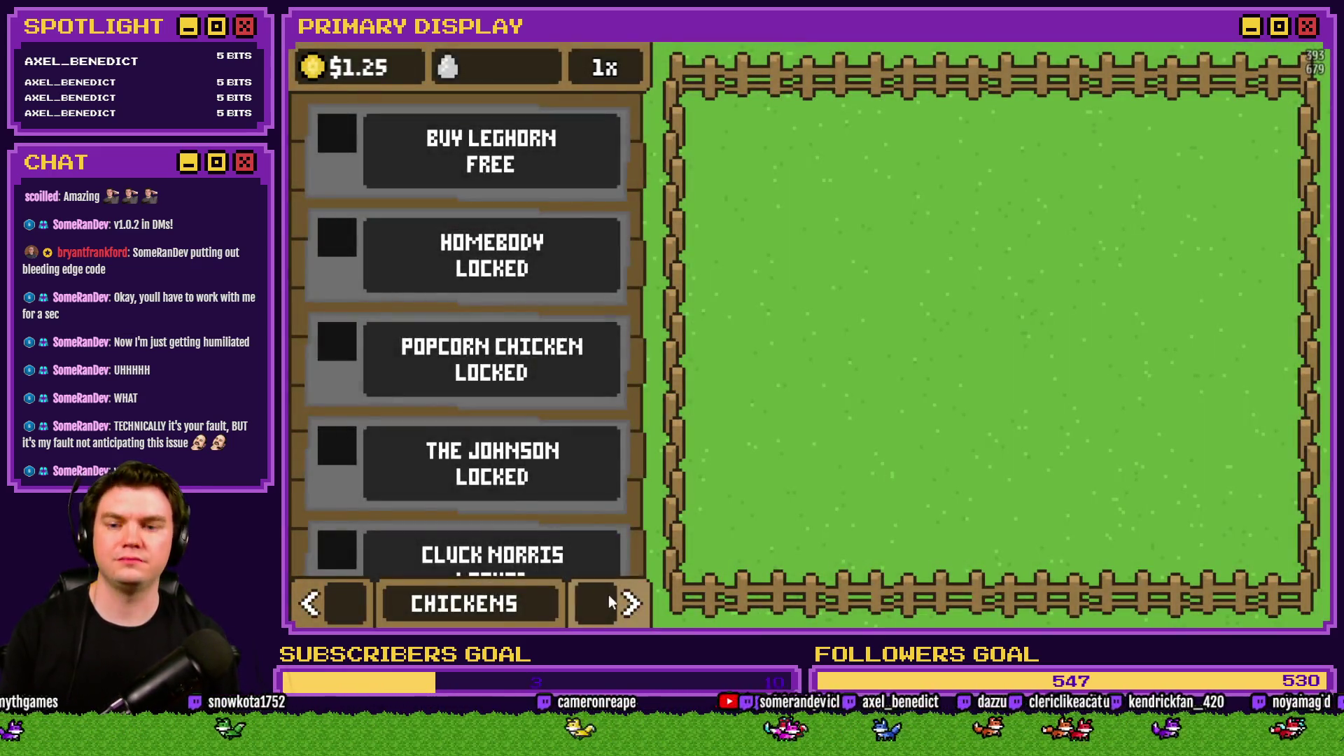
left_click(608, 595)
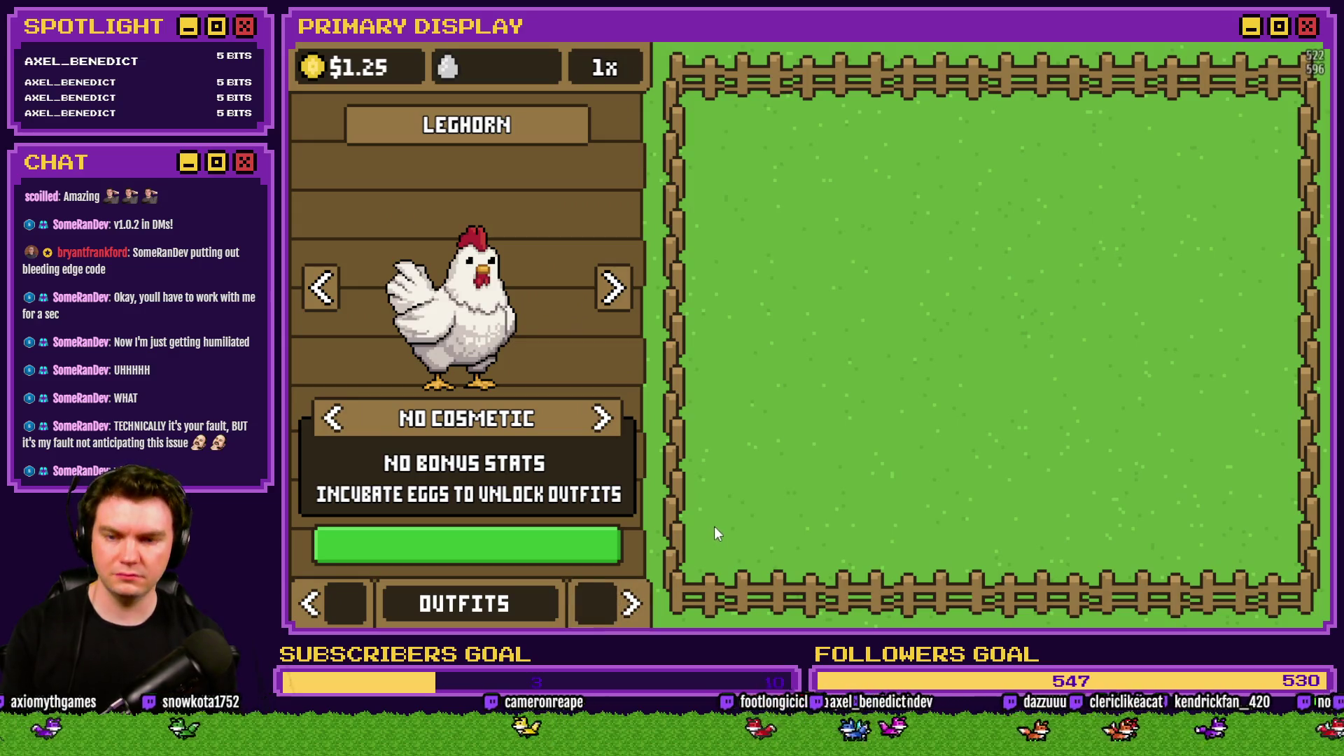
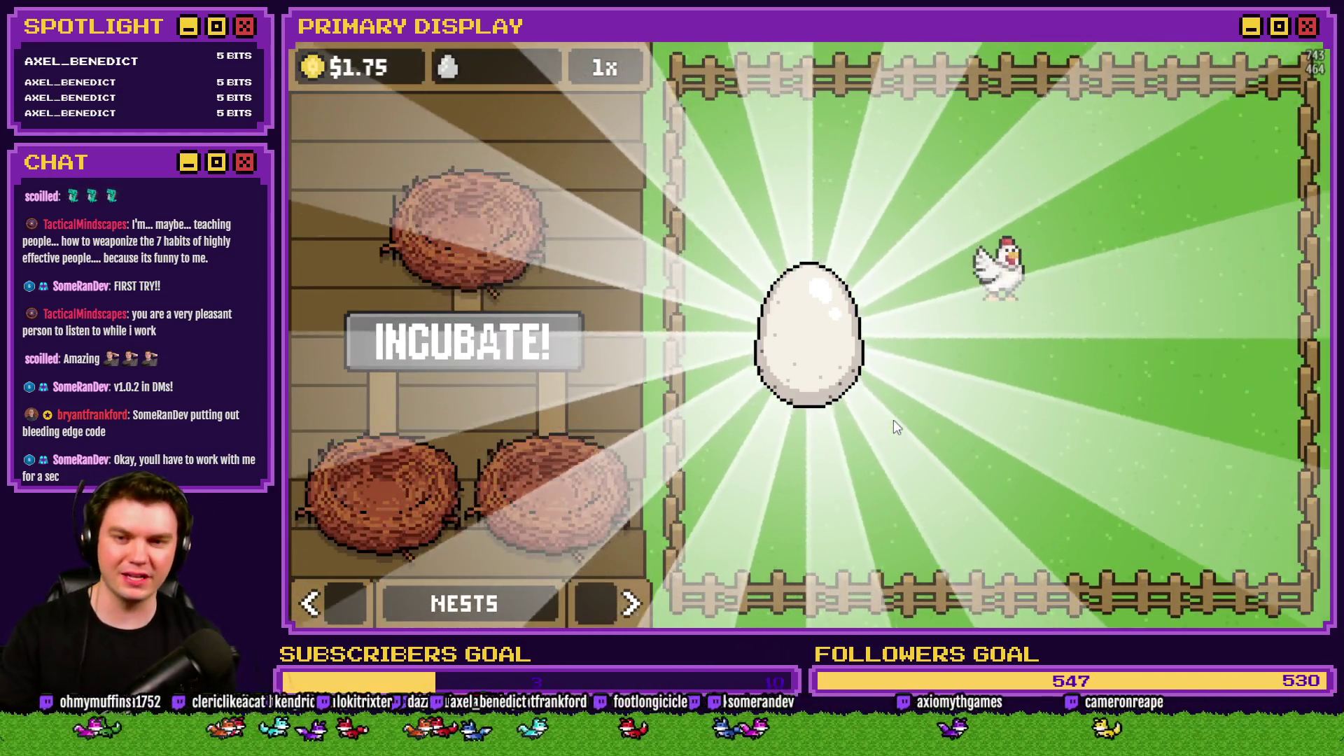
Tap the egg repeatedly until it hatches into a chicken.
left_click(804, 322)
left_click(813, 342)
left_click(813, 343)
left_click(813, 342)
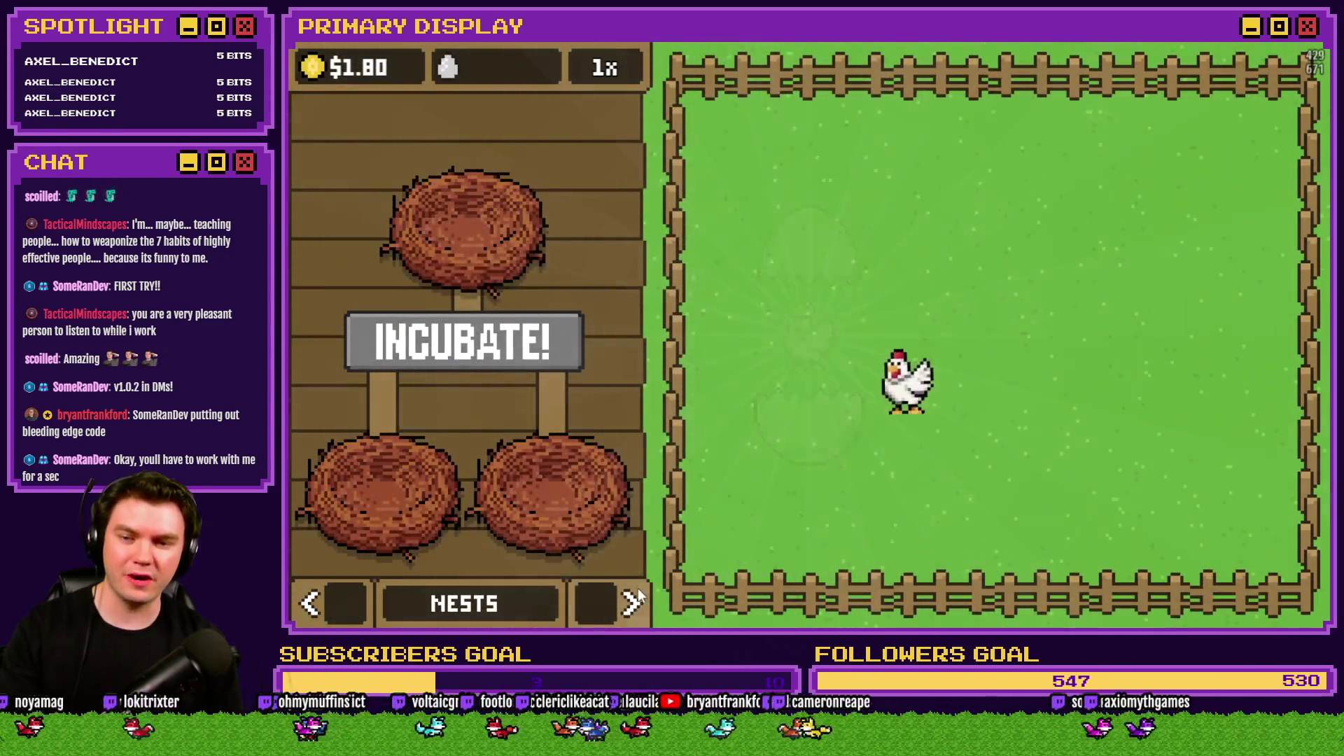
On the Outfits page, cycle the cosmetic to Crown to preview its money-bonus description, then switch to Discord.
left_click(631, 603)
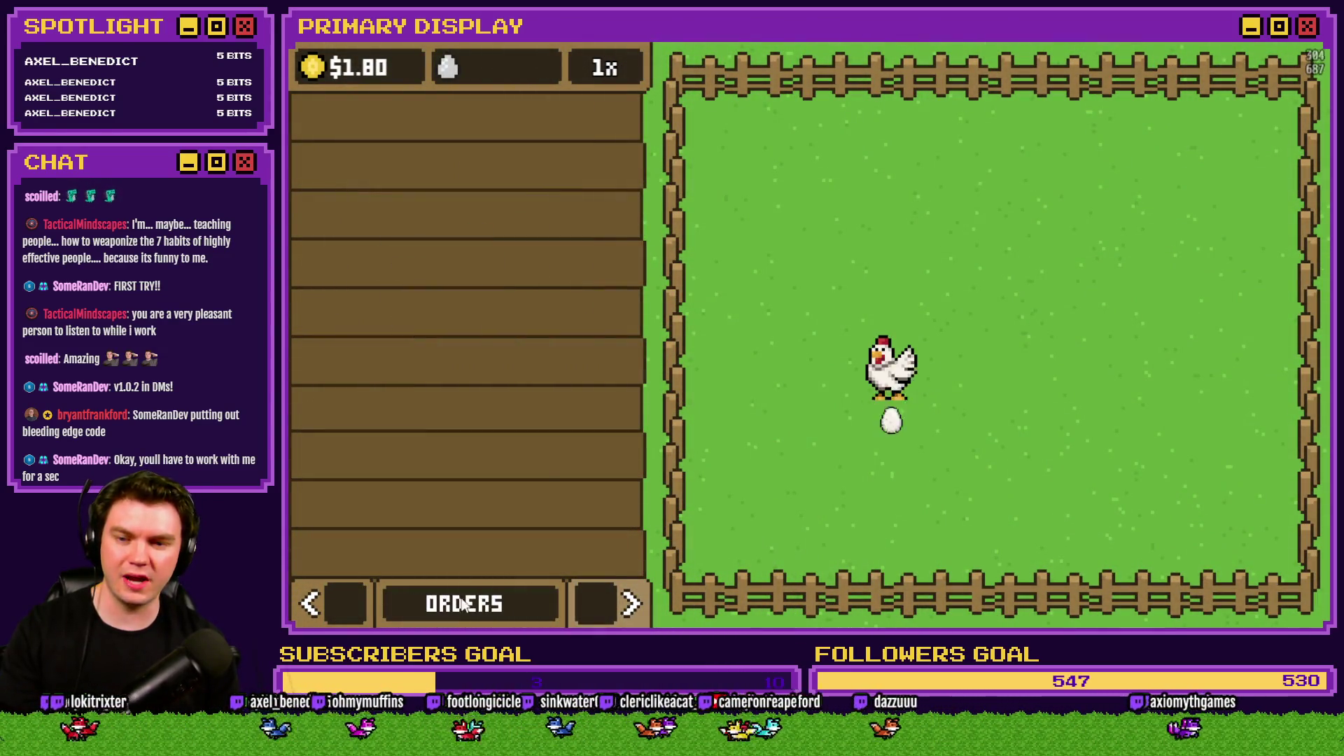
left_click(631, 604)
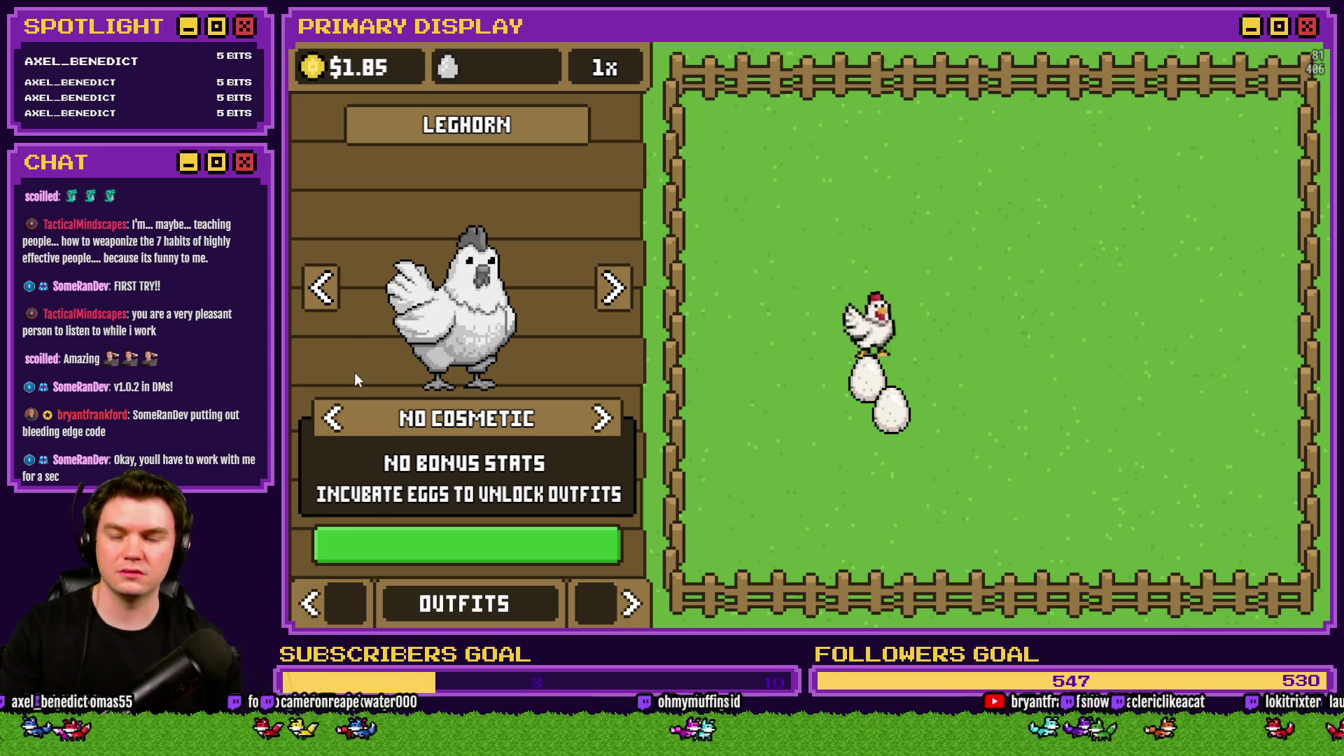
left_click(313, 605)
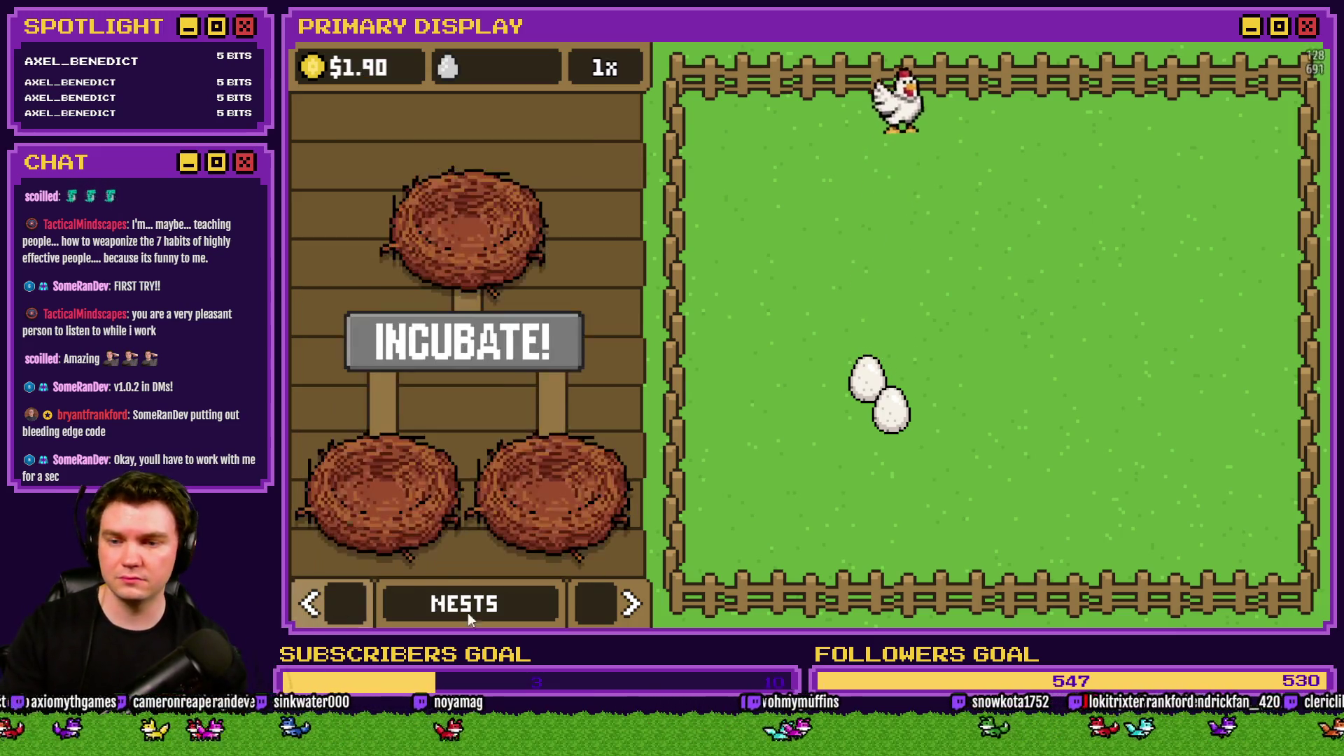
left_click(613, 610)
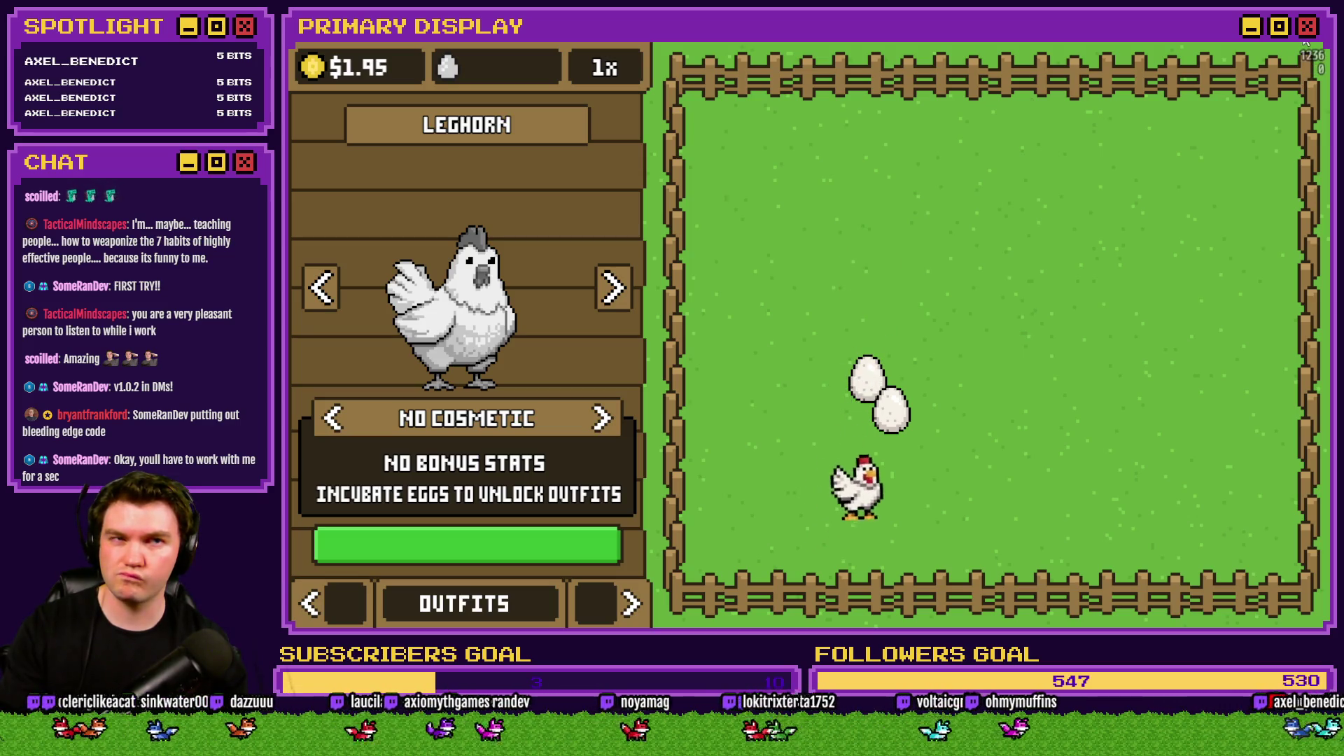
left_click(604, 420)
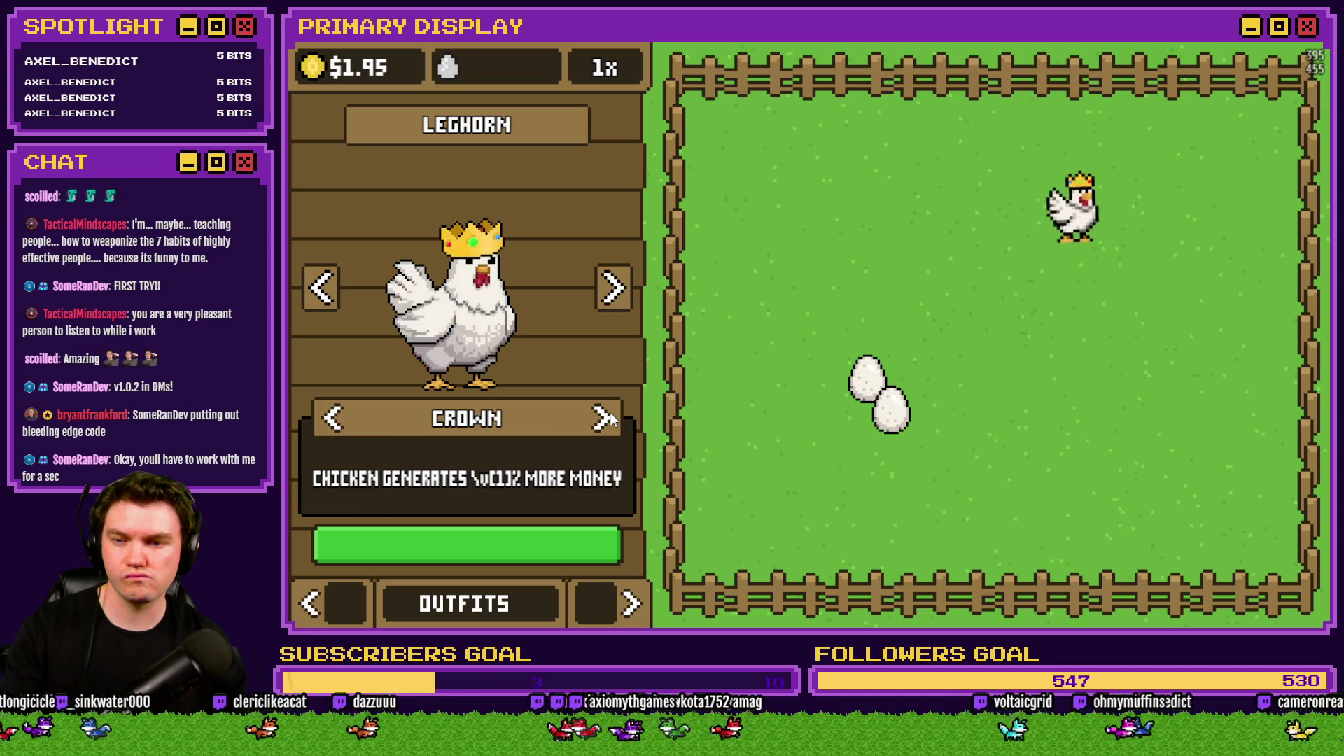
left_click(604, 421)
left_click(605, 419)
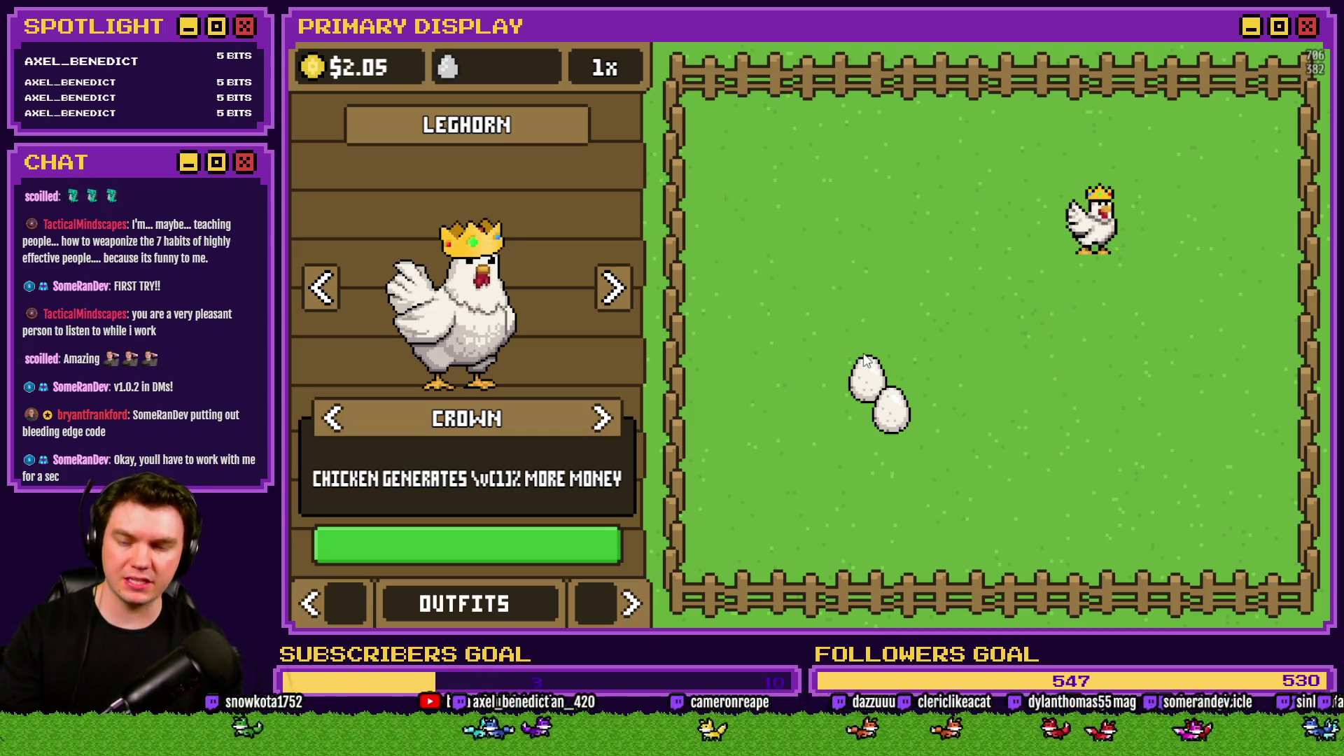
left_click(482, 553)
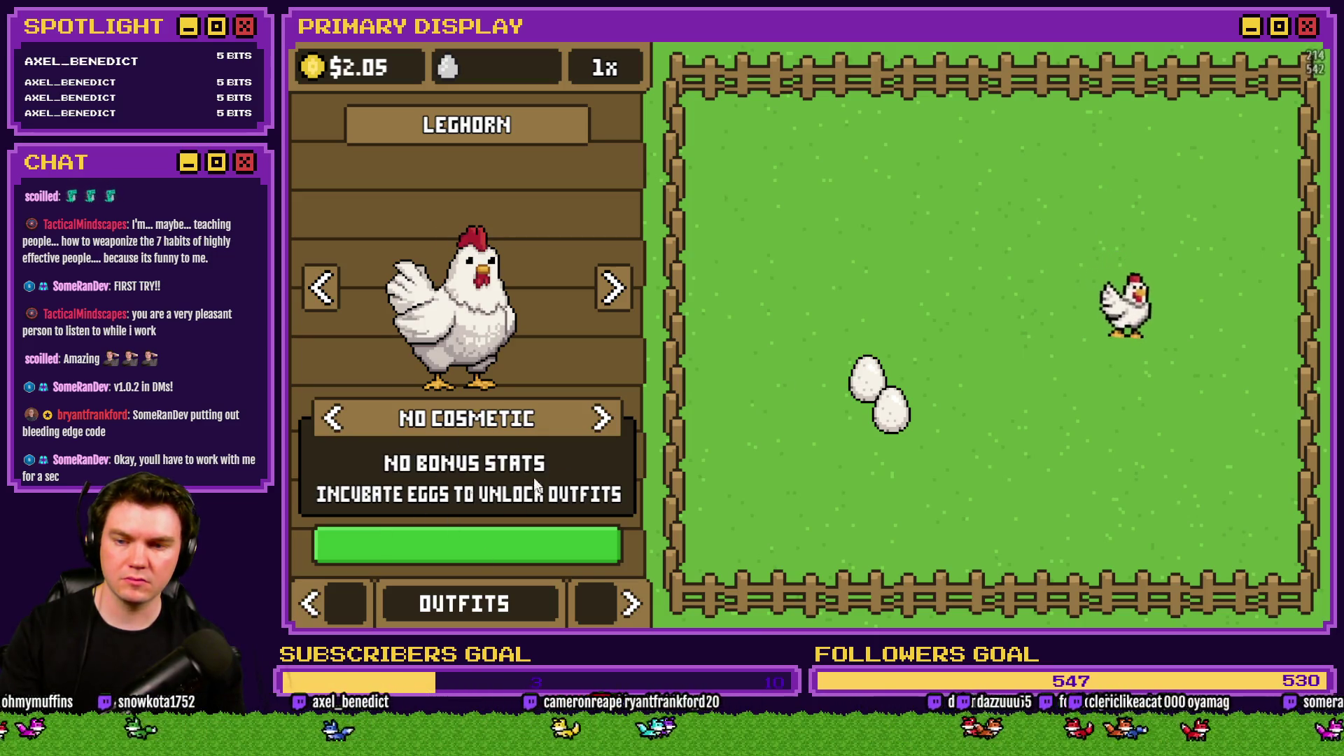
key("alt+Tab")
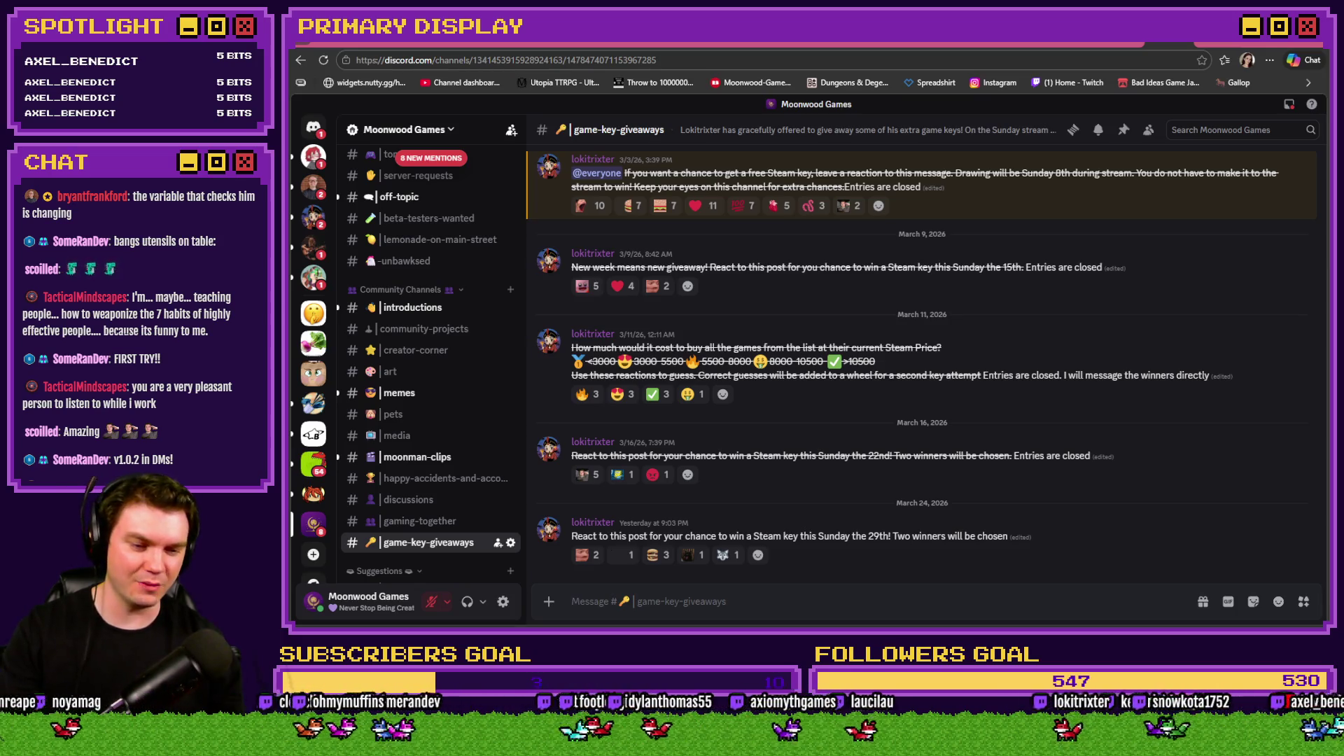
Change the Crown actor's profile code from \v[1] to \n, save the database, and start a playtest.
key("alt+Tab")
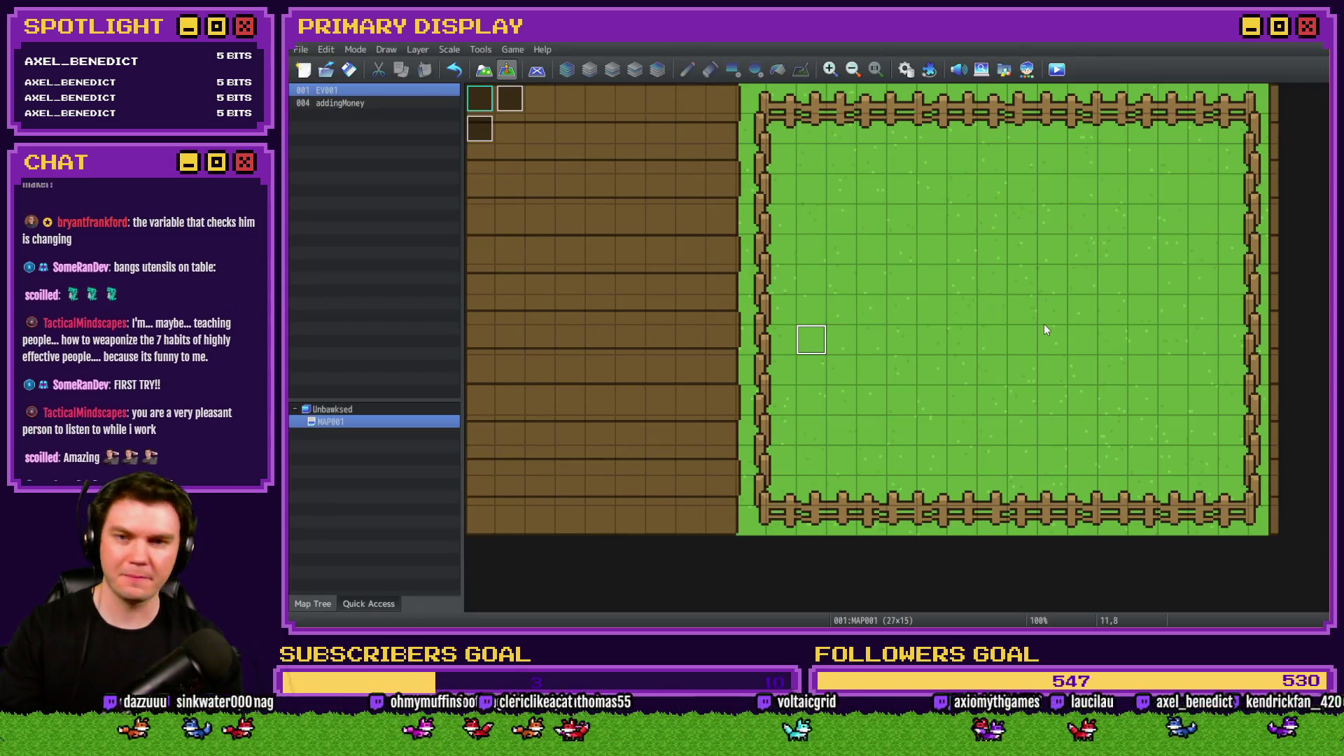
key("F9")
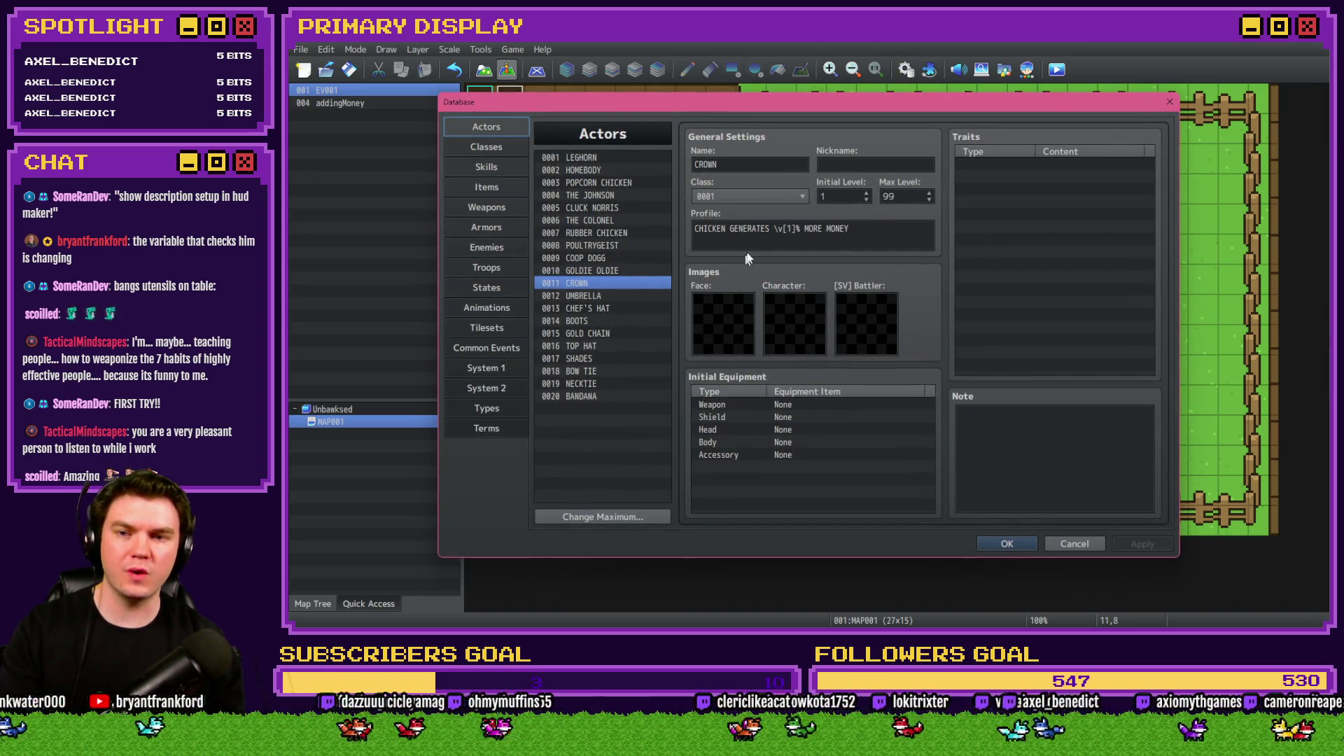
left_click(797, 228)
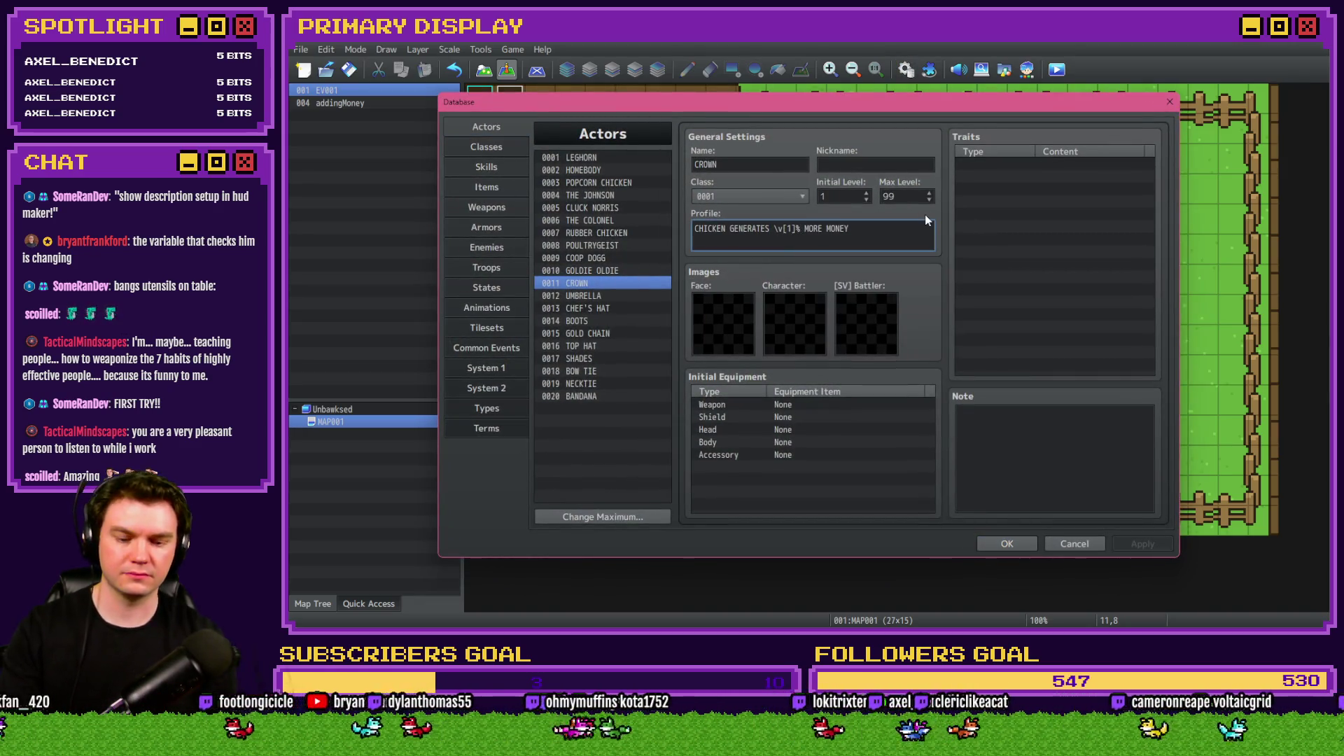
key("BackSpace")
key("BackSpace")
key("BackSpace")
key("BackSpace")
type("n")
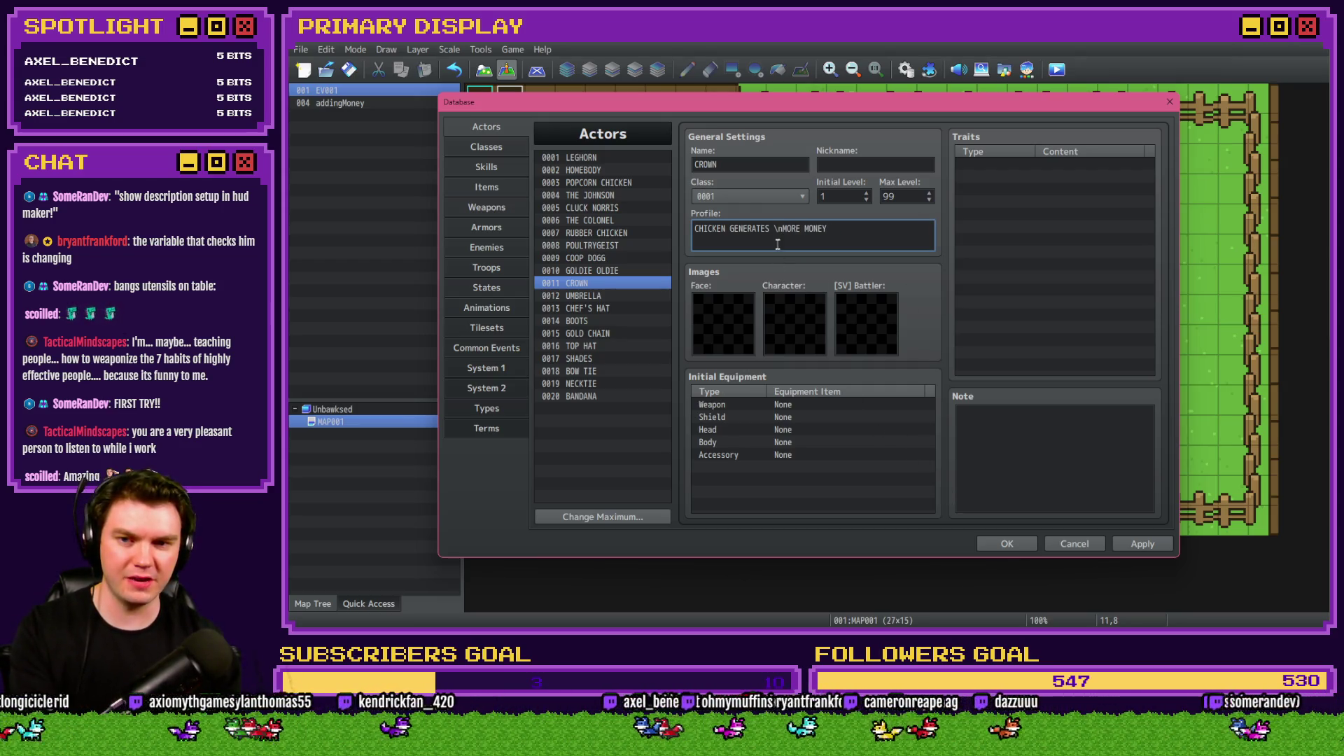
key("Left")
key("Left")
key("BackSpace")
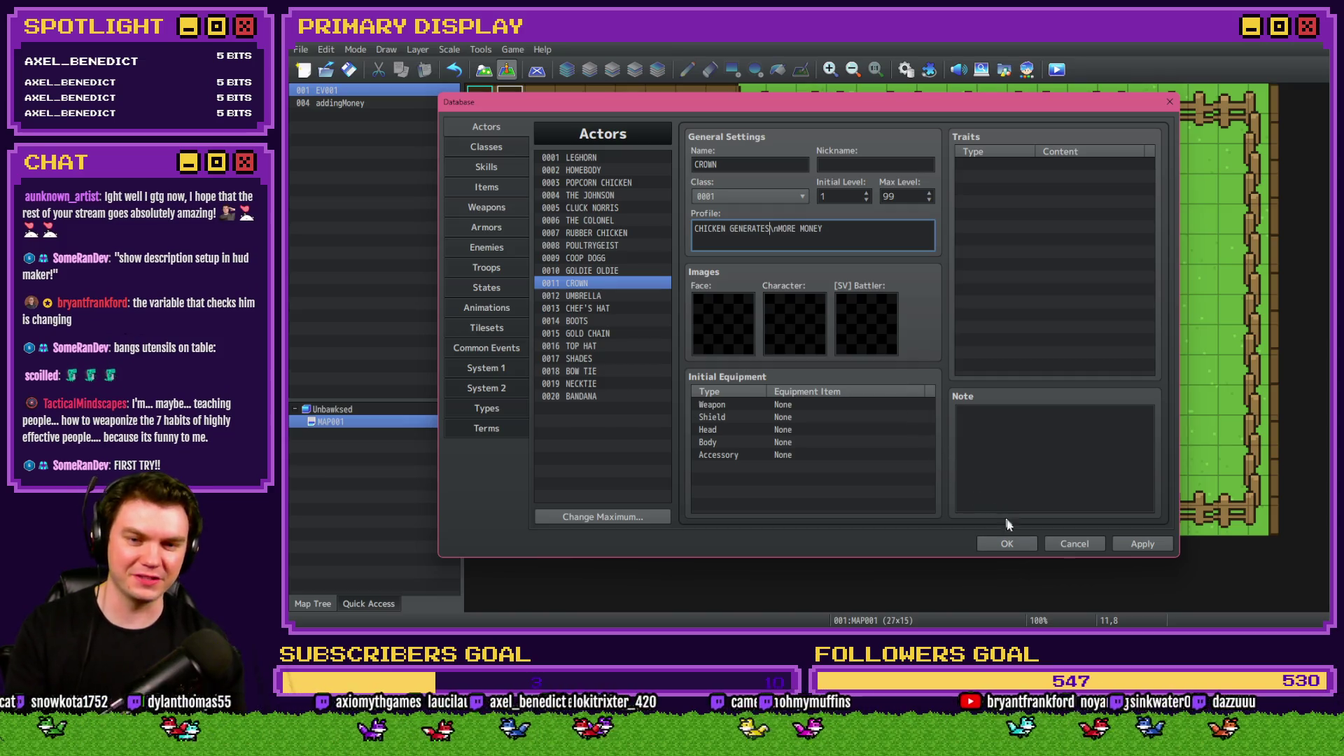
left_click(1008, 543)
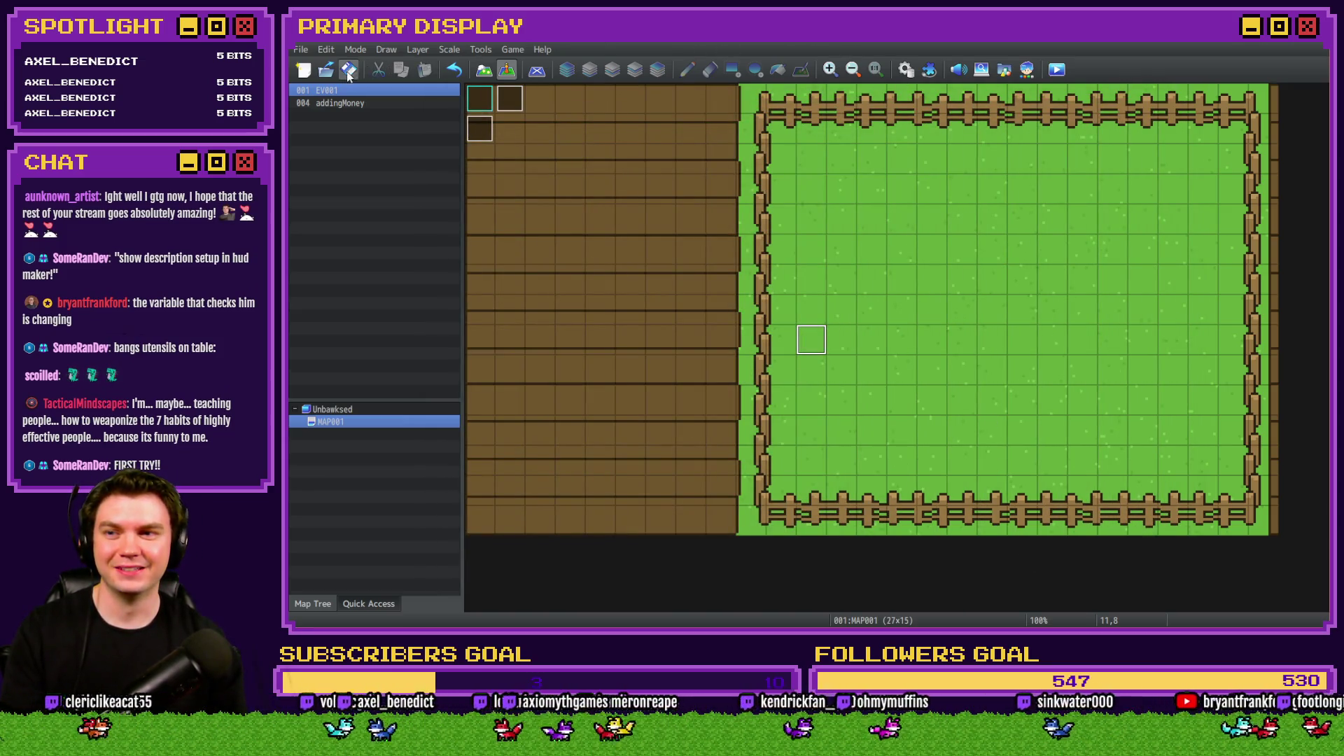
left_click(1057, 68)
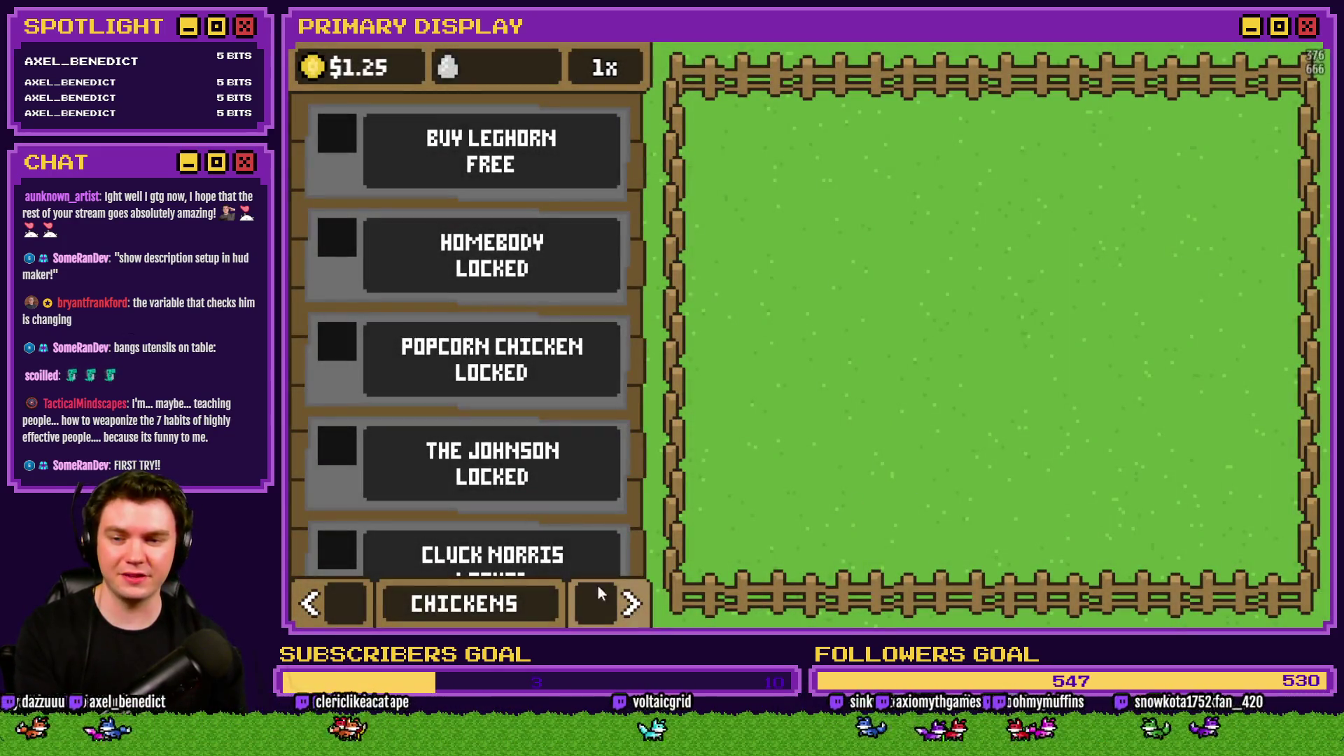
Put the Crown on the Leghorn to view its description, then close the playtest.
left_click(612, 601)
left_click(602, 419)
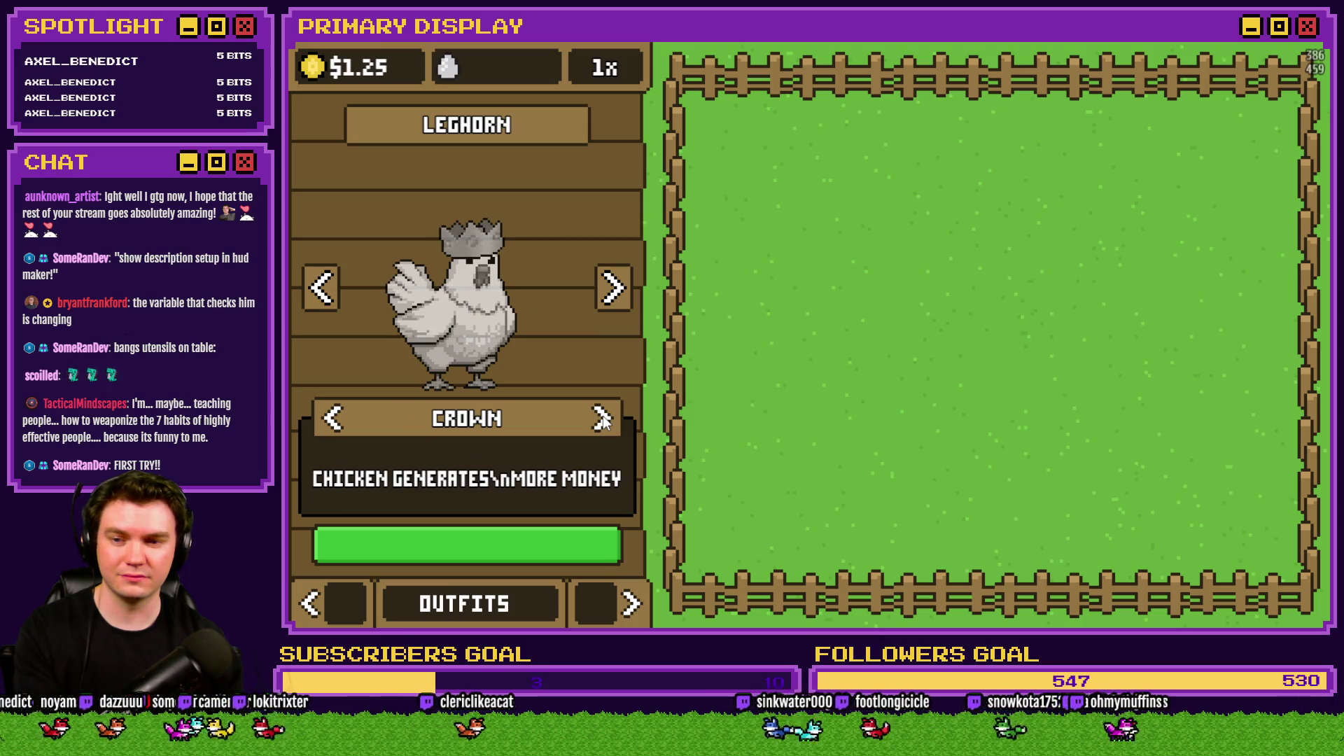
key("alt+F4")
key("F9")
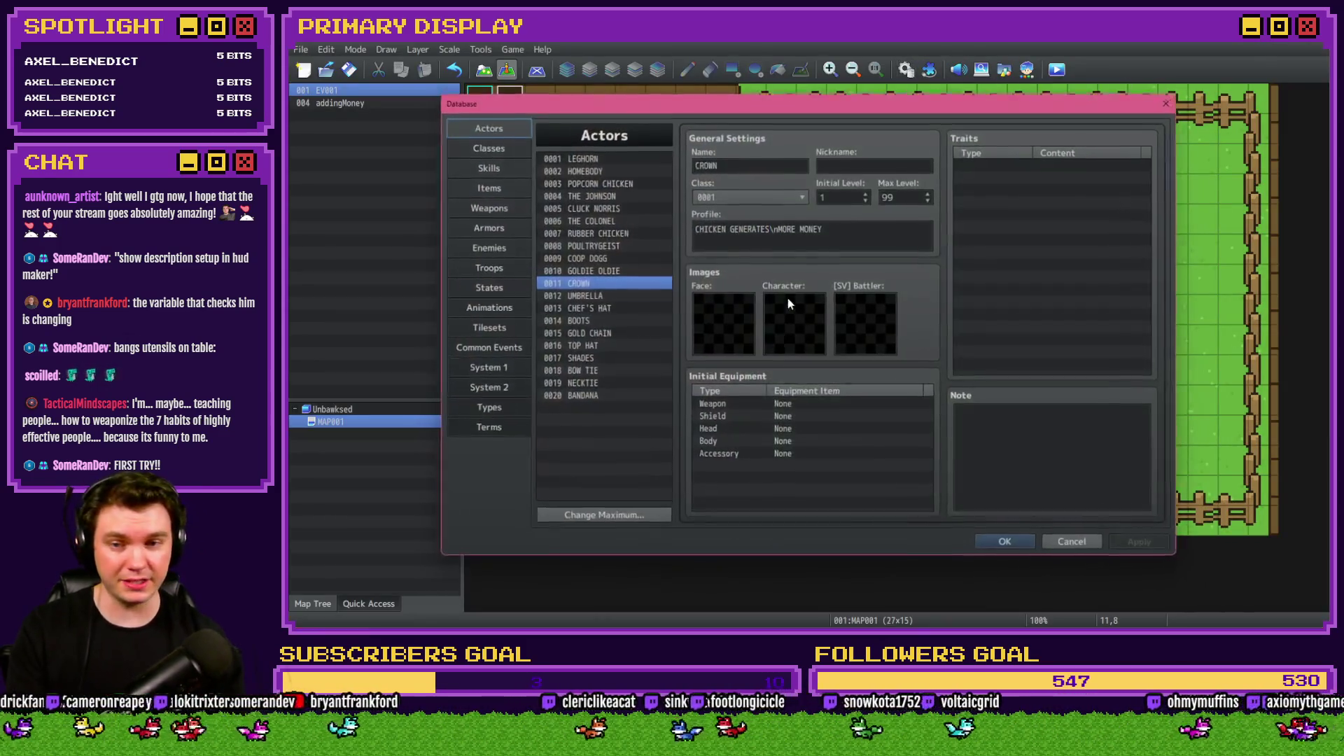
left_click(773, 230)
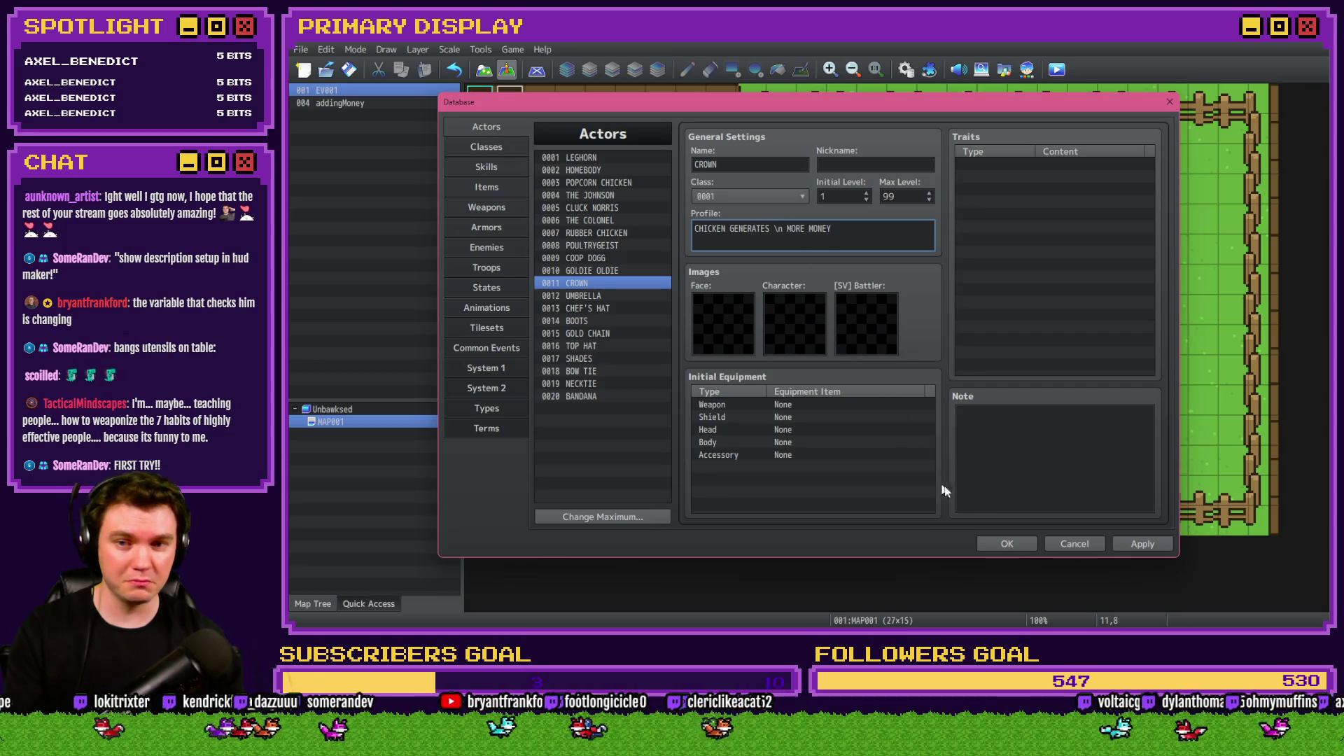
left_click(1009, 543)
left_click(1057, 70)
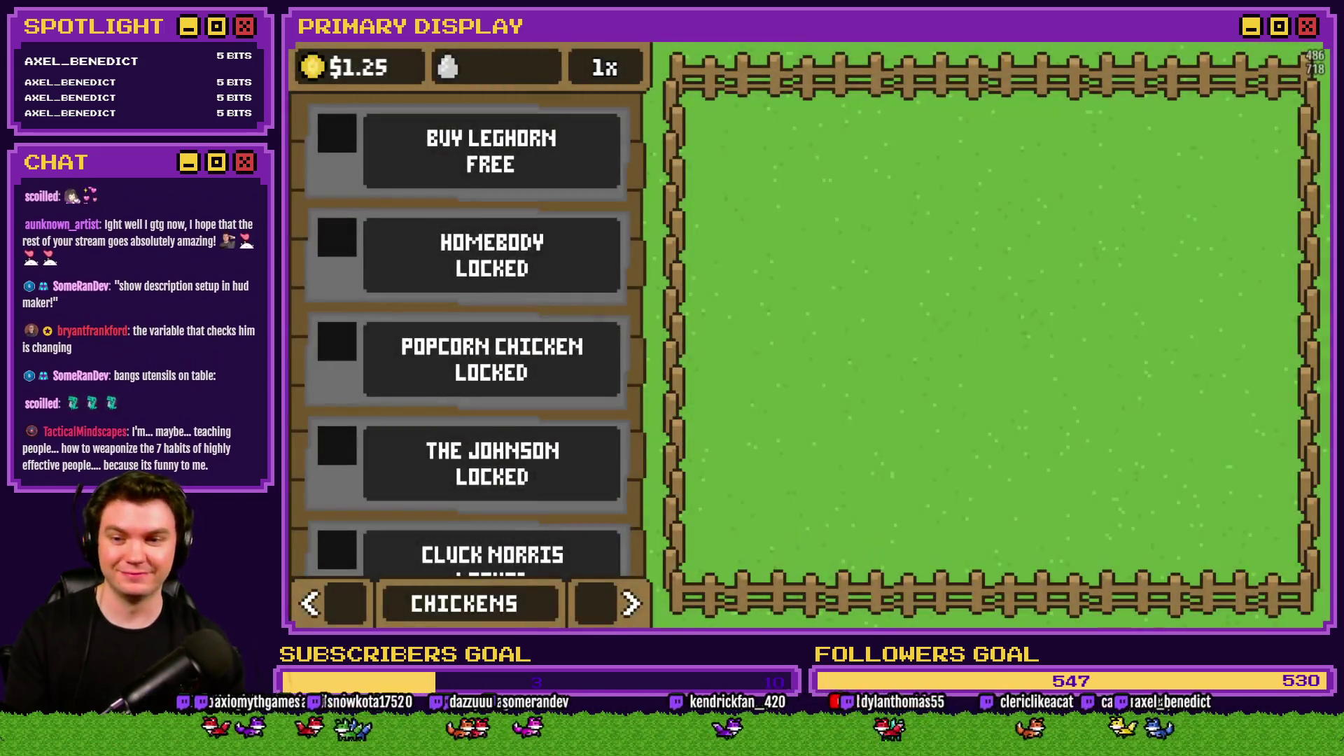
Check the Crown outfit description again, close the game, and return to the HUD Editor.
left_click(631, 604)
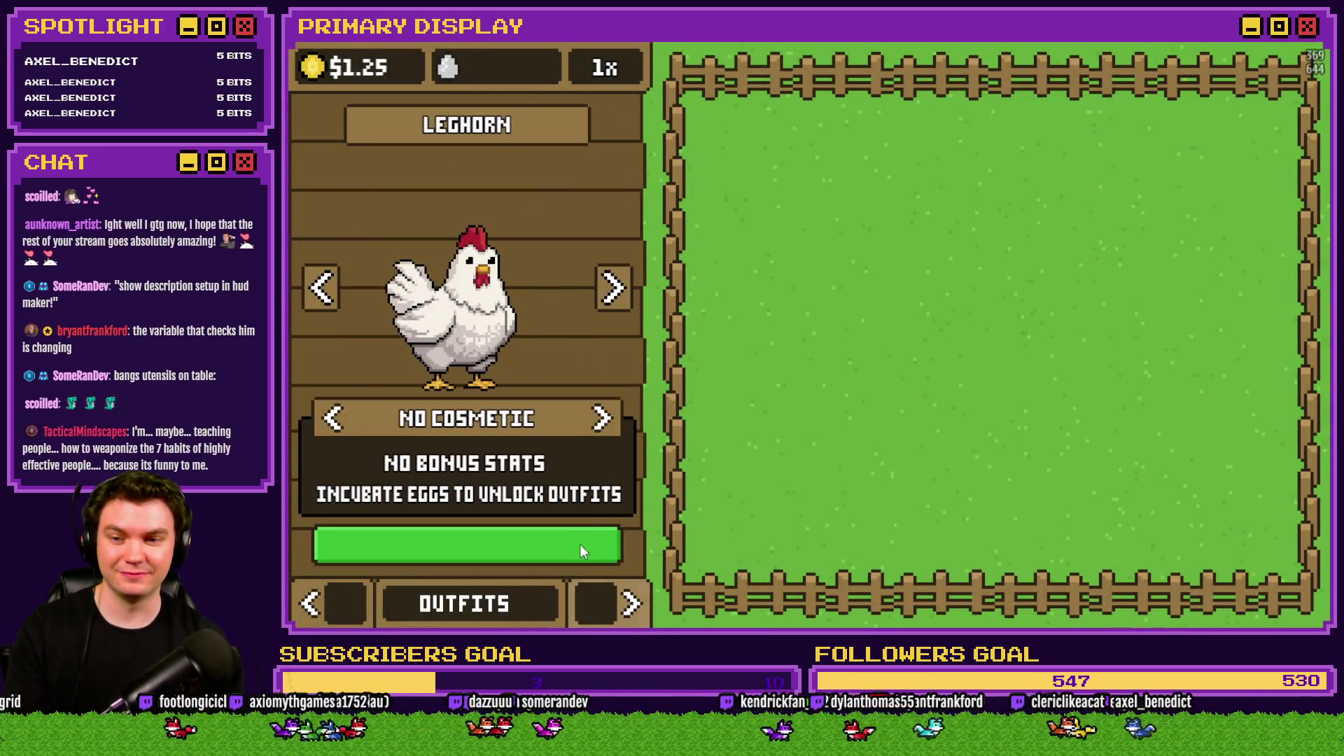
left_click(600, 423)
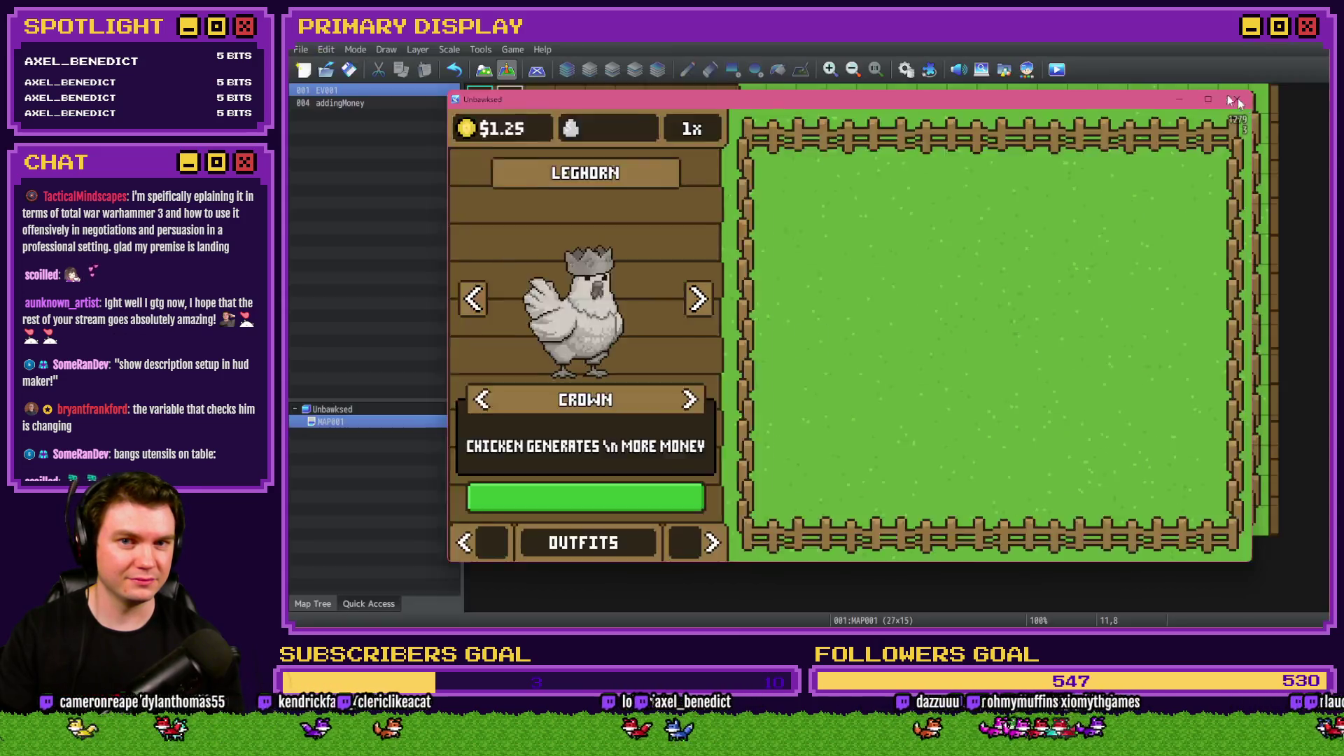
left_click(1238, 98)
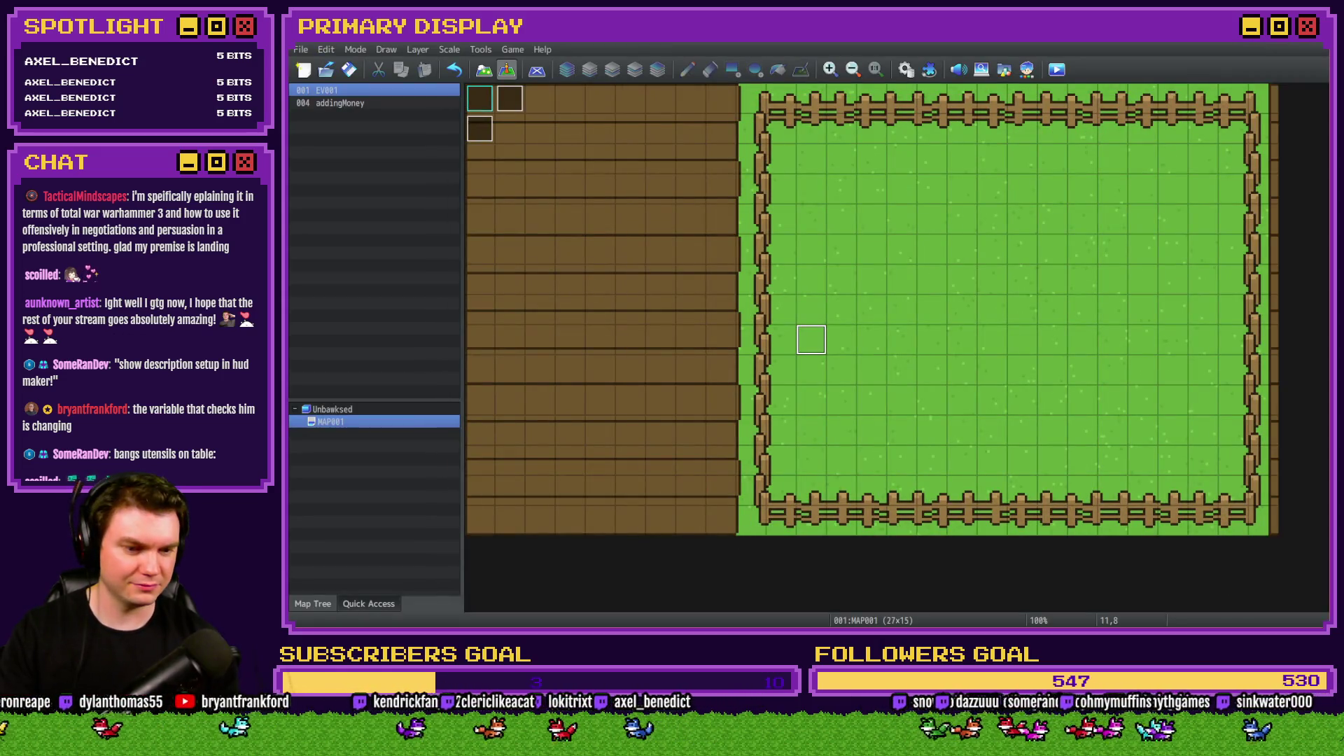
key("alt+Tab")
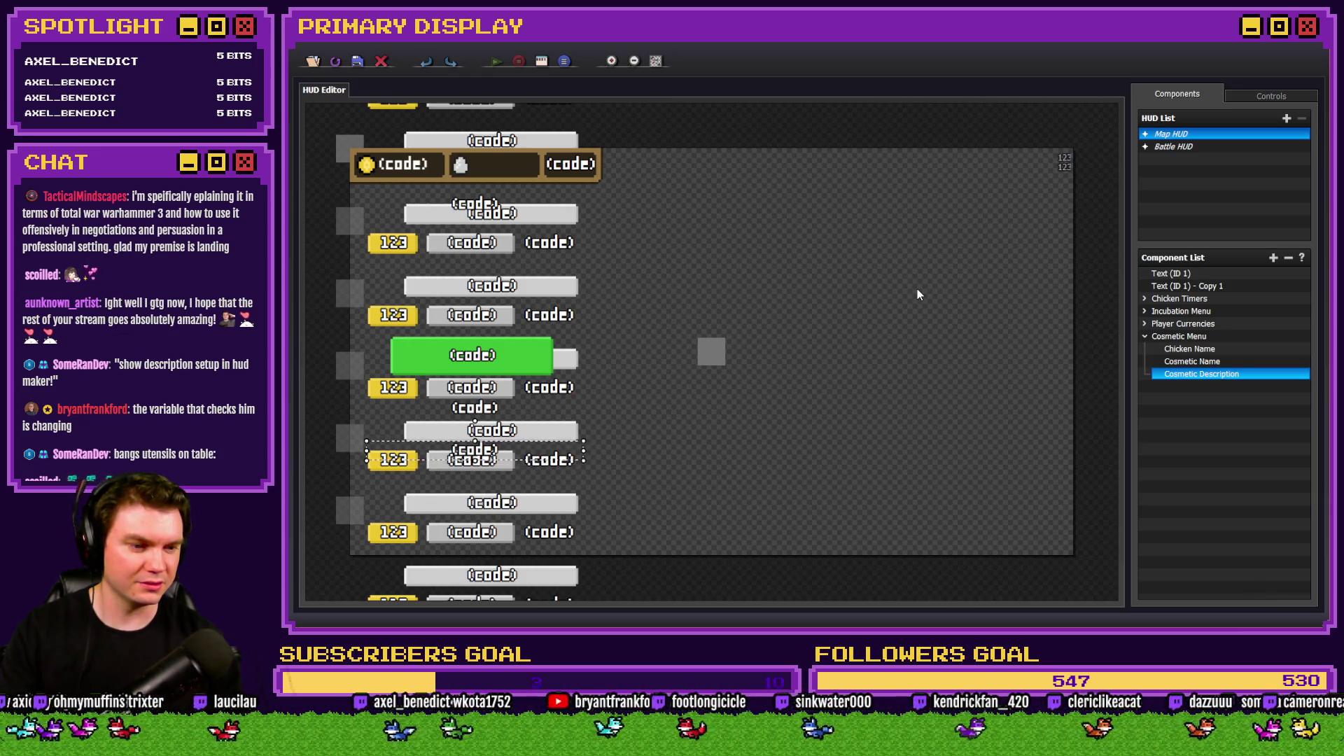
Open the Cosmetic Description component's Text Input Code in the Large code editor.
double_click(1183, 374)
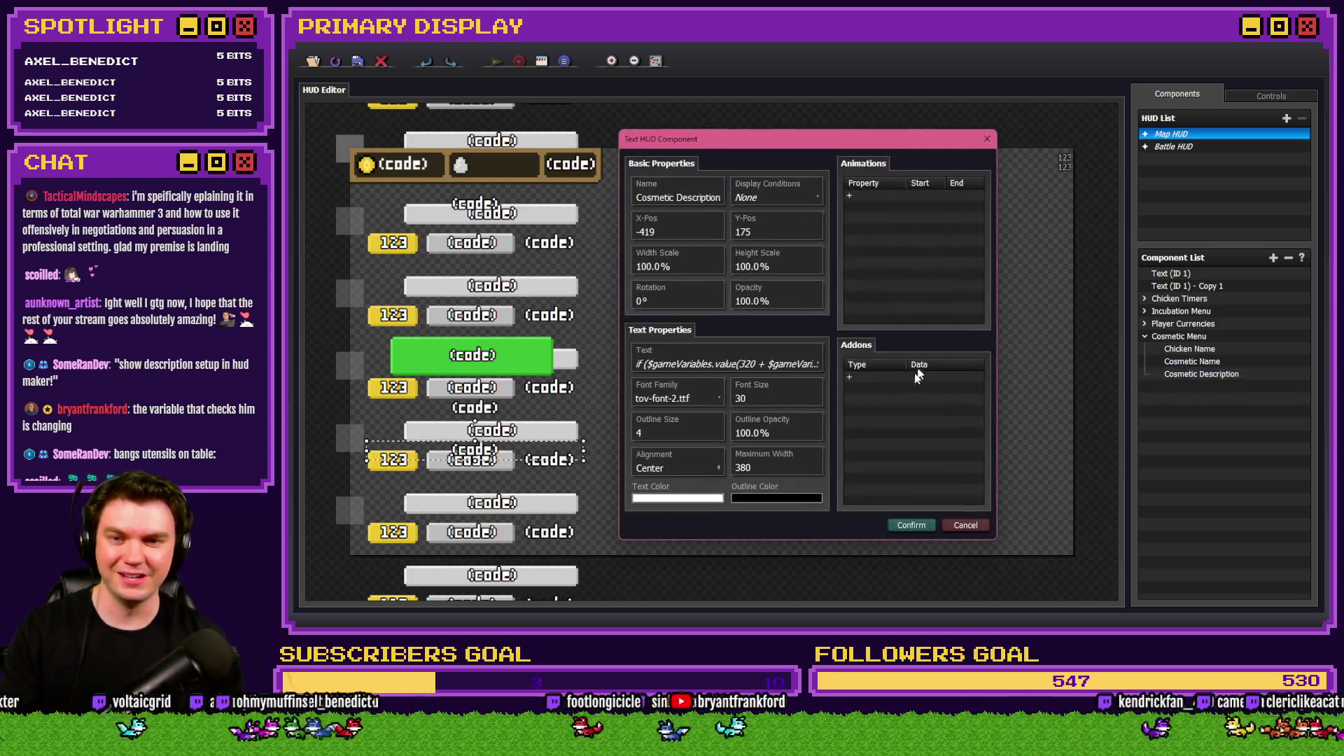
left_click(738, 370)
left_click(718, 401)
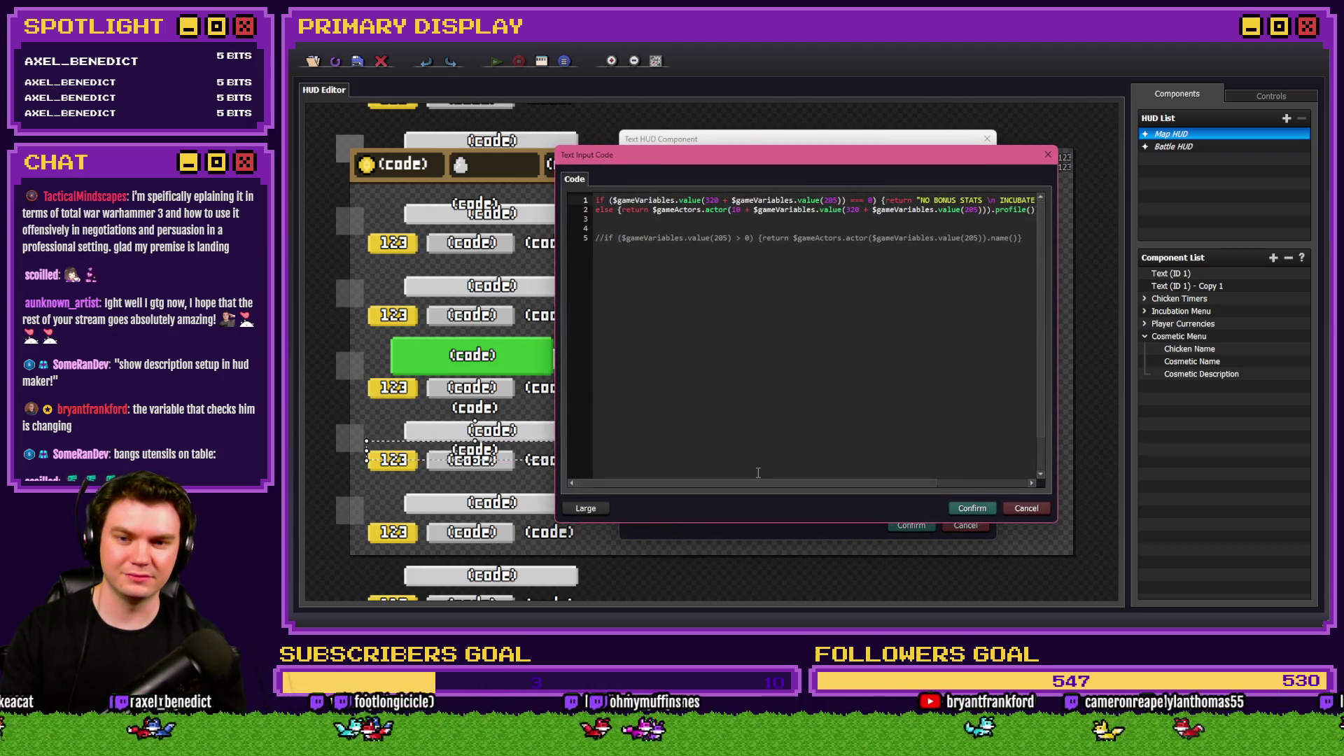
left_click(597, 509)
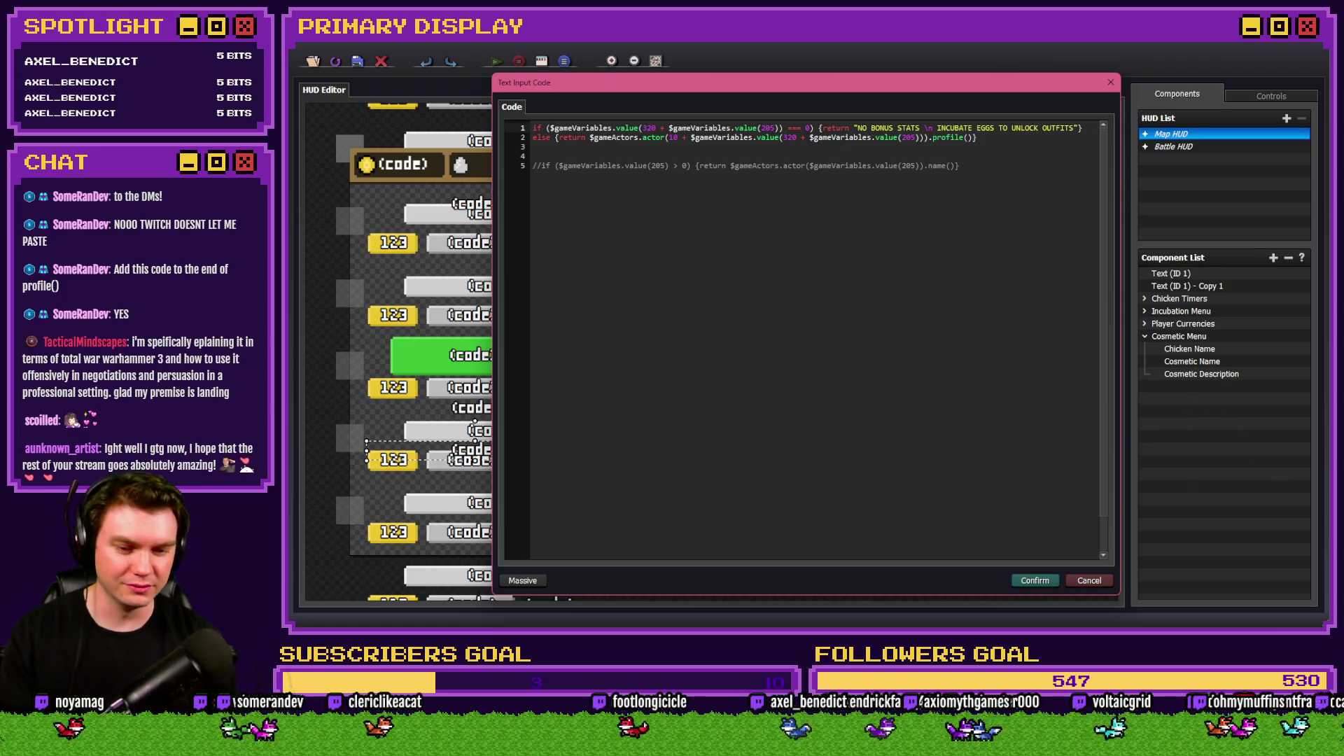
key("alt+Tab")
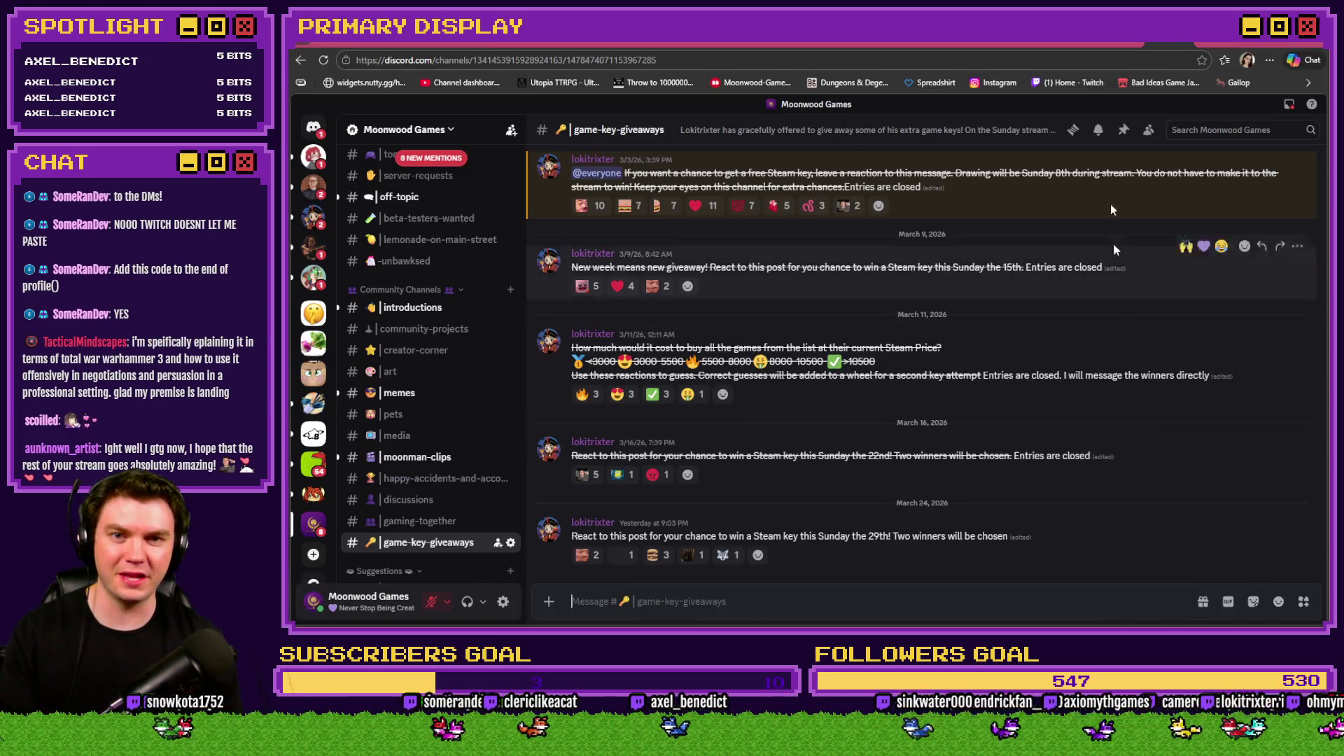
key("alt+Tab")
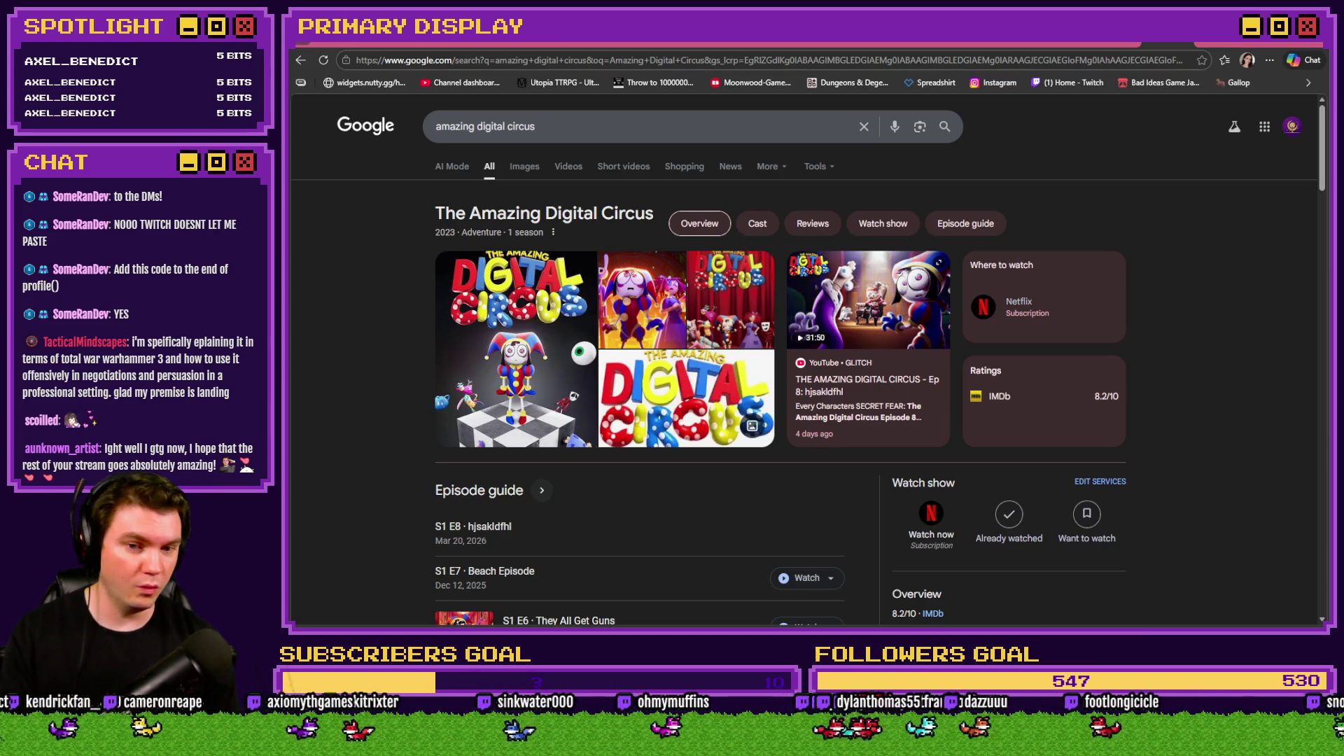
key("alt+Tab")
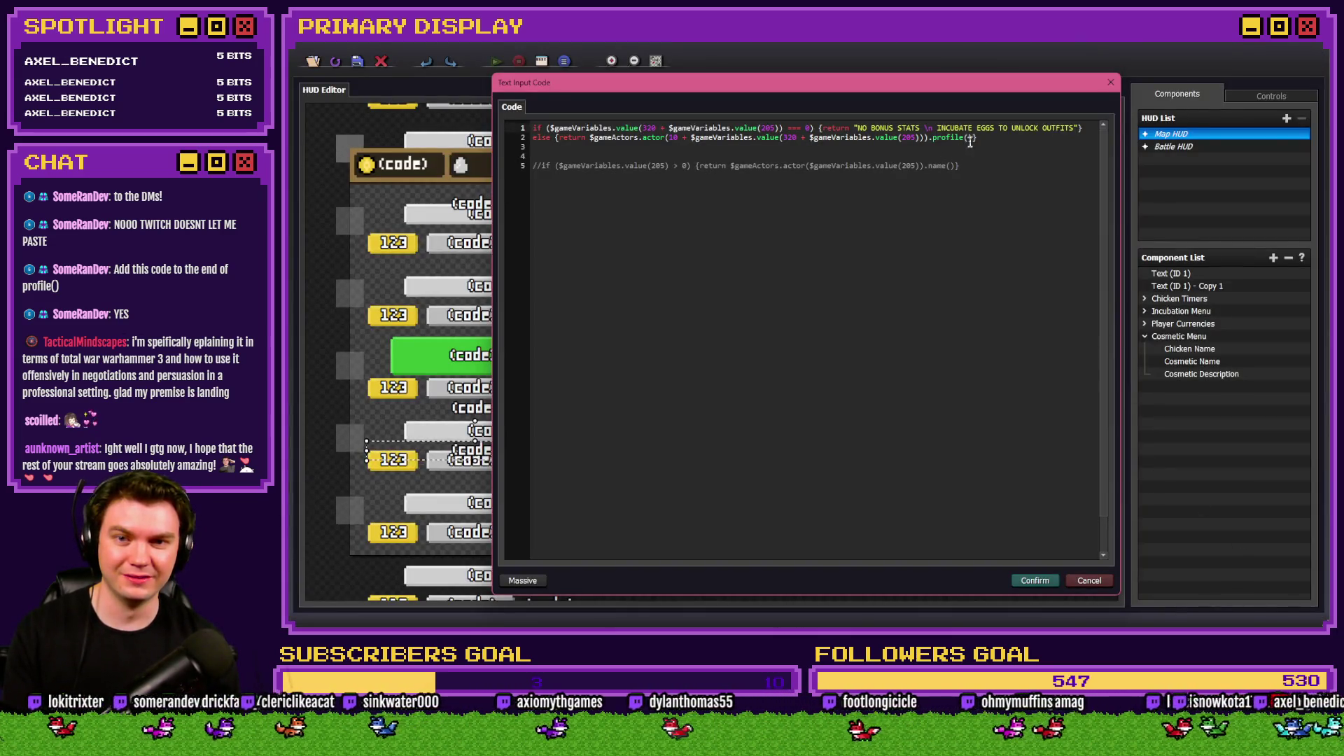
Paste the .replace() variable snippet after profile() on line 2 and confirm all three dialogs.
type(".replace(/\\v\\[(\\d+)\\]/gi, (_, id) => $gameVariables.value(id))")
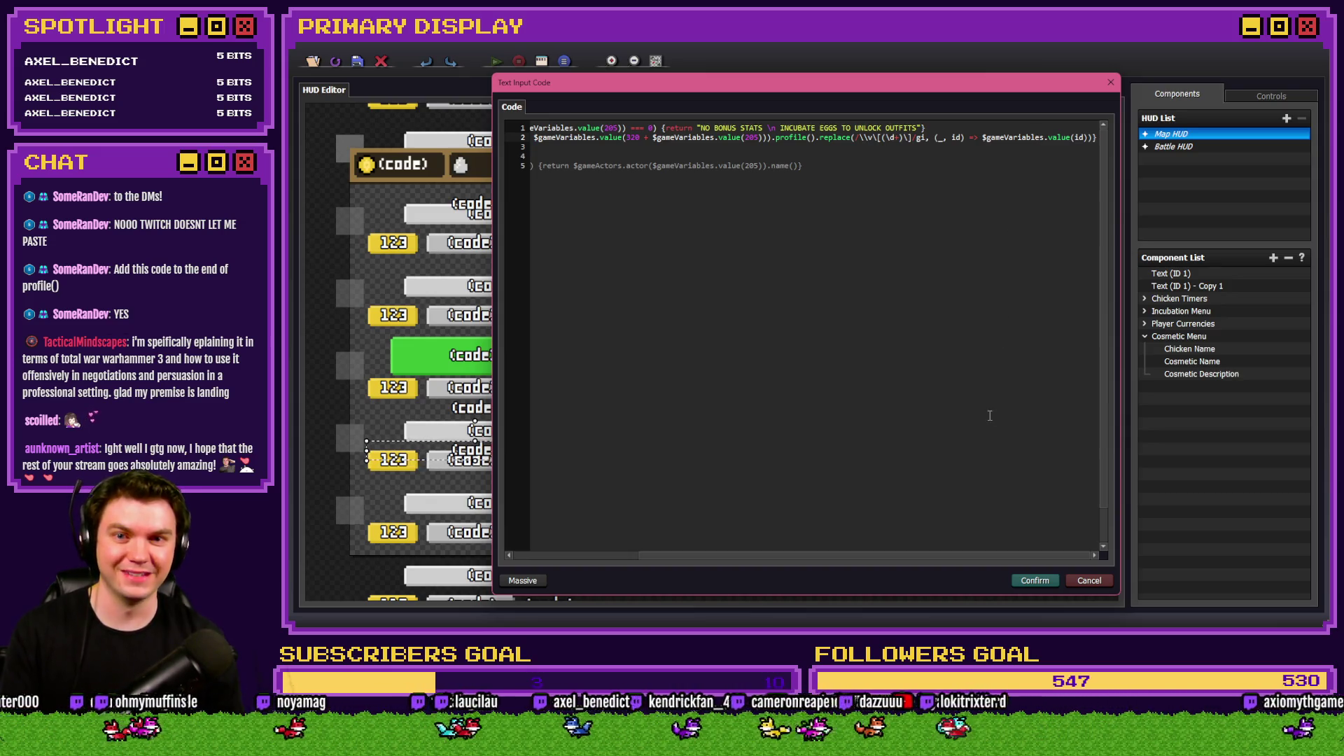
left_click(1036, 582)
left_click(874, 394)
left_click(911, 526)
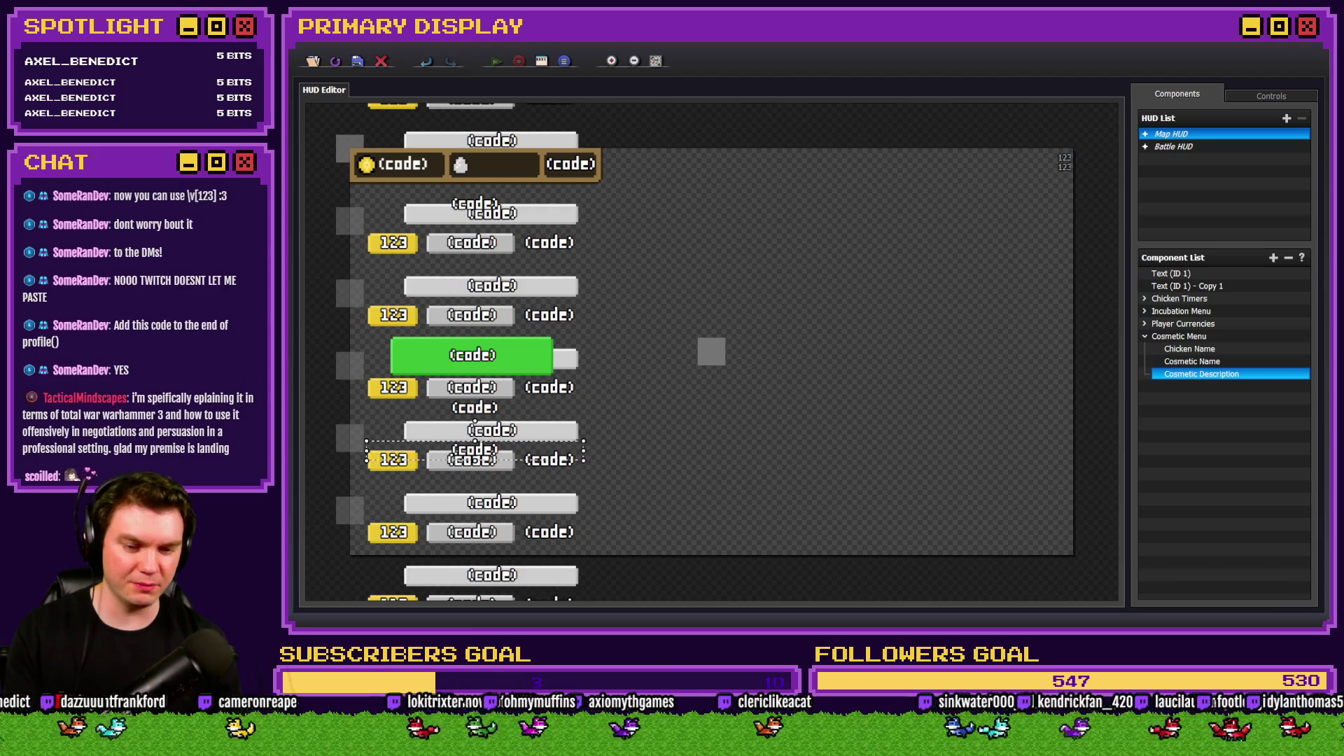
Glance at the Discord channel and return to the RPG Maker map editor.
key("alt+Tab")
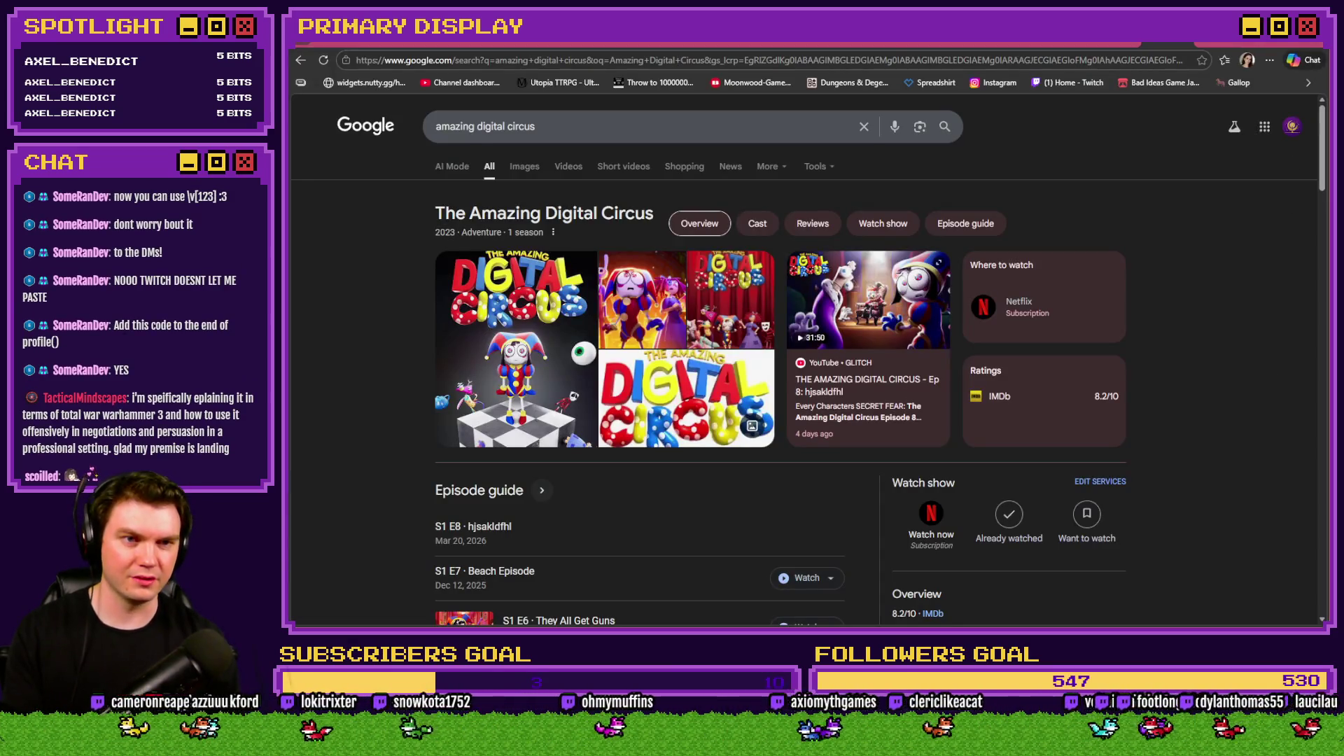
key("ctrl+Tab")
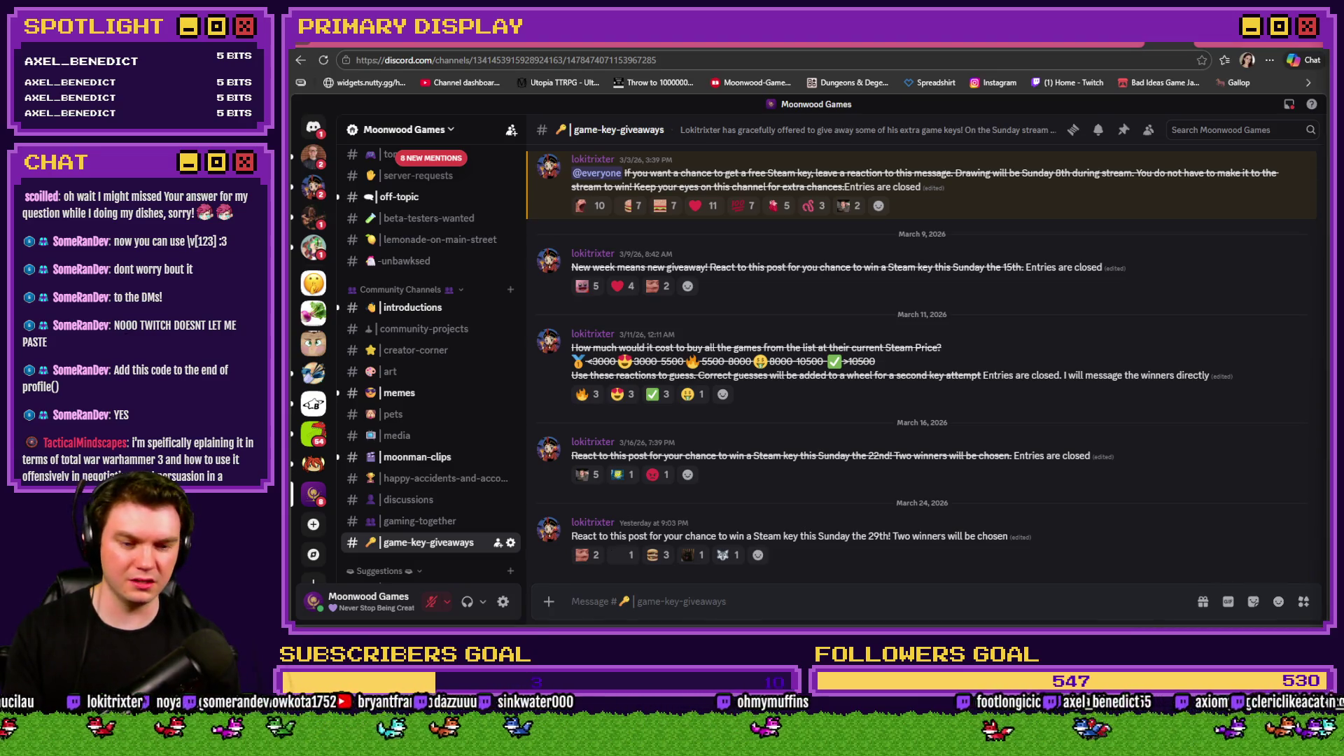
key("alt+Tab")
Playtest and select the Crown outfit to check its description, then close the game and open the Database.
left_click(1059, 73)
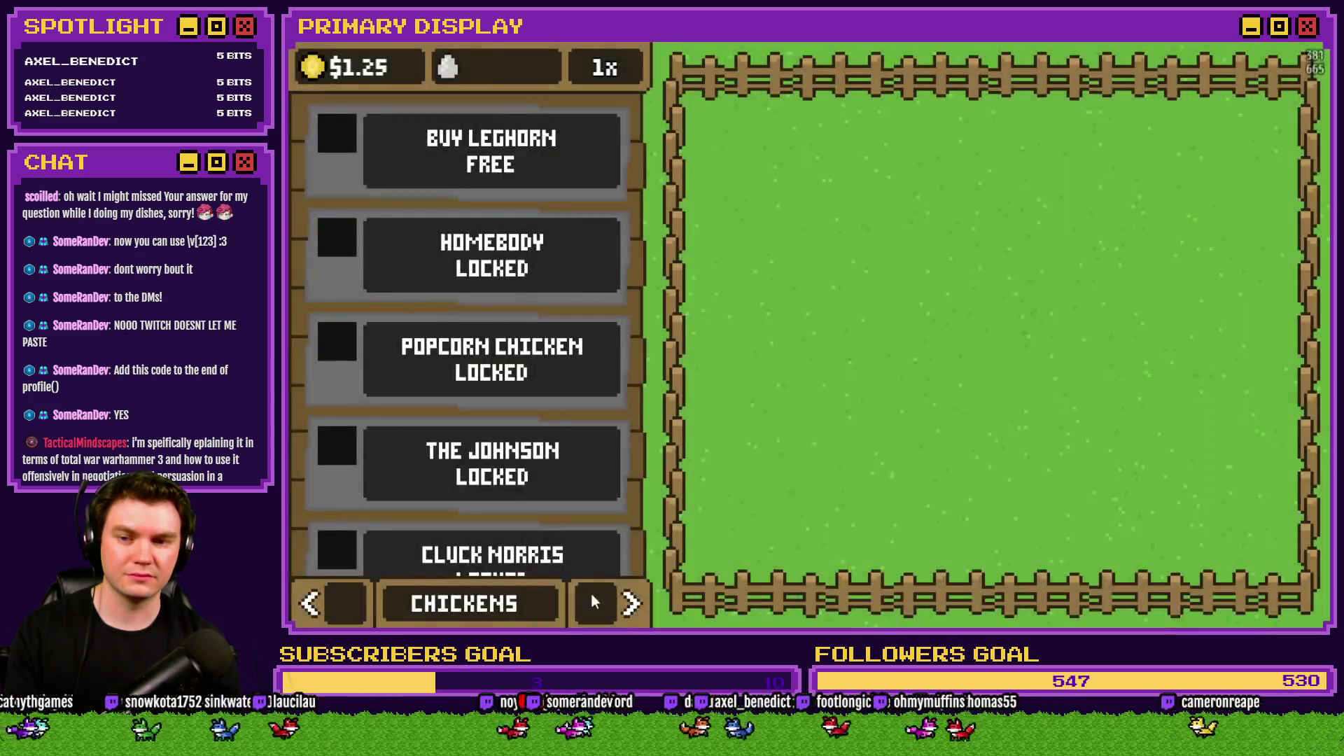
left_click(614, 607)
left_click(615, 607)
left_click(604, 420)
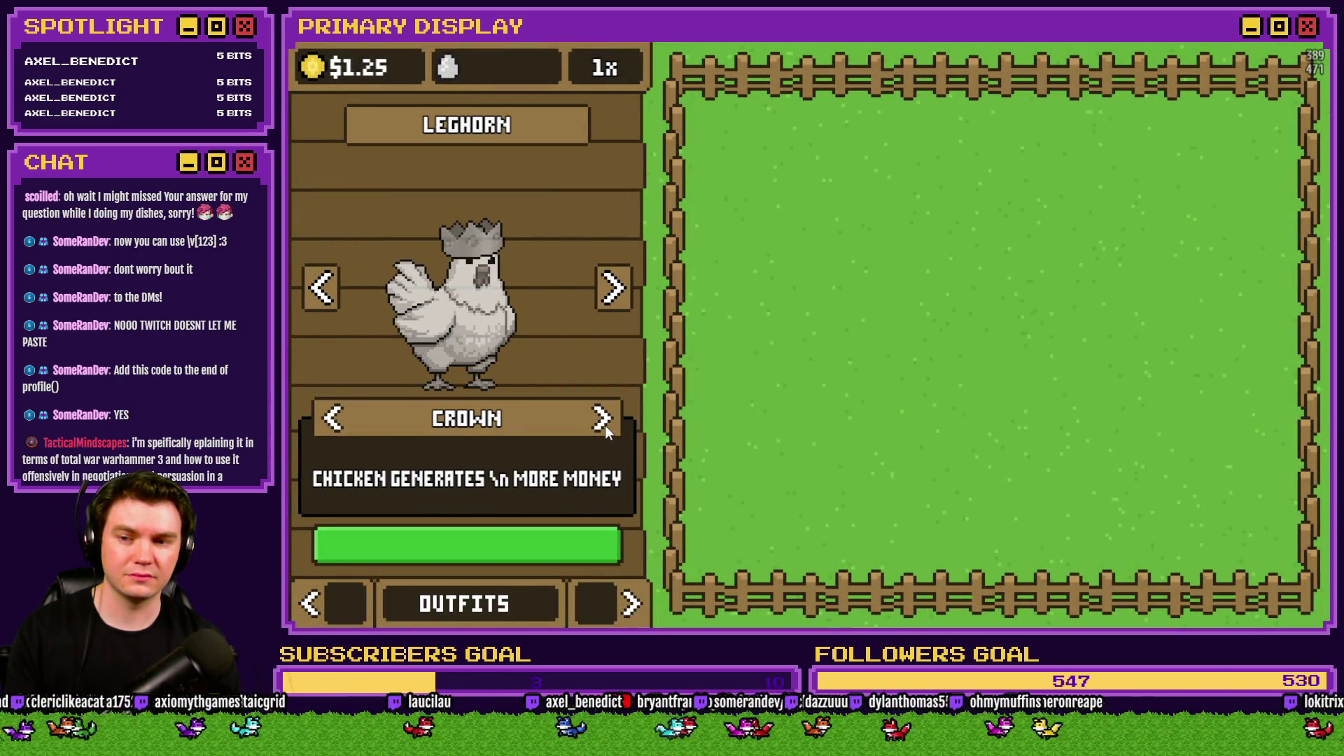
left_click(1298, 44)
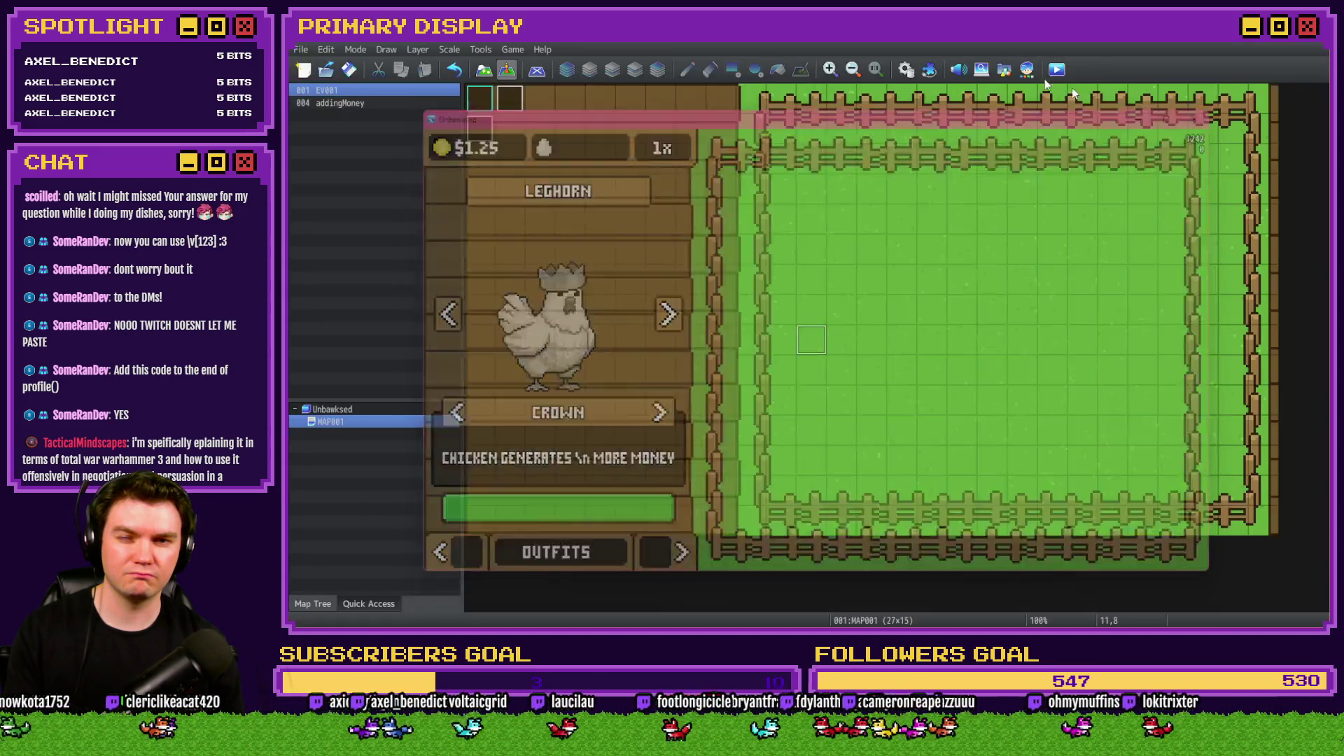
key("F9")
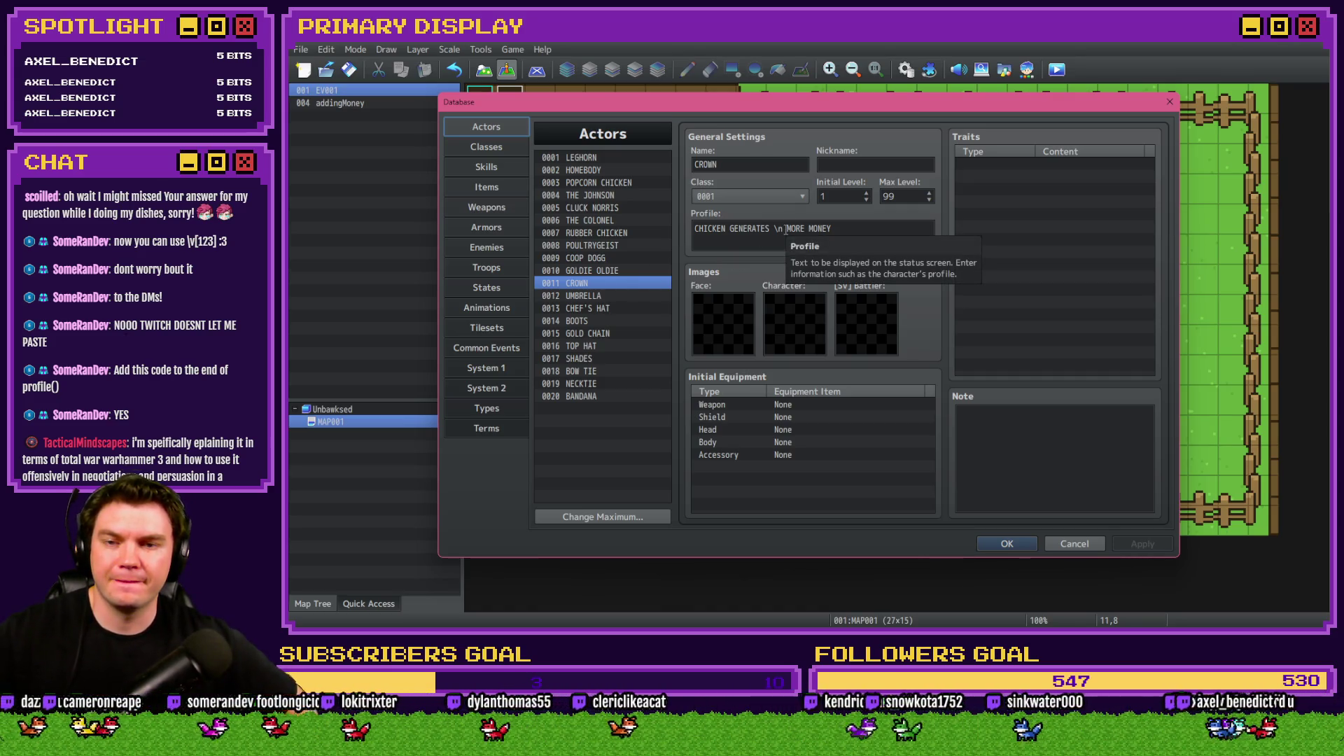
Change the Crown profile's \n to \v[1] and save the database.
left_click(779, 229)
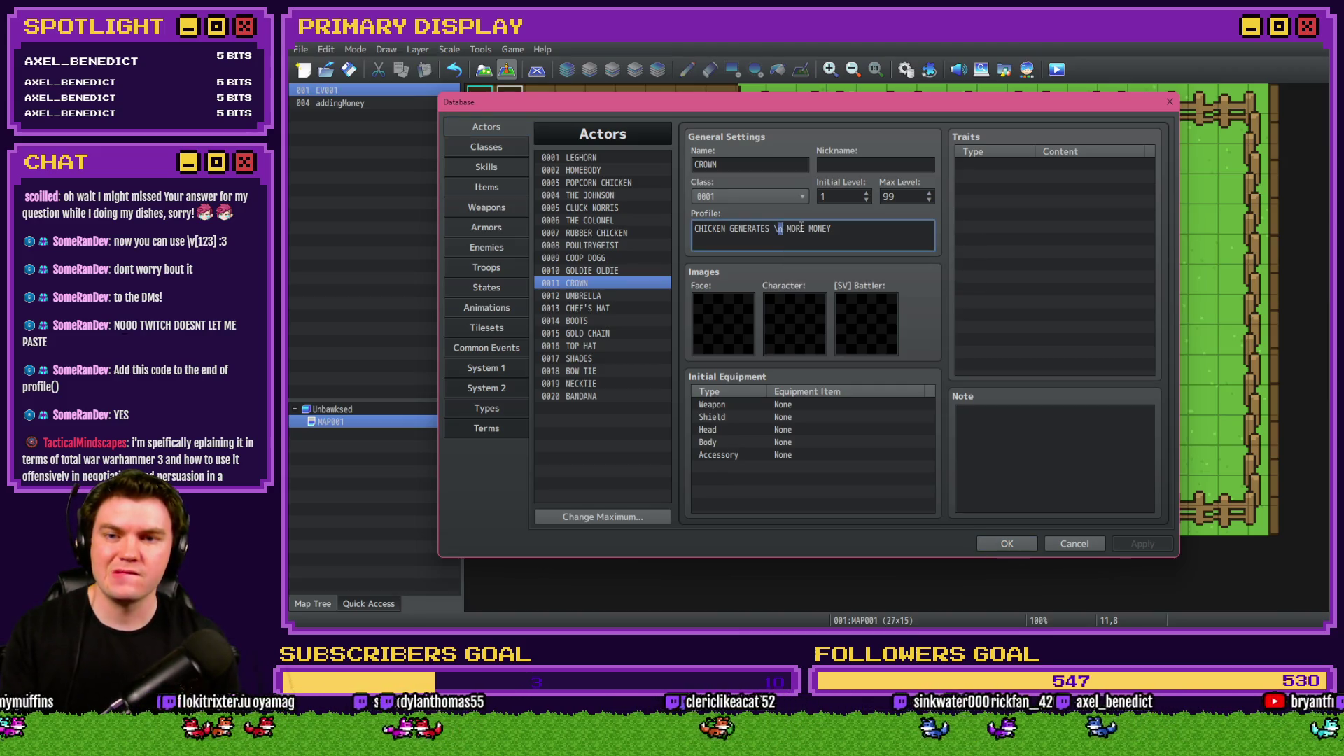
key("BackSpace")
type("v[")
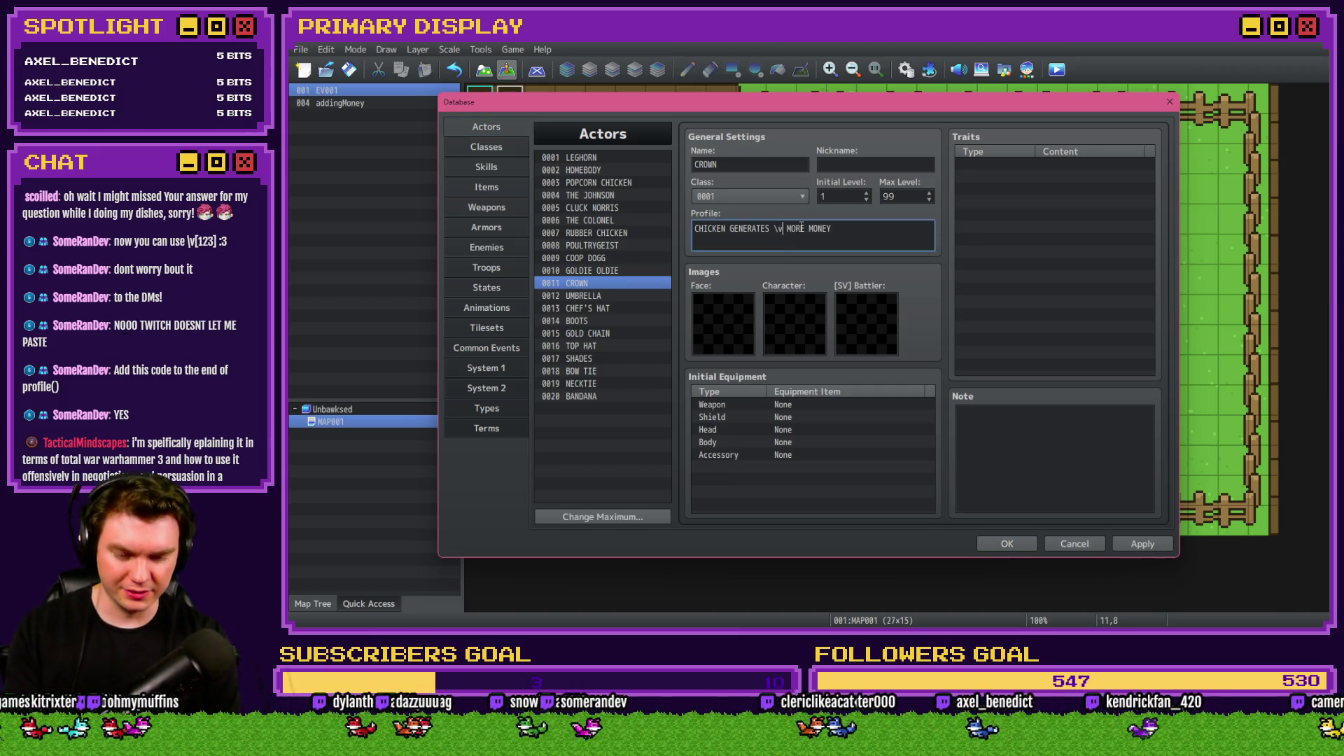
type("1]")
left_click(1008, 544)
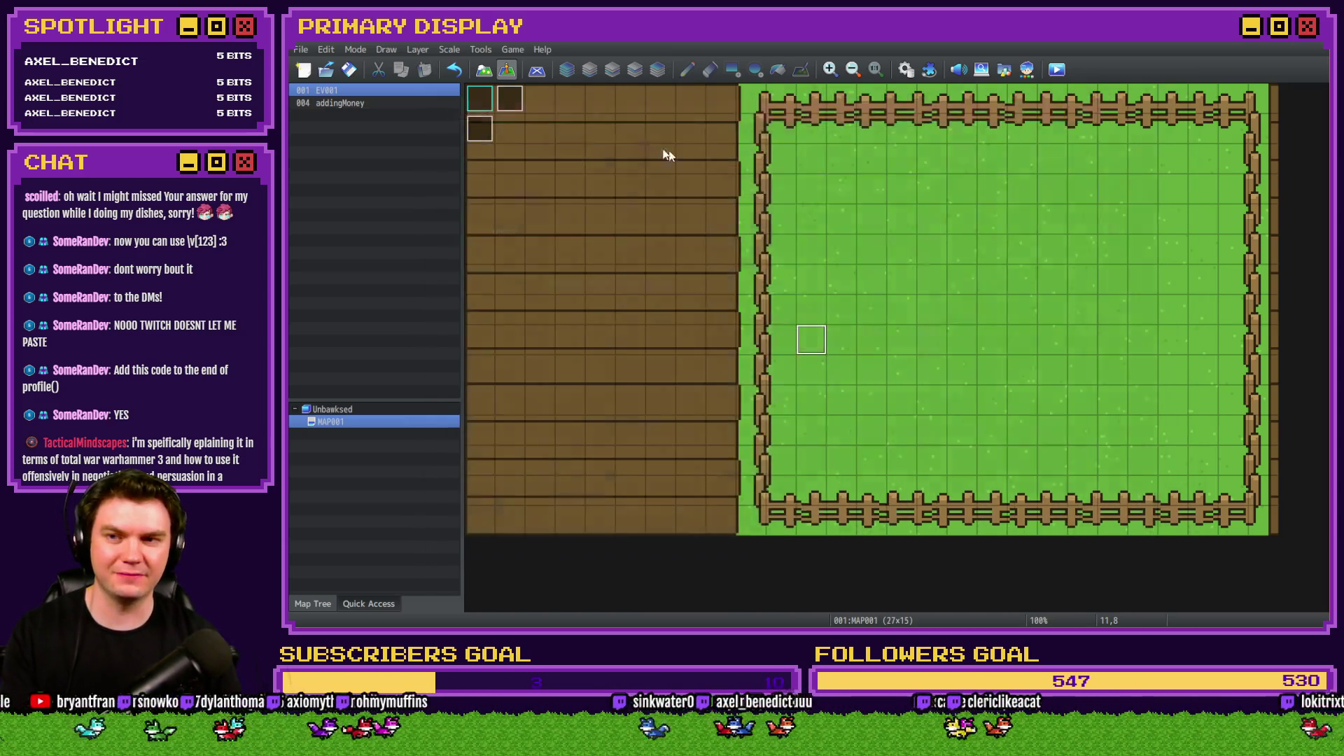
Playtest and pick the Crown outfit, whose description now shows 520 more money.
left_click(1057, 70)
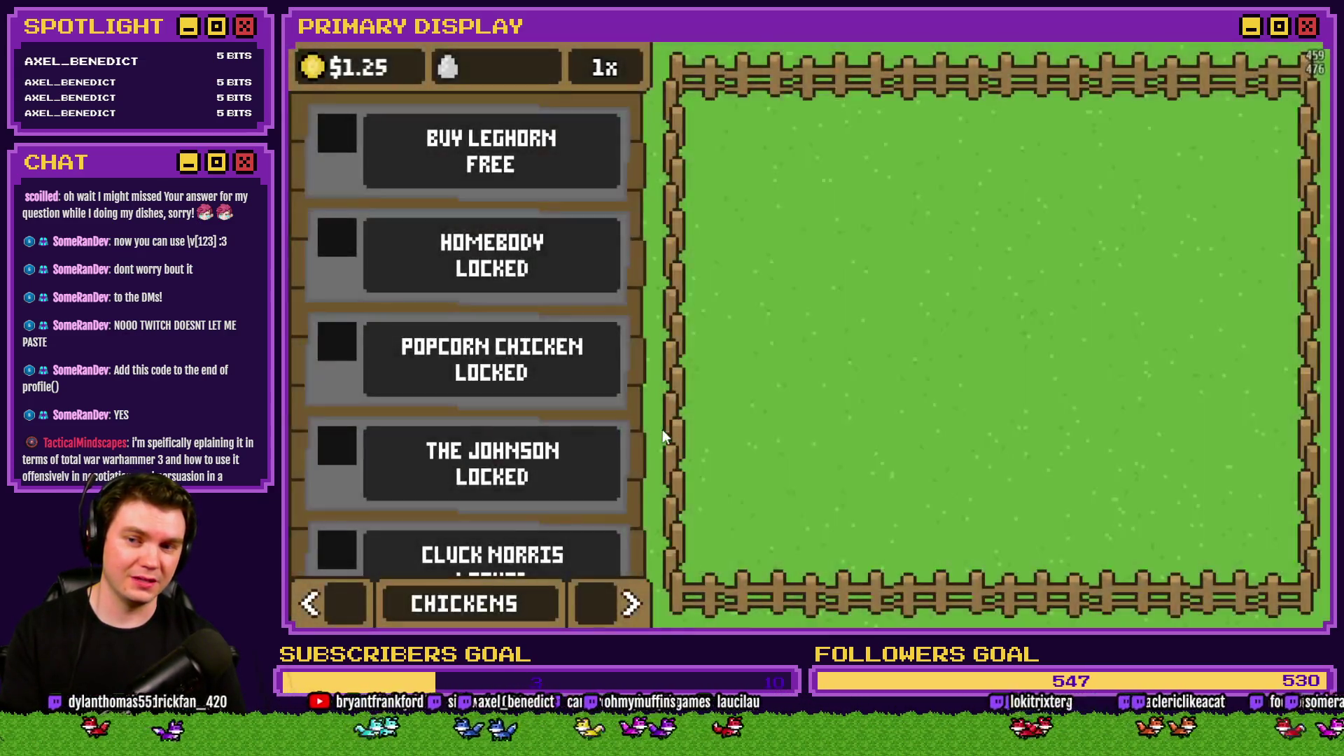
left_click(630, 604)
left_click(602, 419)
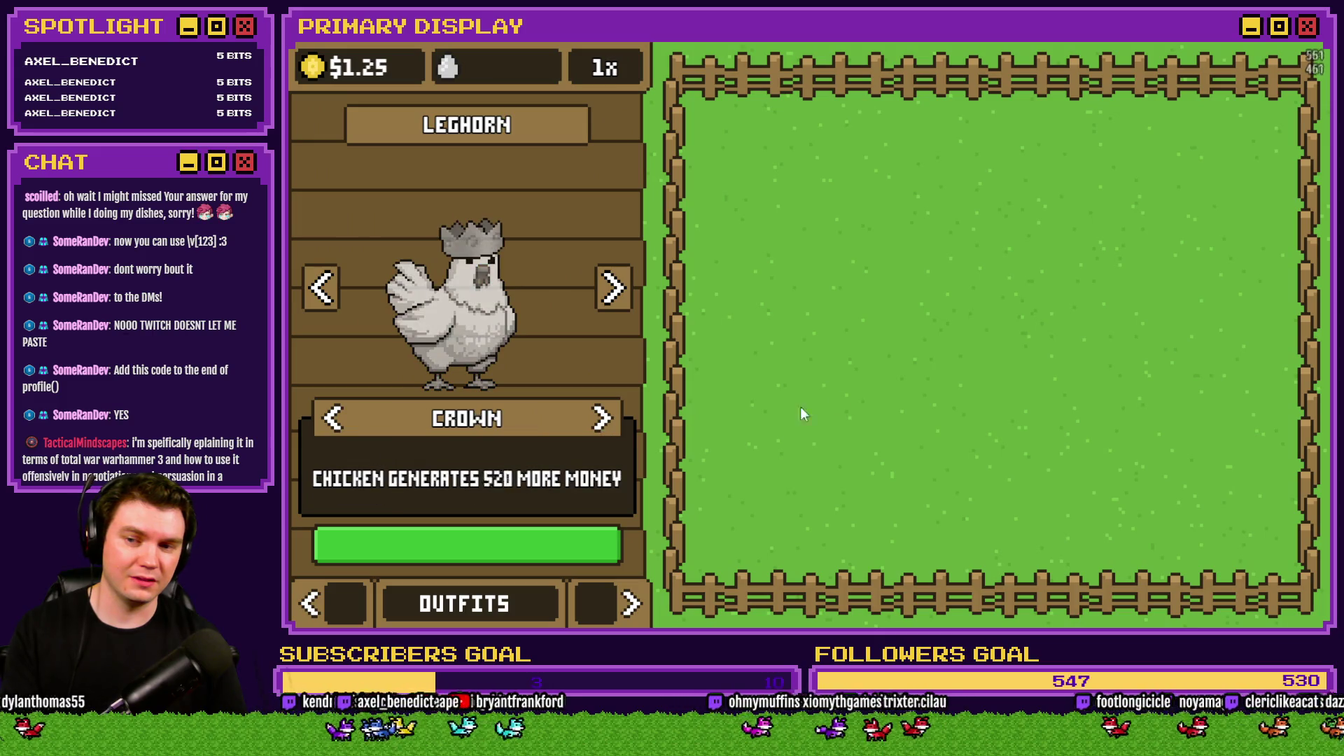